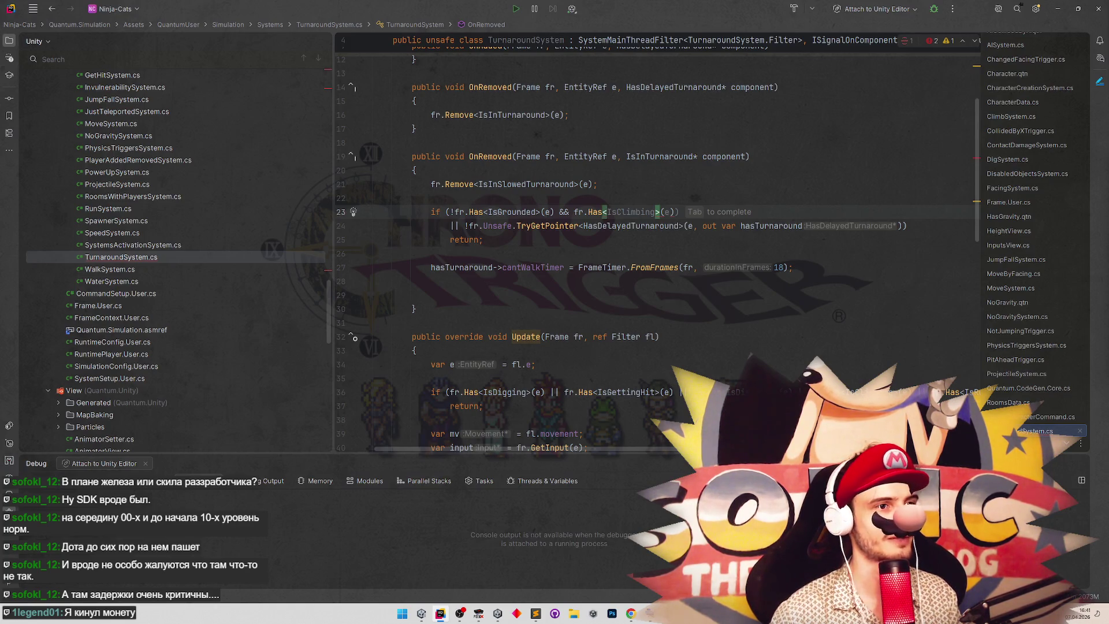
Look up the HasGravity component definition with Search Everywhere.
key("ctrl+t")
type("HasG")
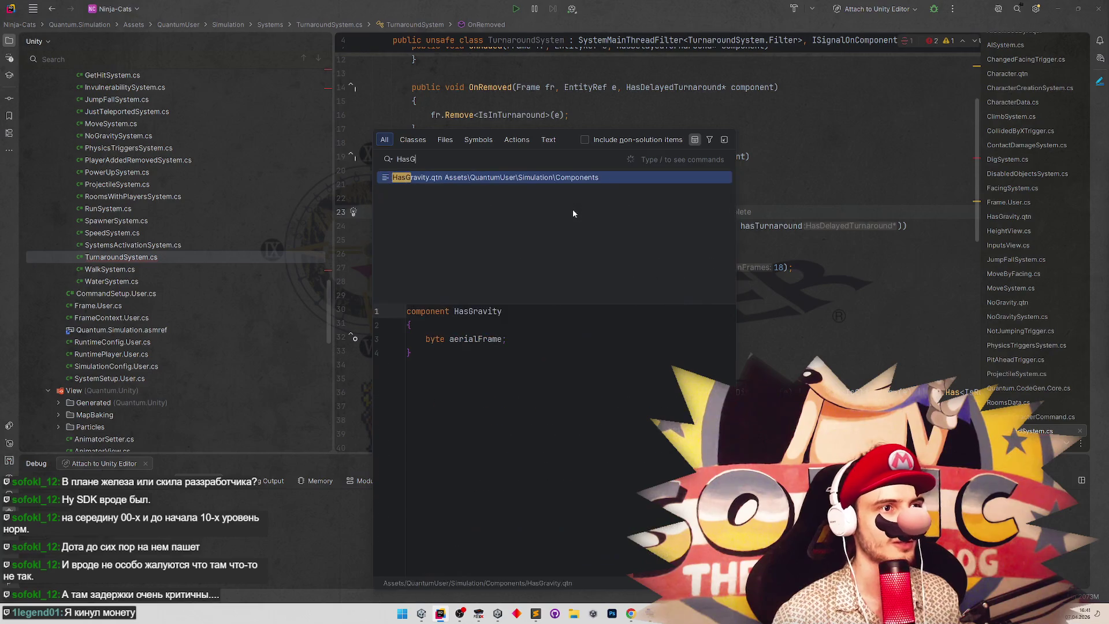
key("Down")
key("Return")
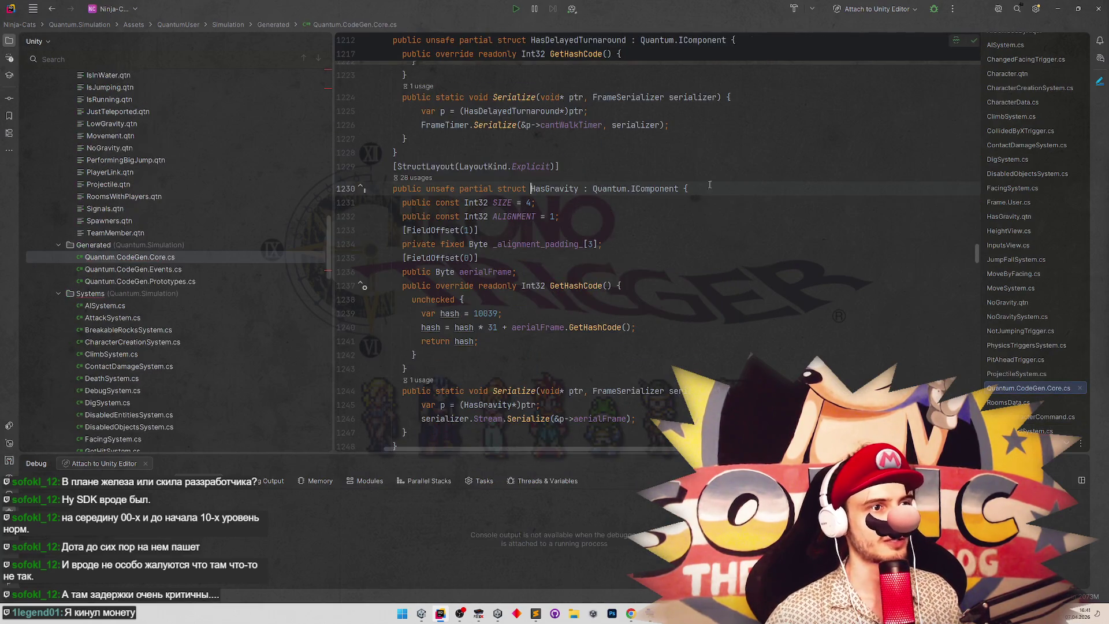
Add fr.Has<HasGravity>(e) to the turnaround condition on line 23.
key("ctrl+minus")
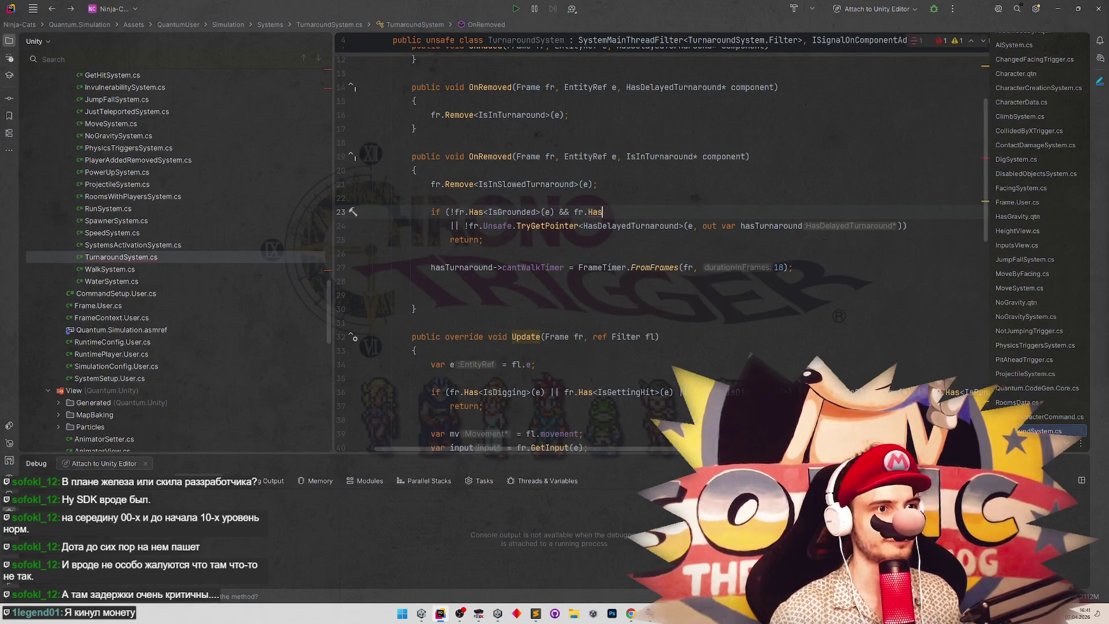
type("HasGra>")
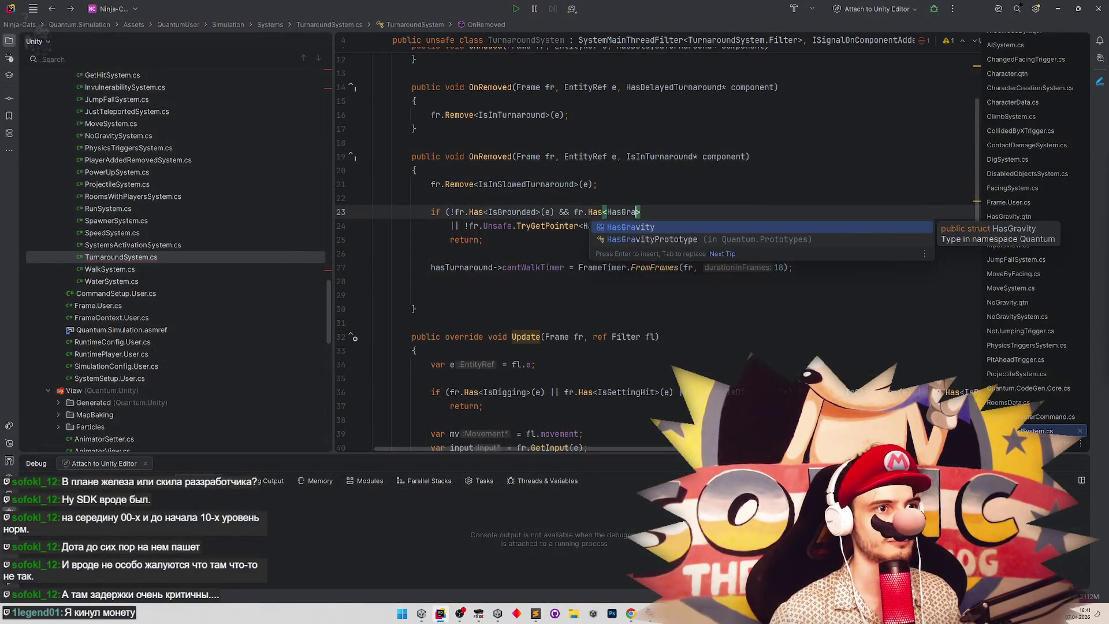
key("Return")
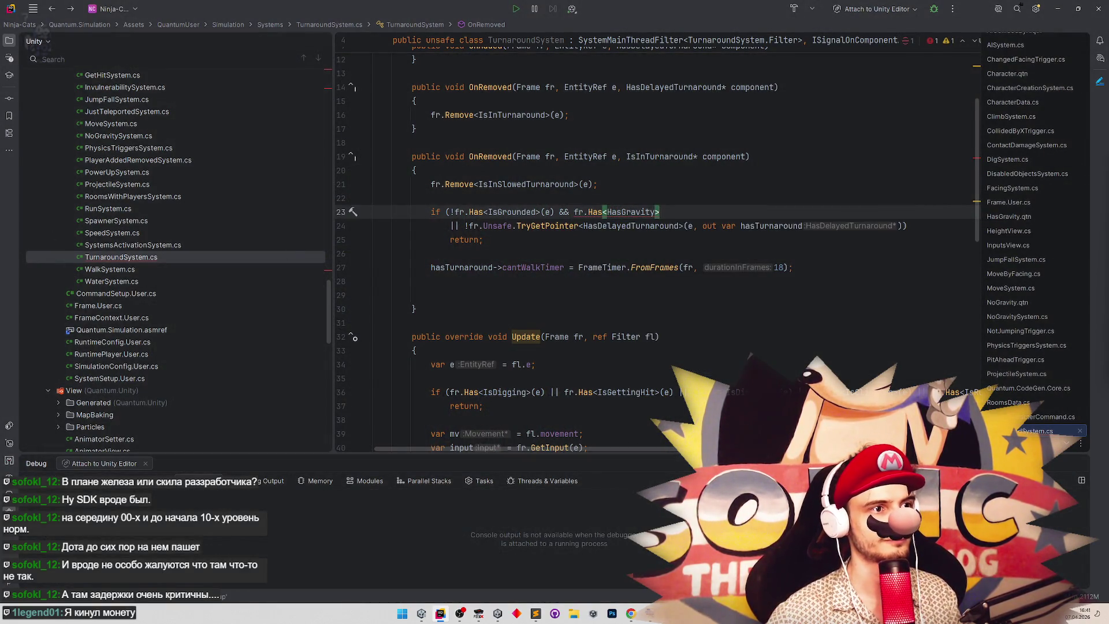
type("(e)")
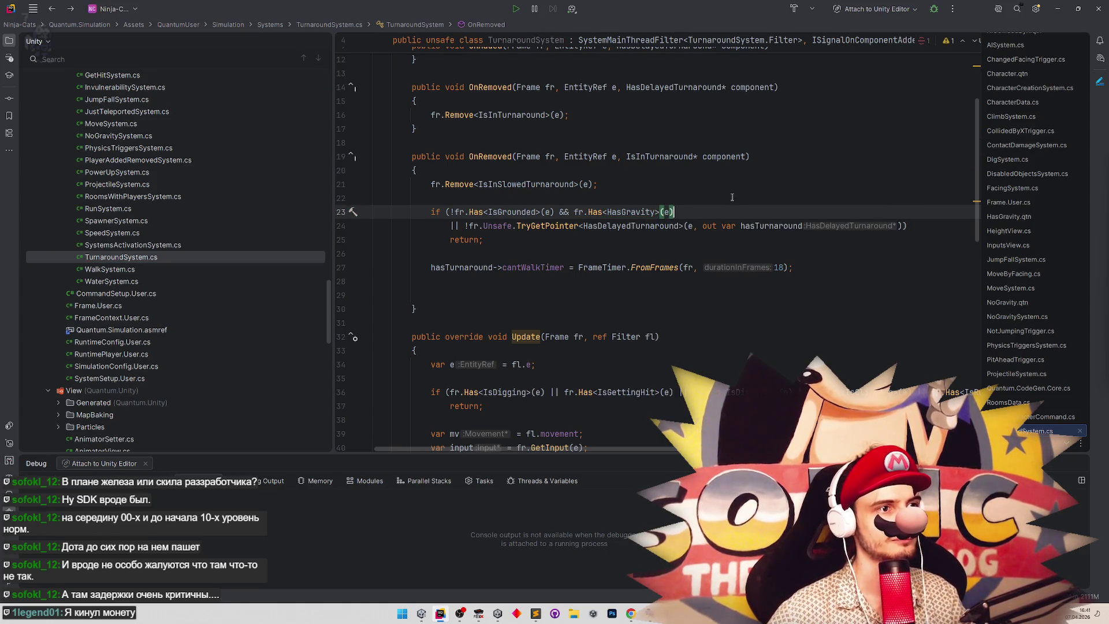
left_click(479, 193)
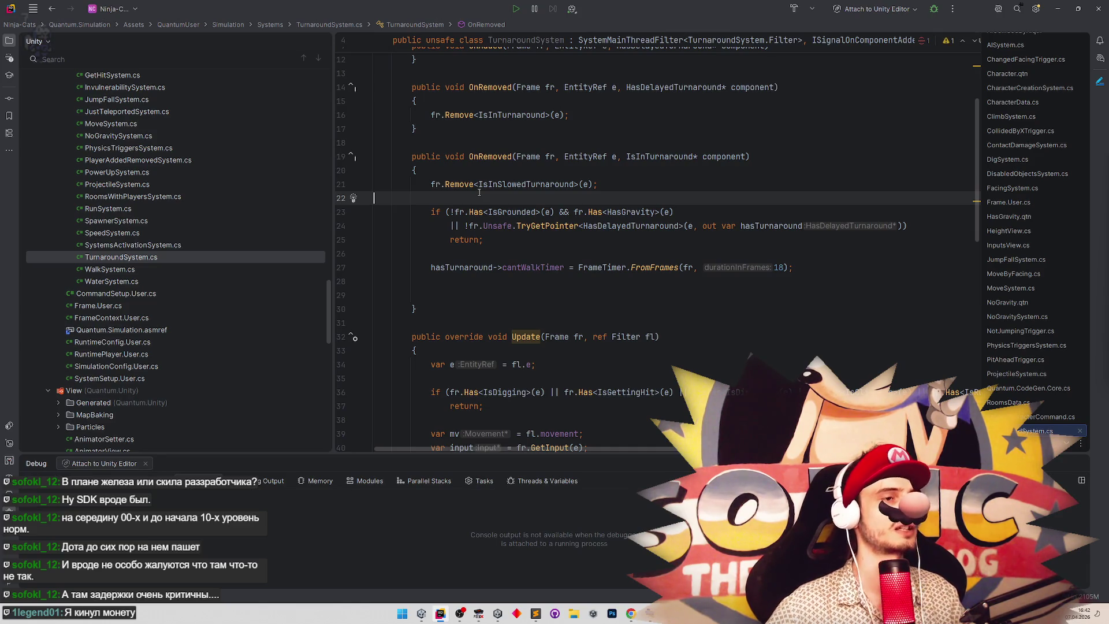
Replace && with || and start turning HasGravity into a NoGravity check.
left_click(563, 212)
double_click(564, 212)
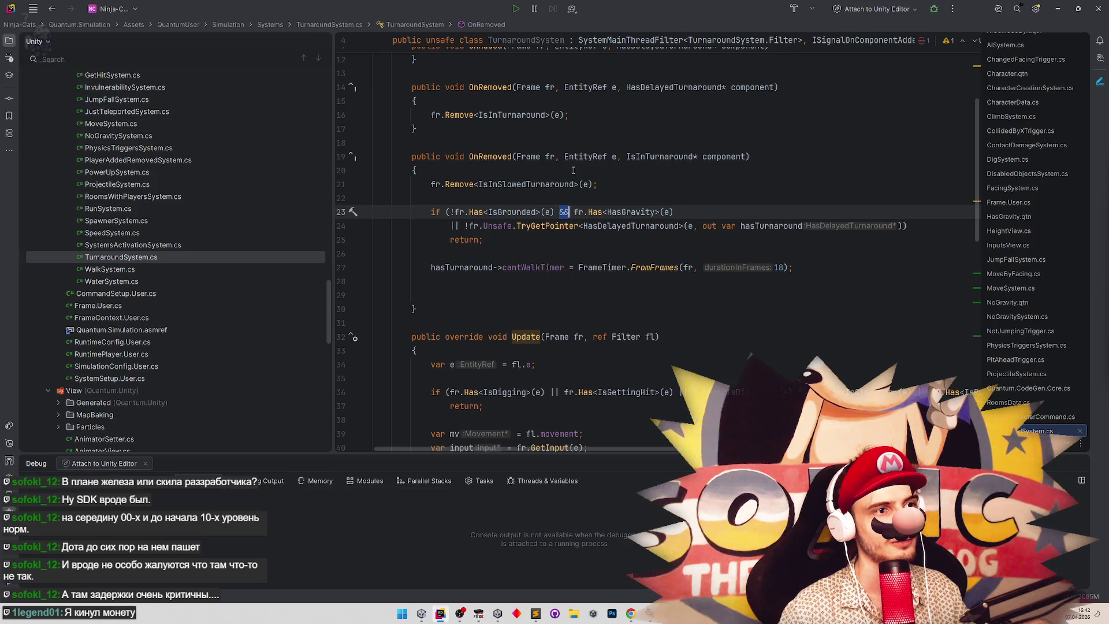
type("||")
key("Delete")
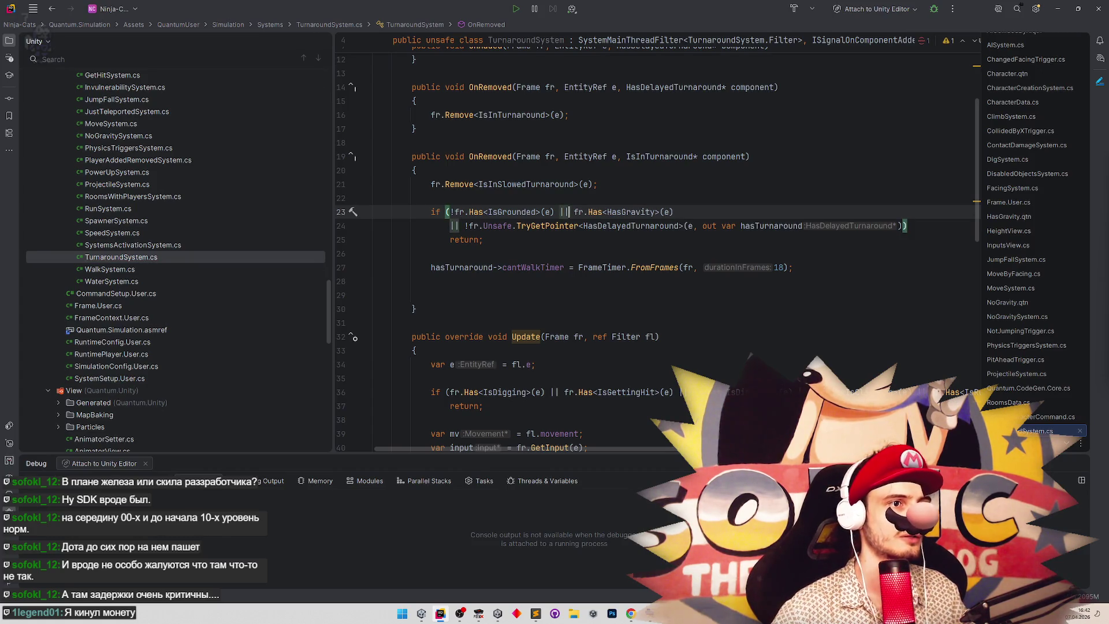
double_click(636, 213)
type("NoGra")
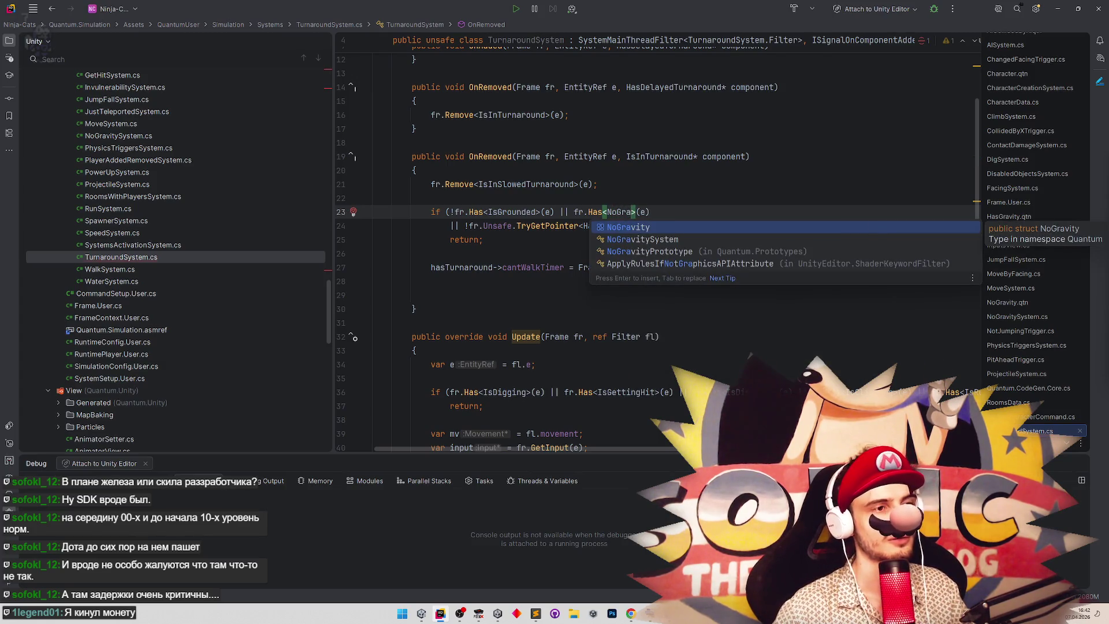
key("Escape")
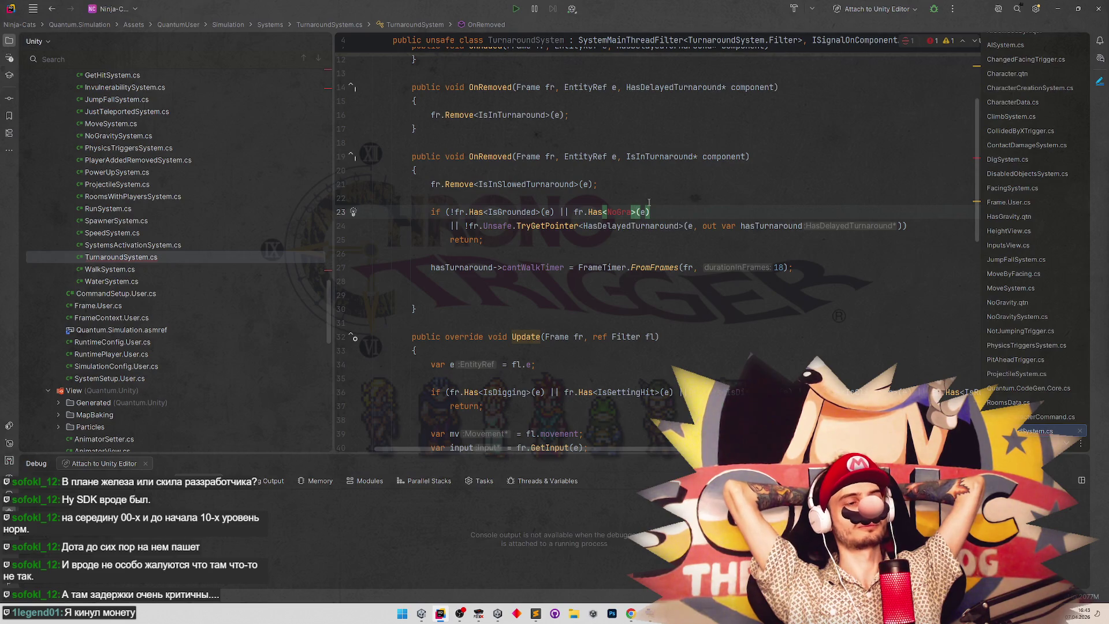
Remove the negation before the IsGrounded check and start deleting the unfinished no-gravity check.
left_click_drag(649, 212, 570, 212)
left_click(564, 198)
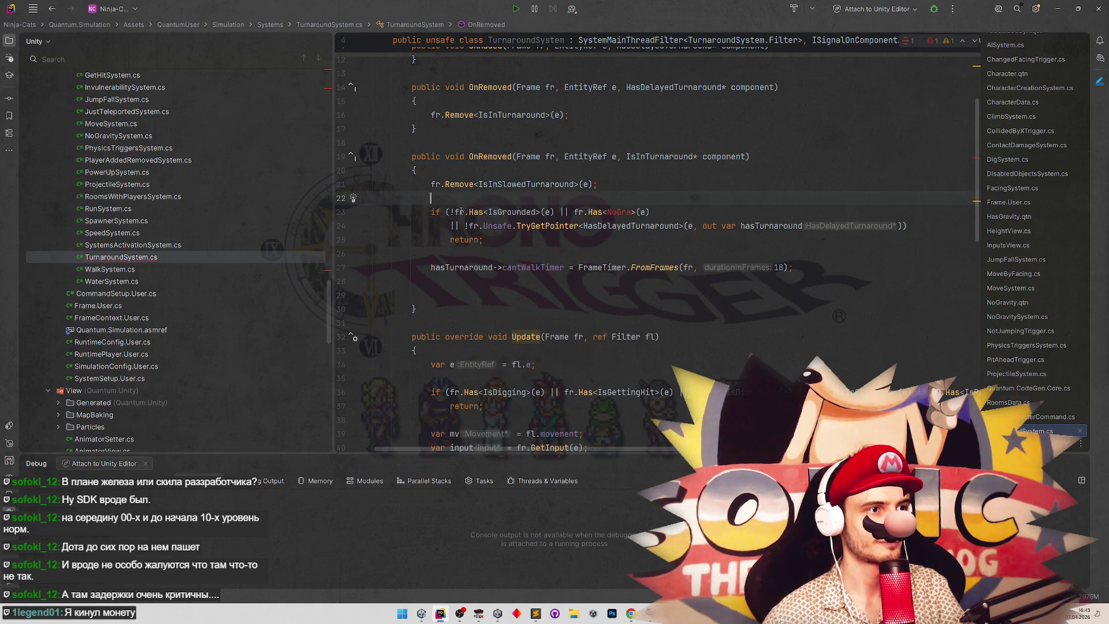
left_click(455, 212)
key("BackSpace")
key("ctrl+Right")
key("ctrl+Right")
key("ctrl+Right")
Drop the no-gravity check and join the pointer check with && without its negation.
key("shift+End")
key("Delete")
key("ctrl+shift+Right")
key("ctrl+shift+Right")
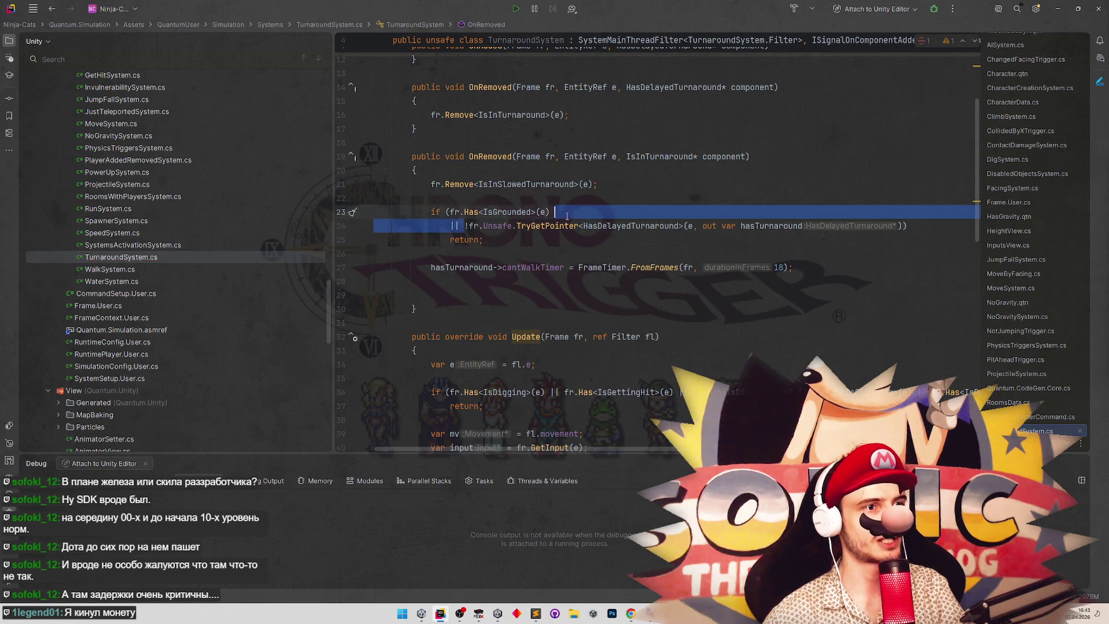
key("Delete")
type("&&")
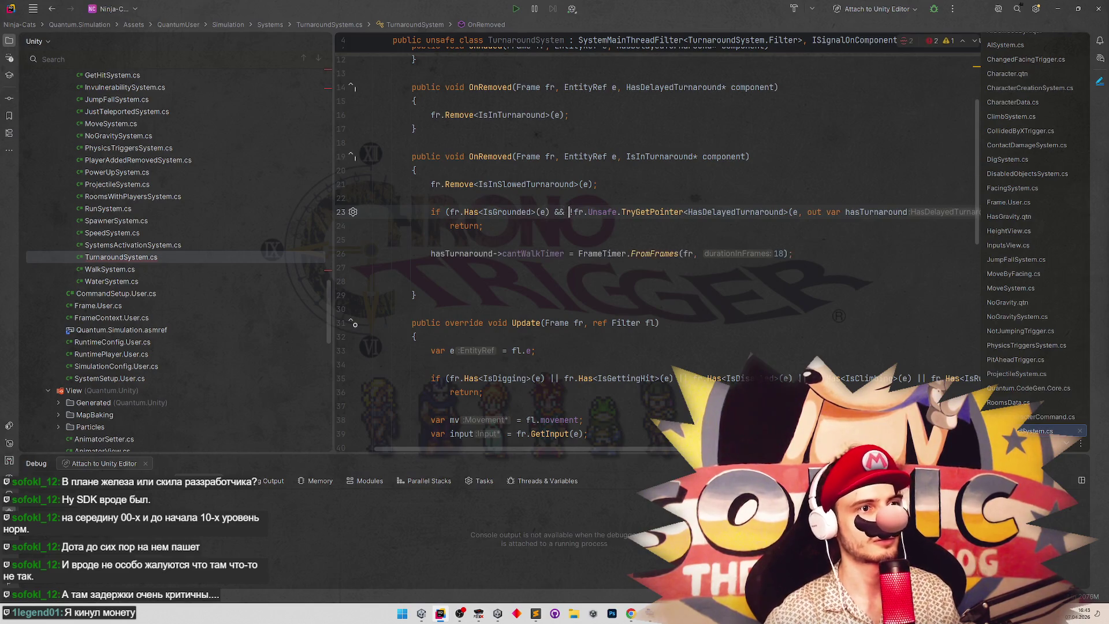
key("Delete")
Move the 18-frame cantWalkTimer assignment into the if in place of return, then go to Unity.
left_click(571, 239)
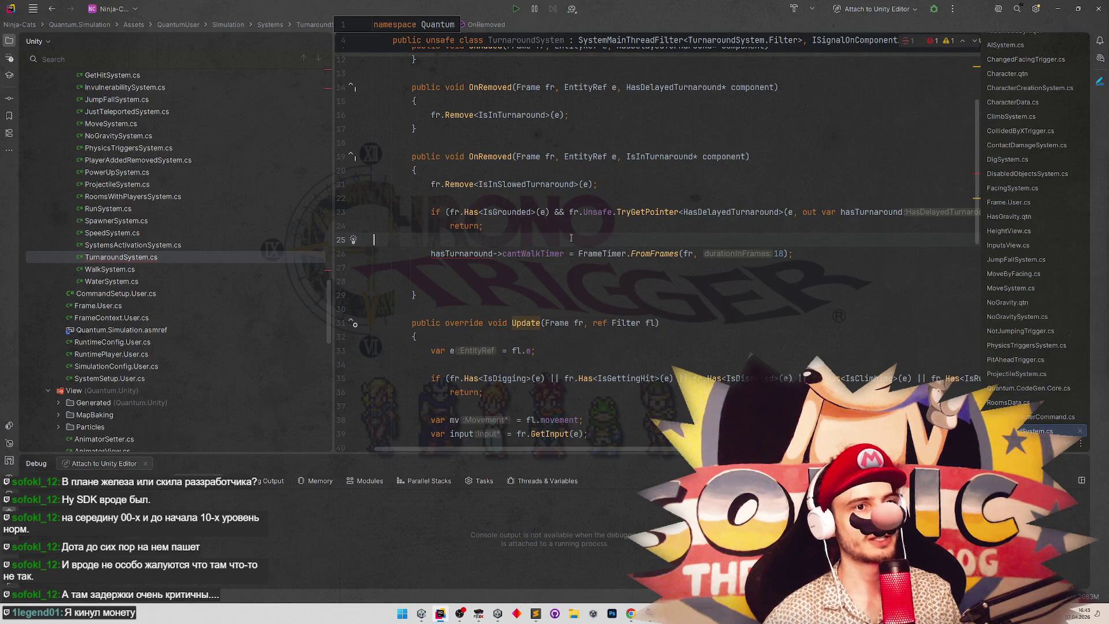
key("Down")
key("Home")
key("shift+End")
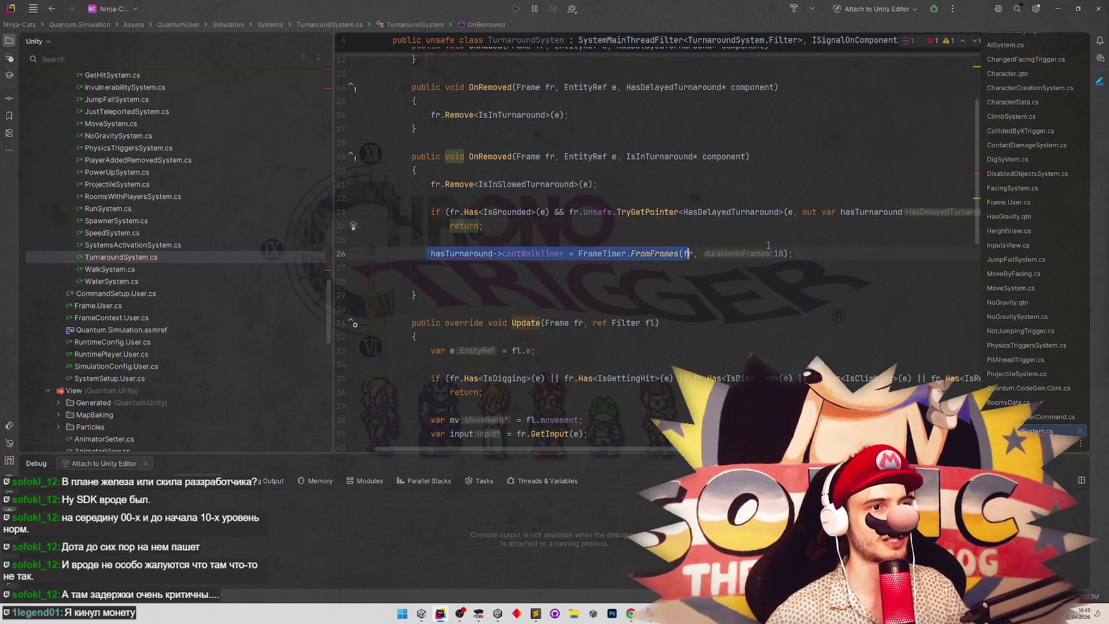
key("ctrl+x")
left_click(489, 226)
key("shift+Home")
key("ctrl+v")
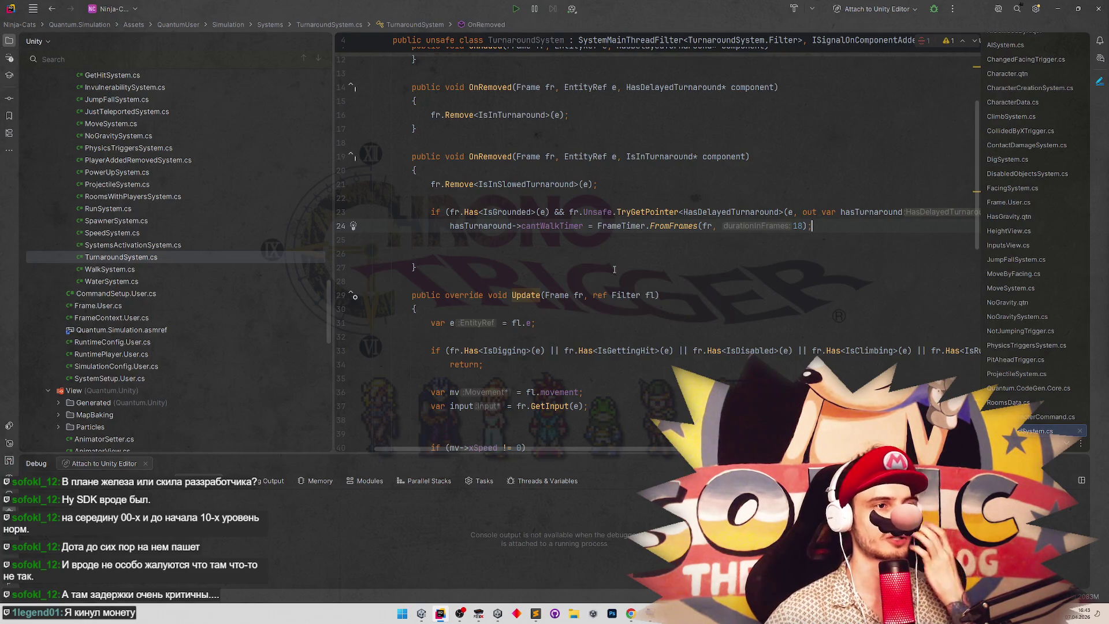
key("alt+Tab")
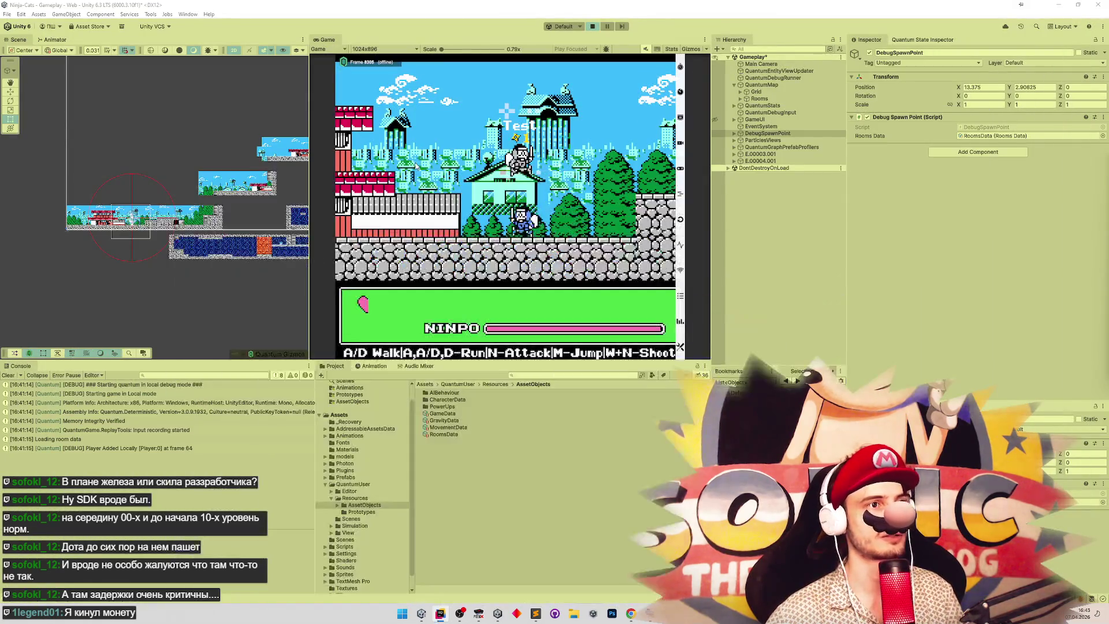
Stop the game, save the Gameplay scene, and replay to test the turnaround before returning to Rider.
left_click(594, 27)
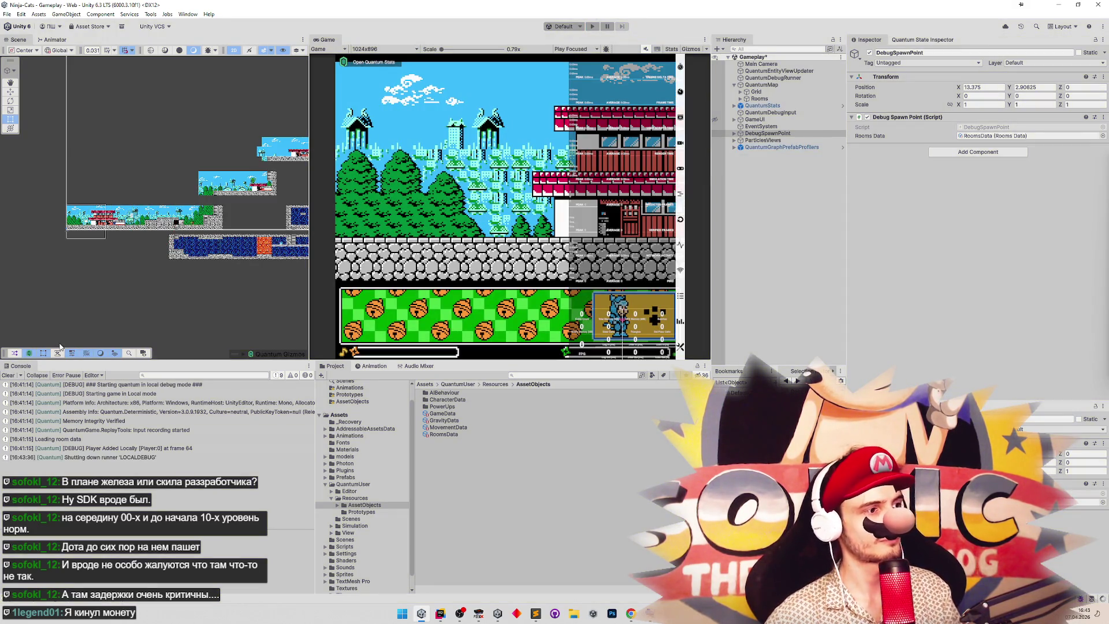
key("ctrl+s")
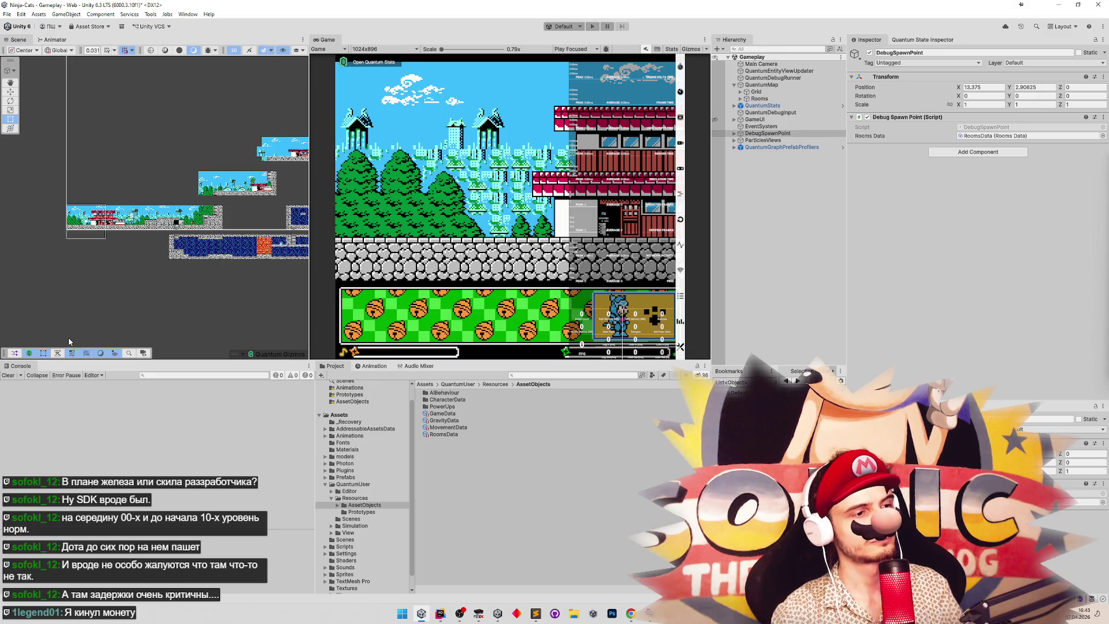
key("ctrl+p")
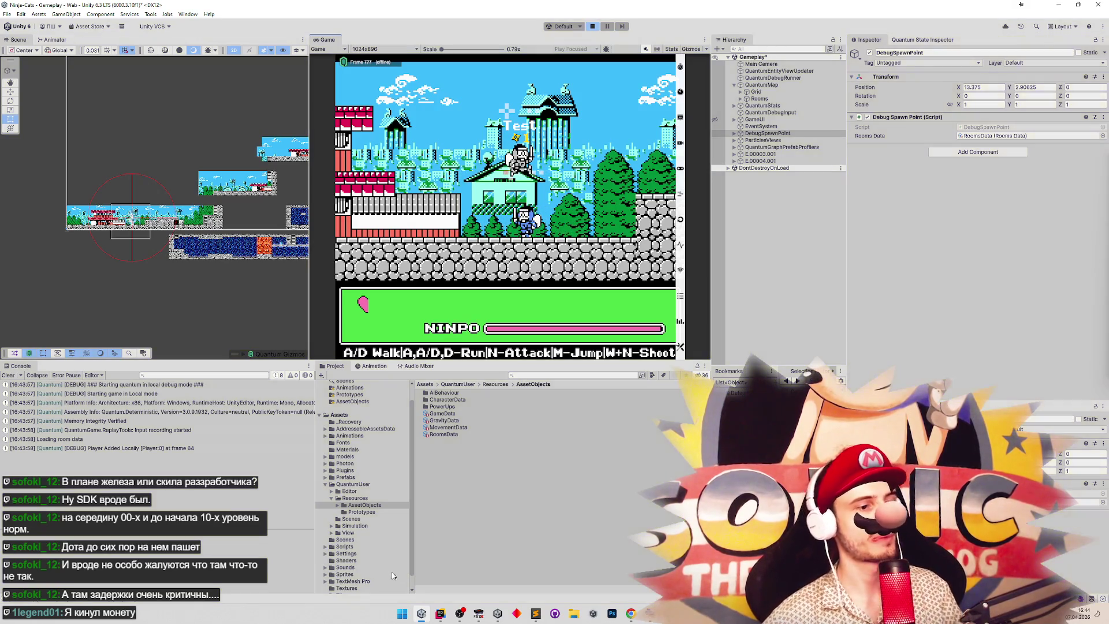
key("alt+Tab")
left_click(526, 211)
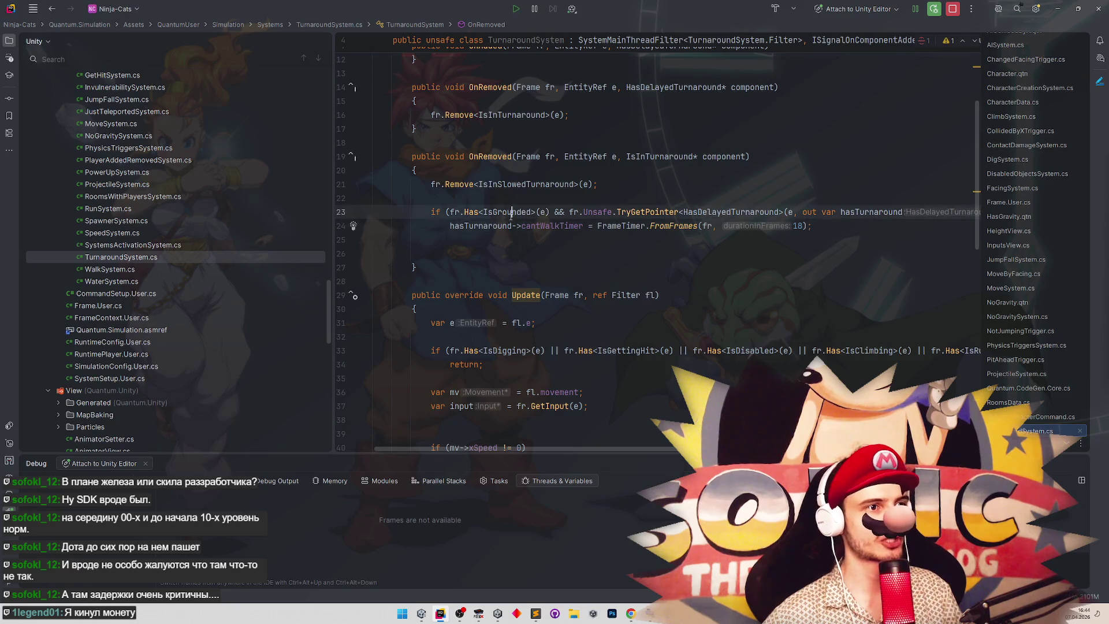
Add '|| fr.Has<NoGravity>(e))' after the IsGrounded check on line 23.
left_click(549, 212)
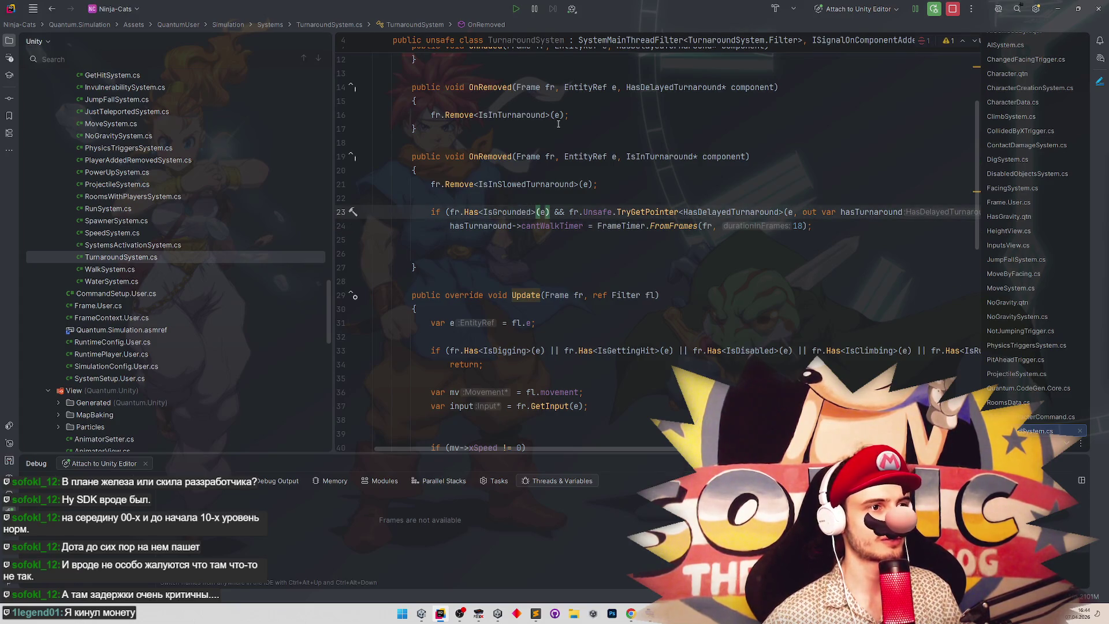
type("|| ")
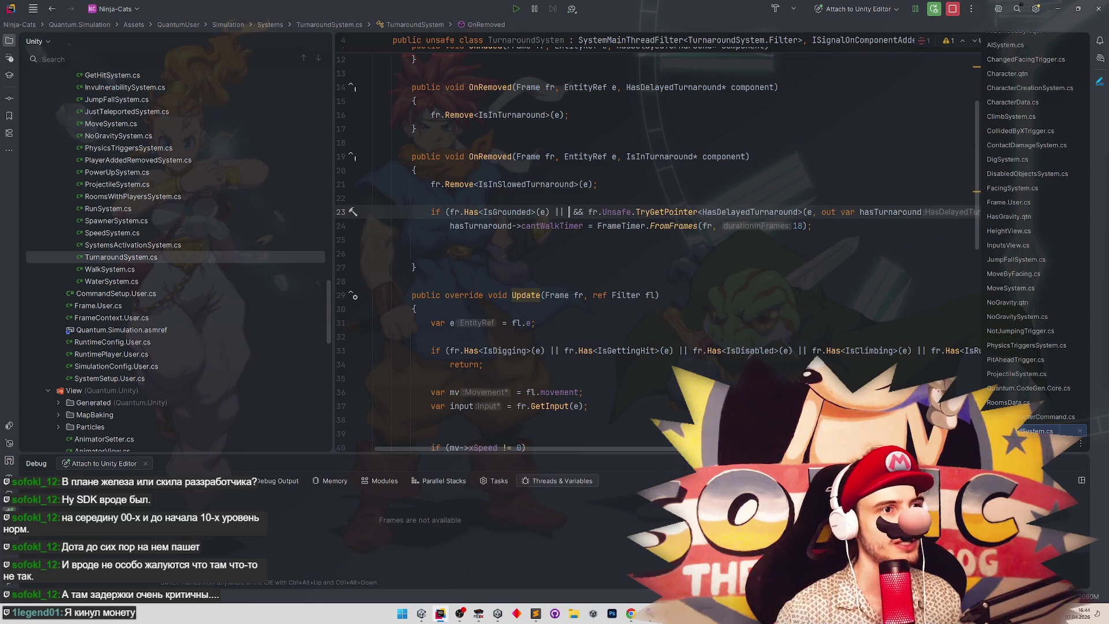
type("fr.Has")
key("Return")
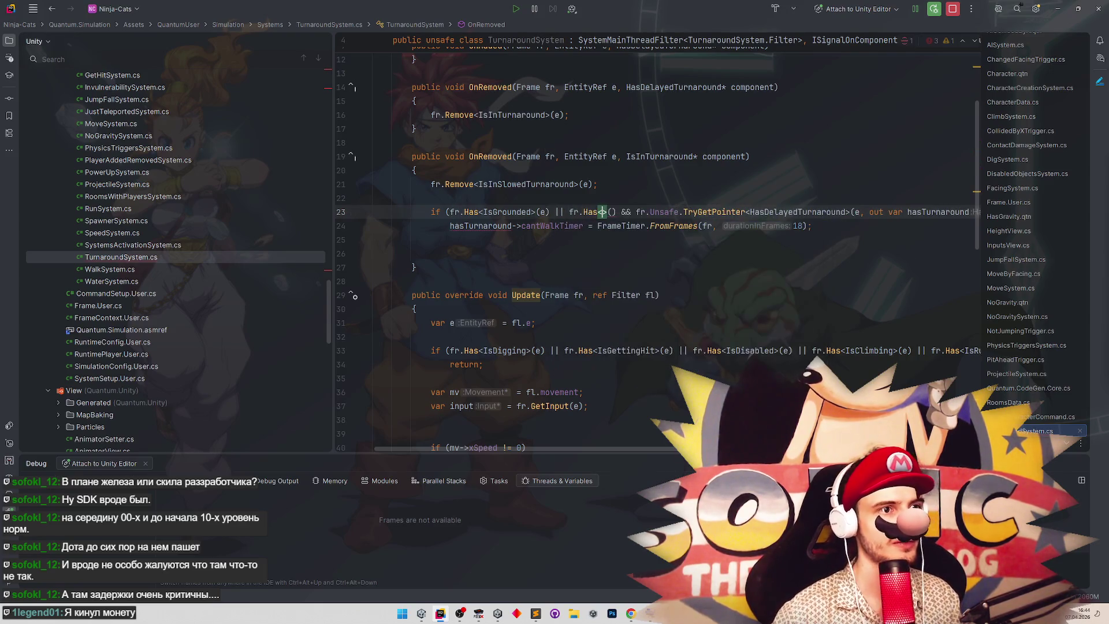
type("NoGra")
key("Return")
type("e")
key("BackSpace")
key("Right")
type("e")
key("Right")
type(")")
Open the parenthesis before the grounded-or-no-gravity check and switch to Unity to recompile.
left_click(450, 212)
type("(")
left_click(465, 196)
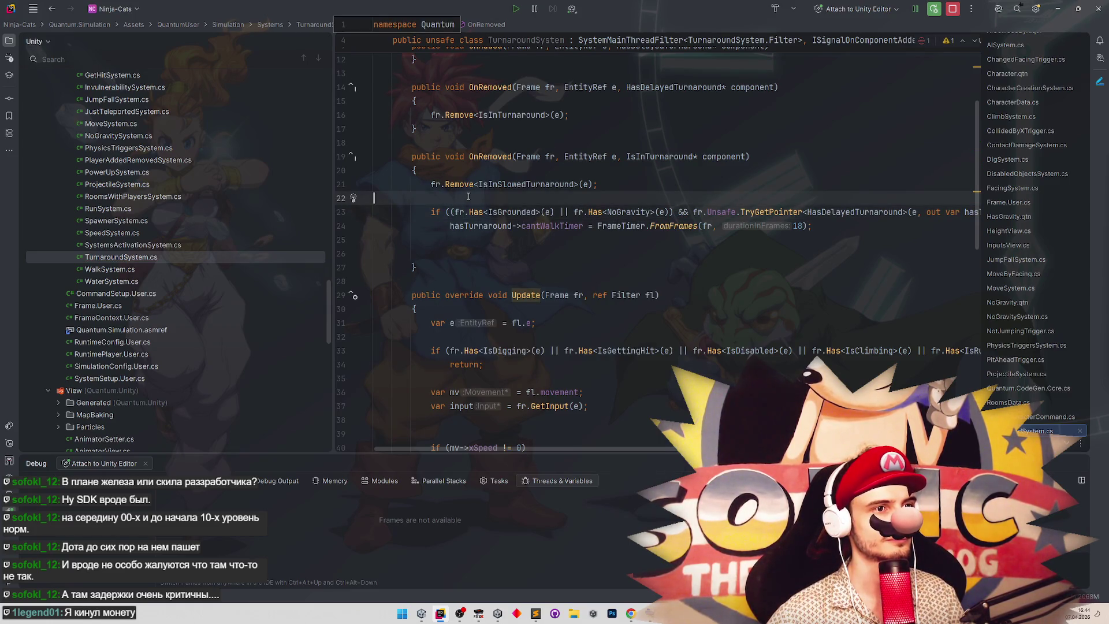
key("alt+Tab")
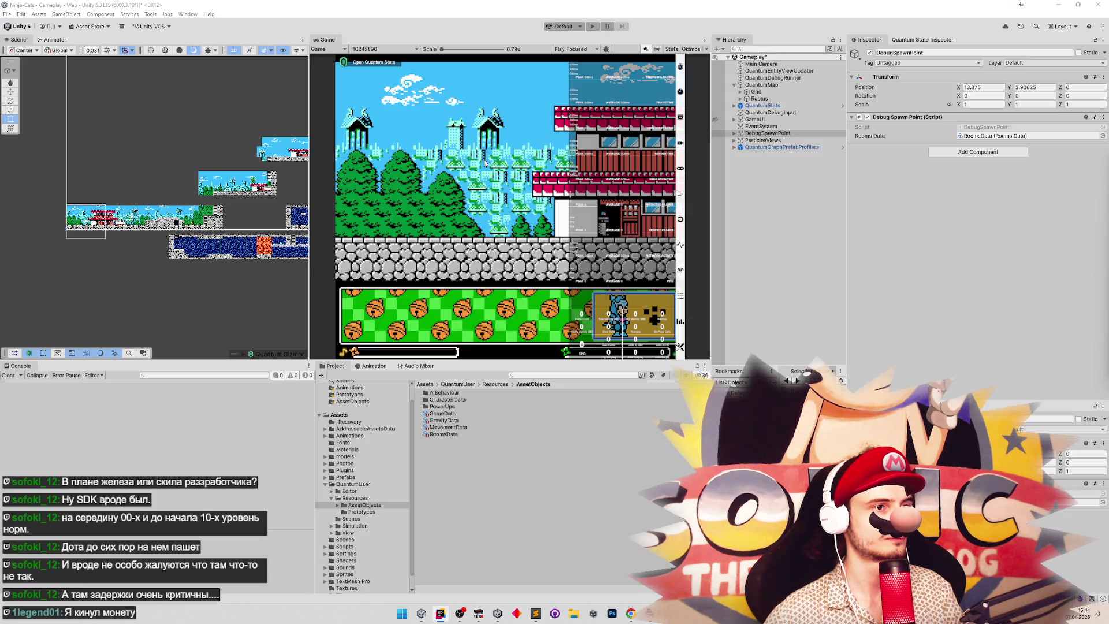
Save the Gameplay scene, enter Play mode, and walk the ninja right and back left.
key("ctrl+s")
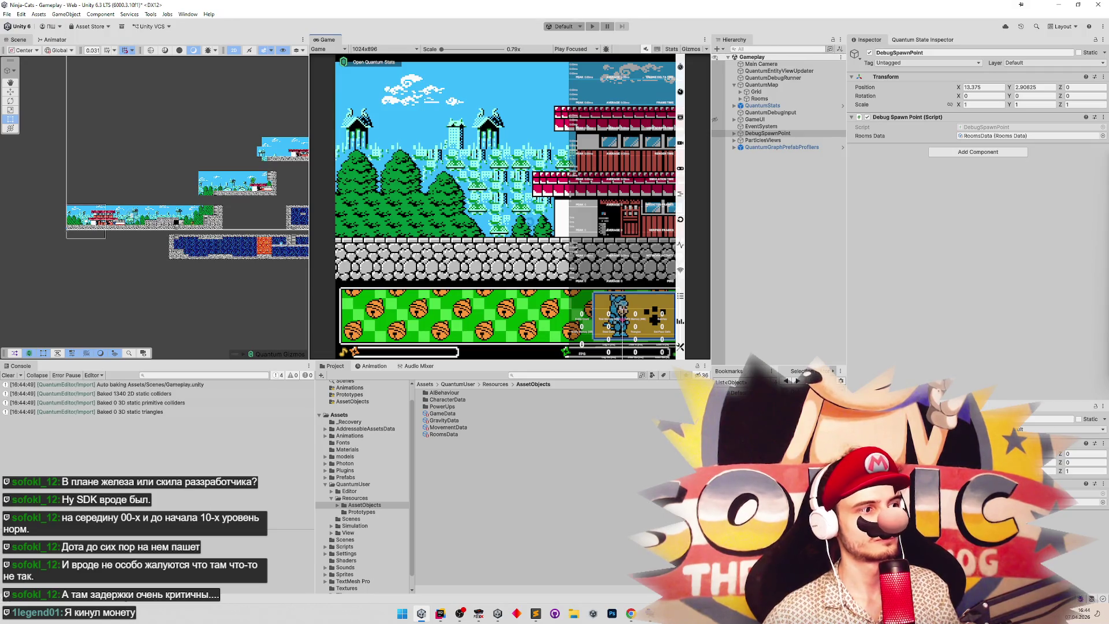
key("ctrl+p")
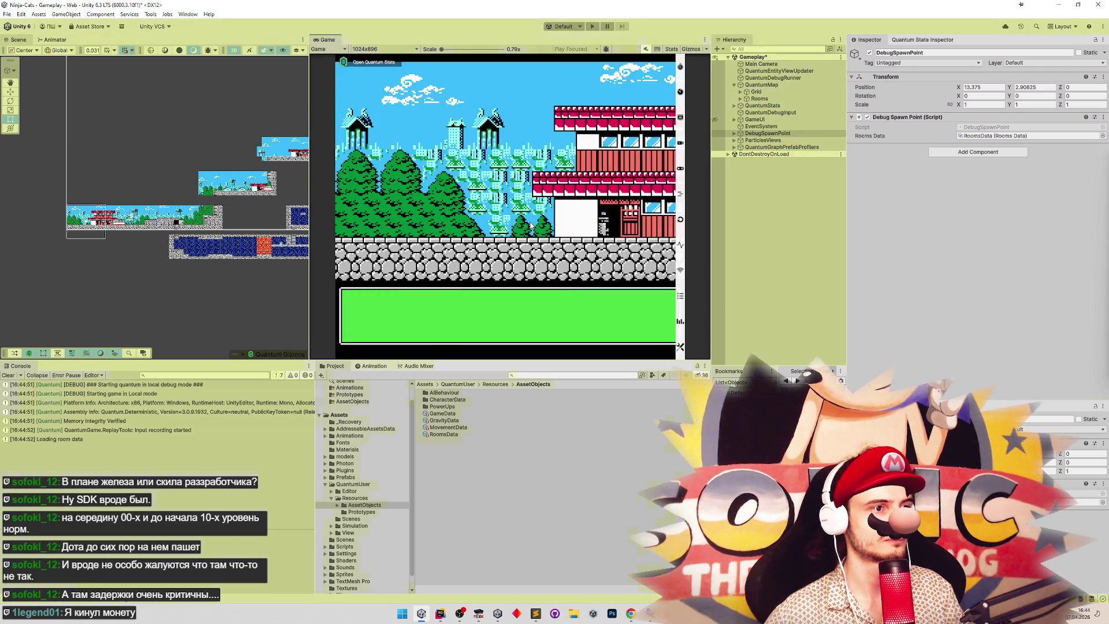
key("d")
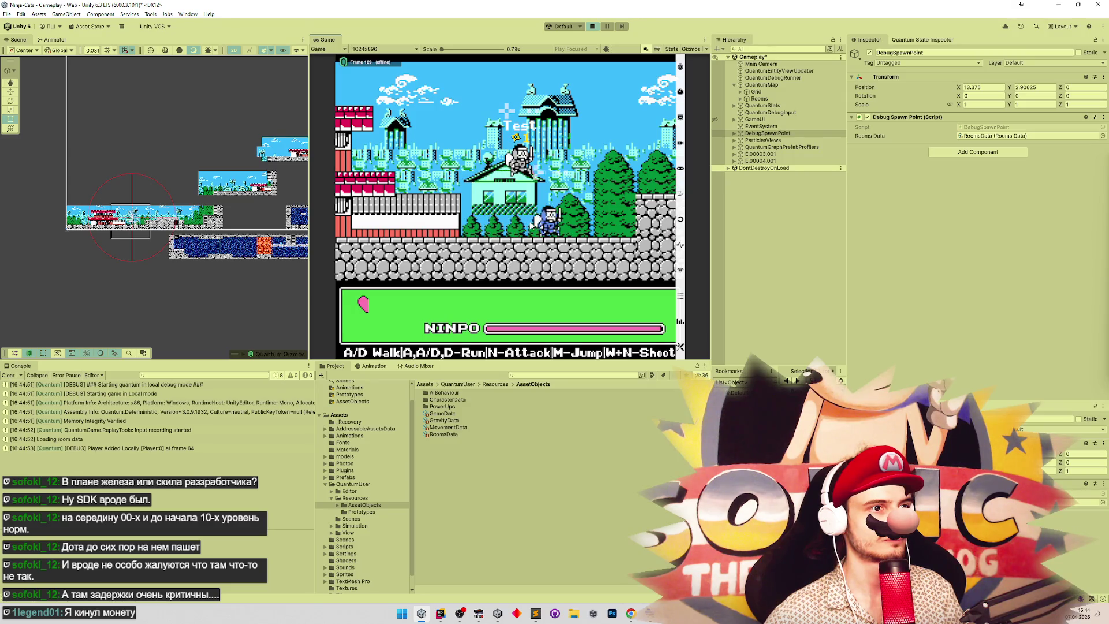
key("a")
key("a")
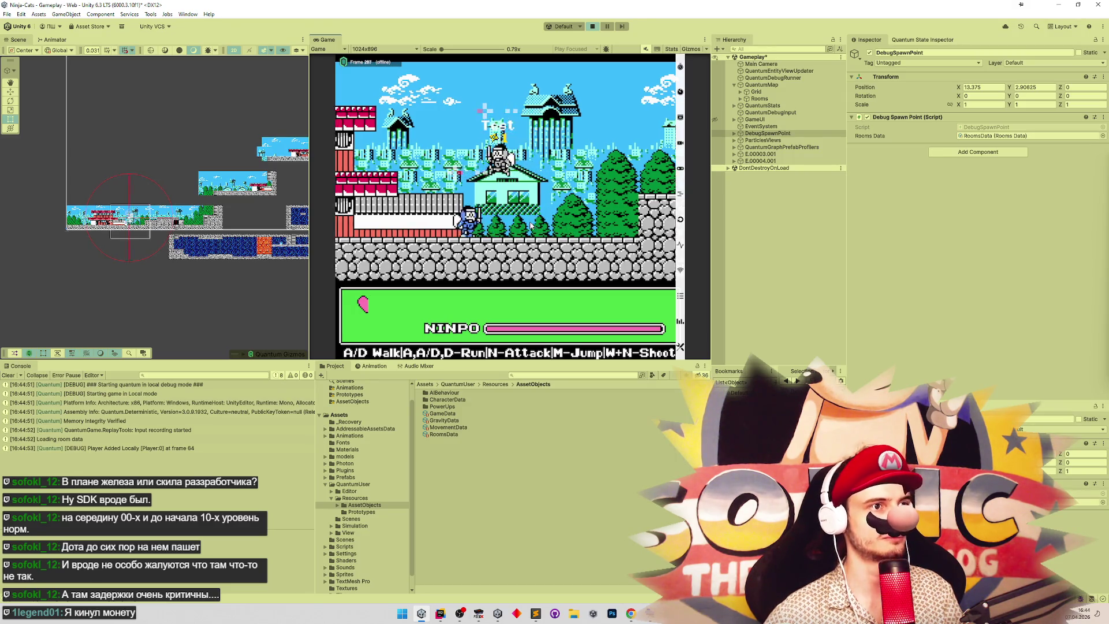
Run and jump the Test character across rooftops and the wall, then open Rider's Search Everywhere.
key("d")
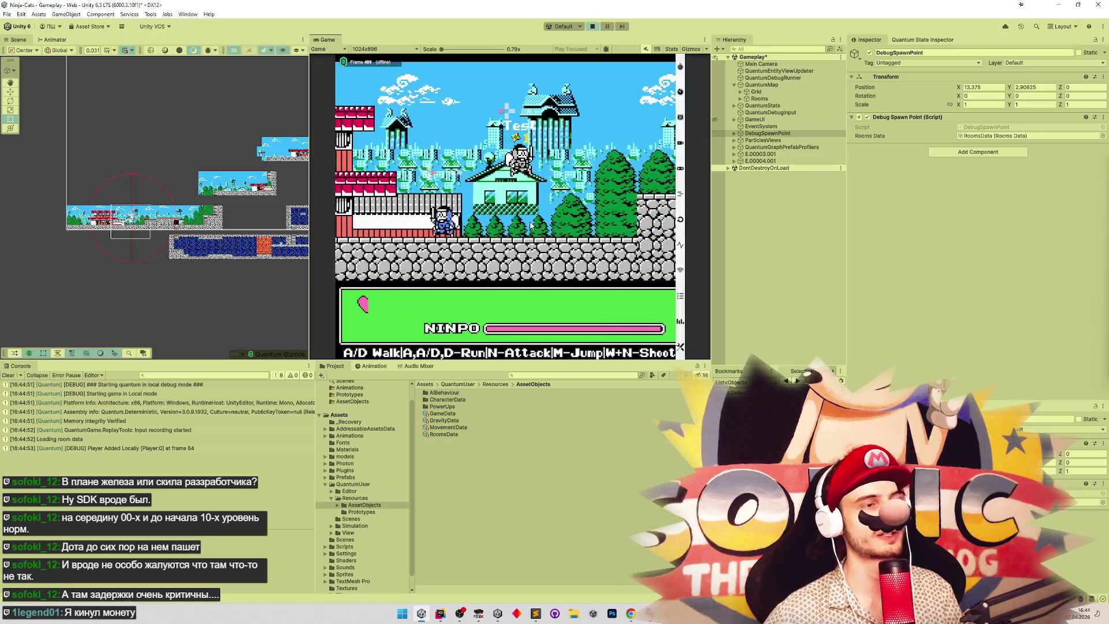
key("a")
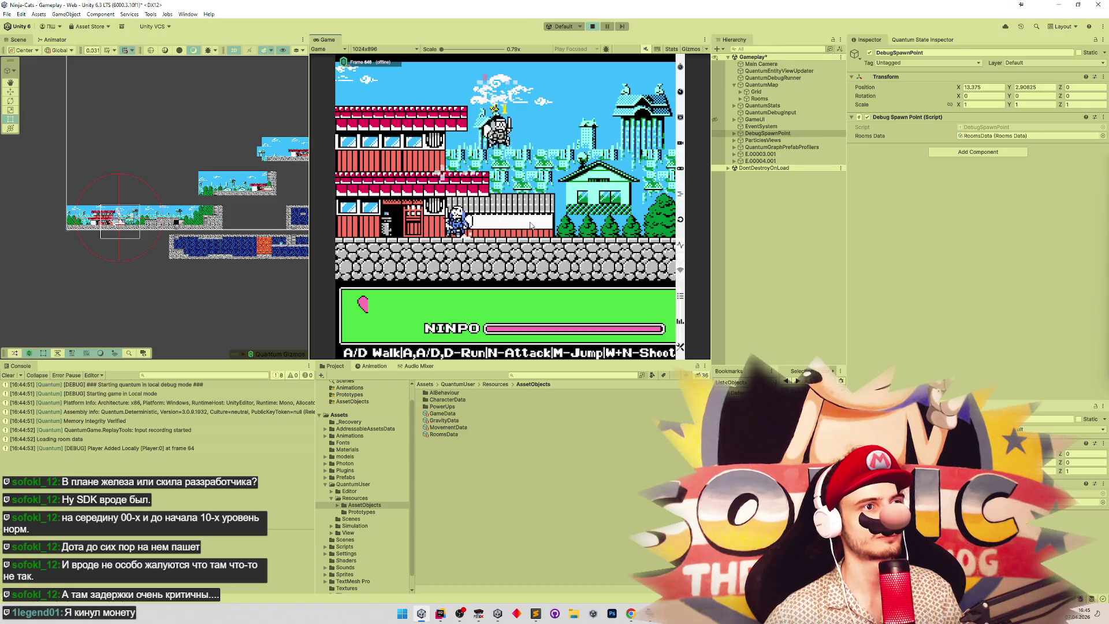
key("d")
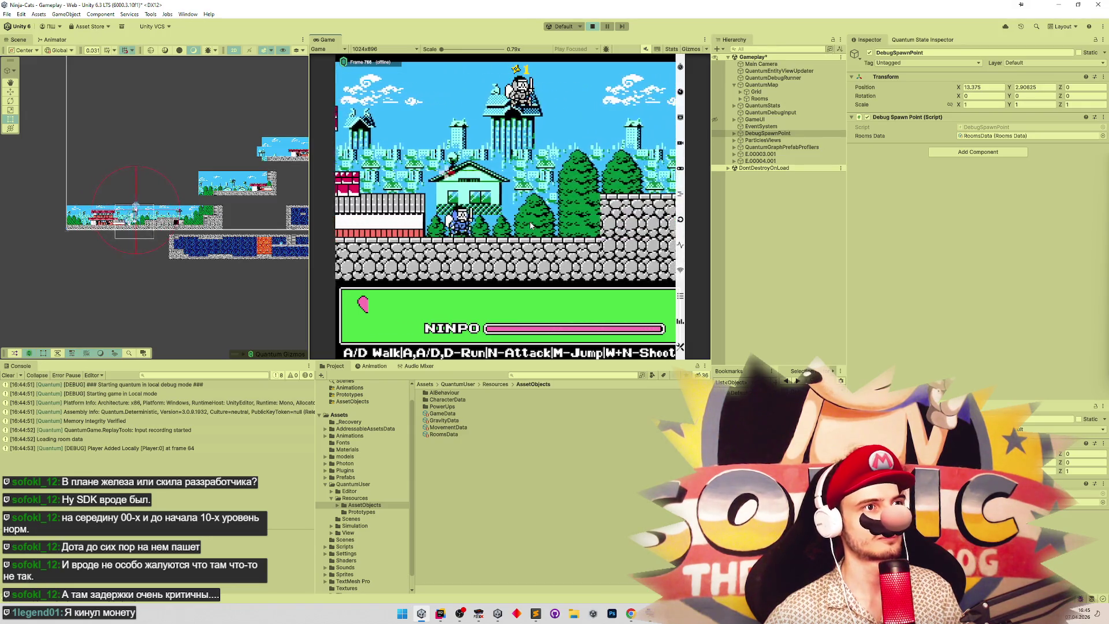
key("a")
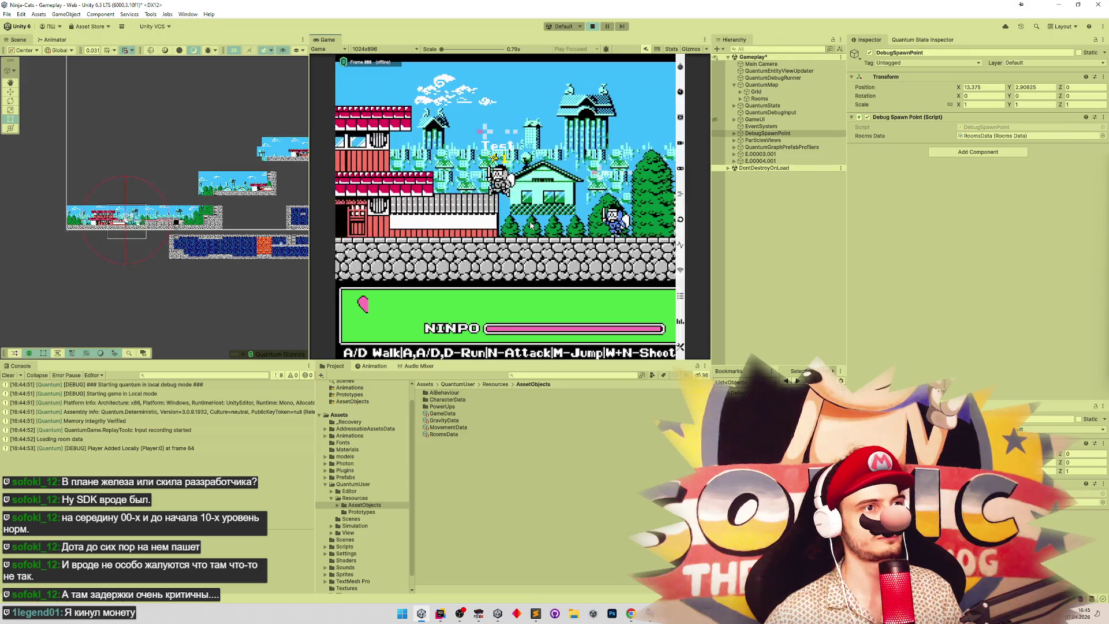
key("d")
key("m")
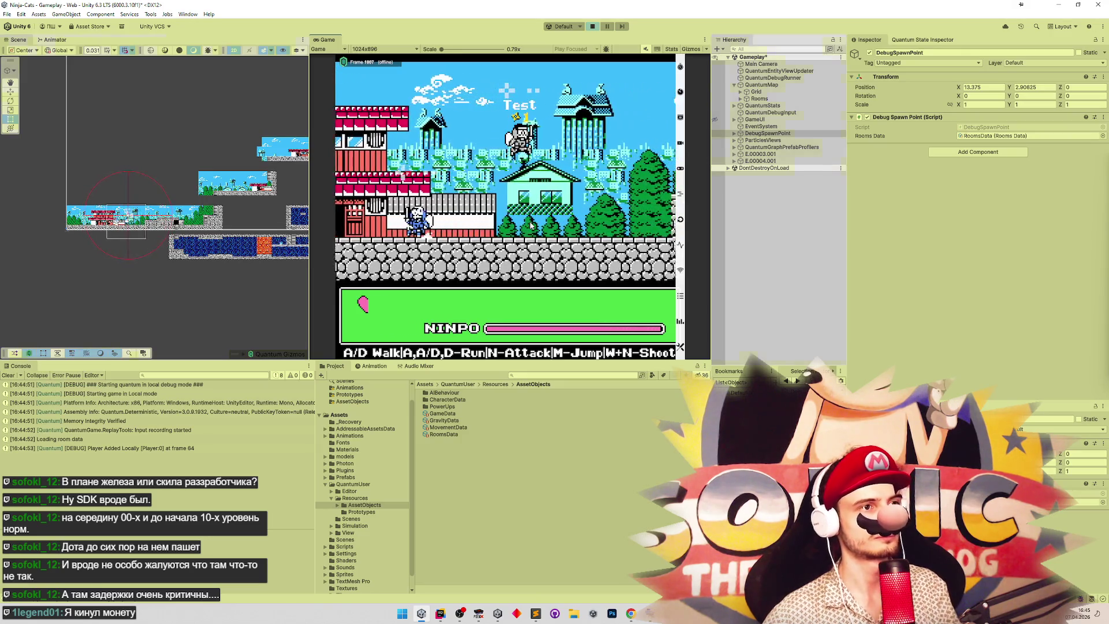
left_click(440, 614)
key("shift")
key("shift")
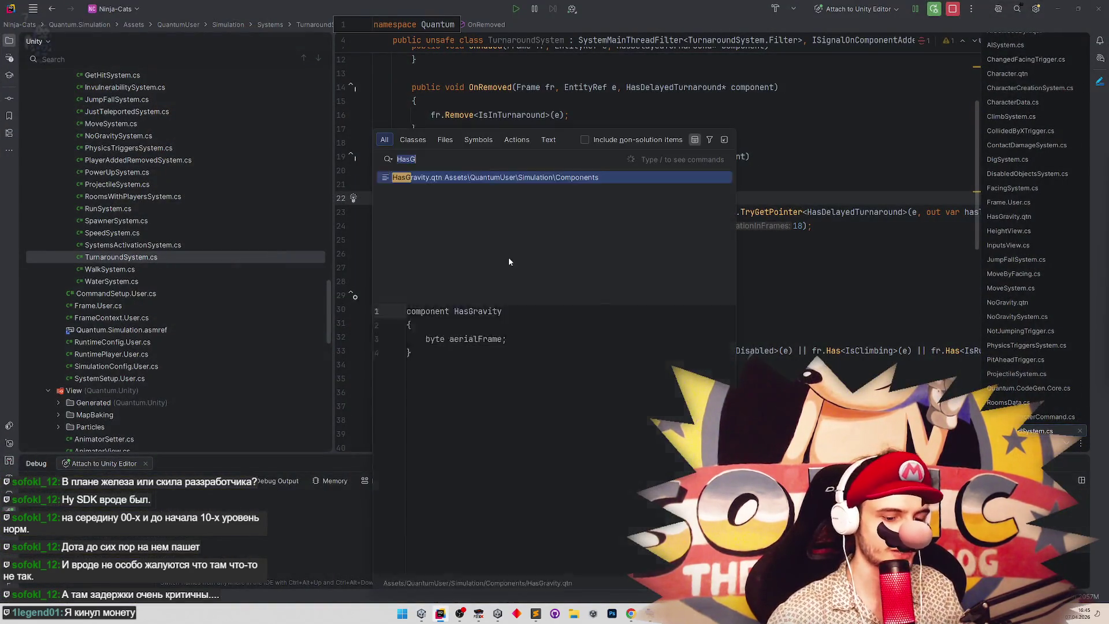
Open AnimatorView.cs and find the _lowGravity condition.
type("animatorview")
key("Return")
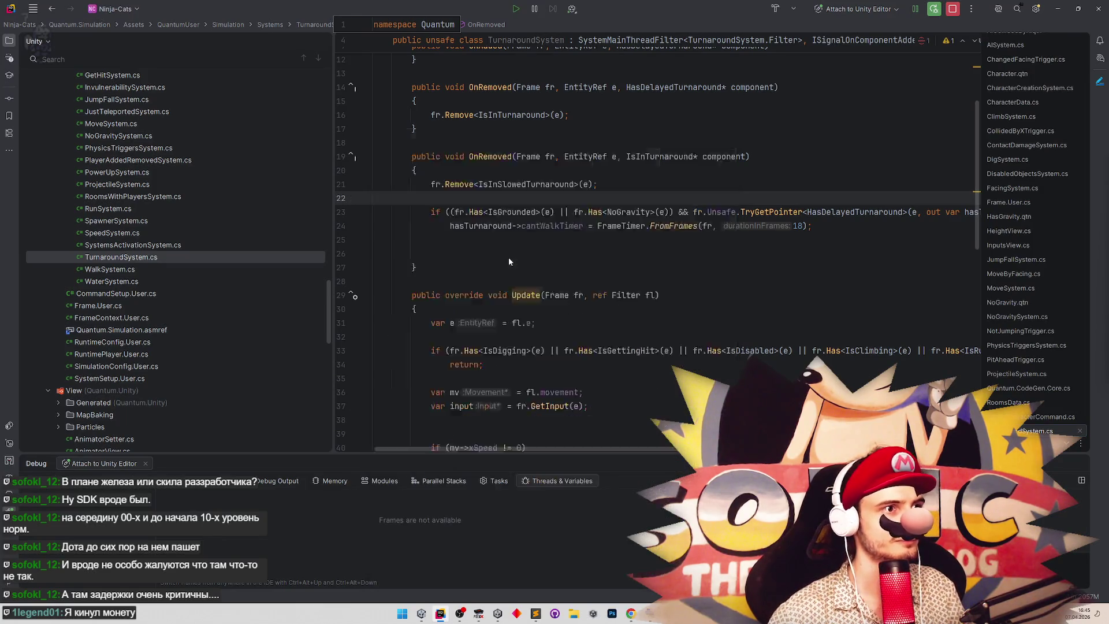
scroll(635, 289, "down", 4)
scroll(761, 315, "up", 4)
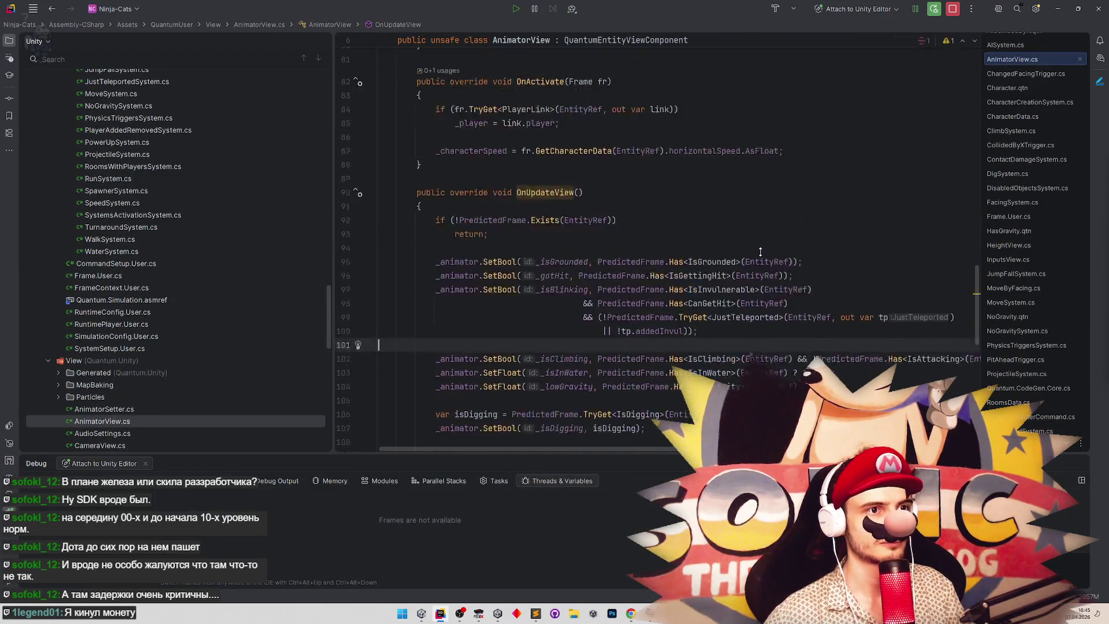
scroll(762, 315, "down", 3)
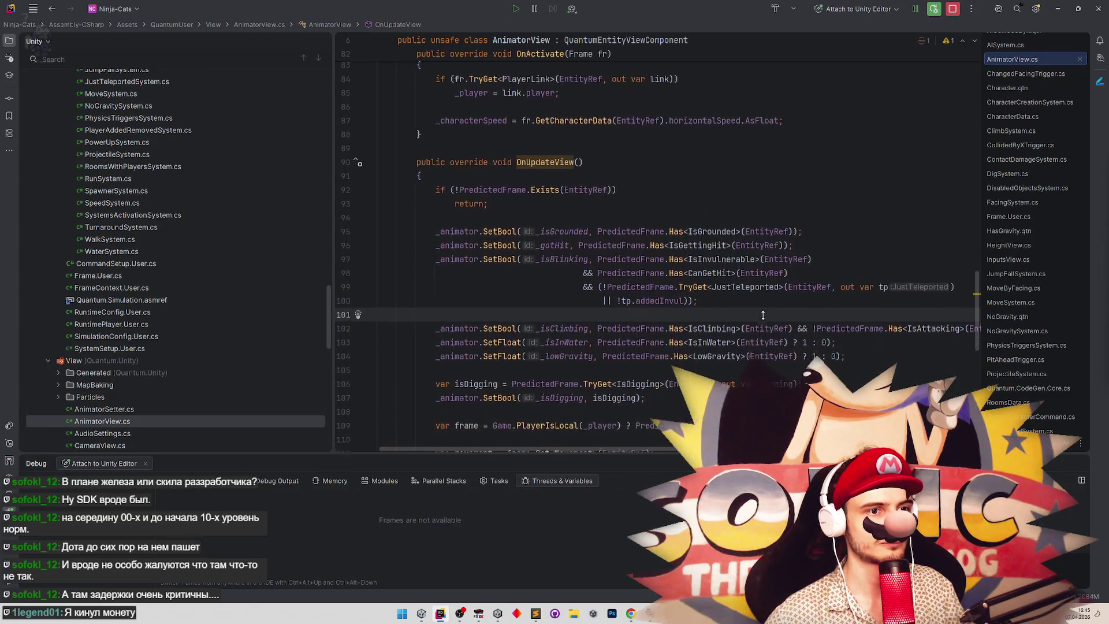
Extend line 104's _lowGravity condition to LowGravity || NoGravity, then return to Unity.
left_click(799, 336)
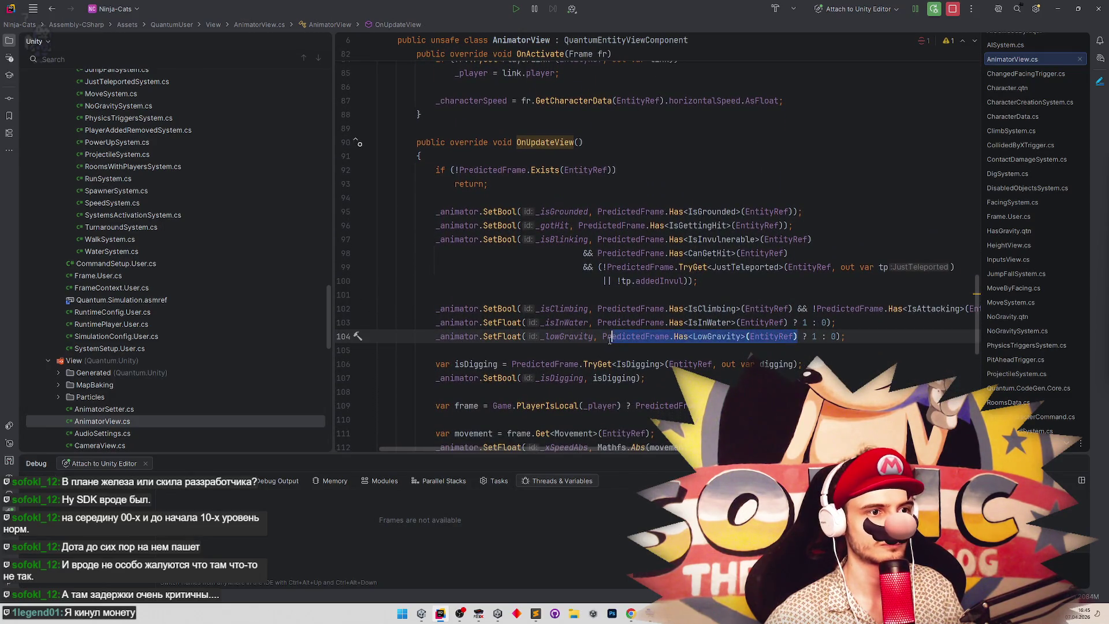
scroll(799, 342, "right", 1)
left_click(775, 337)
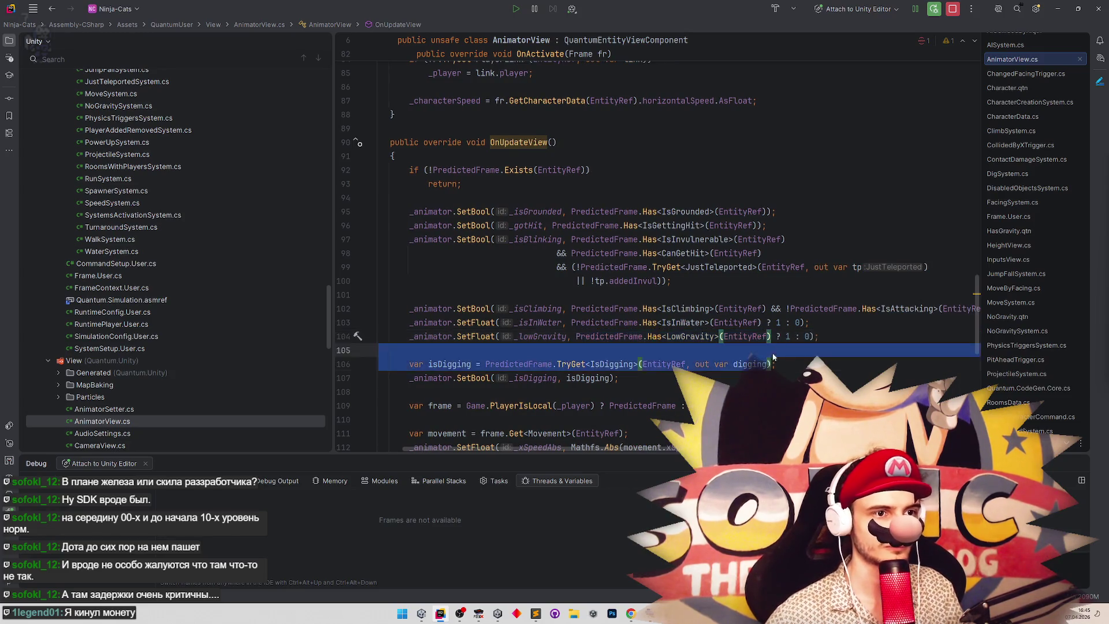
type("||")
type("PredictedFrame.Has<LowGravity>(EntityRef)")
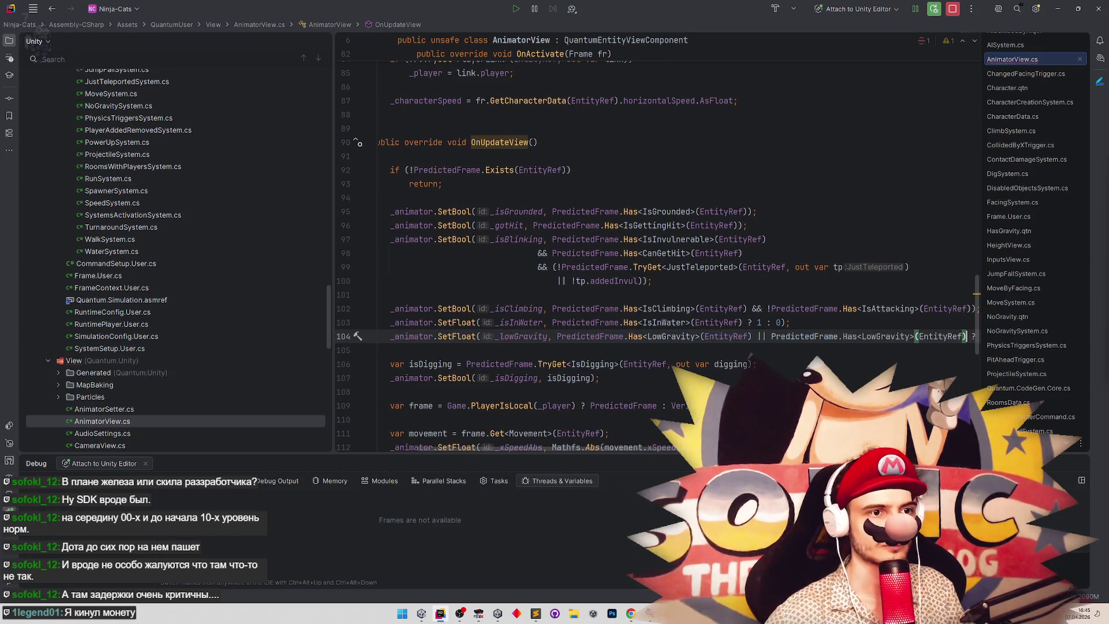
type(")")
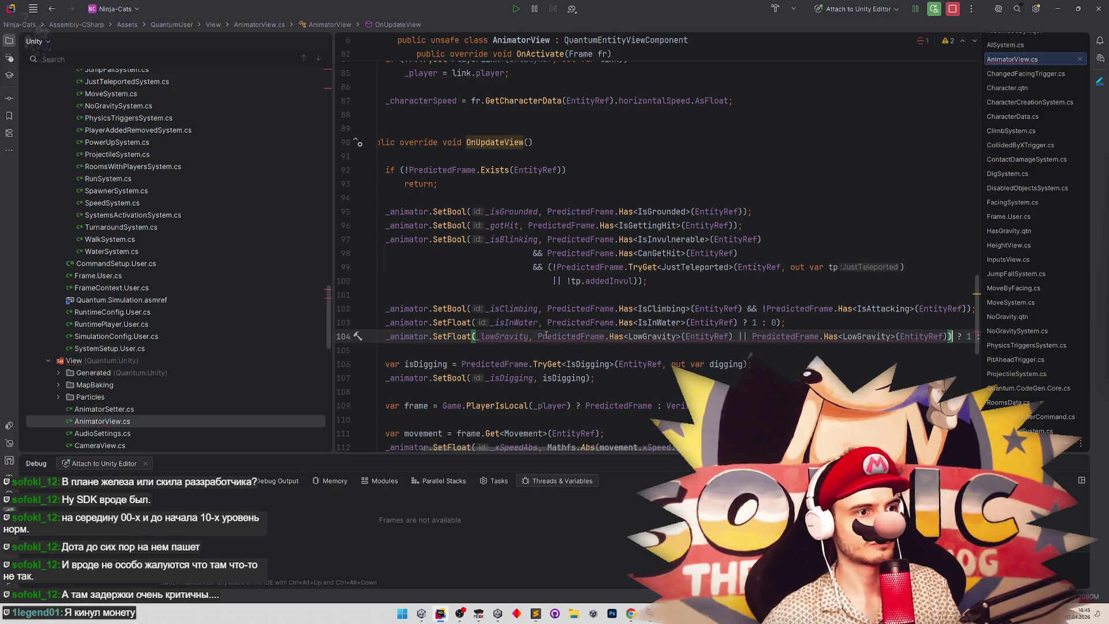
type("(")
left_click(862, 206)
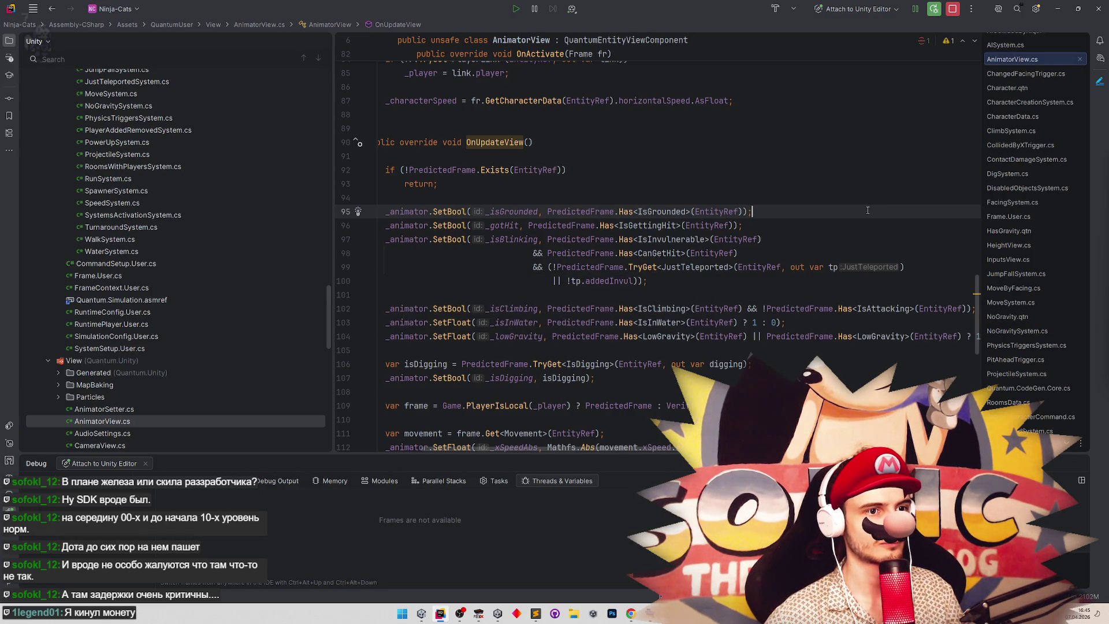
double_click(874, 336)
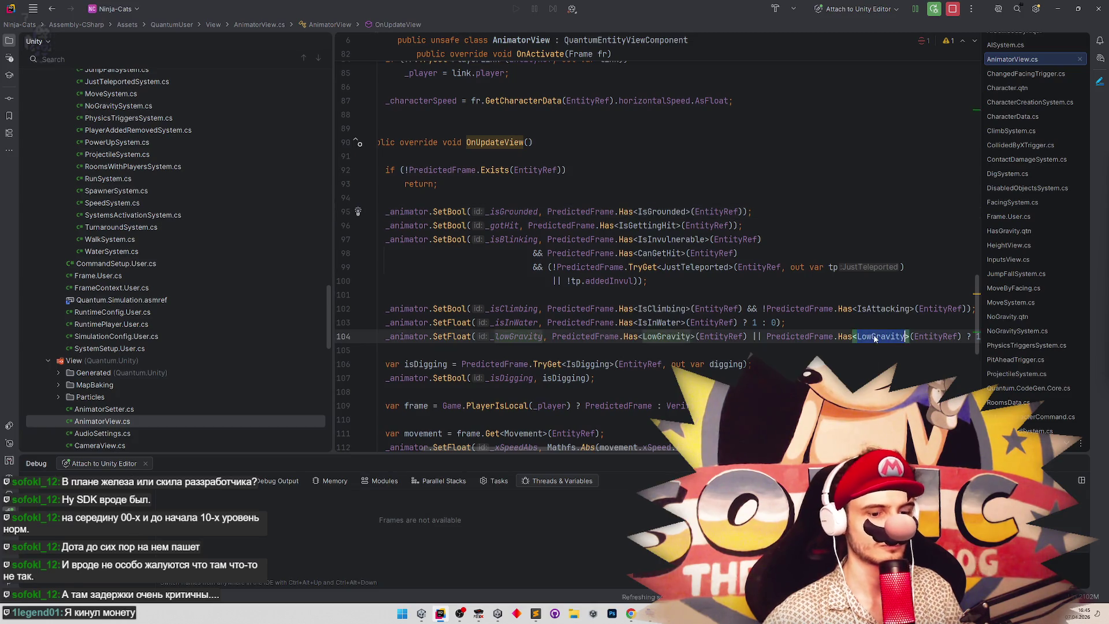
type("NoGra")
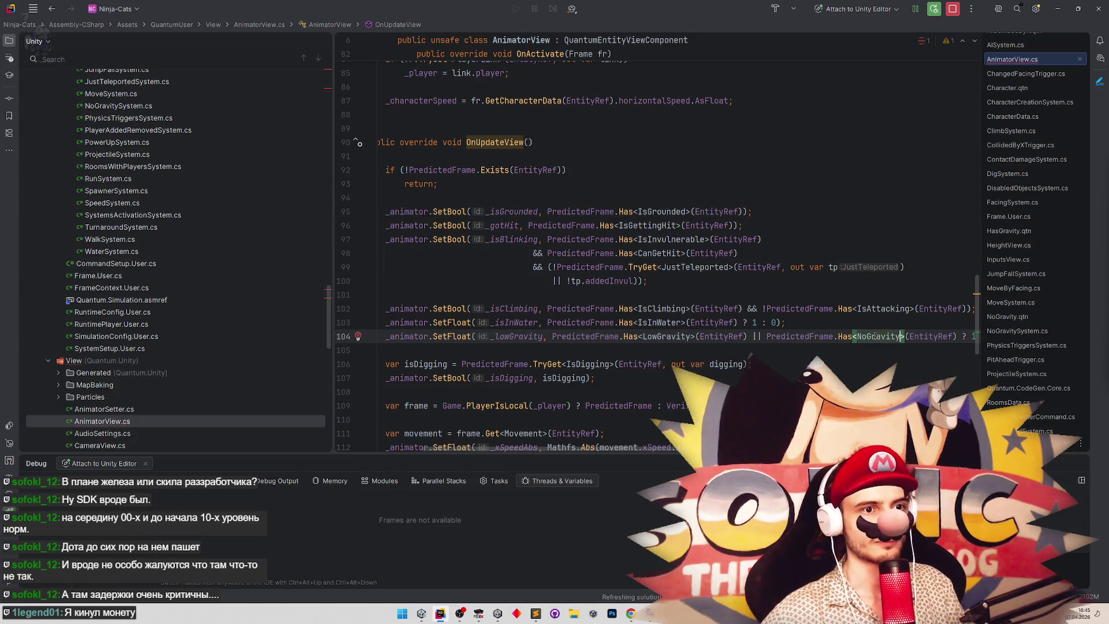
key("alt+Tab")
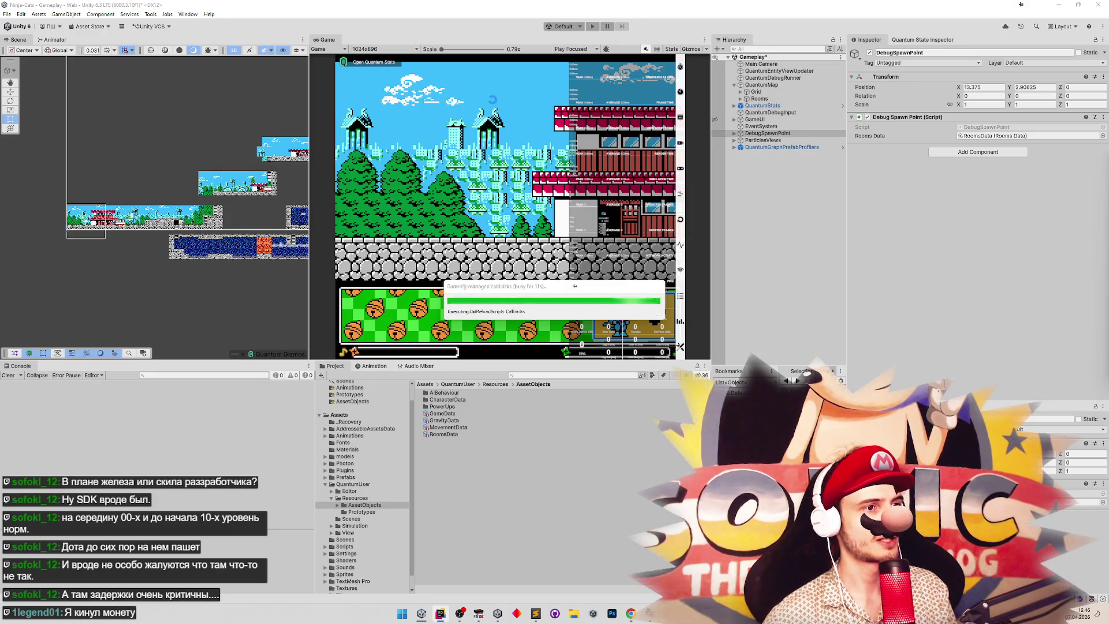
Bring up the original NES game in FCEUX and load save state 1.
key("alt+Tab")
key("Up")
key("Down")
key("Up")
key("Right")
key("F7")
Walk the ninja right, save states 2 and 3, and reload state 4.
key("Right")
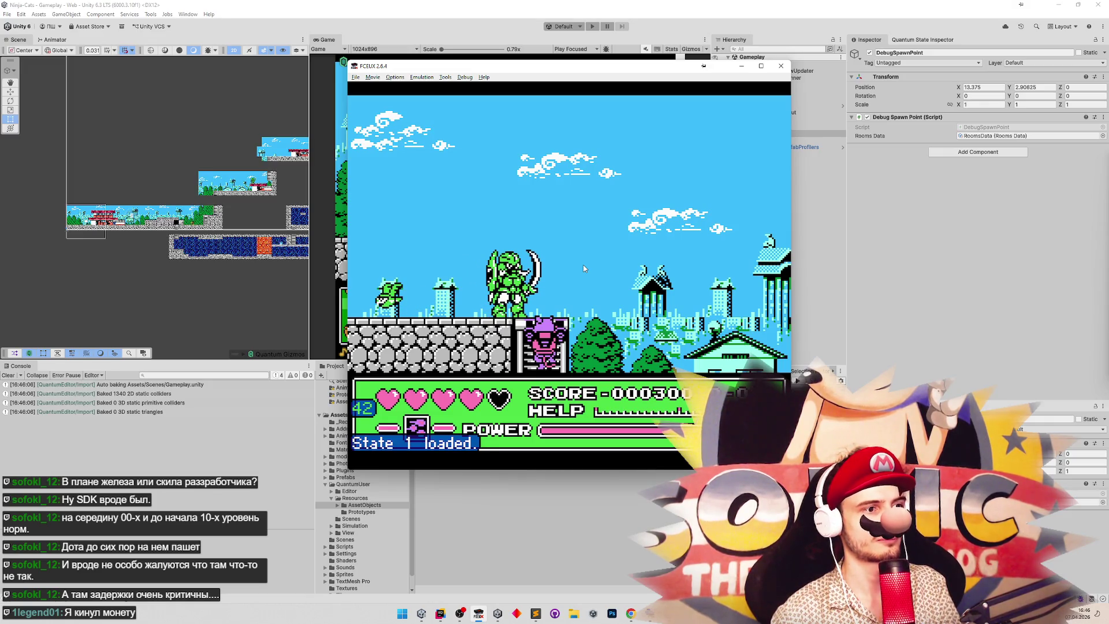
key("shift+F2")
key("Left")
key("shift+F3")
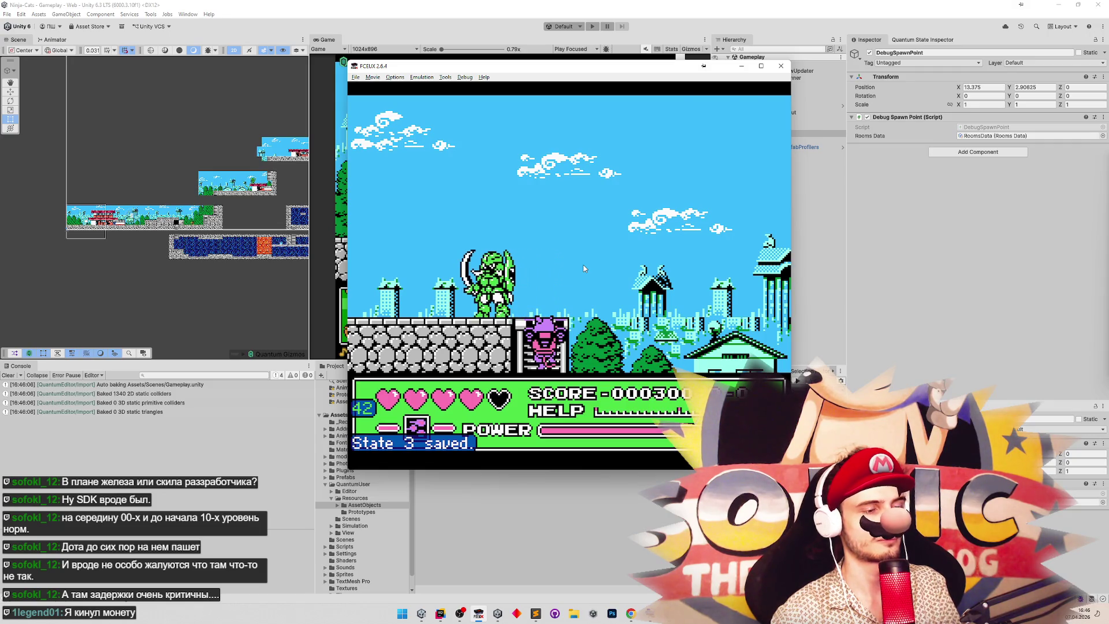
key("F4")
key("Right")
Walk the pink cat left to the ladder area, then pause and switch to the purple cat.
key("Left")
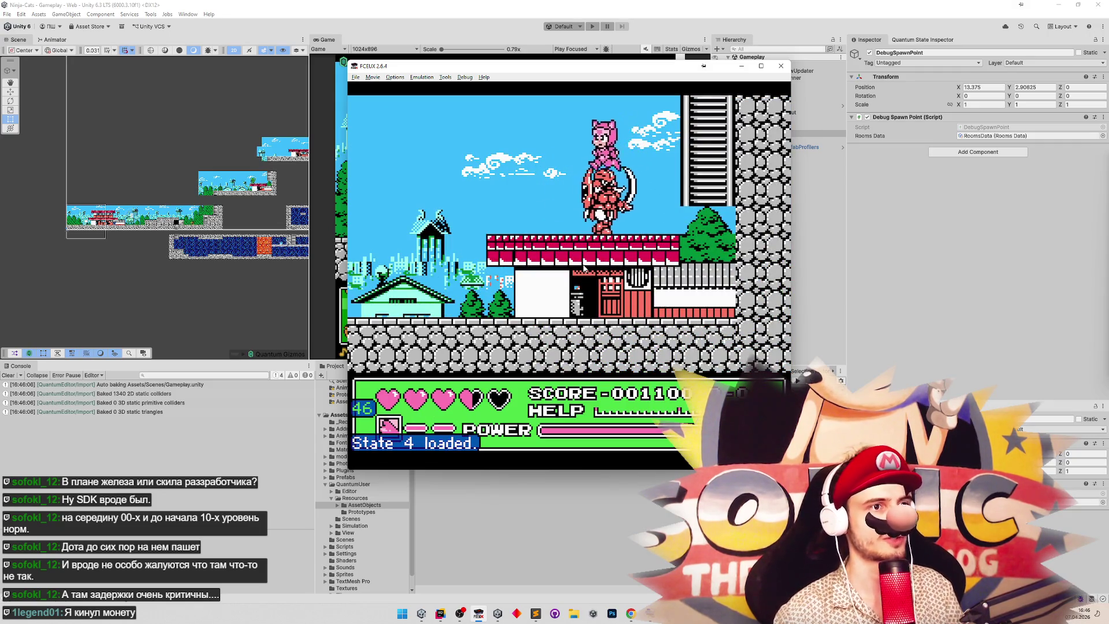
key("Left")
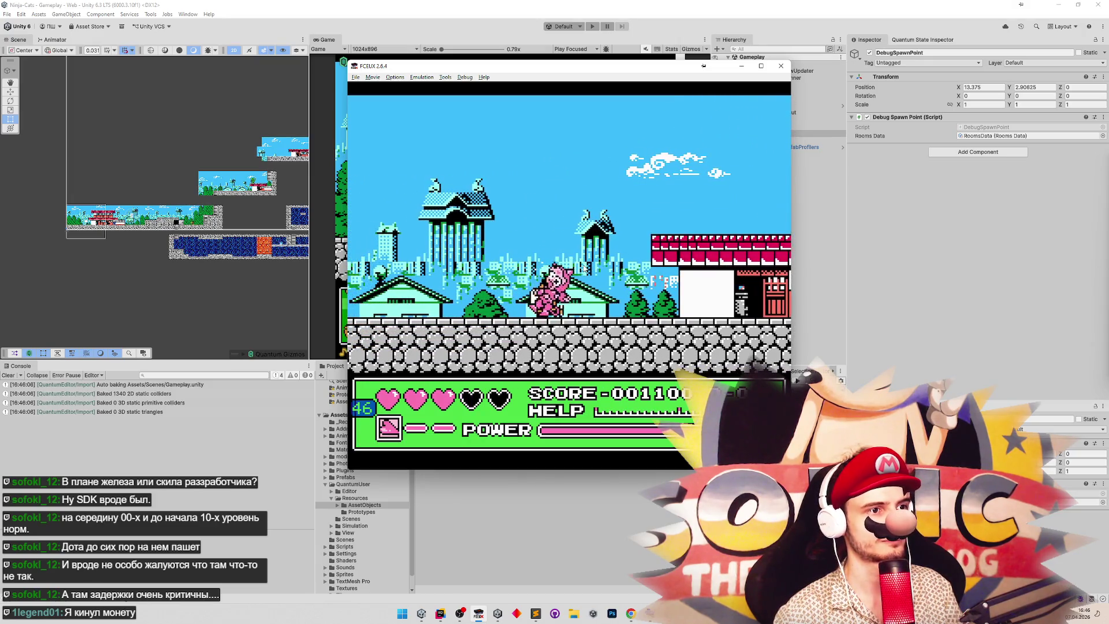
key("Left")
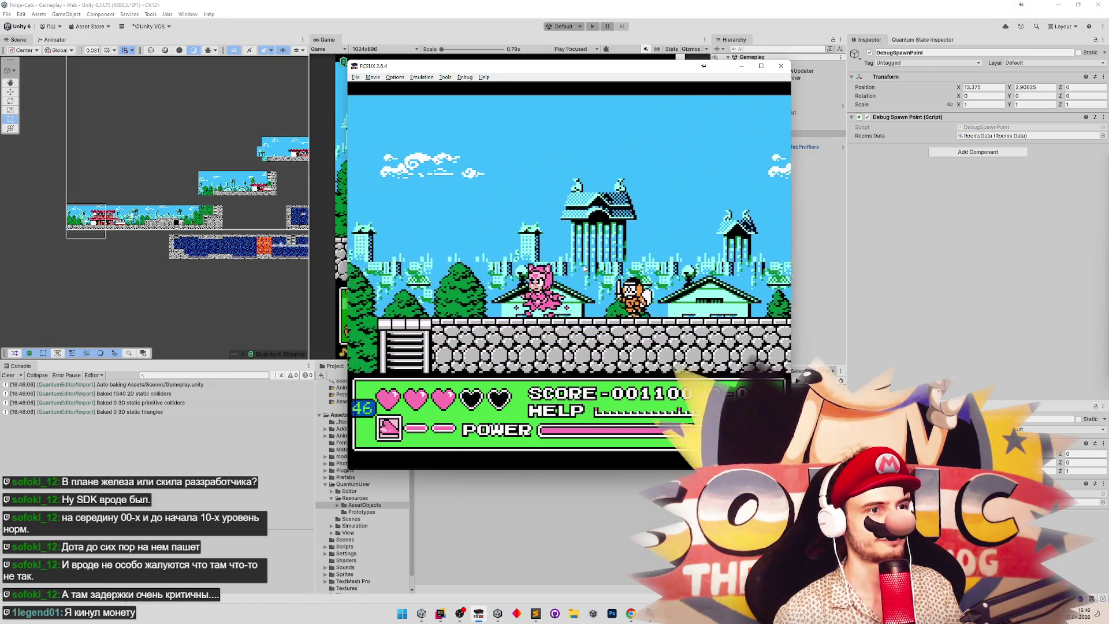
key("Left")
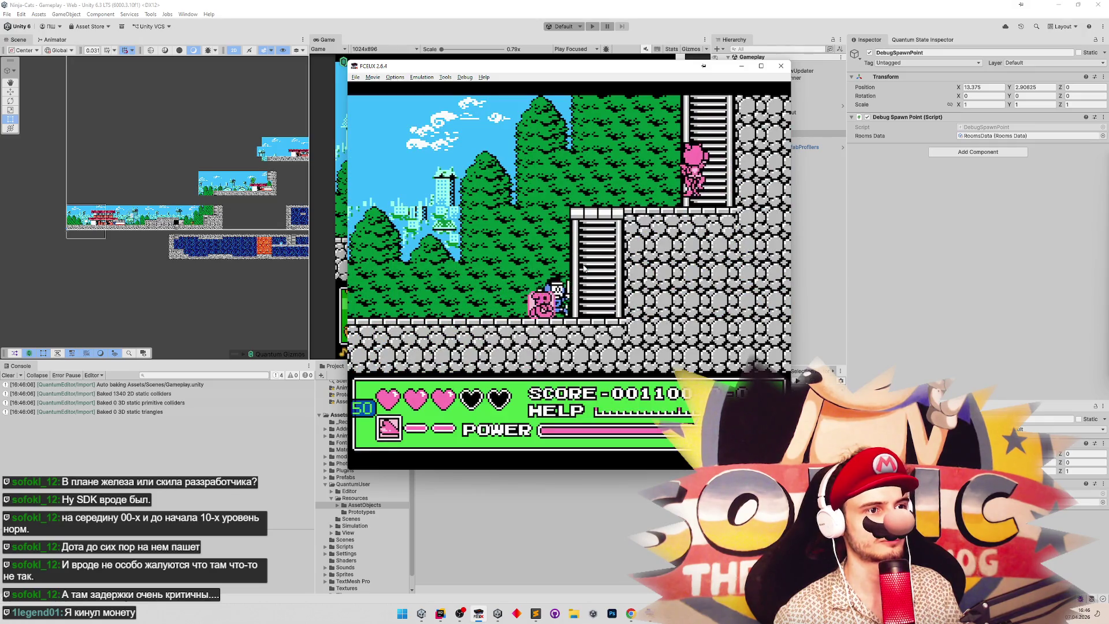
key("Left")
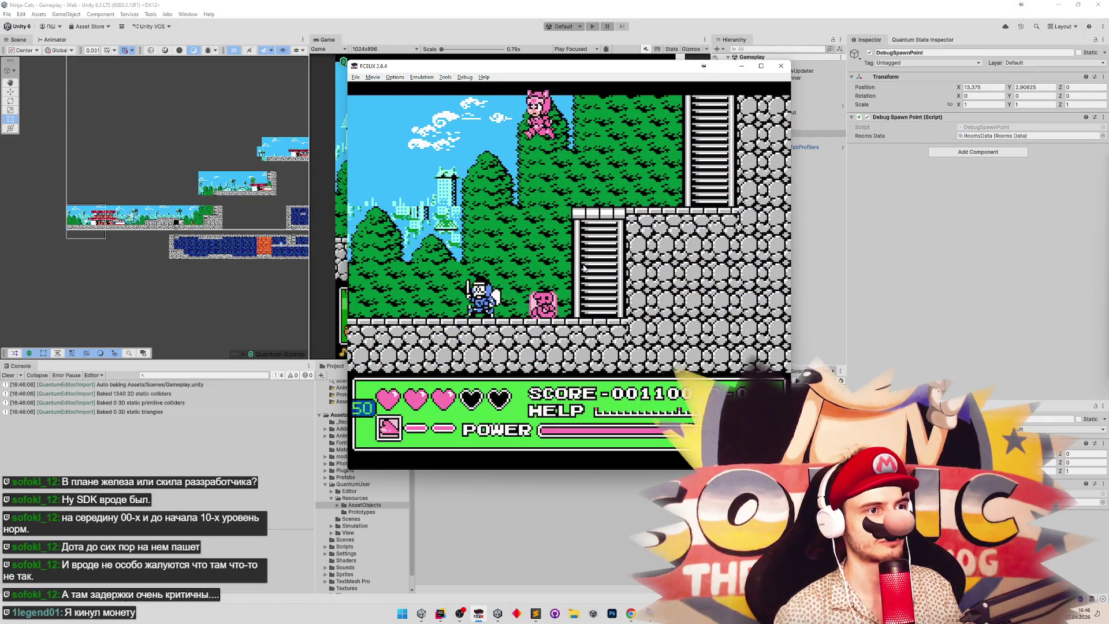
key("Return")
key("Return")
key("f")
Take the purple cat into the underground room, jump past the red enemy, and pause.
key("Left")
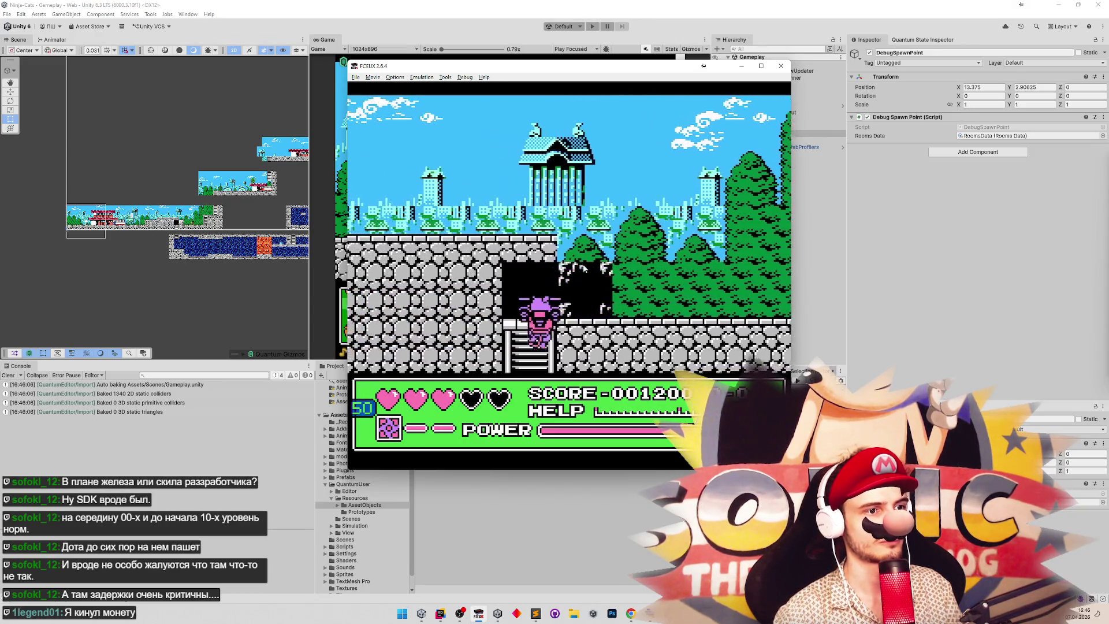
key("Down")
key("Right")
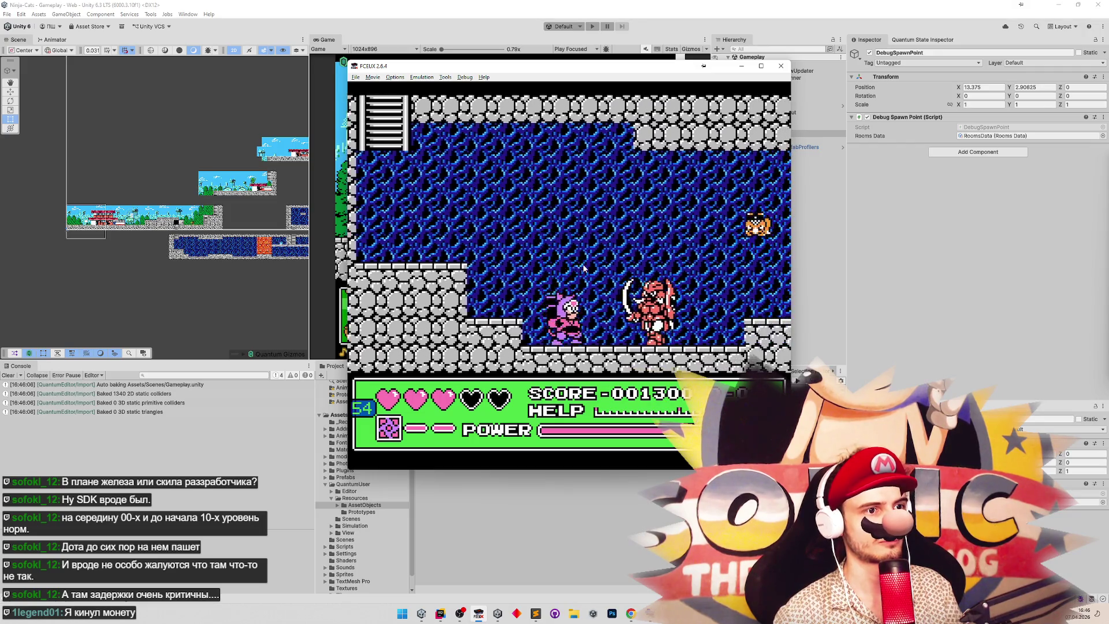
key("Right")
key("f")
key("Right")
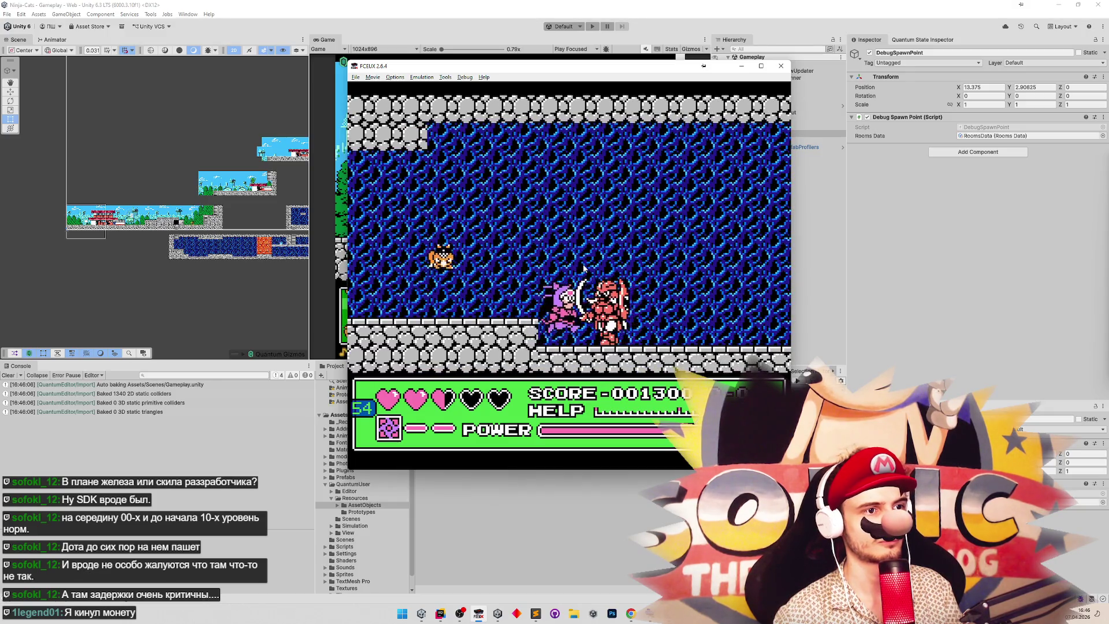
key("Right")
key("Return")
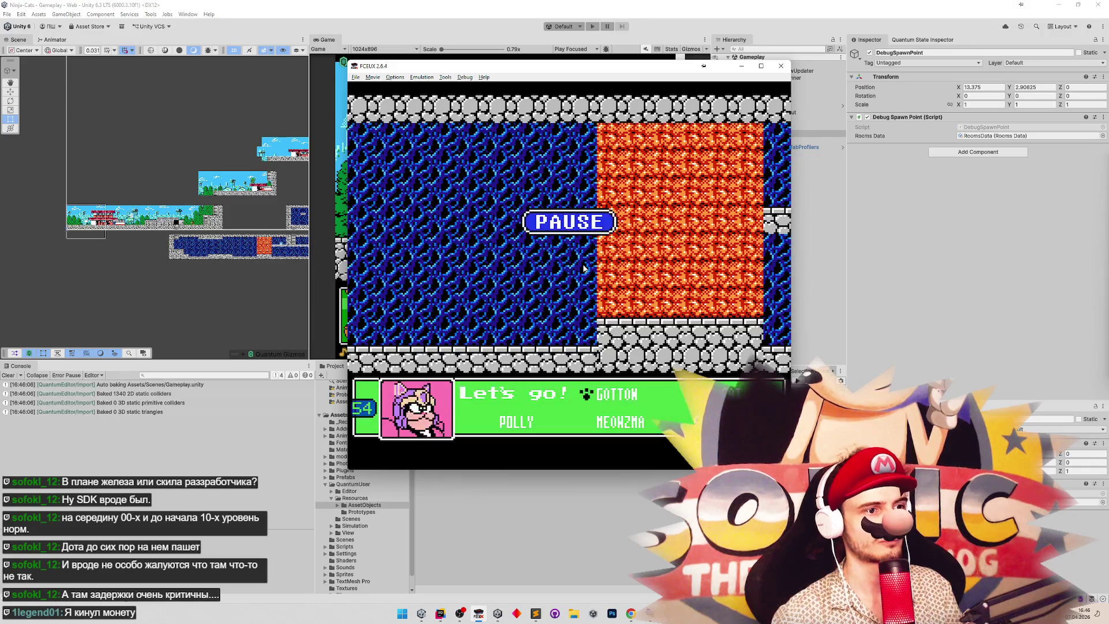
Resume and walk the cat through the lower corridor into the red swordsman.
key("Return")
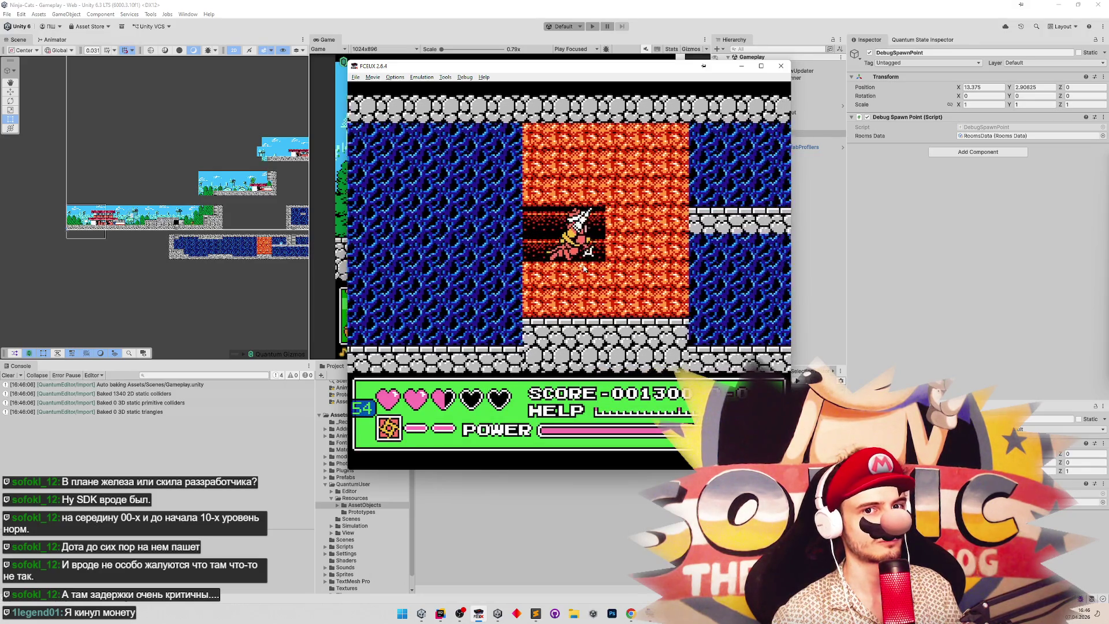
key("Right")
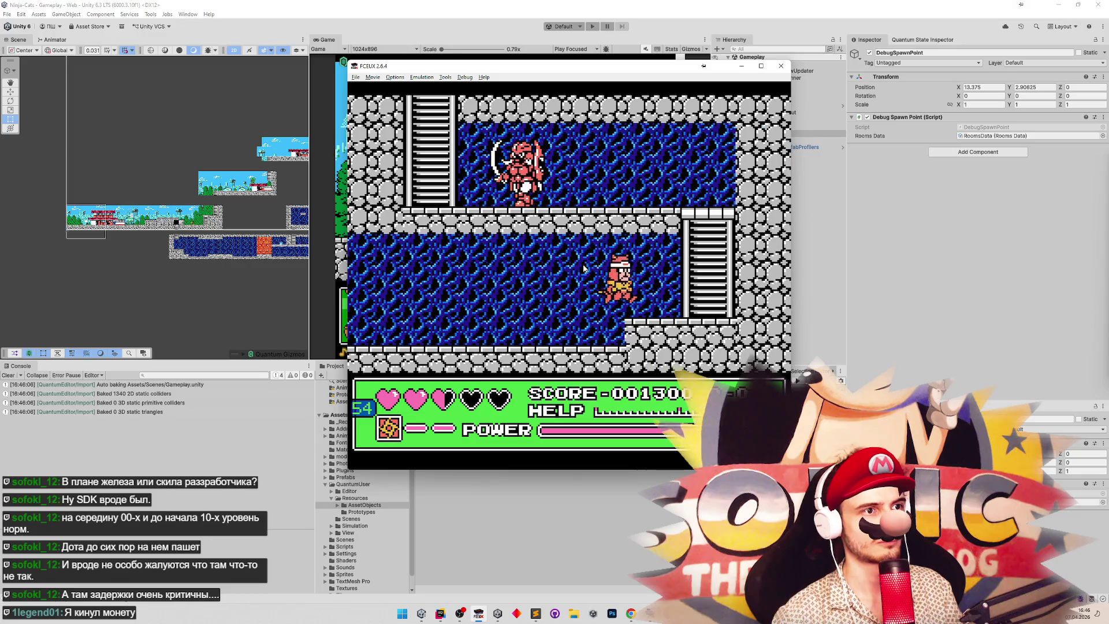
key("Left")
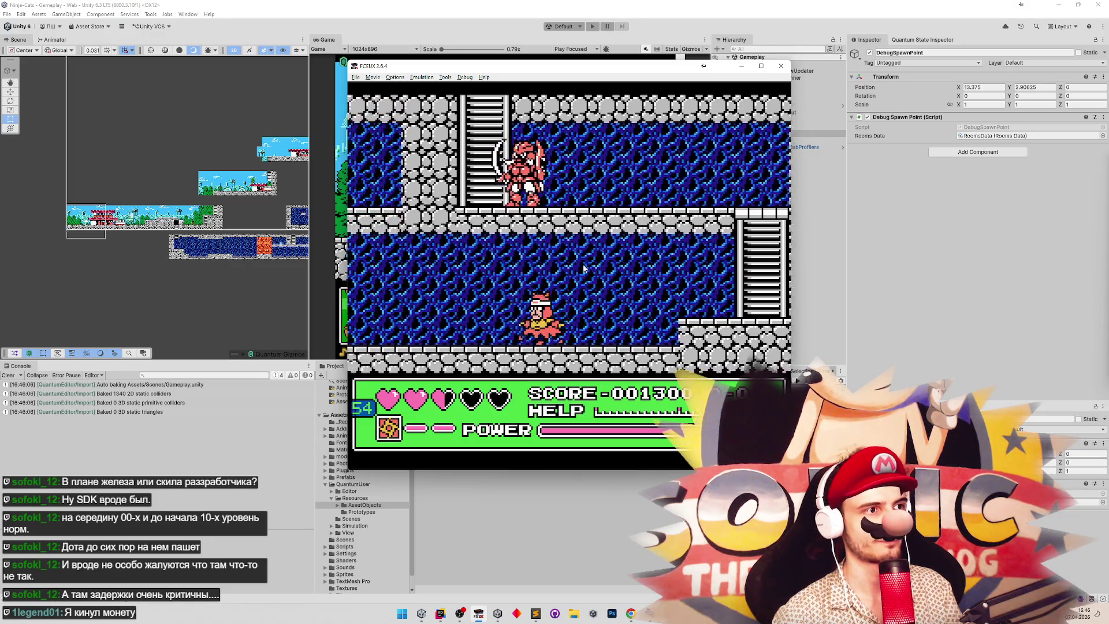
key("Right")
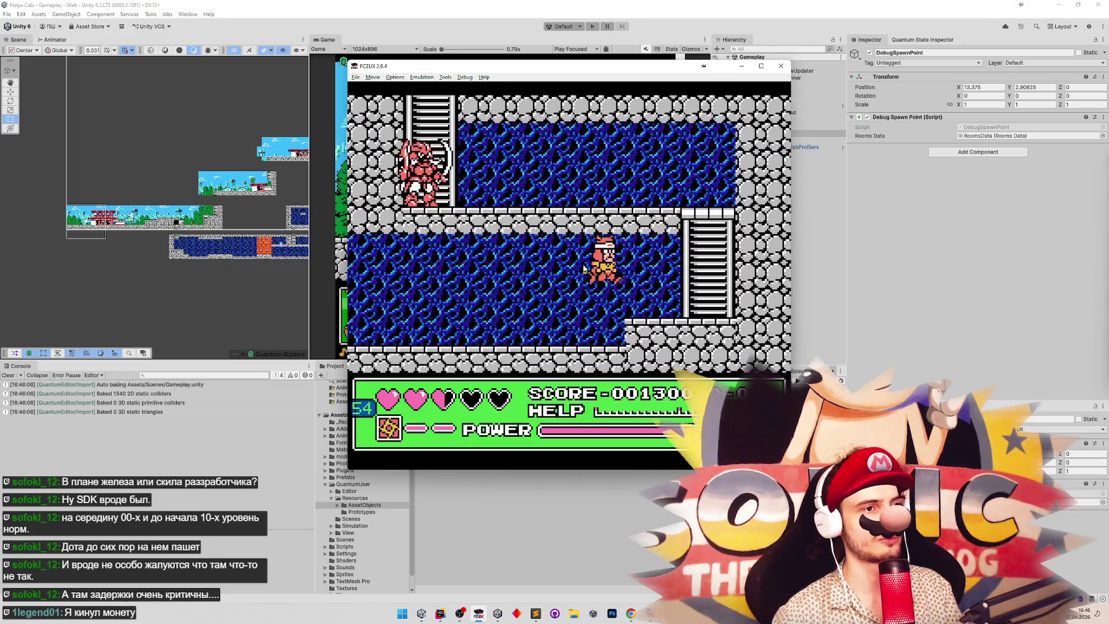
key("Right")
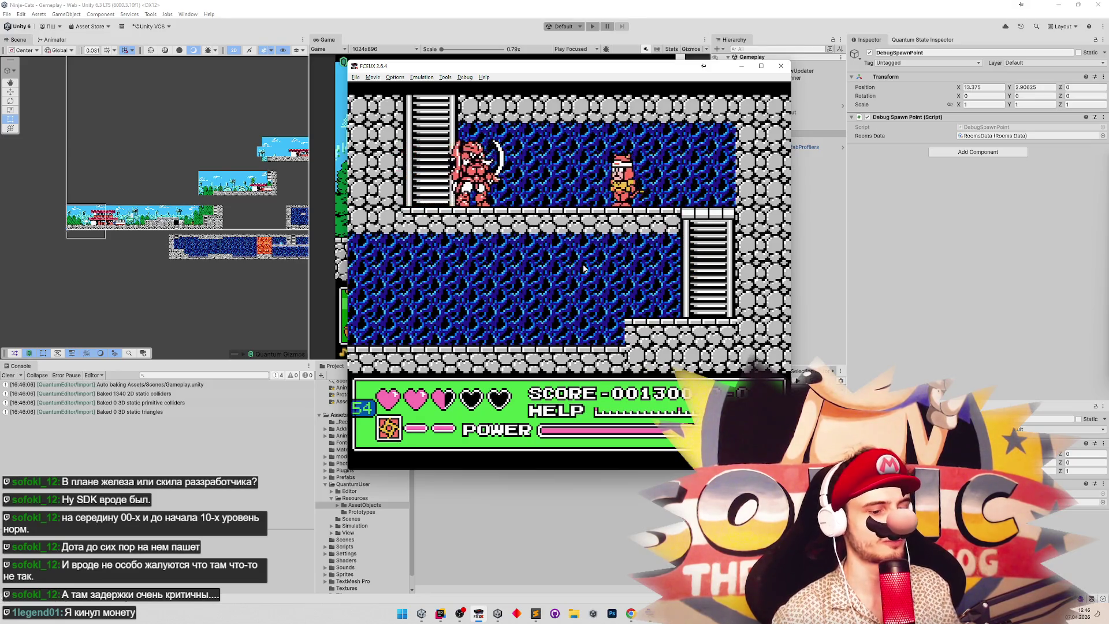
key("Right")
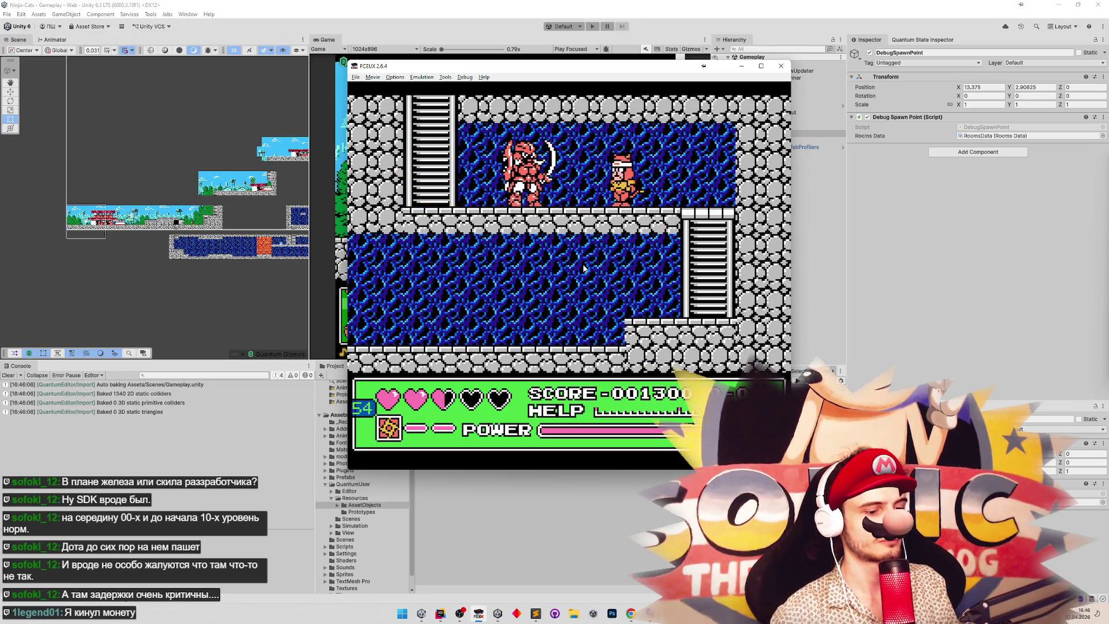
key("Right")
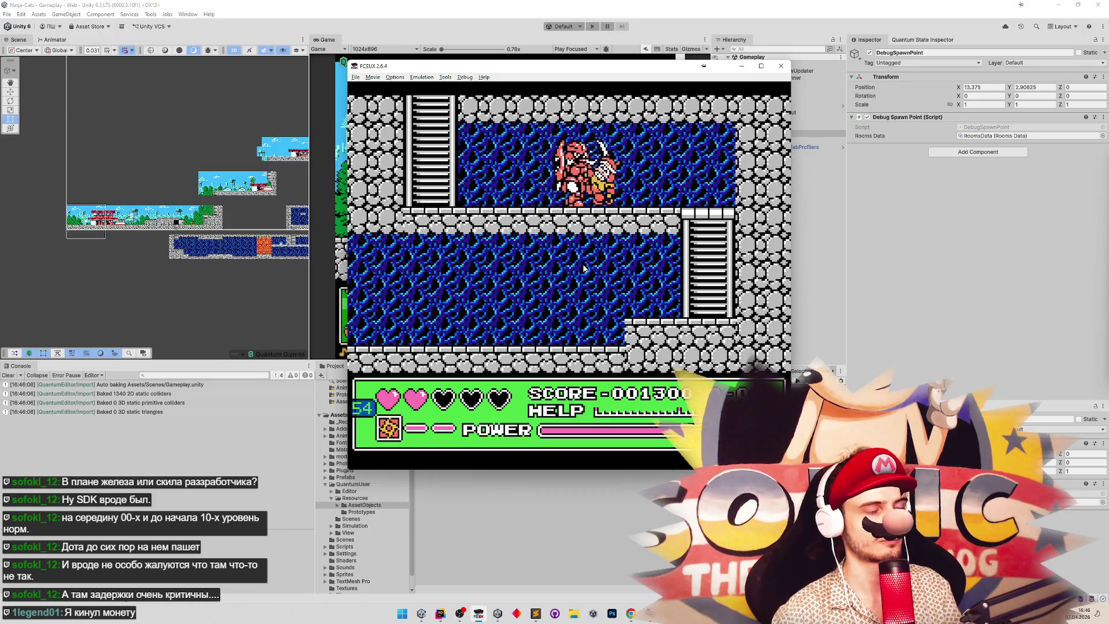
Save to state slot 1 and climb the ladder into the green enemy's room.
key("shift+F1")
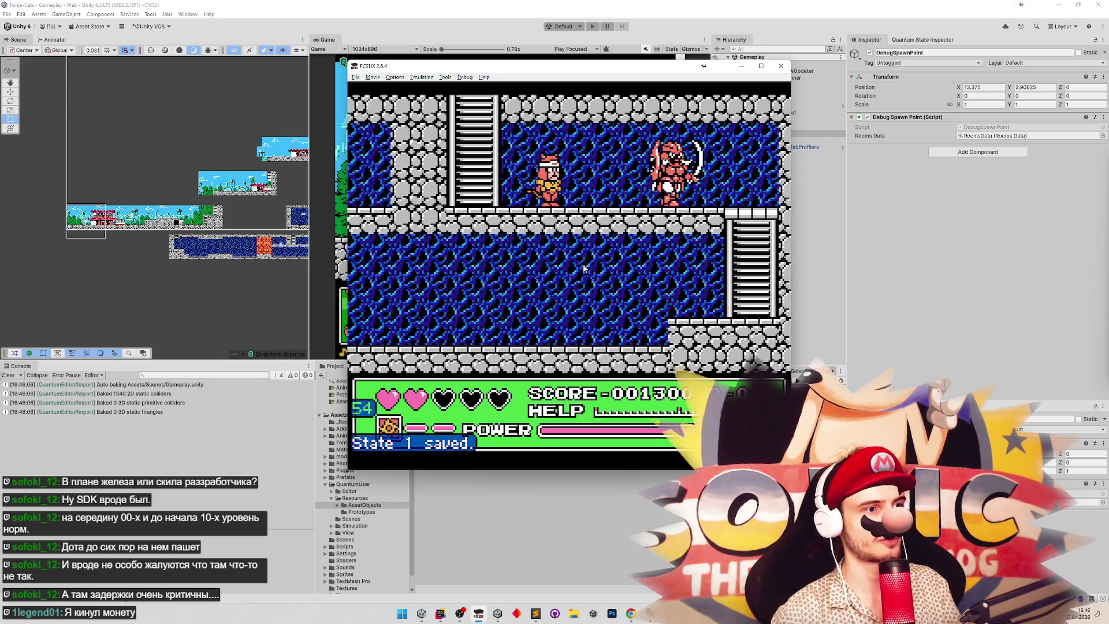
key("Up")
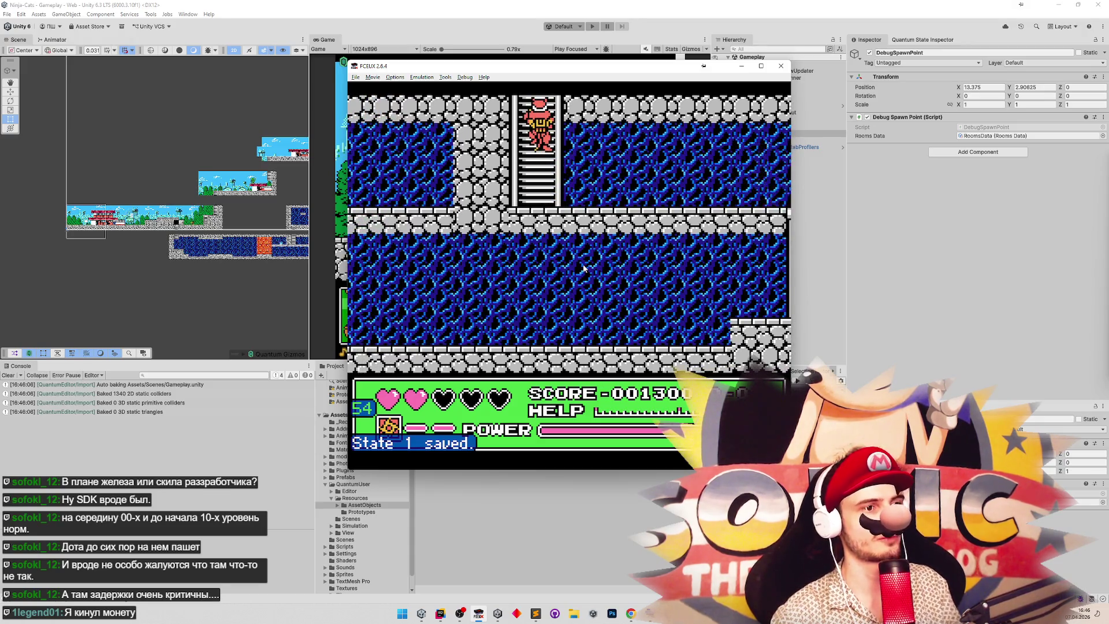
key("Up")
key("Right")
key("Right")
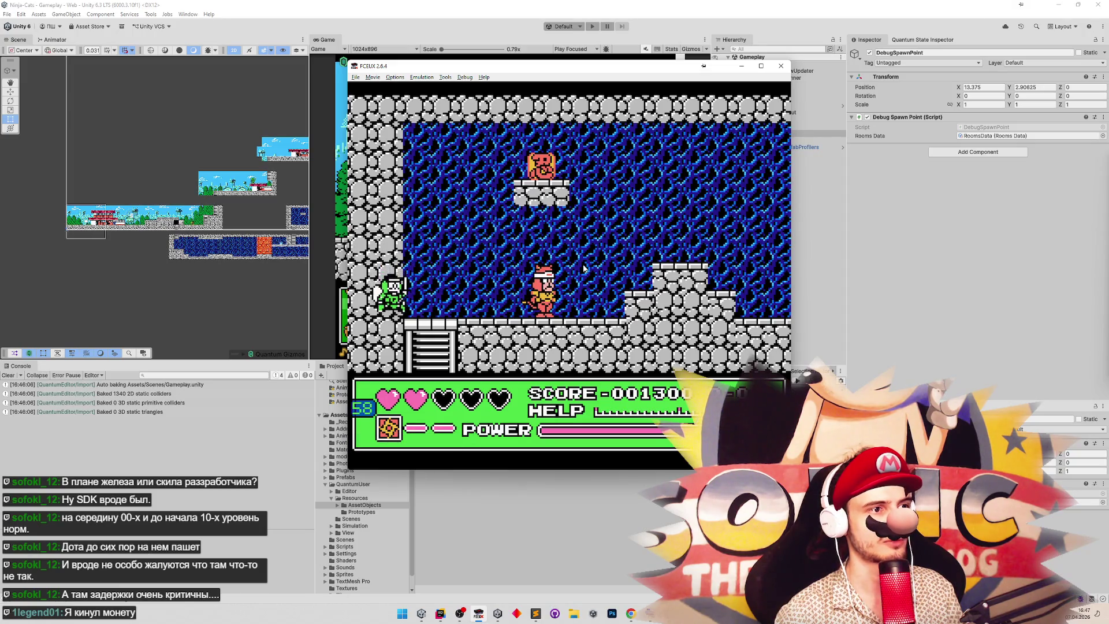
Jump the cat left and right over the green enemy to test its turnaround.
key("Left")
key("f")
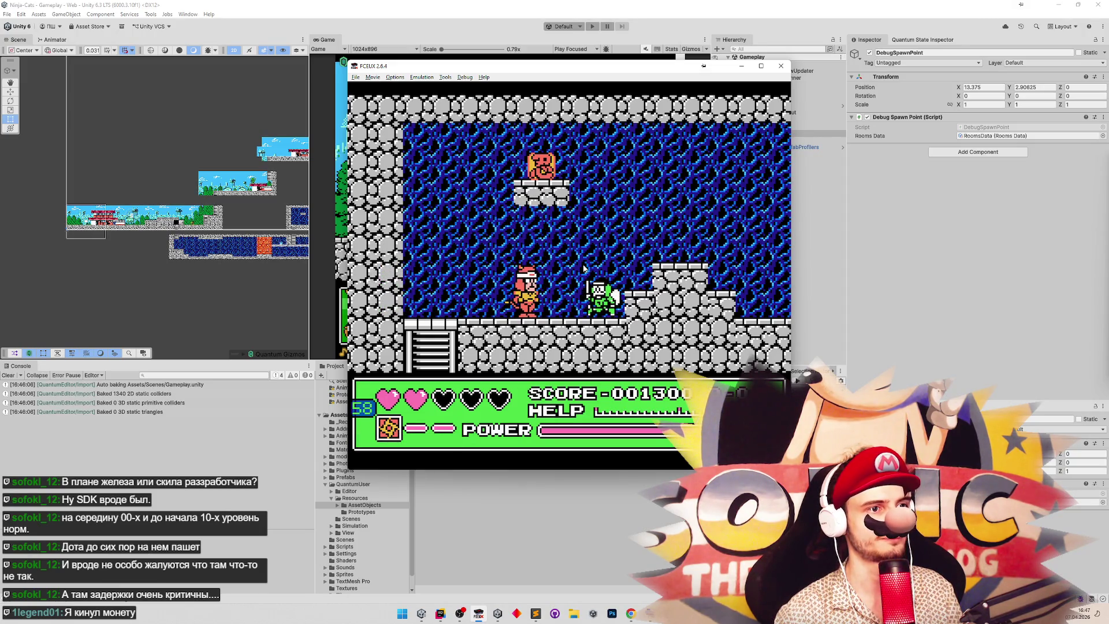
key("f")
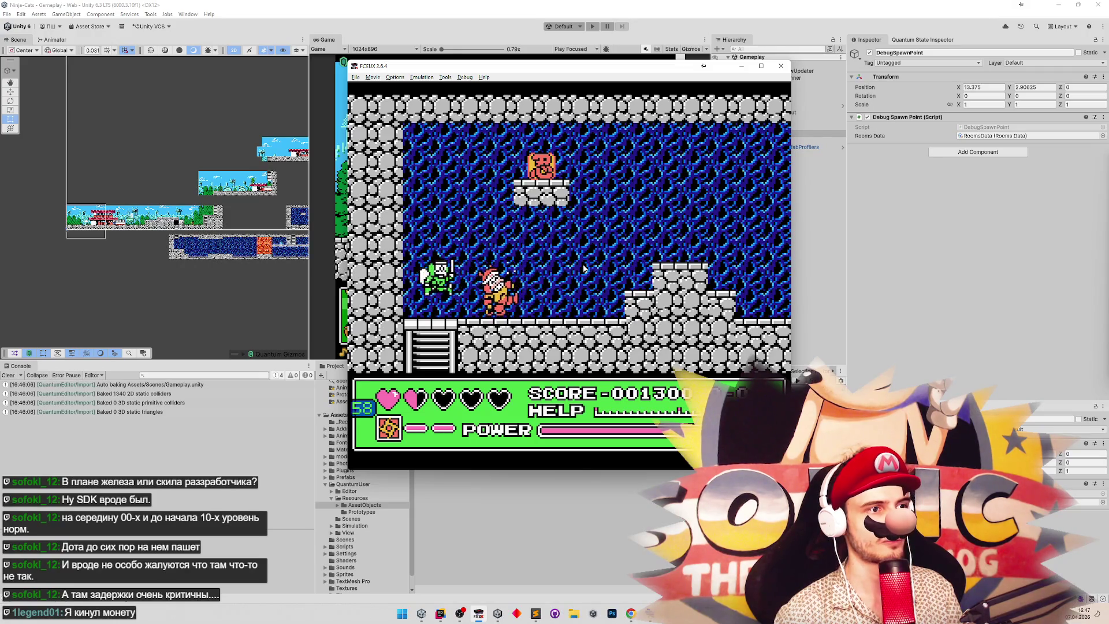
key("f")
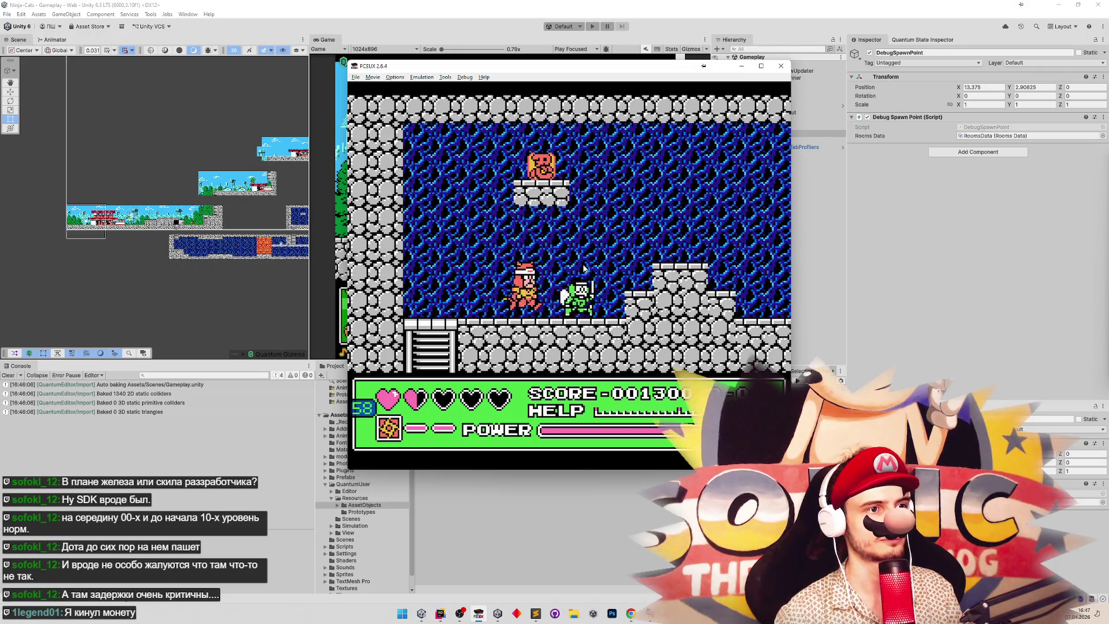
key("Right")
key("f")
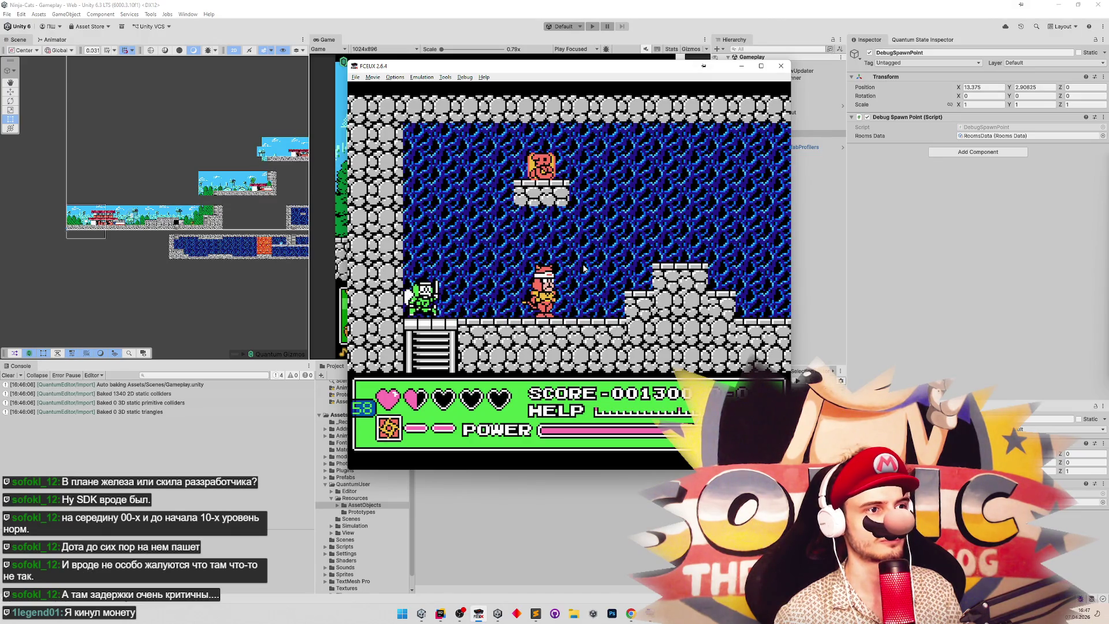
key("Left")
key("f")
key("Left")
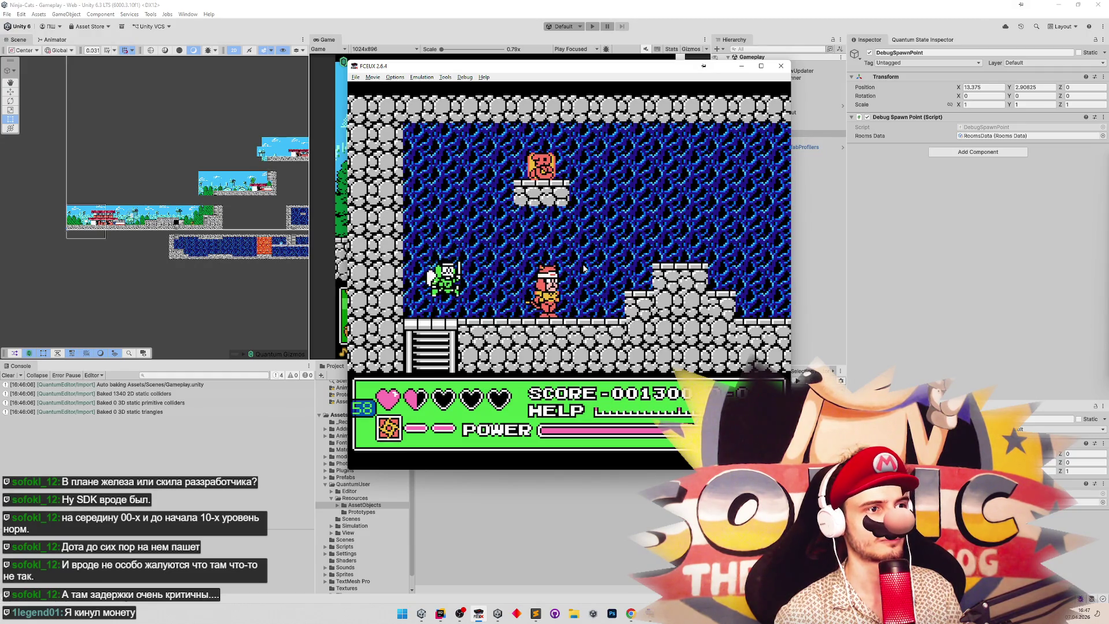
key("Left")
key("f")
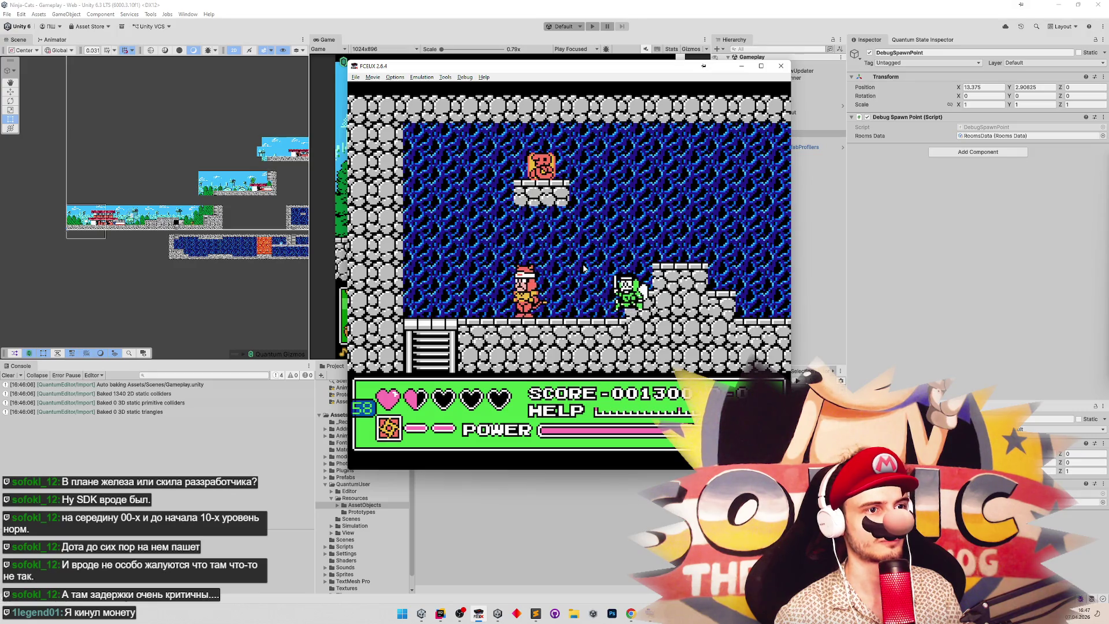
key("Right")
key("f")
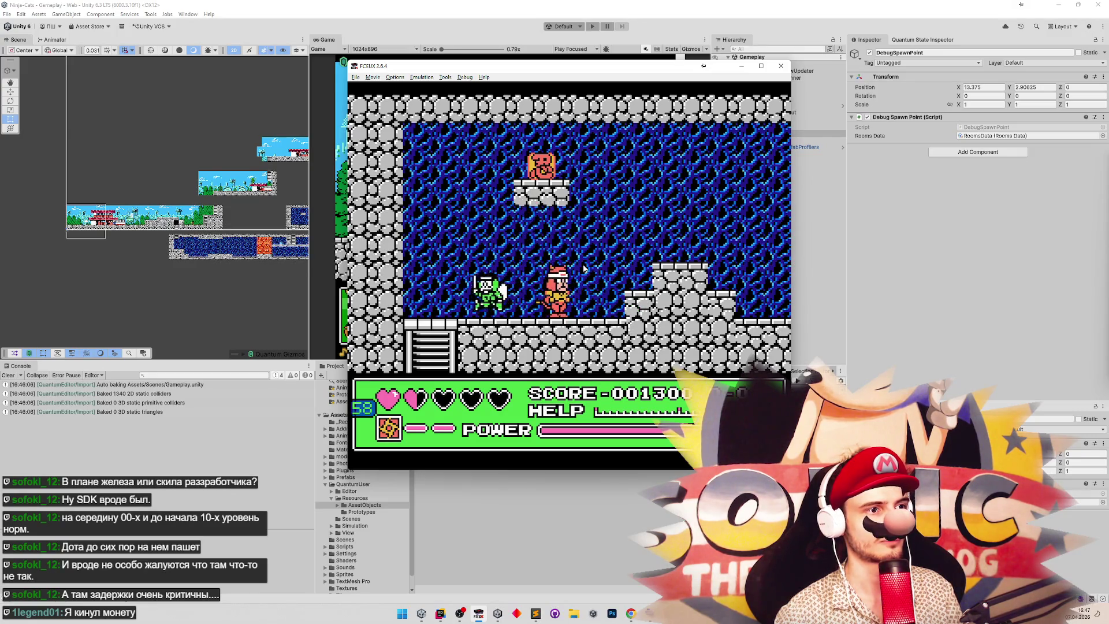
key("f")
key("Right")
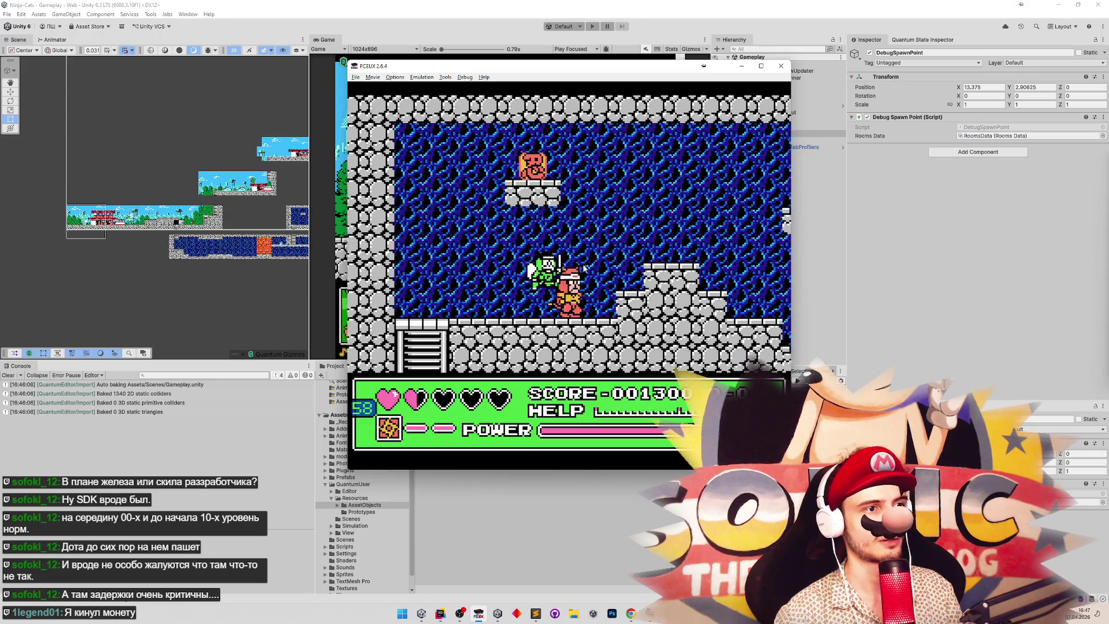
key("Left")
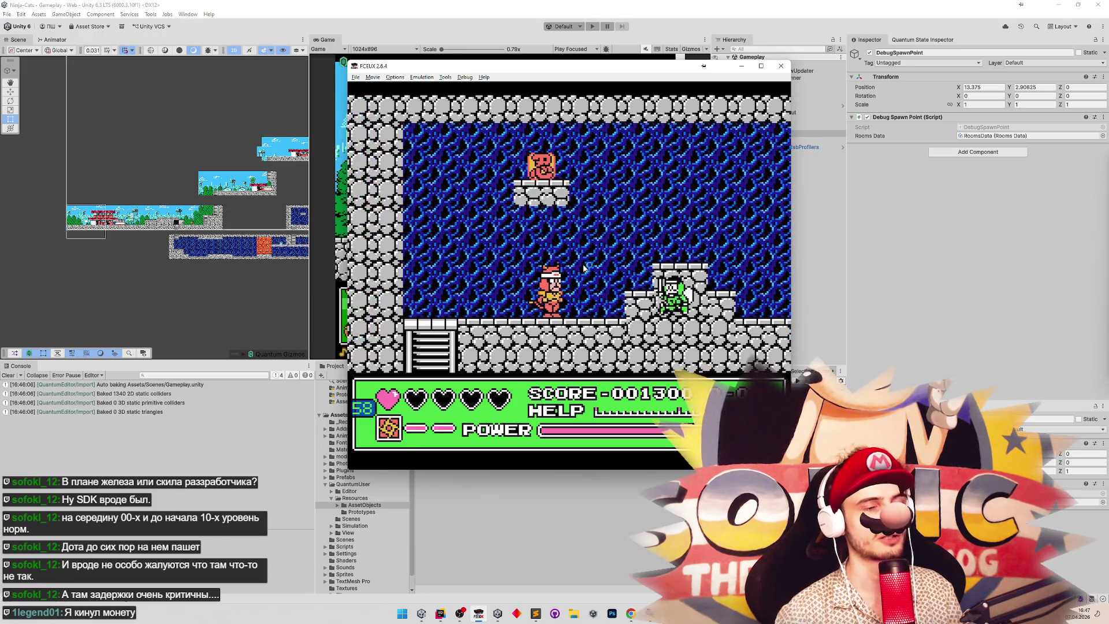
key("f")
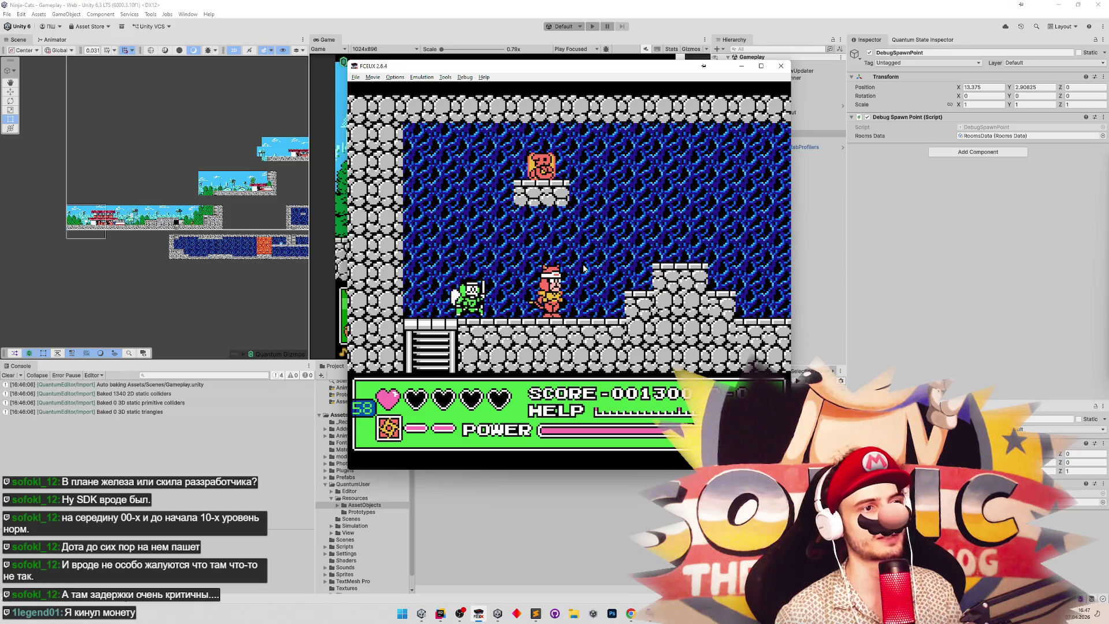
key("f")
key("Left")
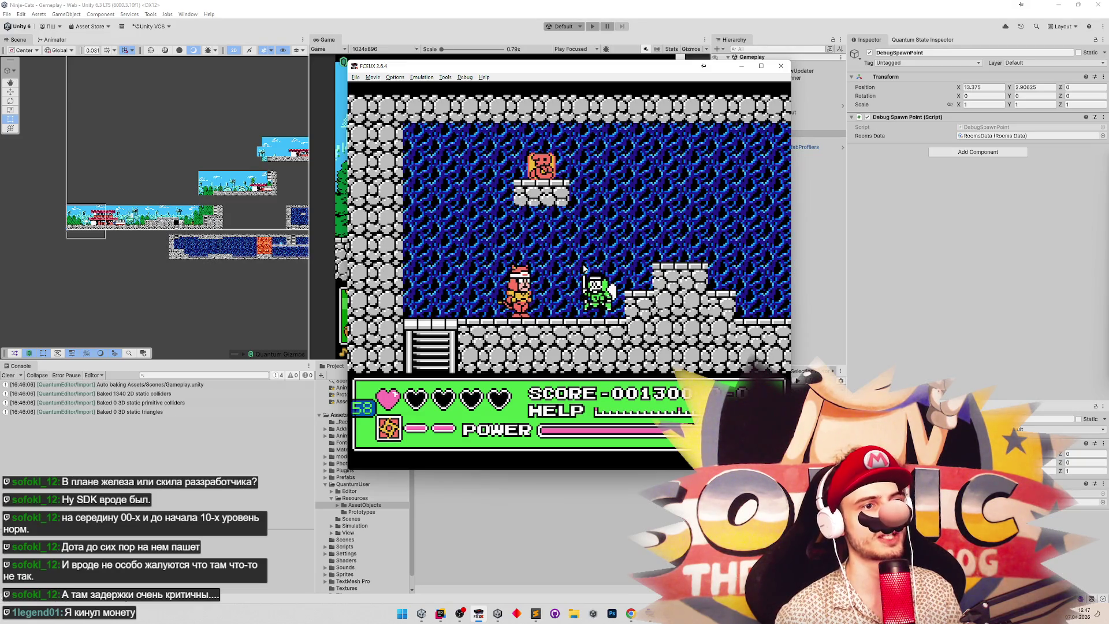
key("Right")
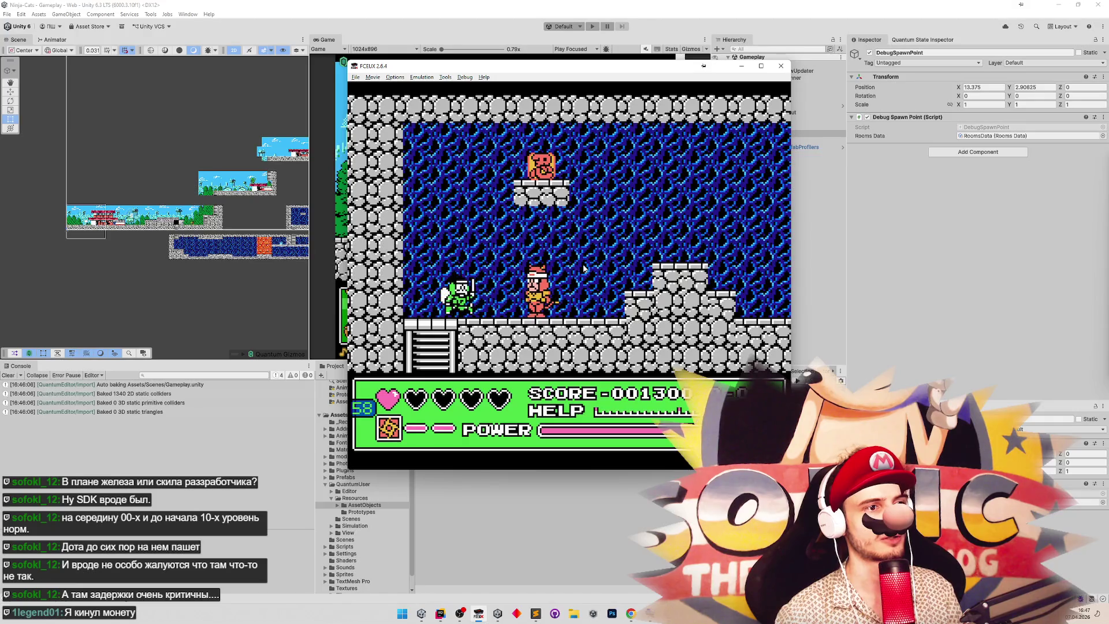
key("Left")
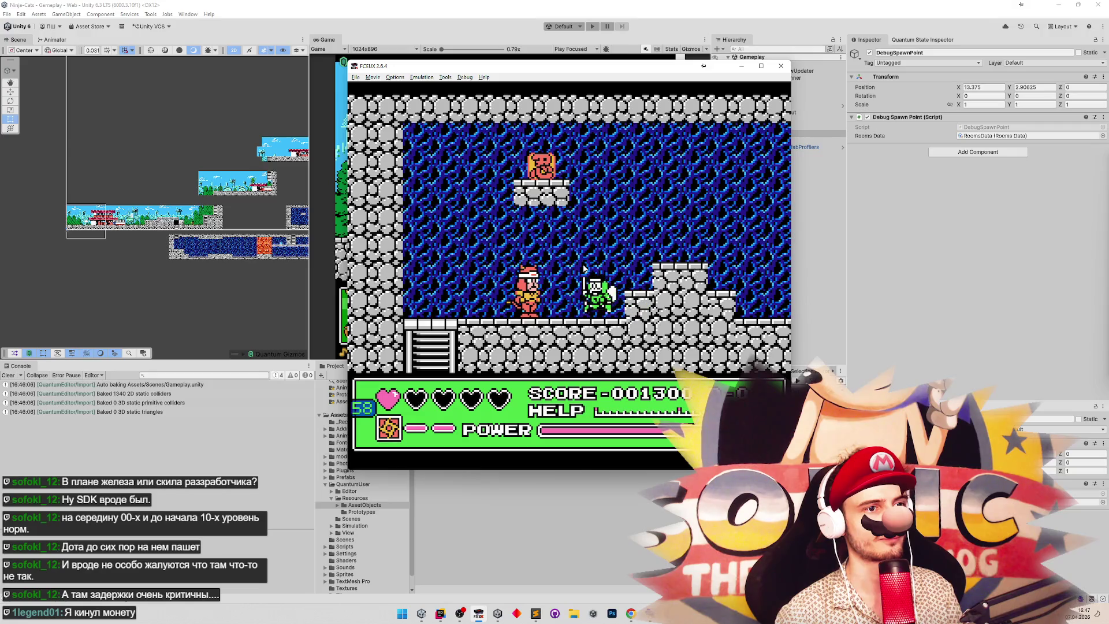
key("f")
key("Right")
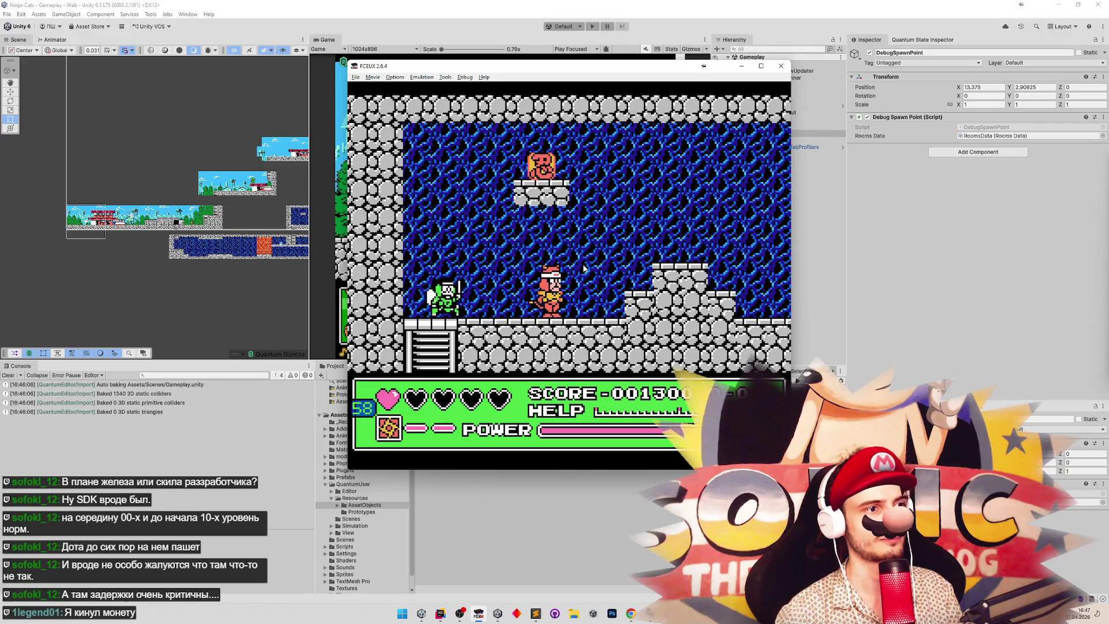
key("Left")
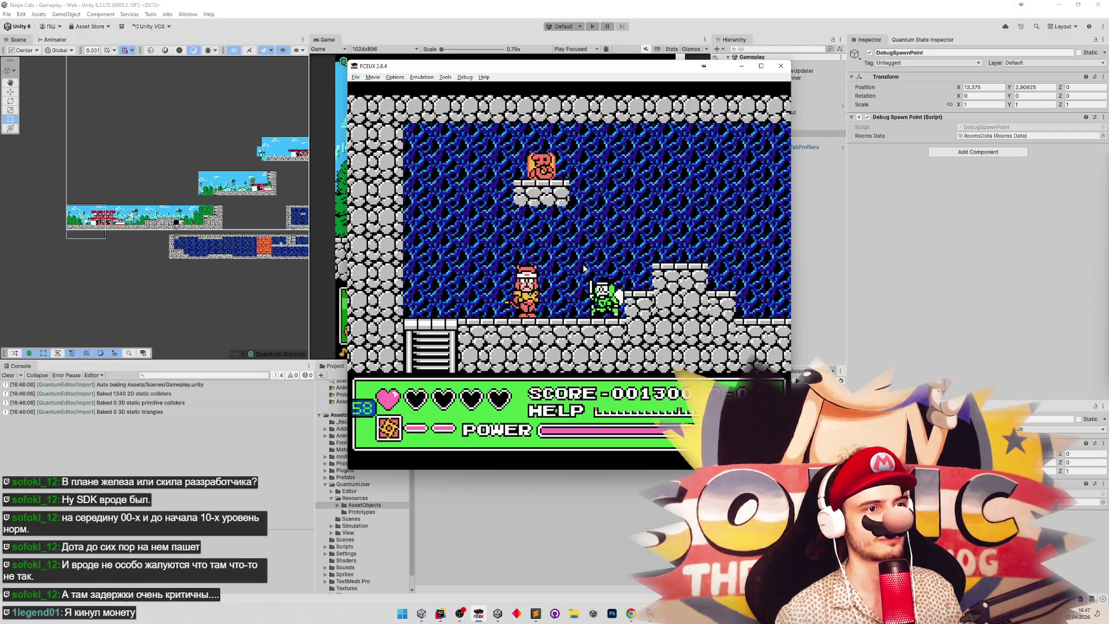
key("f")
key("Right")
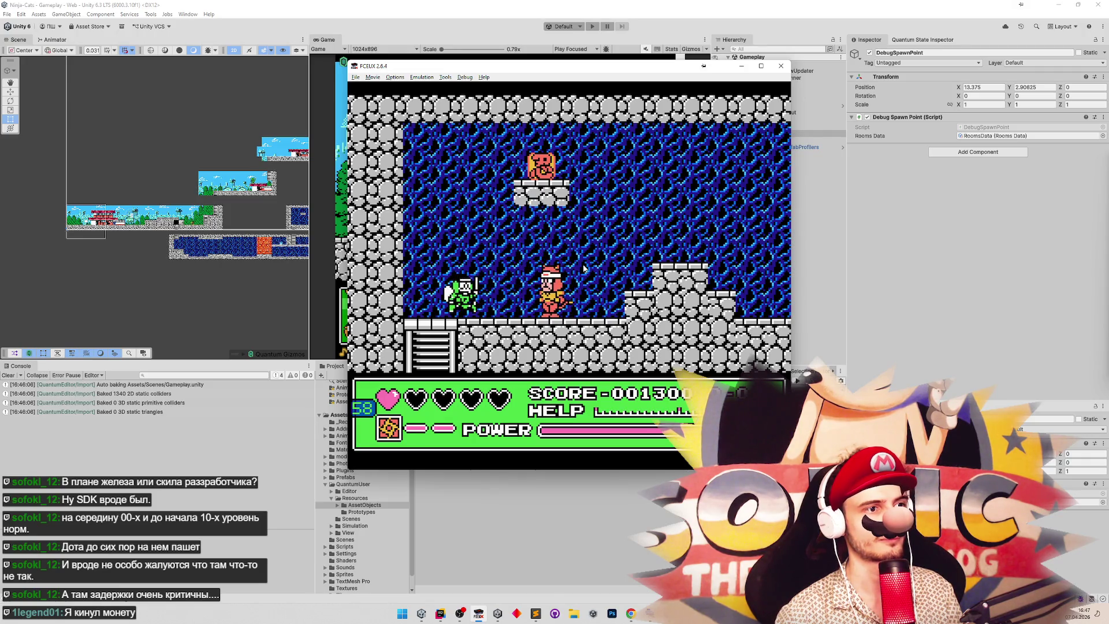
key("f")
key("Left")
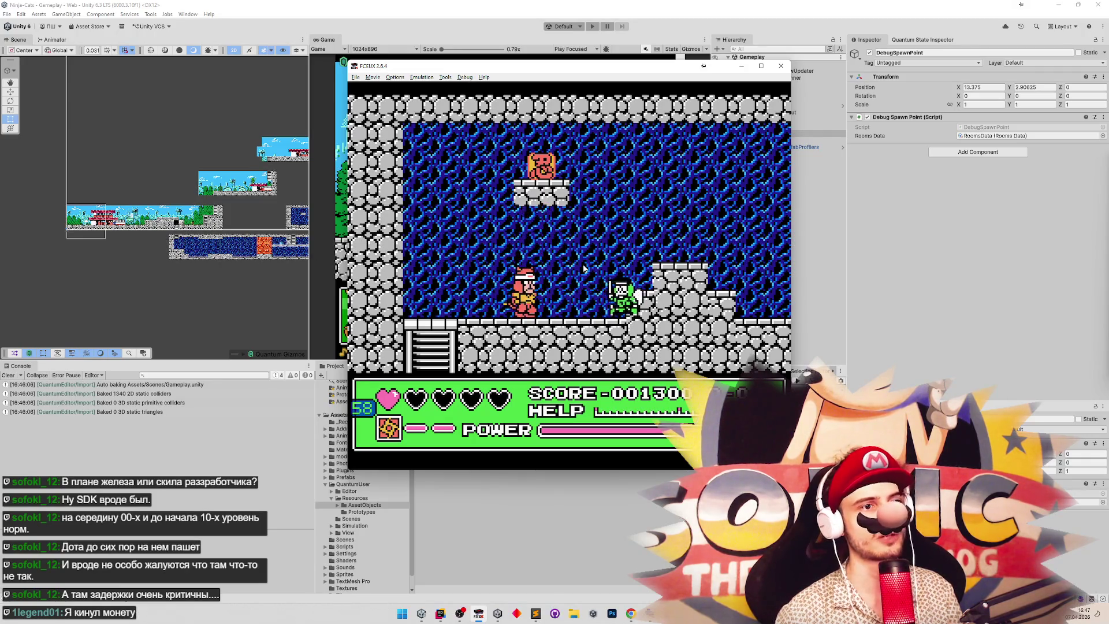
Make a few more jumps over the enemy, then reset and reload save state 1 (F7).
key("f")
key("Right")
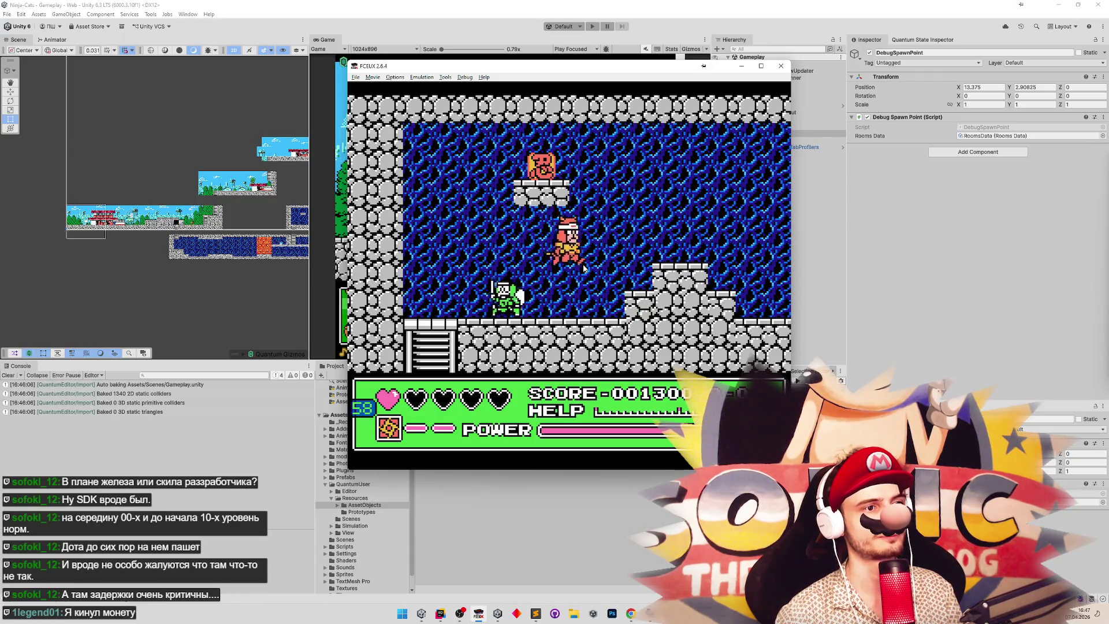
key("f")
key("Left")
key("f")
key("Right")
key("f")
key("Left")
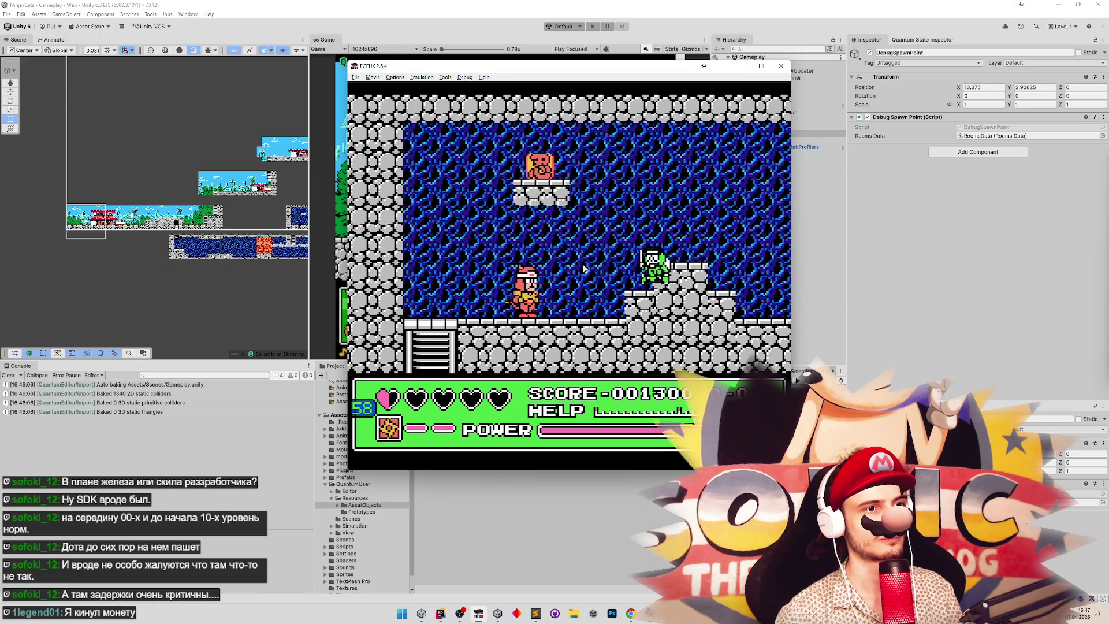
key("f")
key("Right")
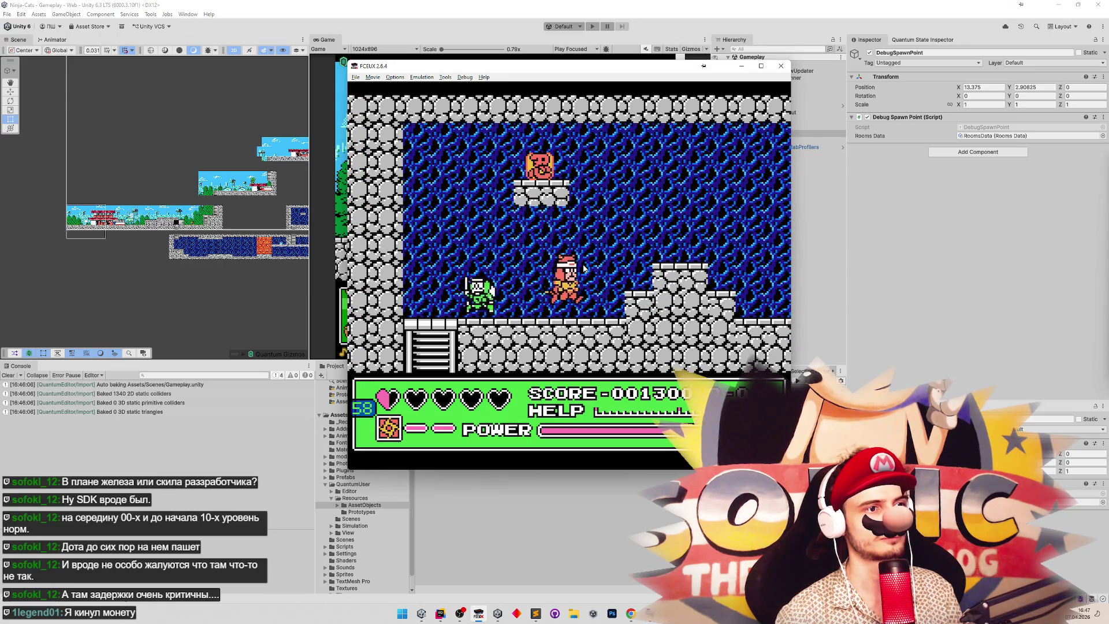
key("f")
key("Left")
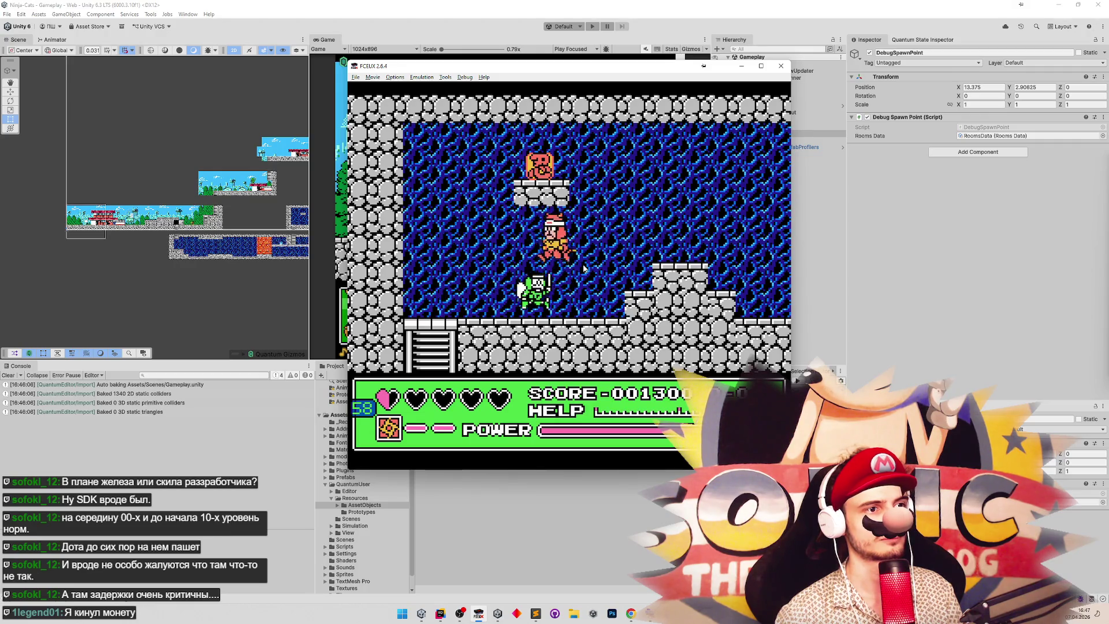
key("s")
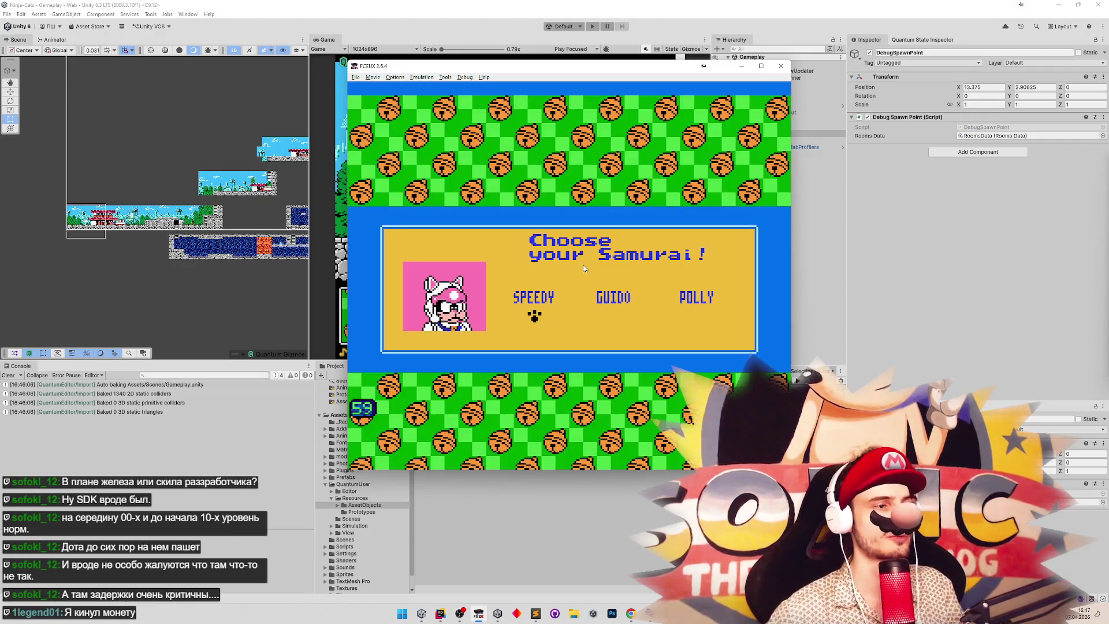
key("F7")
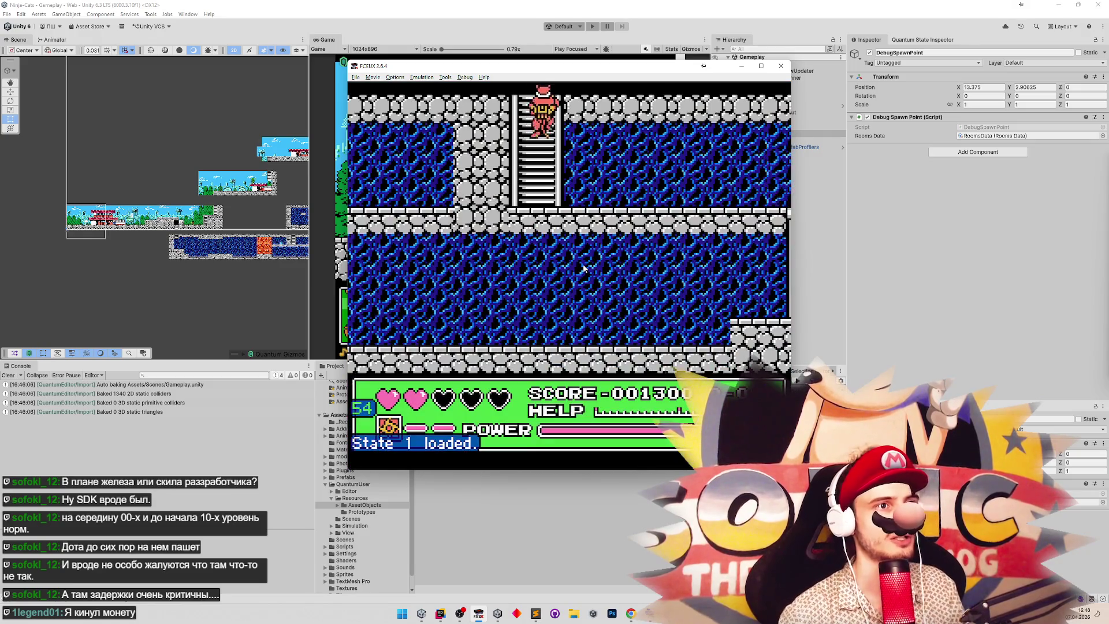
Climb into the cave room and jump back and forth around the green enemy, watching it turn.
key("f")
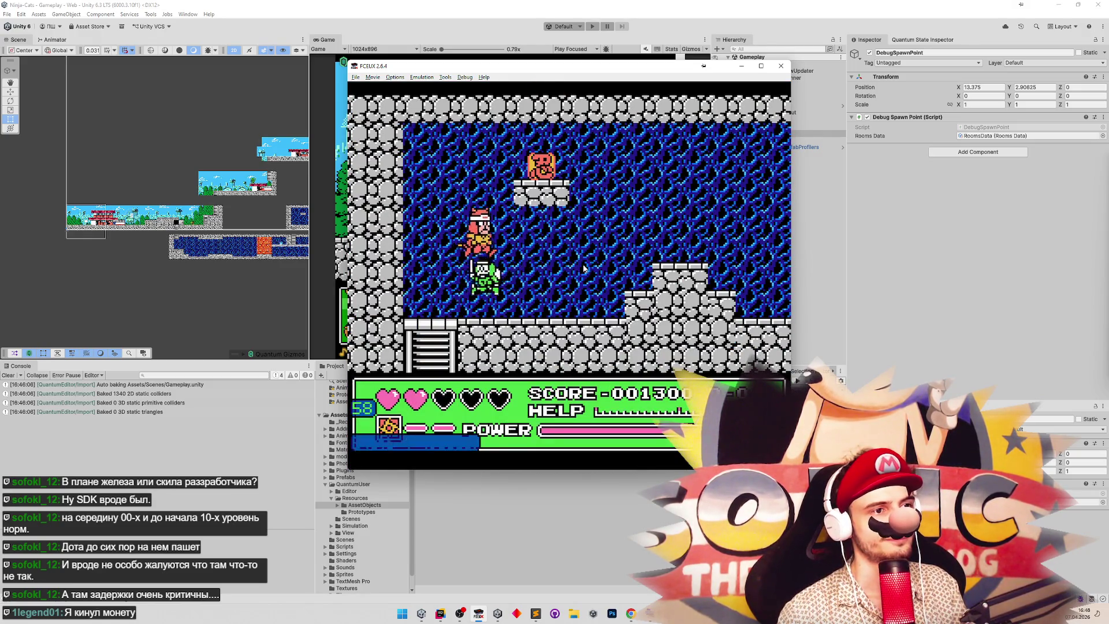
key("Right")
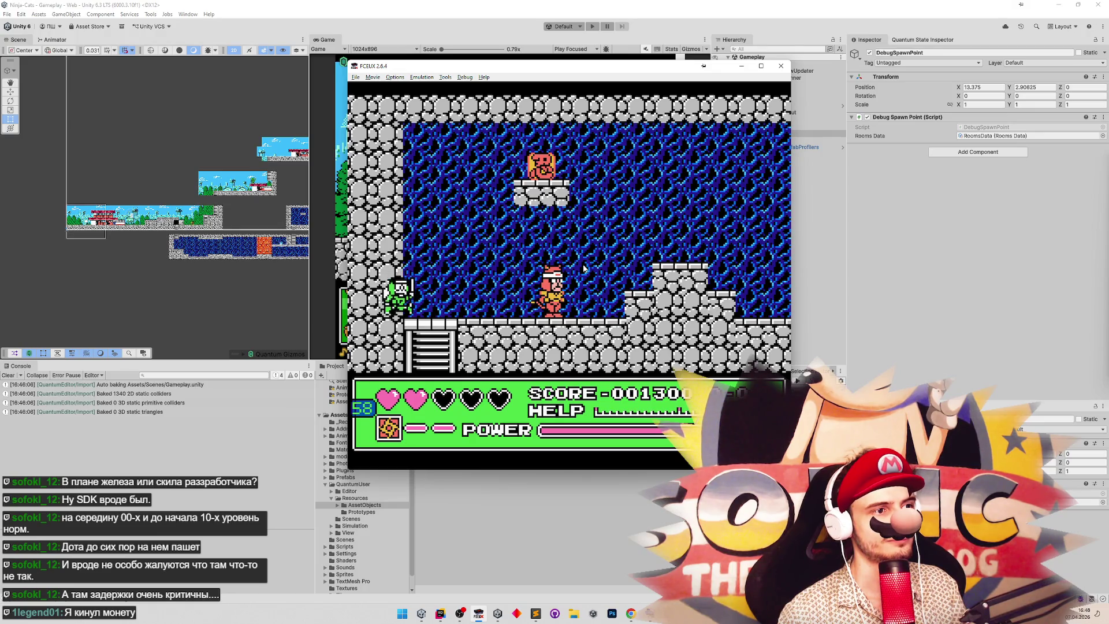
key("Left")
key("f")
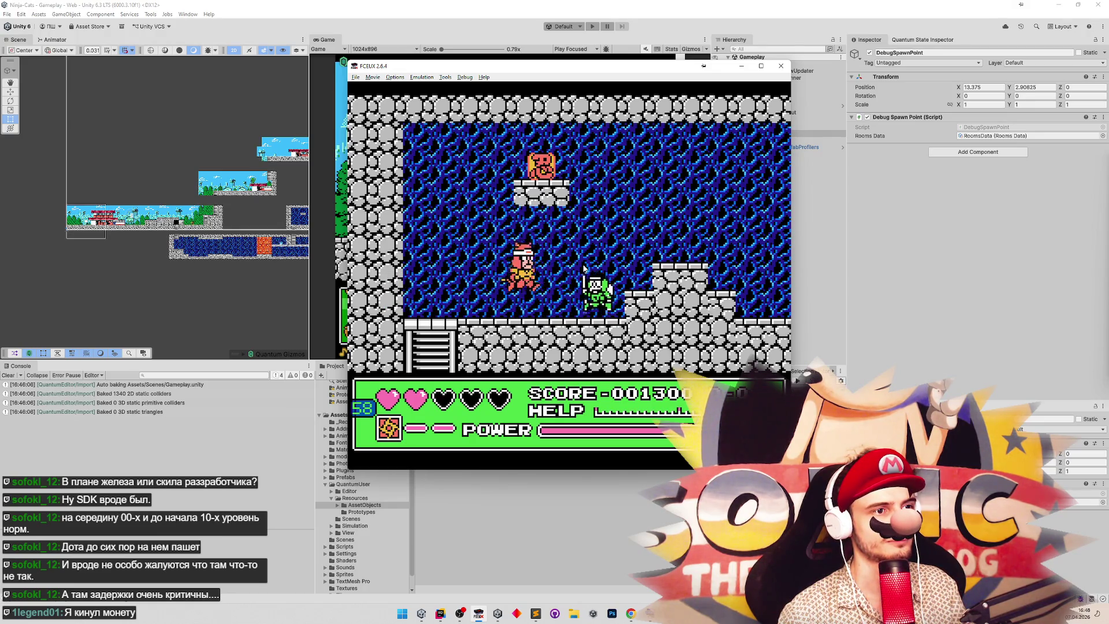
key("Right")
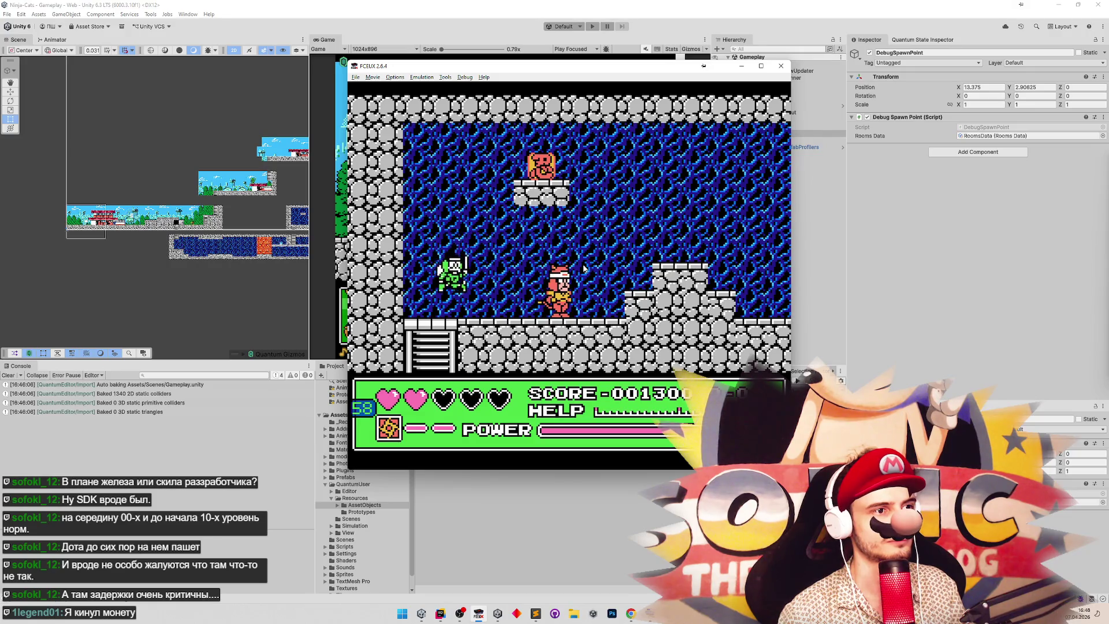
key("f")
key("Left")
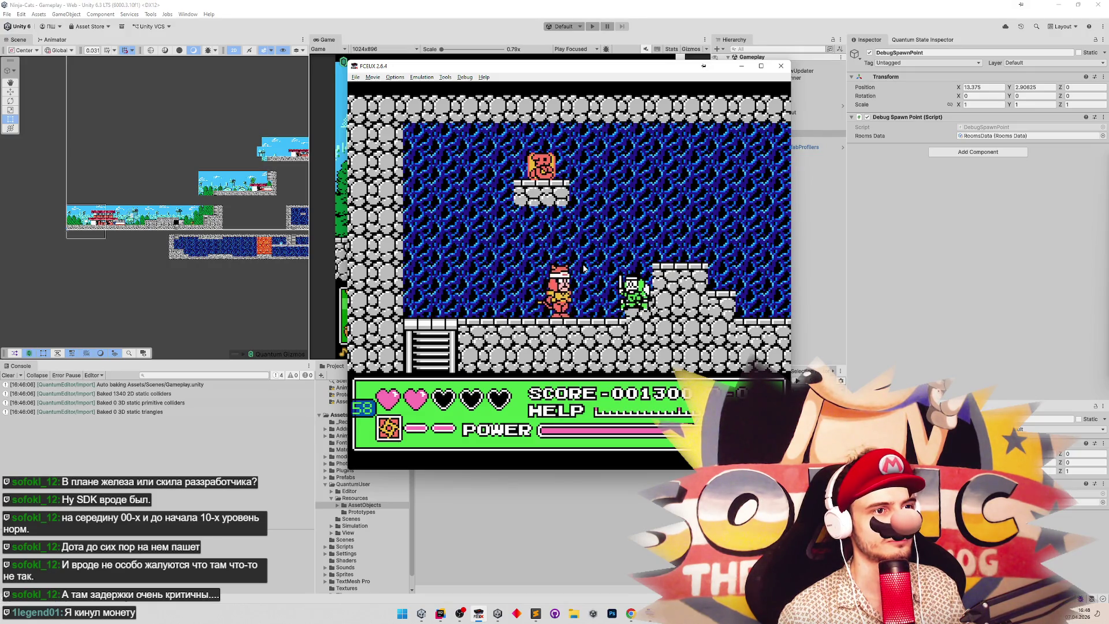
key("f")
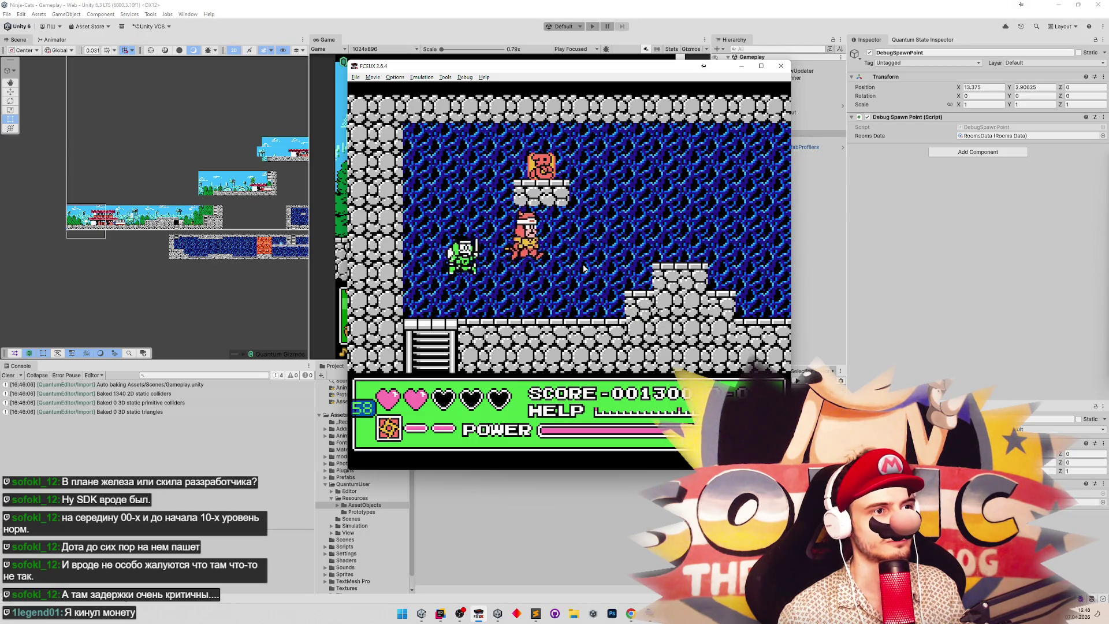
key("Left")
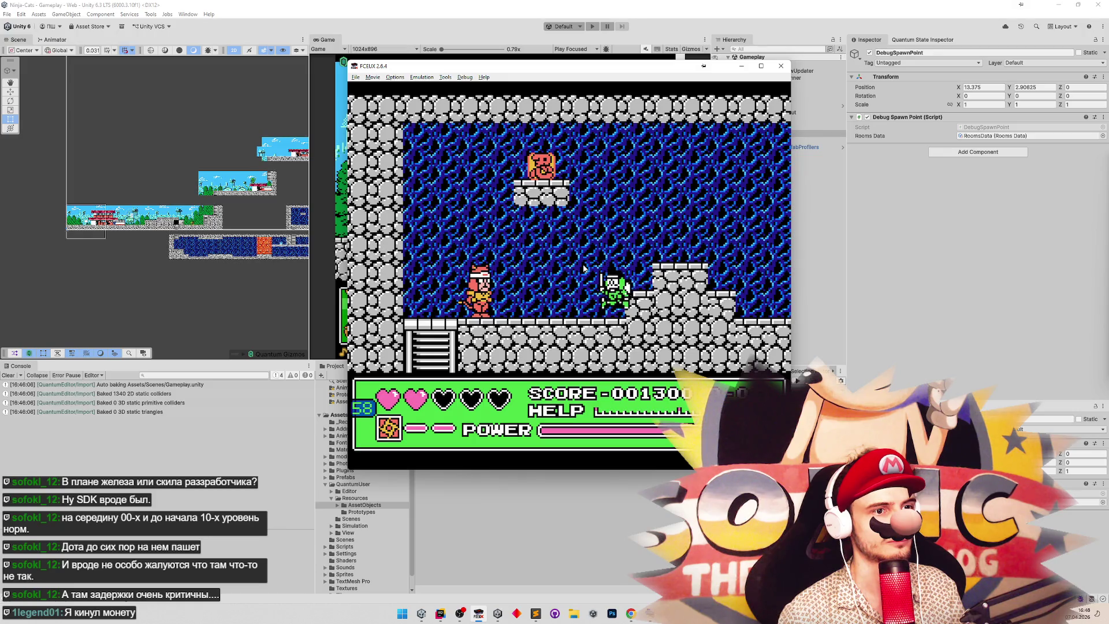
key("Right")
key("f")
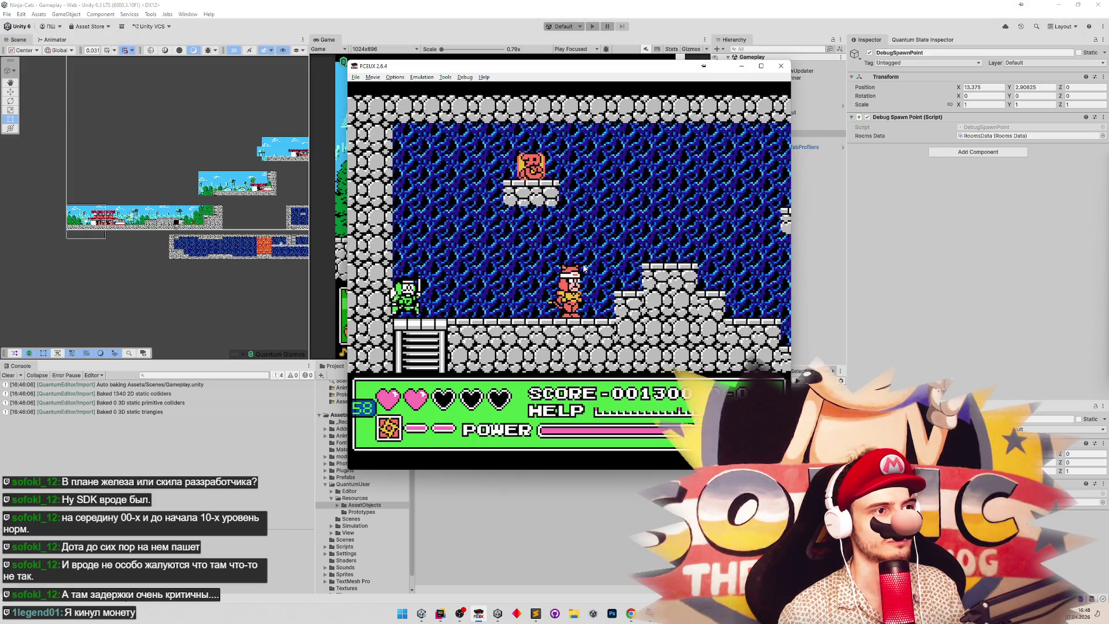
key("f")
key("Left")
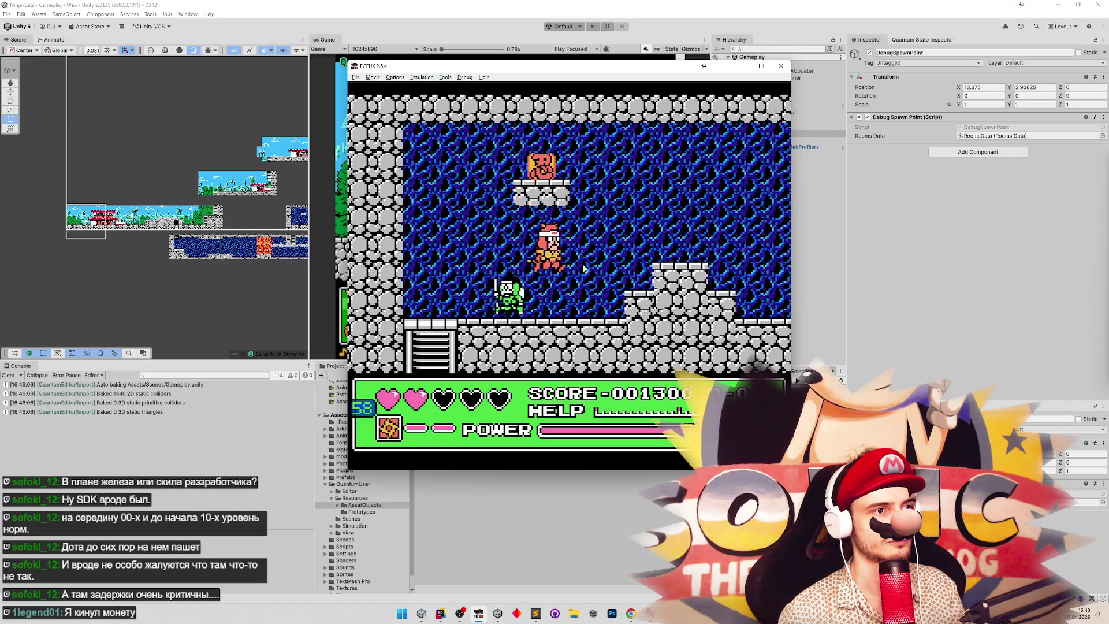
Start Play mode, walk the blue ninja right with D, then stop the game.
left_click(591, 28)
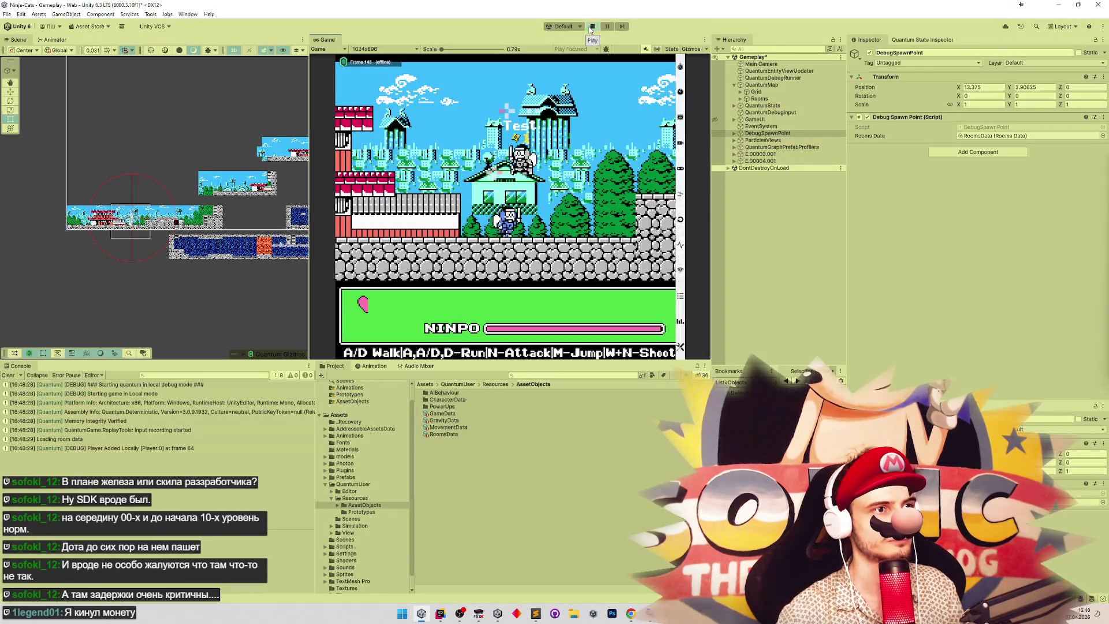
key("d")
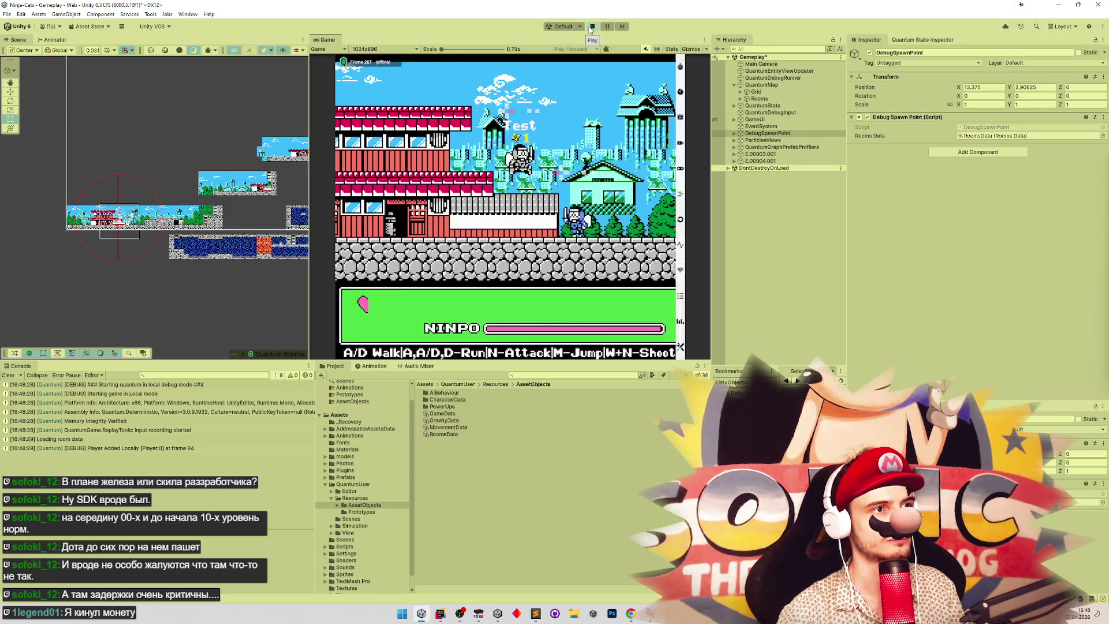
left_click(591, 28)
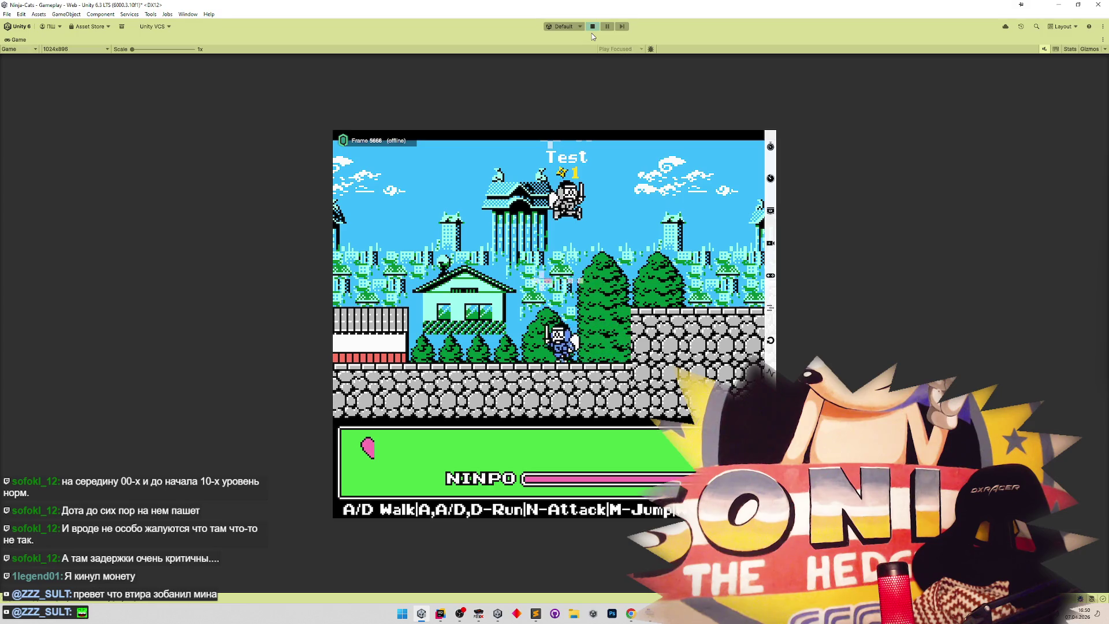
key("a")
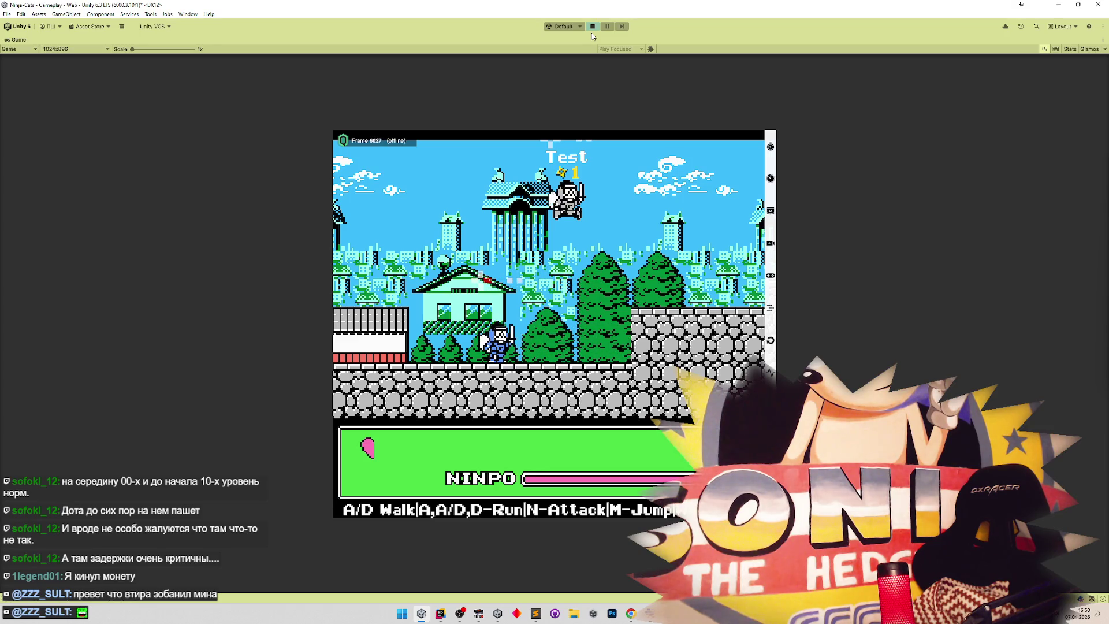
key("d")
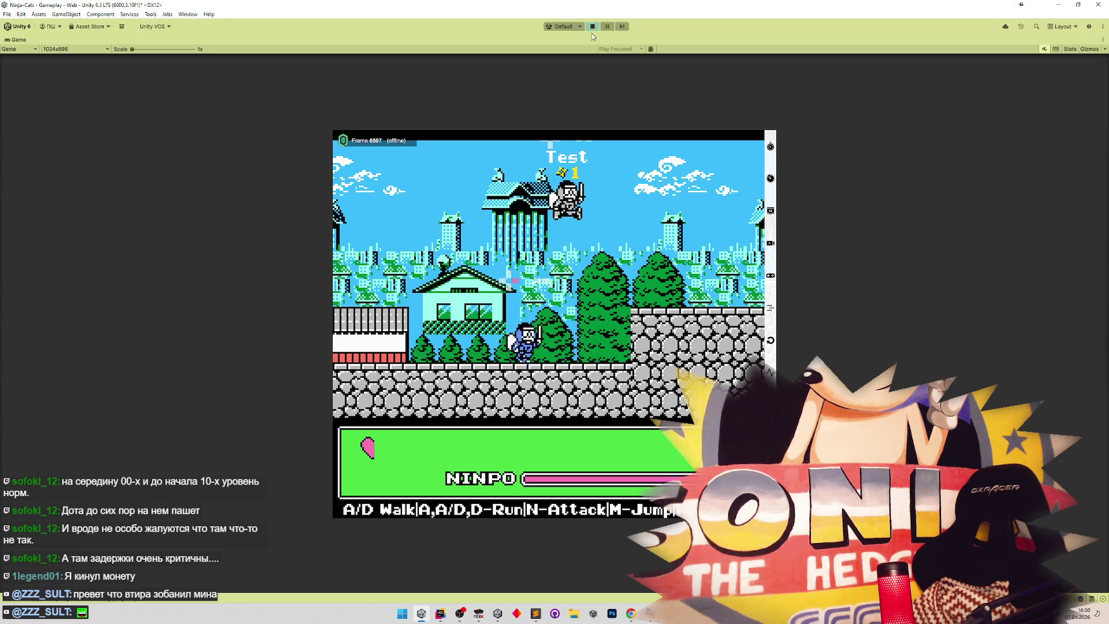
key("a")
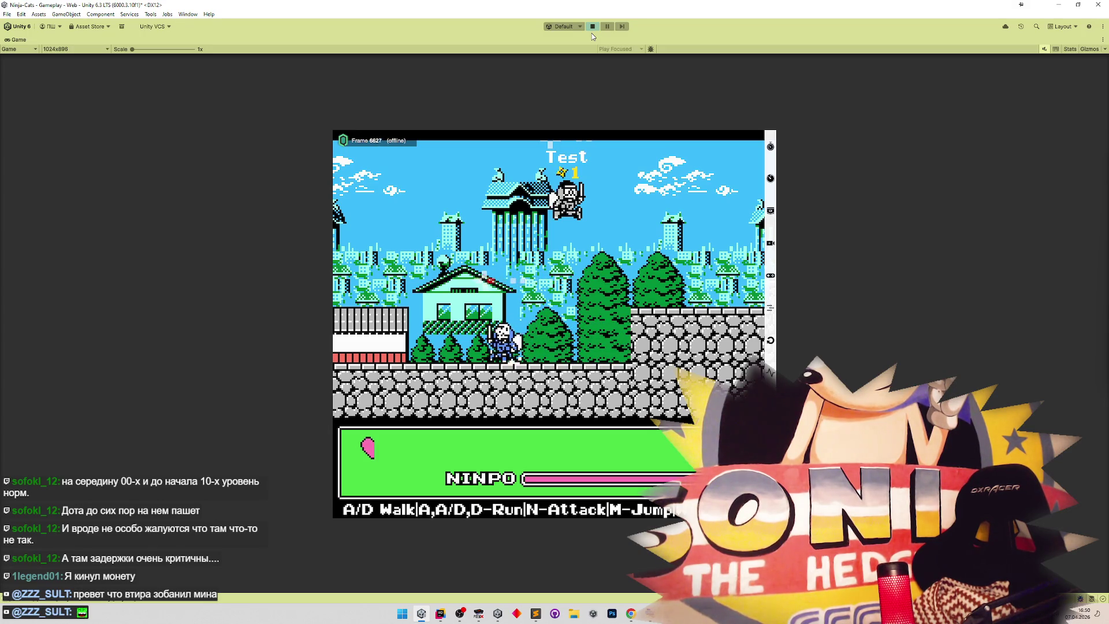
key("d")
key("a")
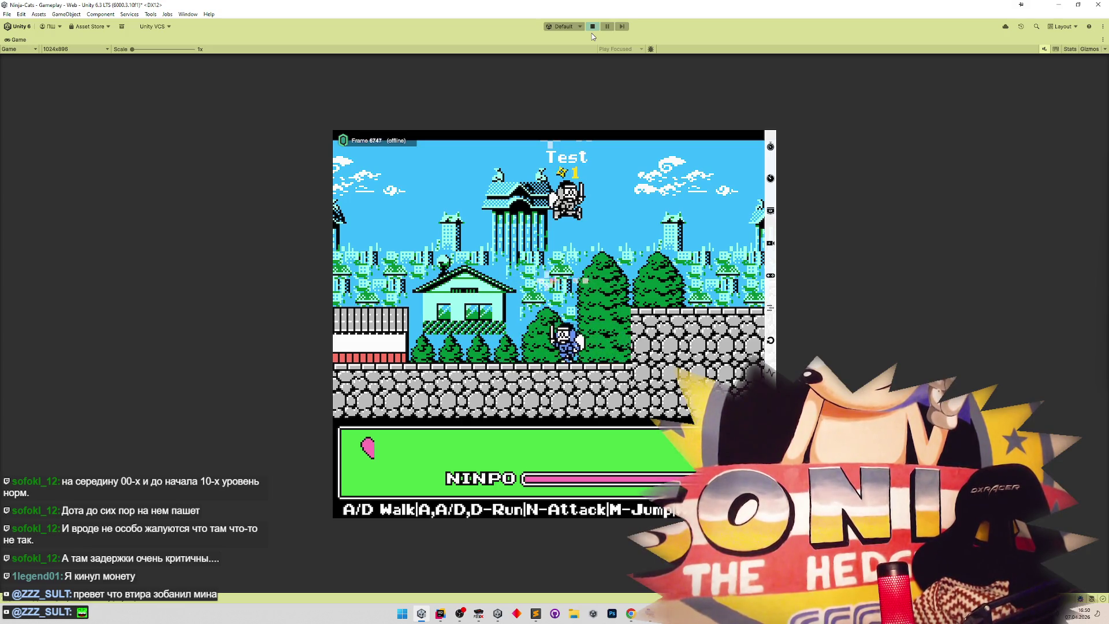
key("d")
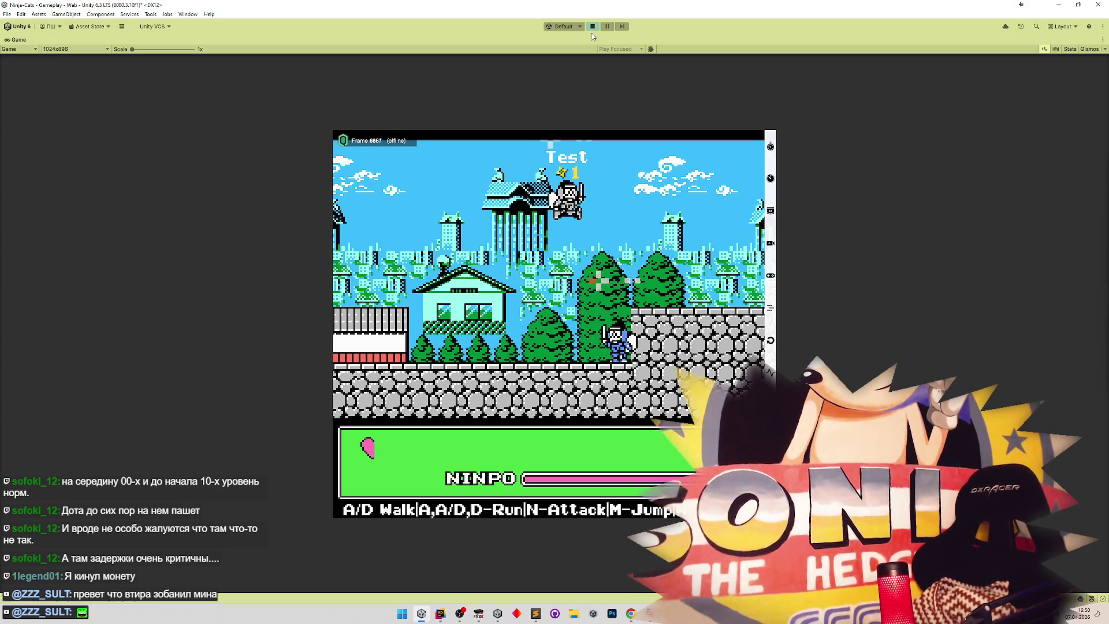
key("a")
key("d")
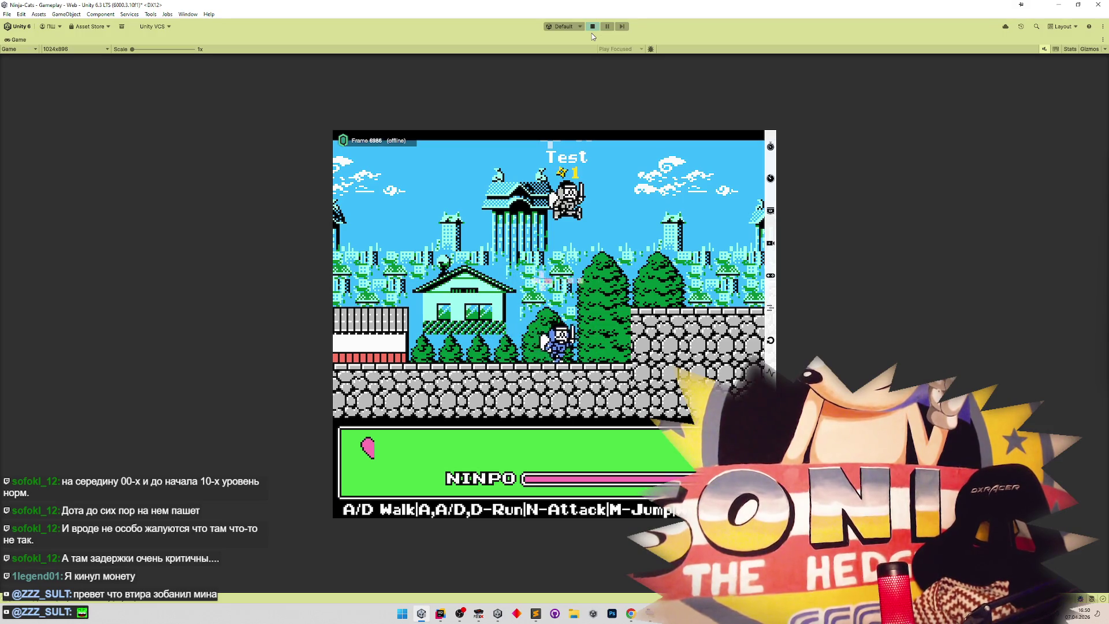
key("d")
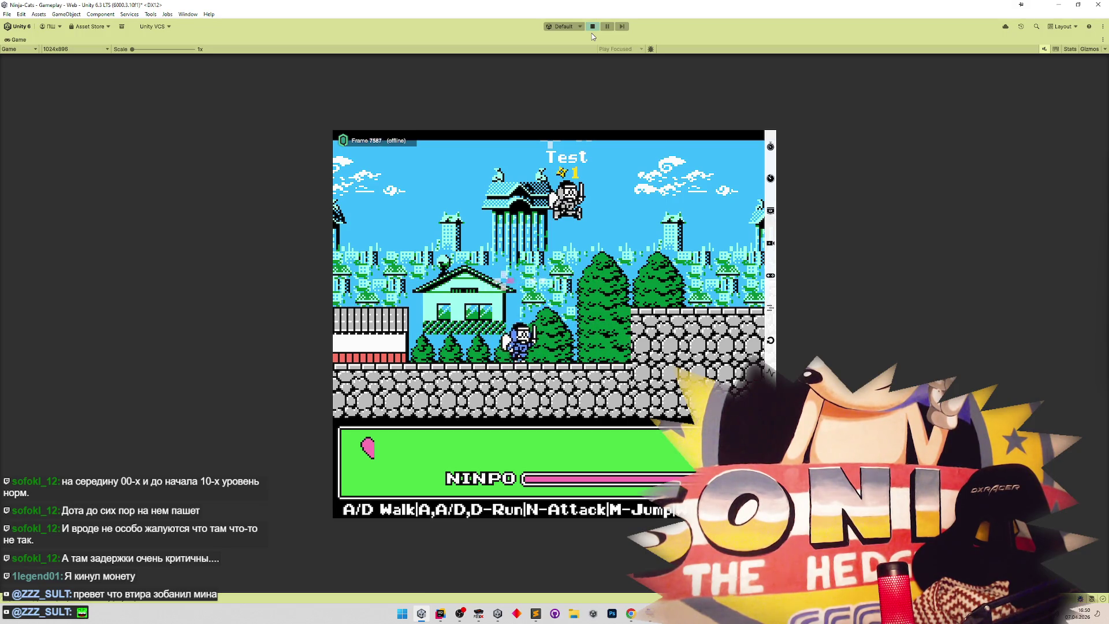
key("a")
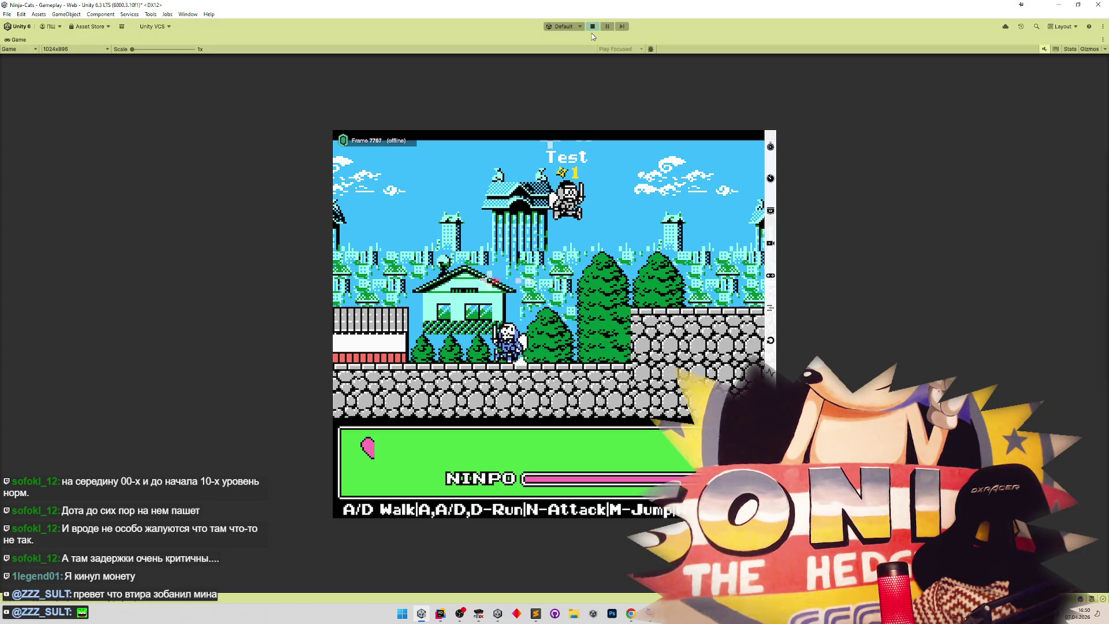
key("d")
key("d")
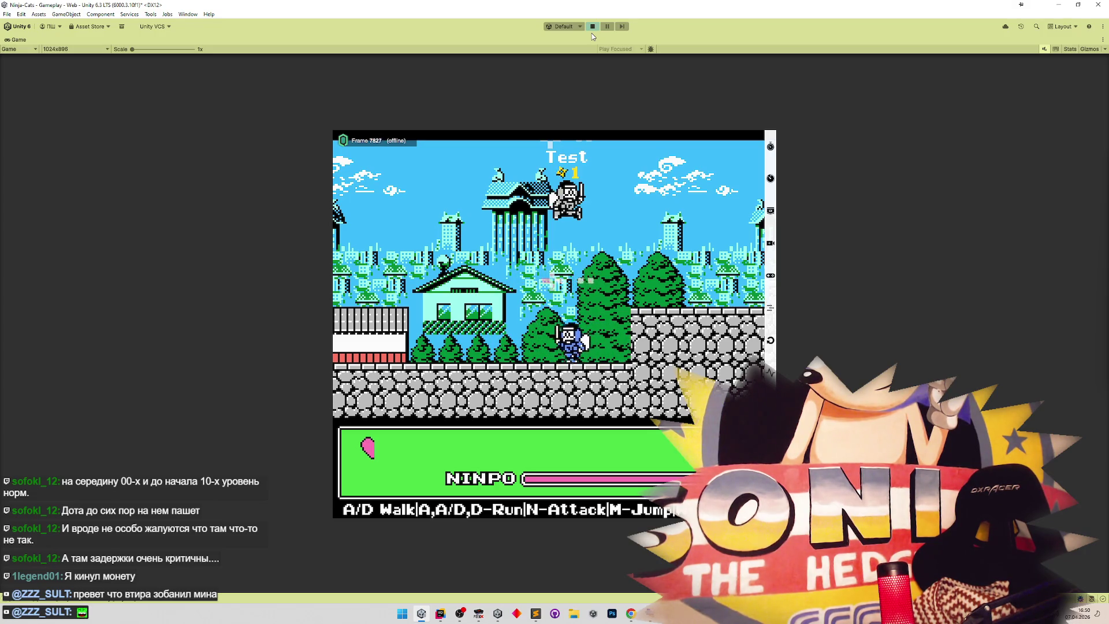
key("d")
key("a")
key("a")
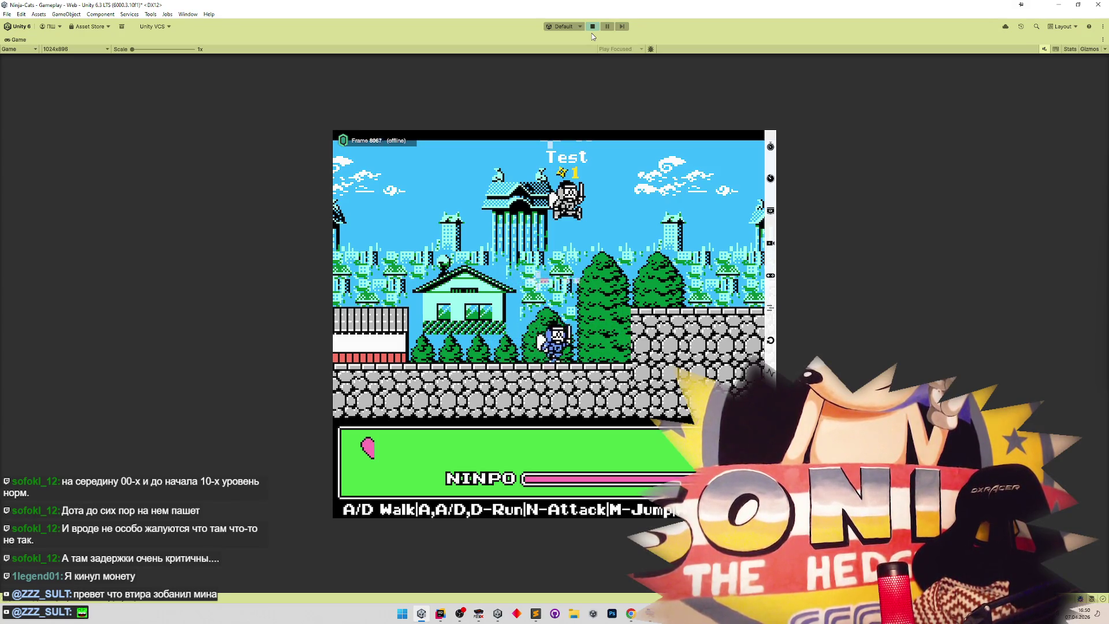
key("a")
key("d")
key("a")
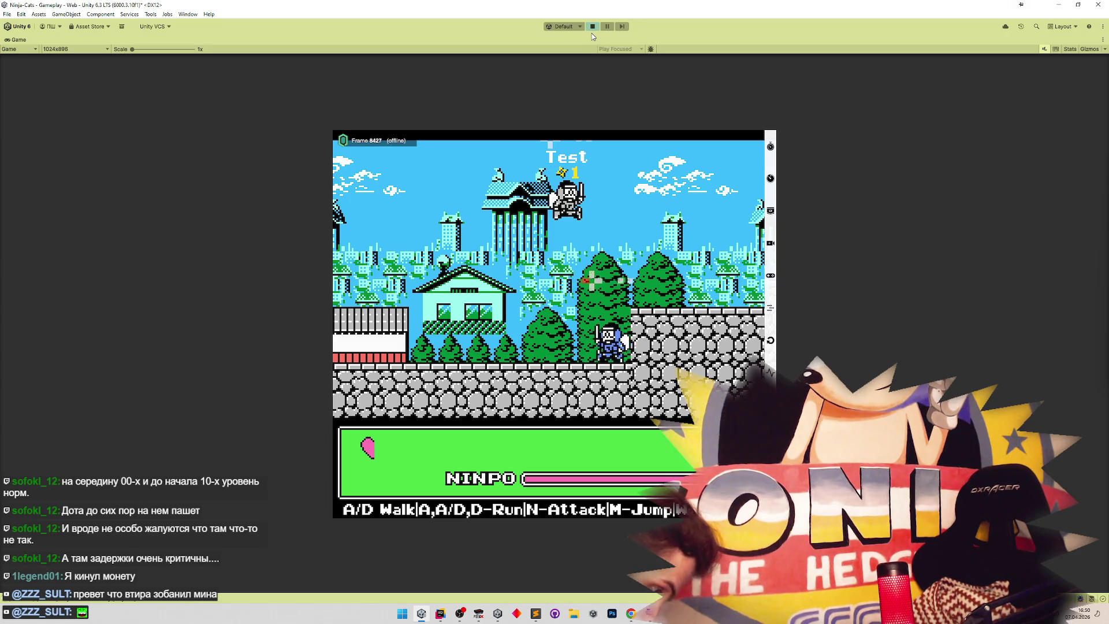
key("a")
key("d")
key("a")
key("d")
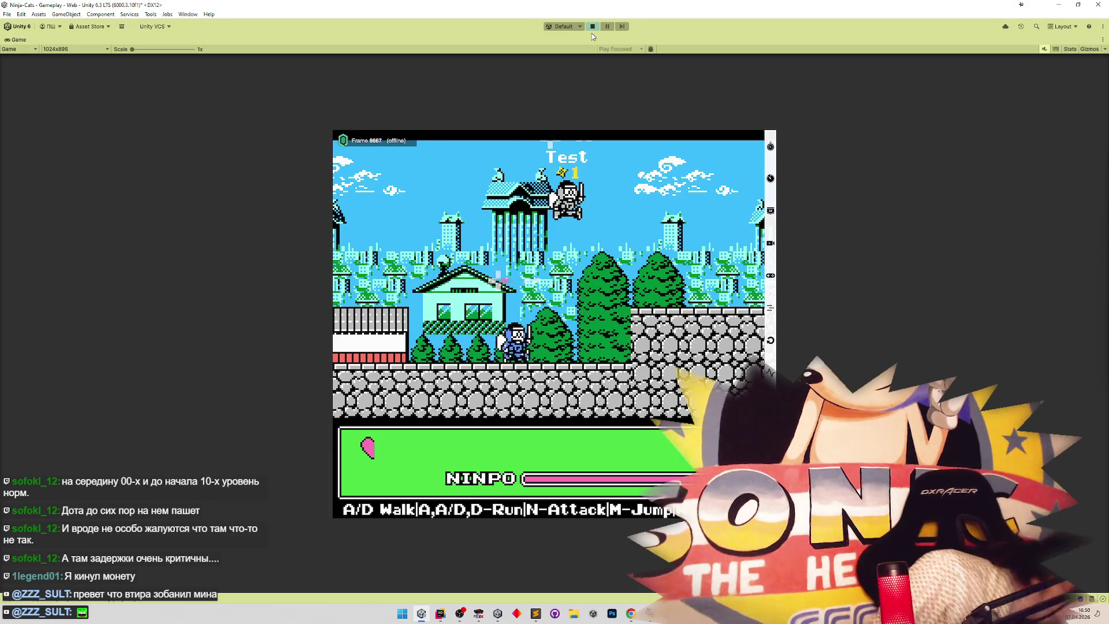
key("a")
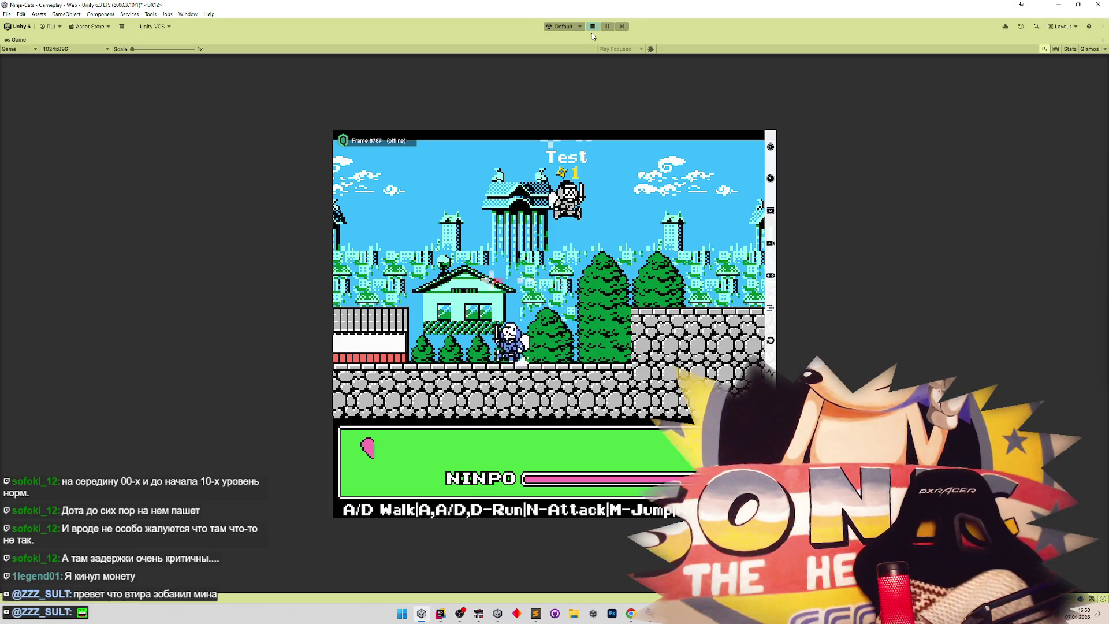
key("d")
key("a")
key("d")
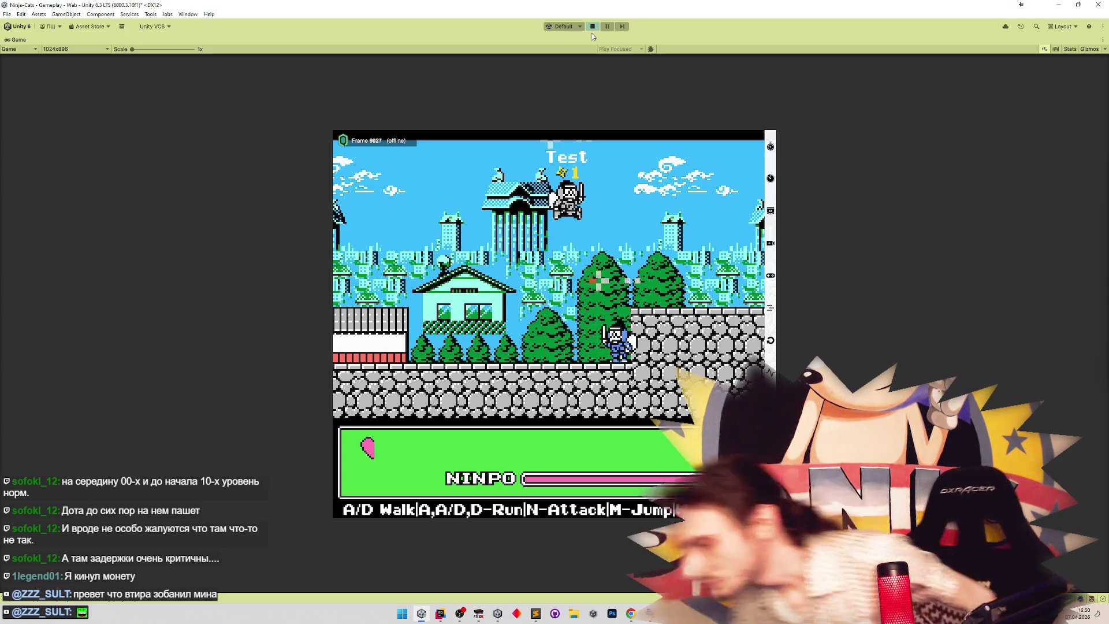
key("a")
key("d")
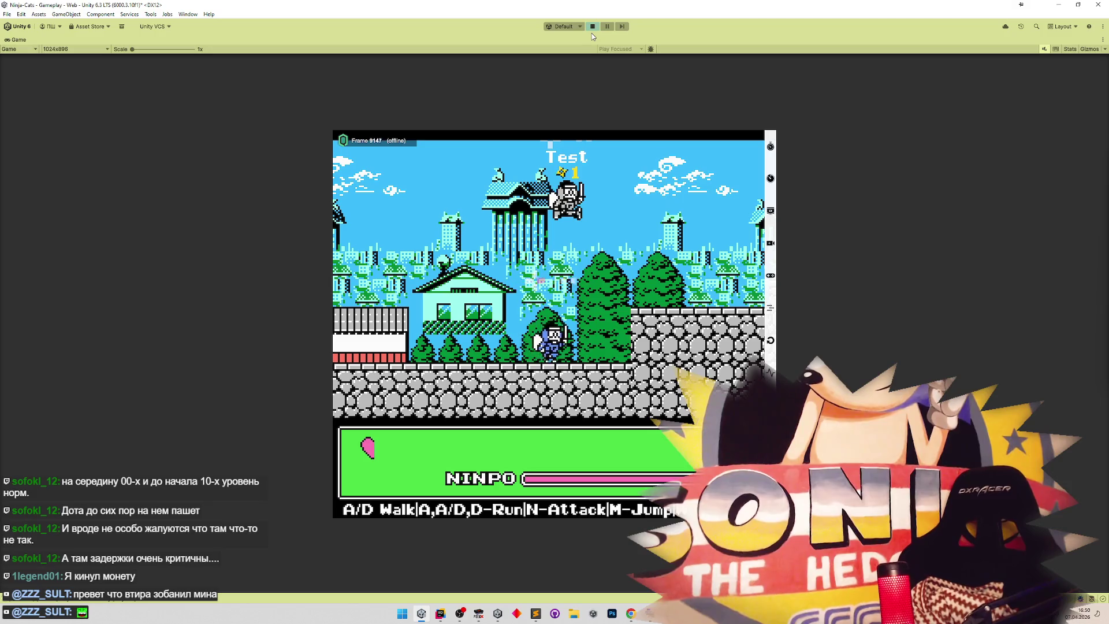
key("a")
key("a")
key("d")
key("a")
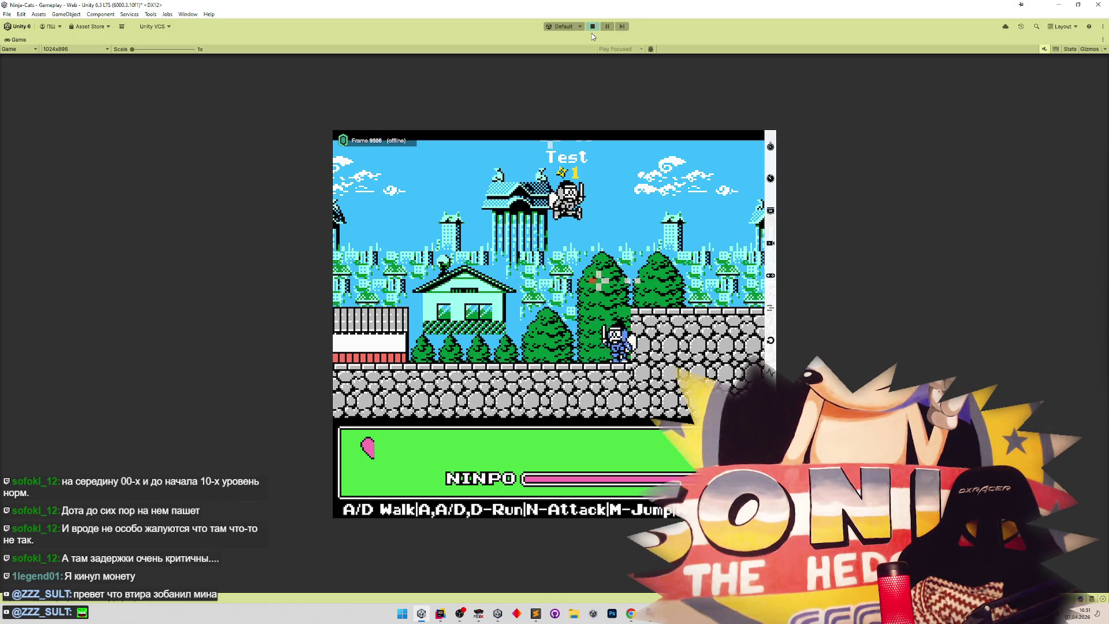
key("a")
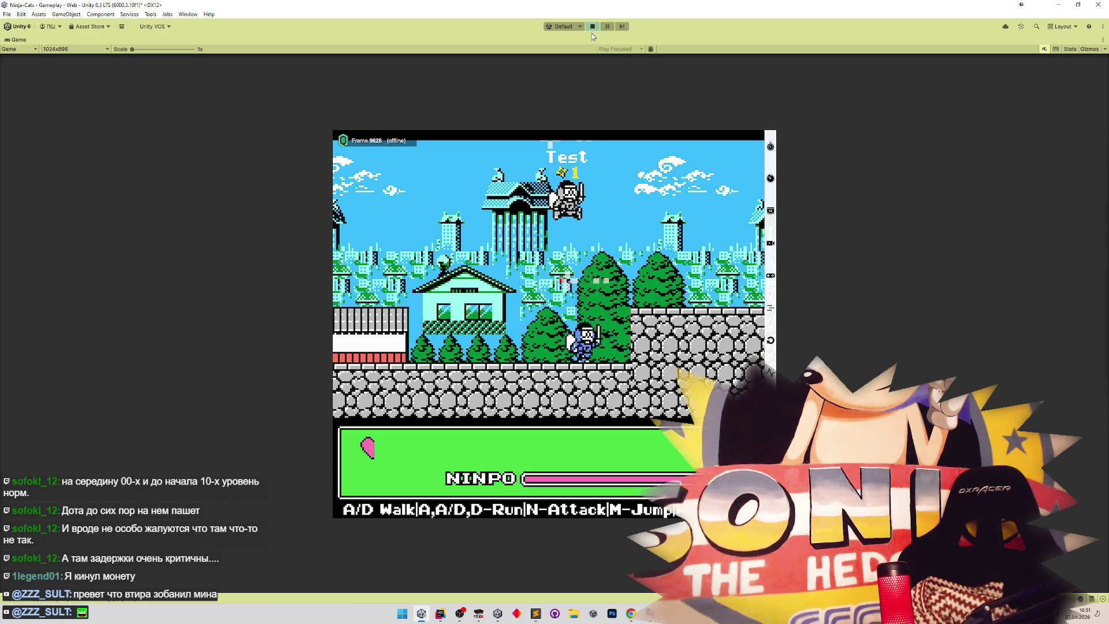
key("a")
key("d")
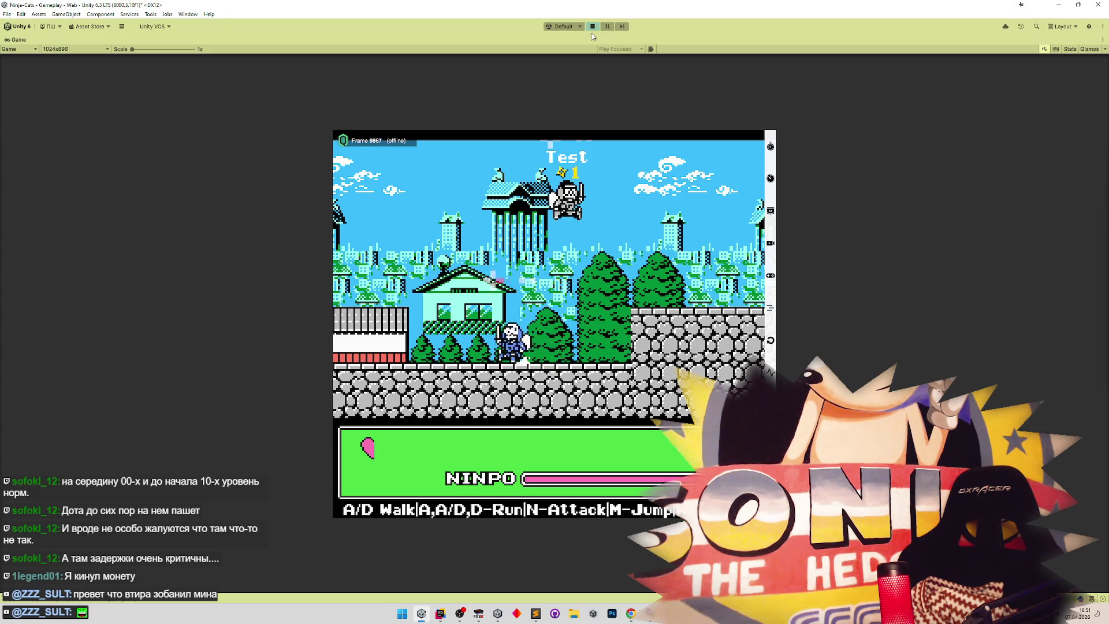
key("d")
key("a")
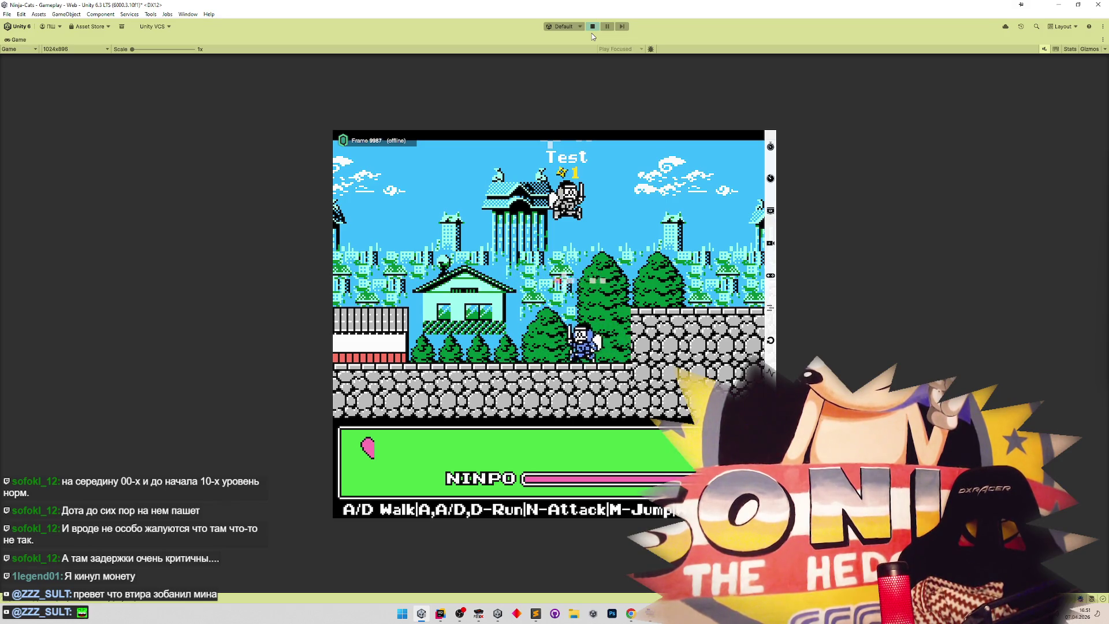
key("d")
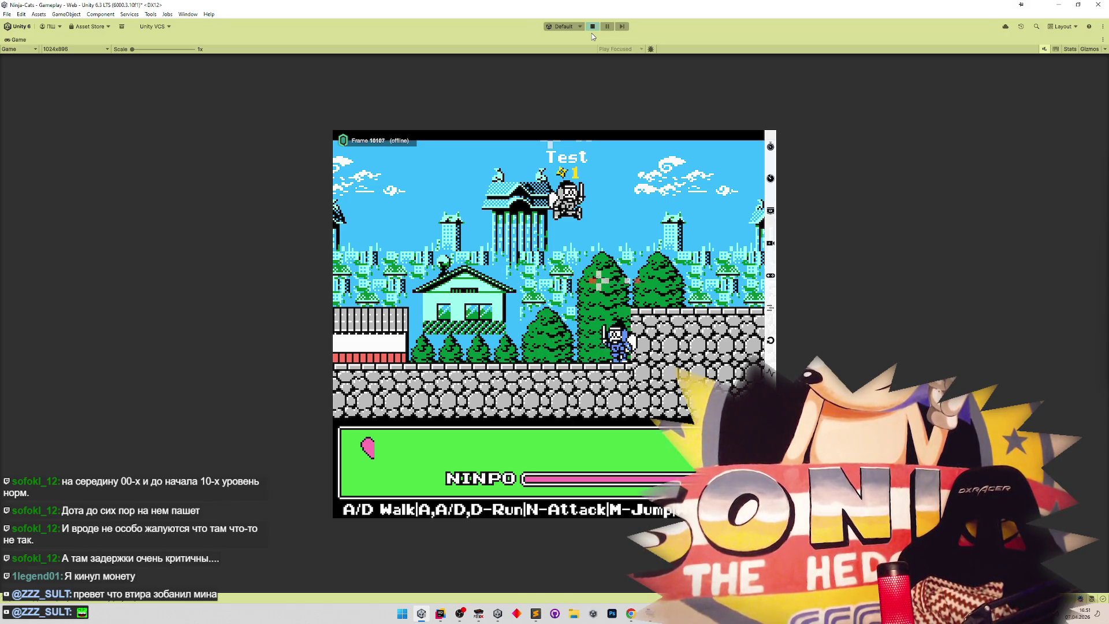
key("a")
key("d")
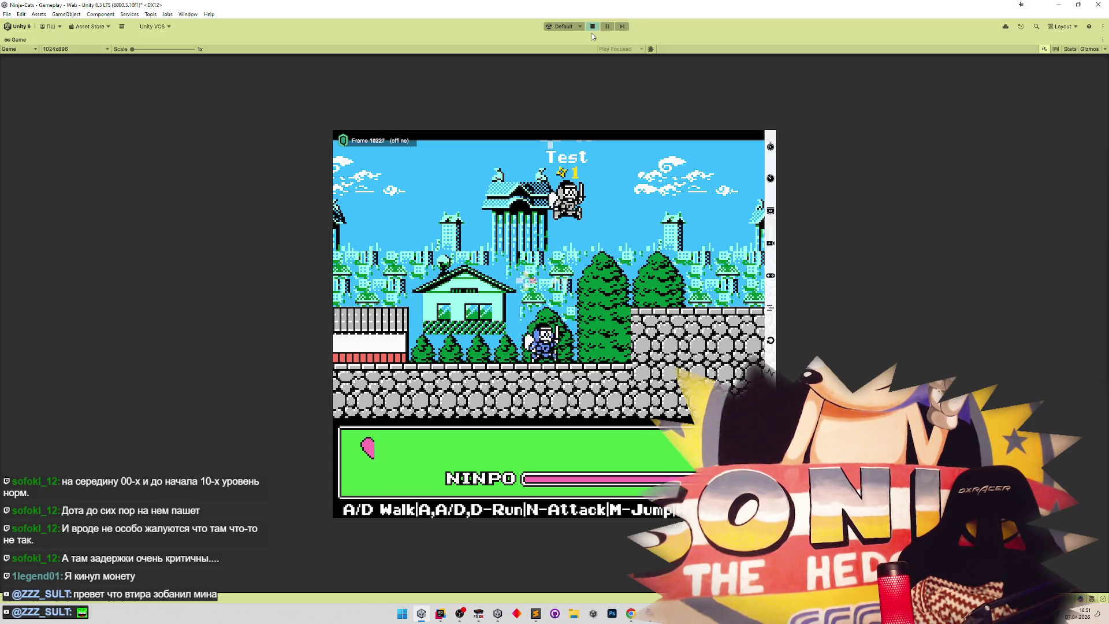
key("d")
key("a")
key("d")
key("d")
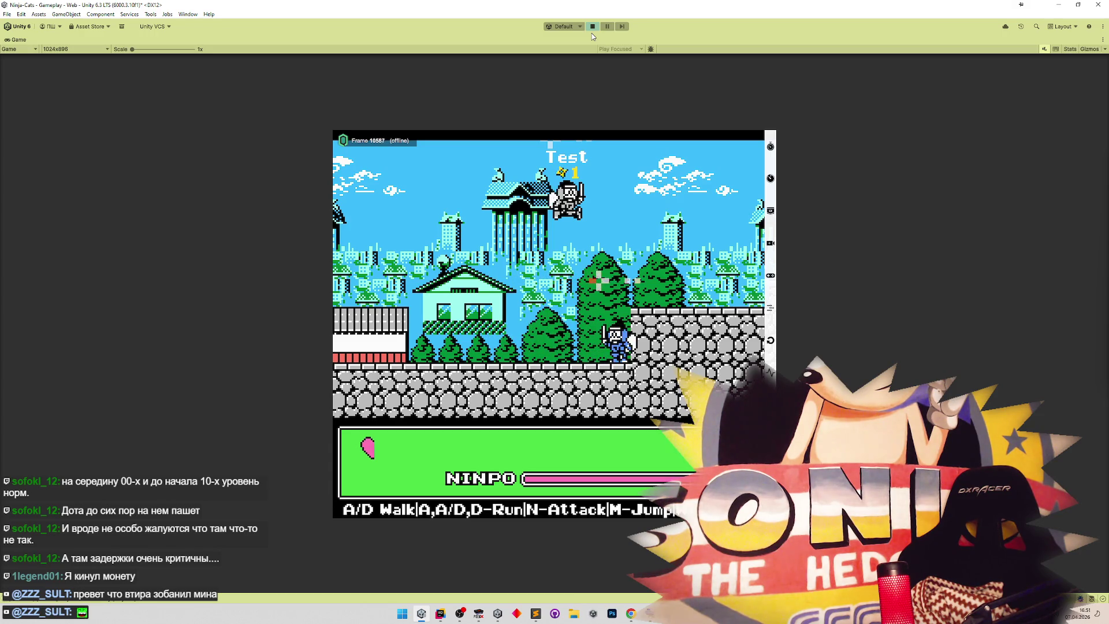
key("a")
key("d")
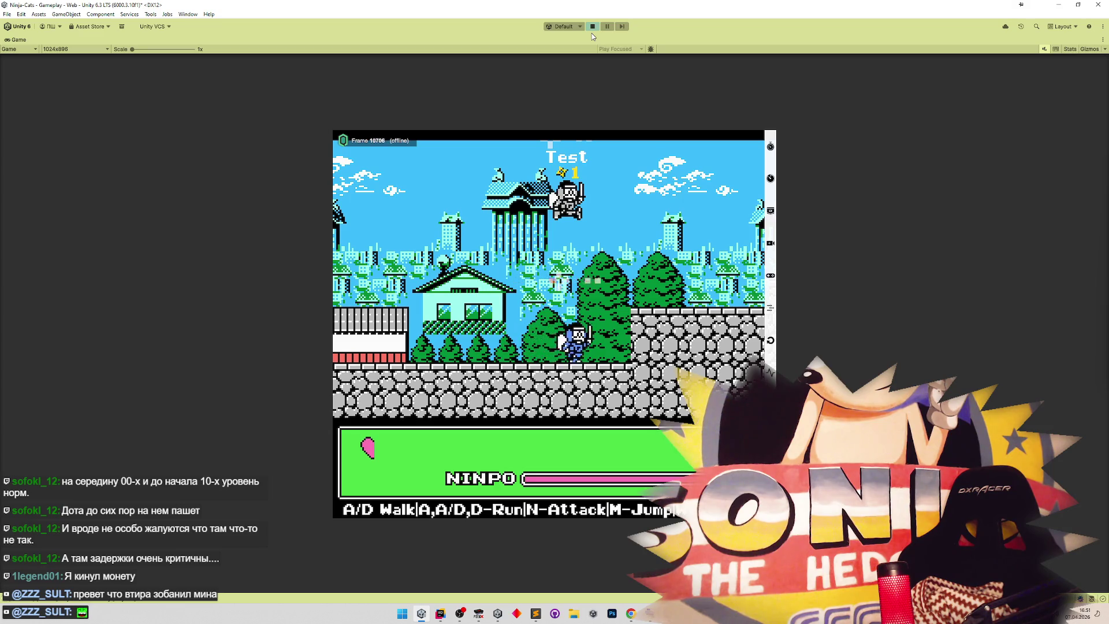
key("a")
key("d")
key("a")
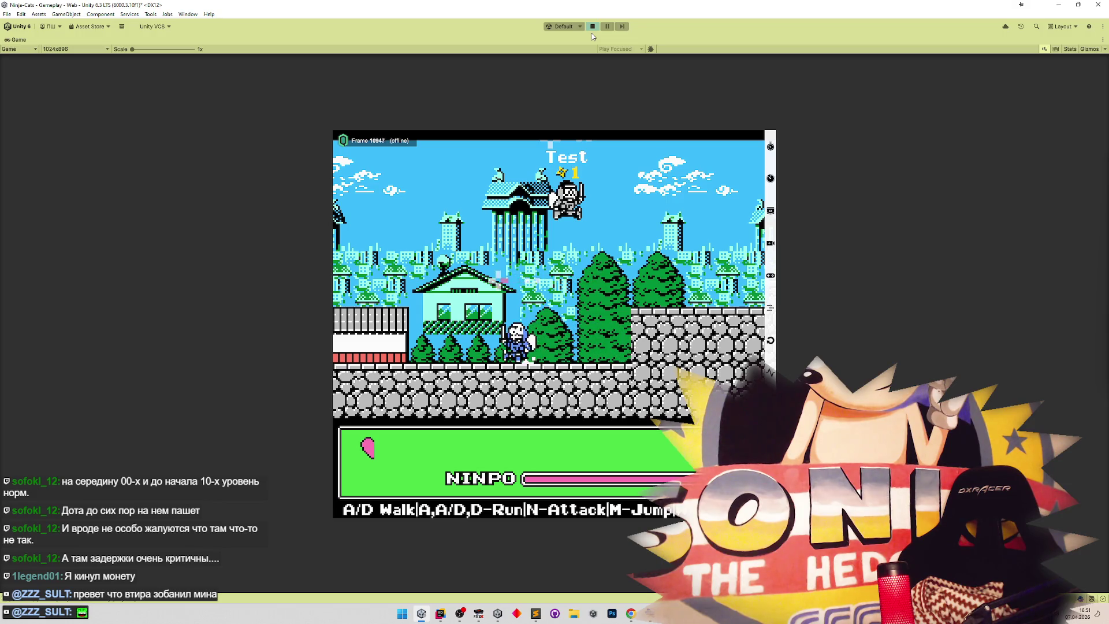
key("d")
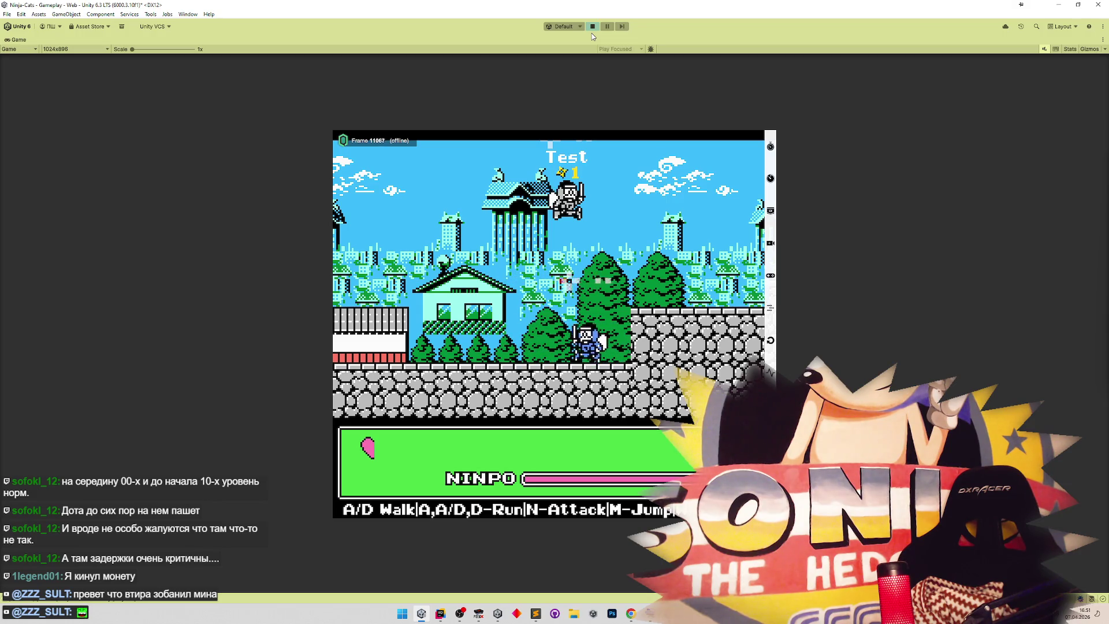
key("d")
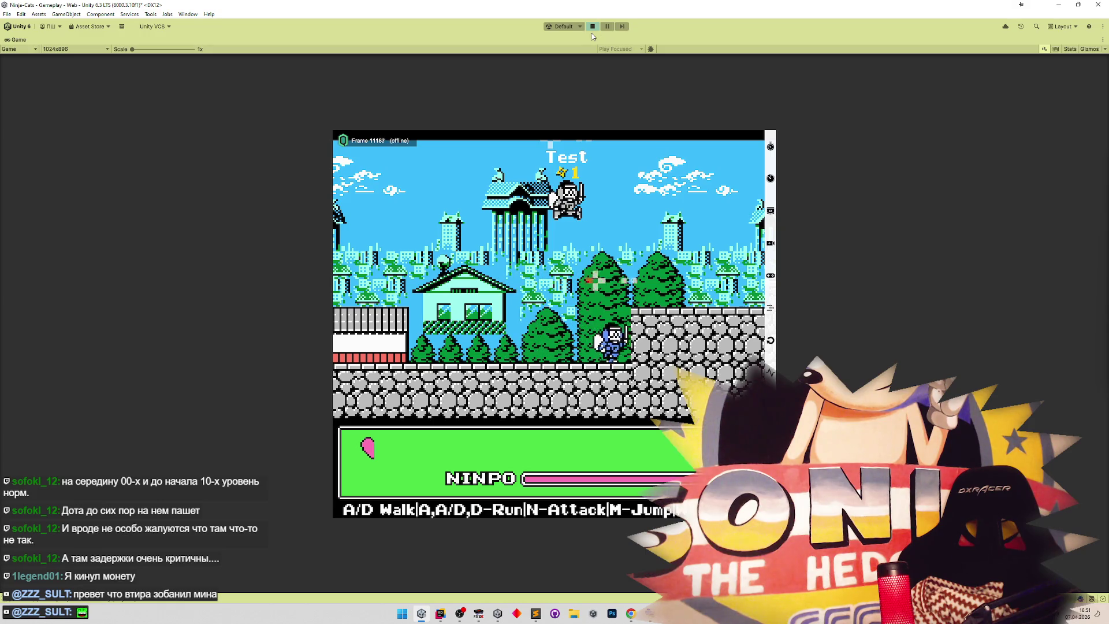
key("a")
key("d")
key("d")
key("a")
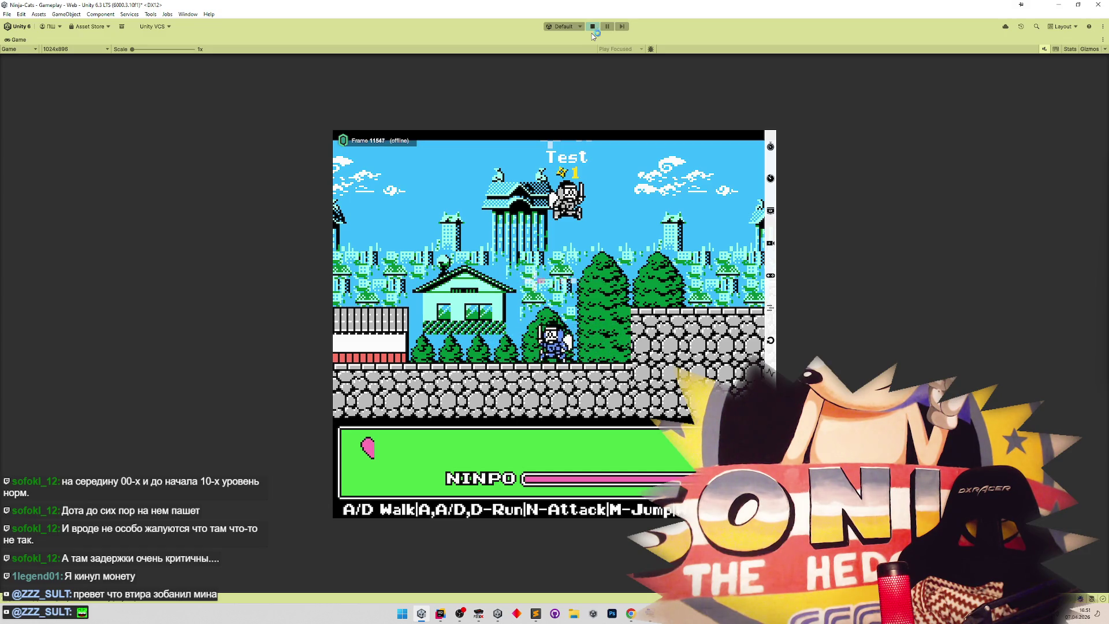
key("a")
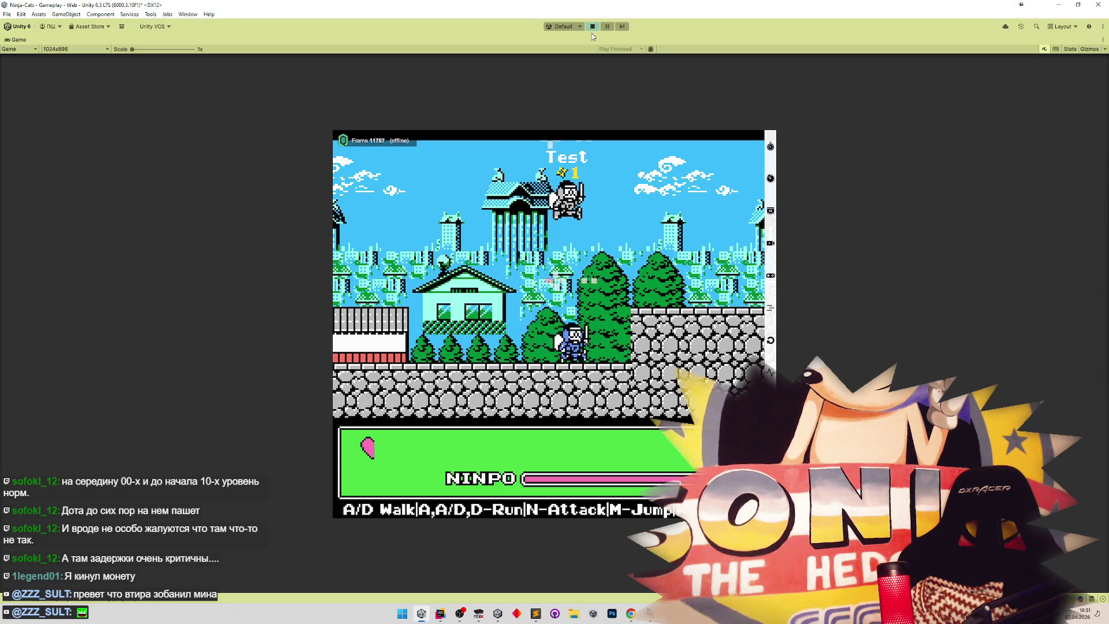
key("a")
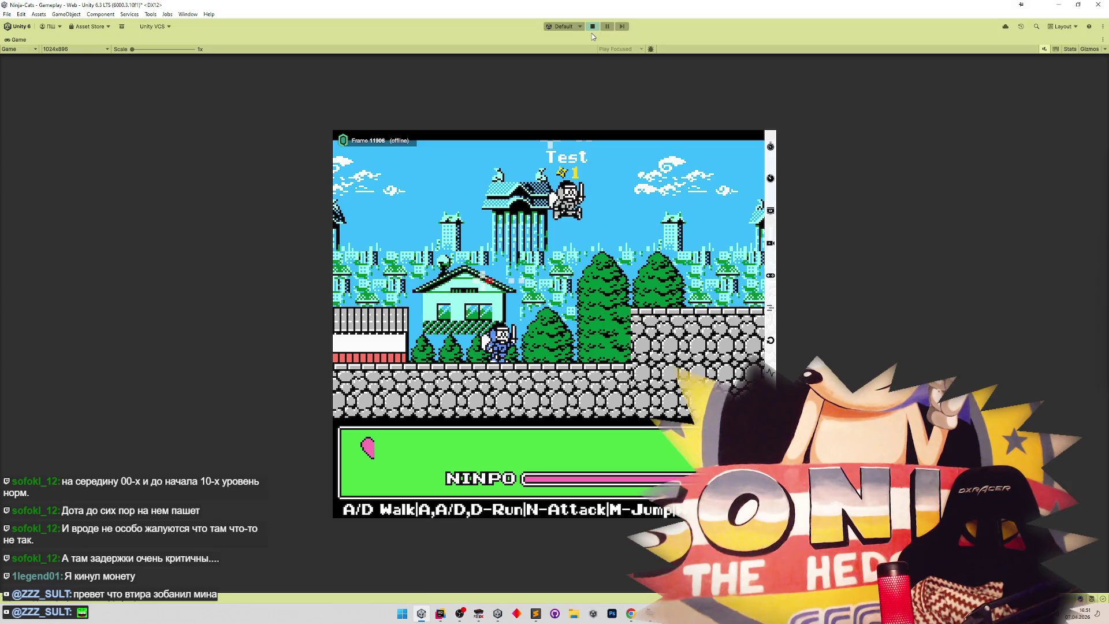
key("d")
key("a")
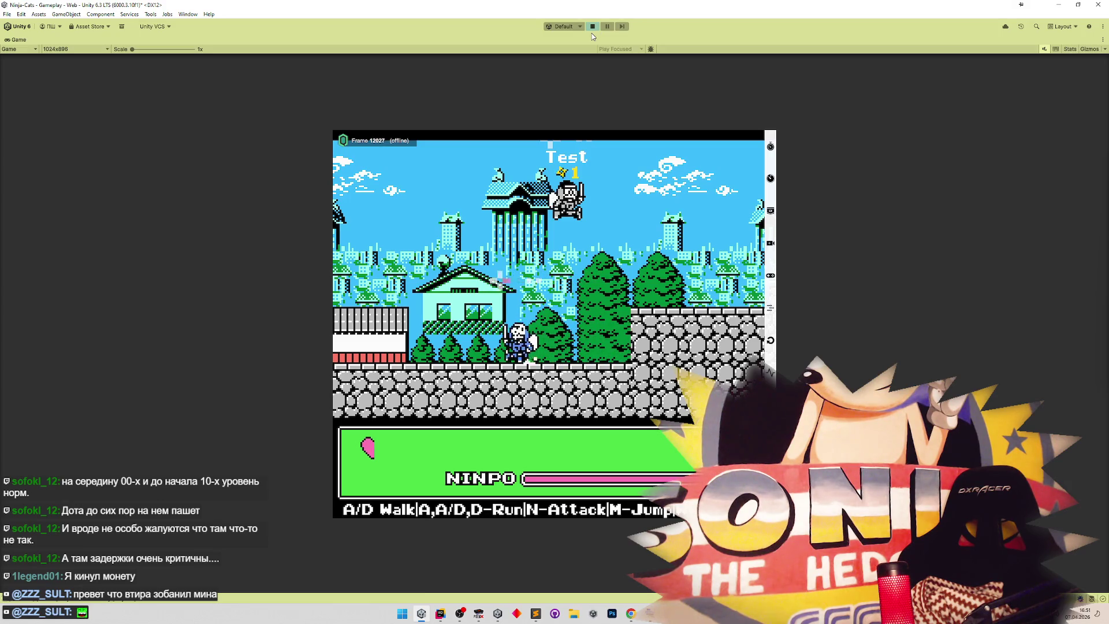
key("d")
key("a")
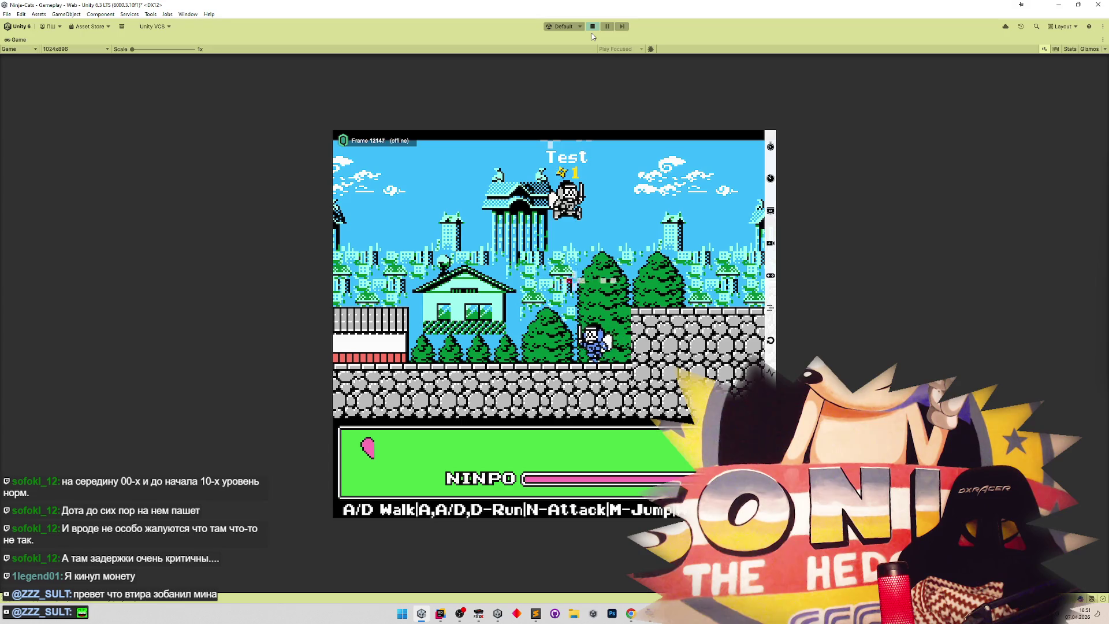
key("d")
key("a")
key("d")
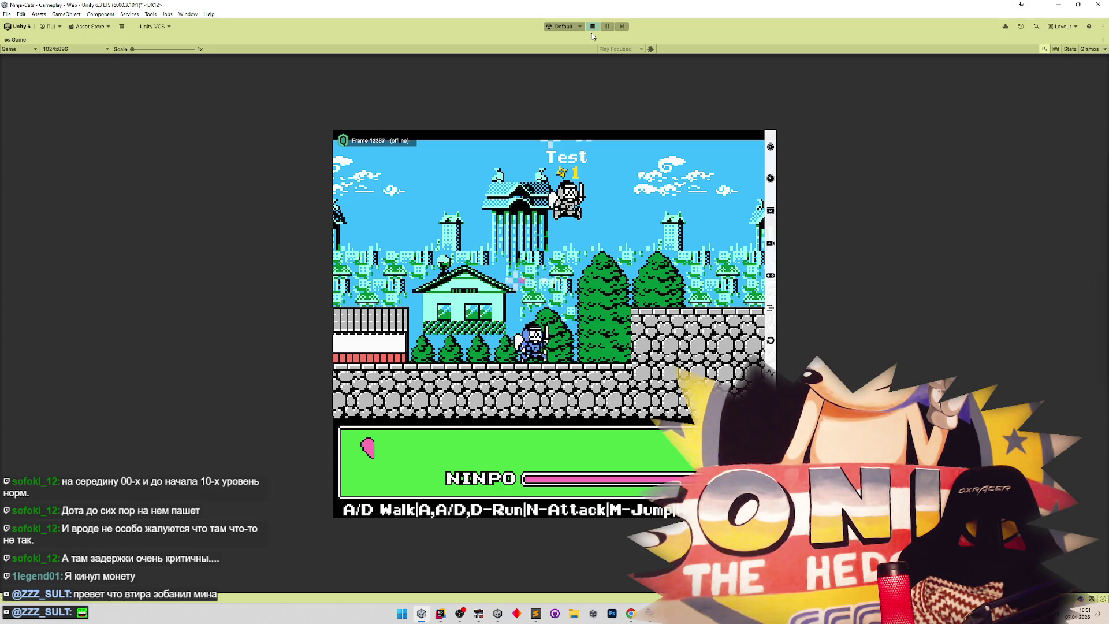
key("d")
key("a")
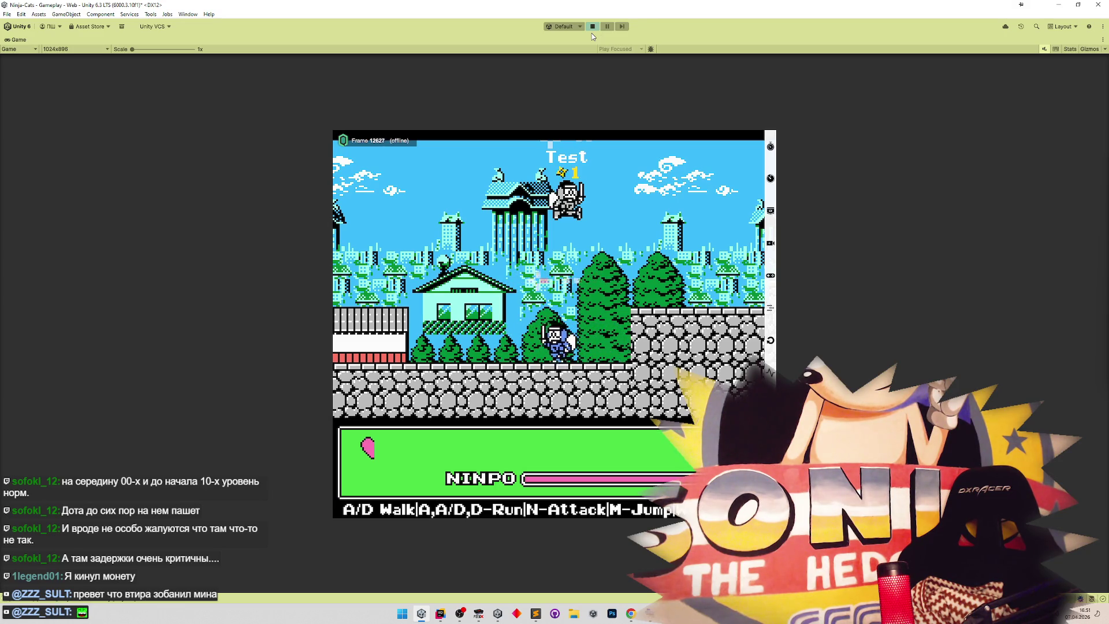
key("d")
key("a")
key("d")
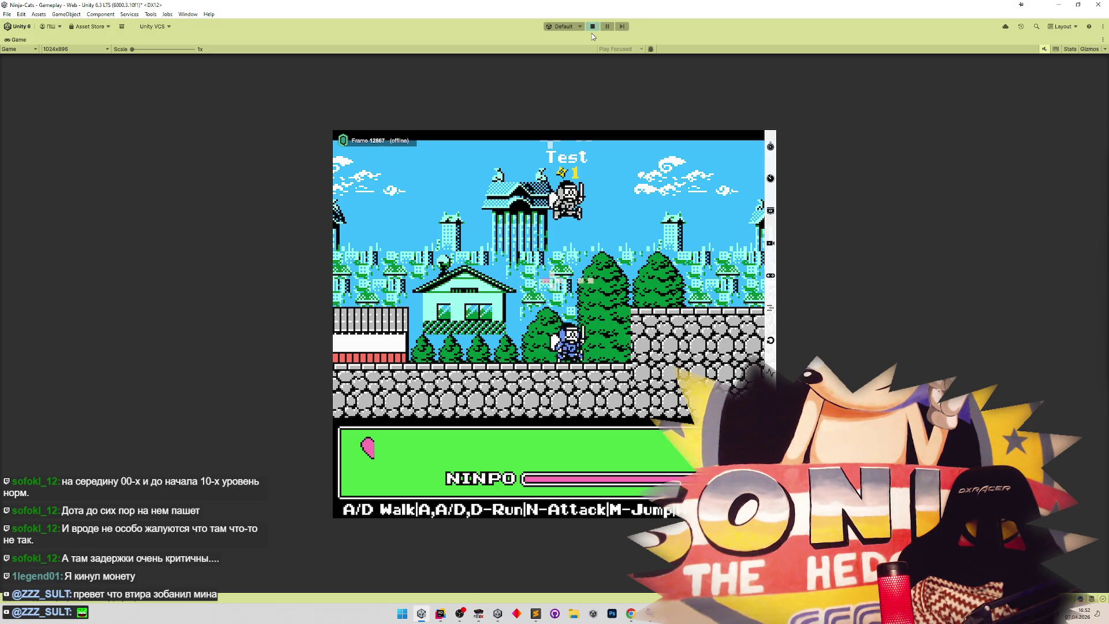
key("a")
key("d")
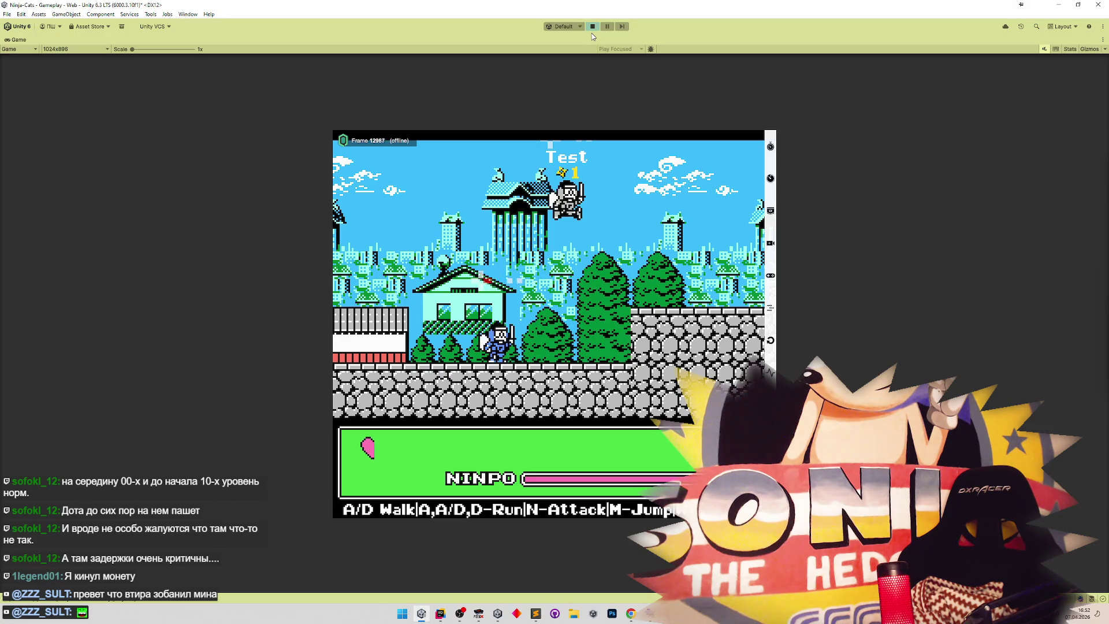
key("a")
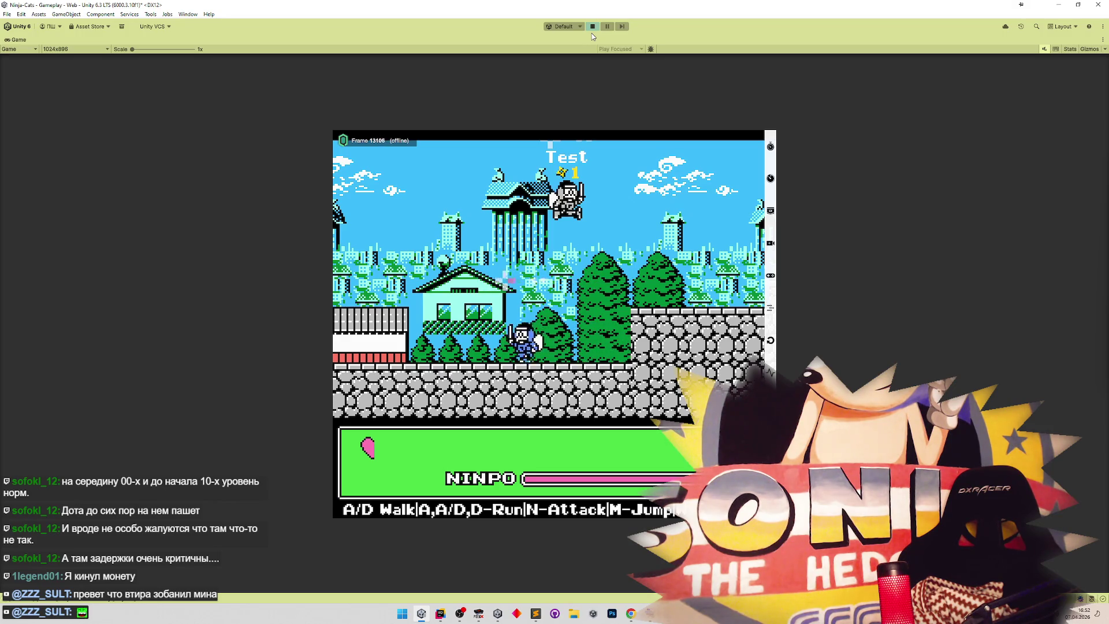
key("d")
key("a")
key("d")
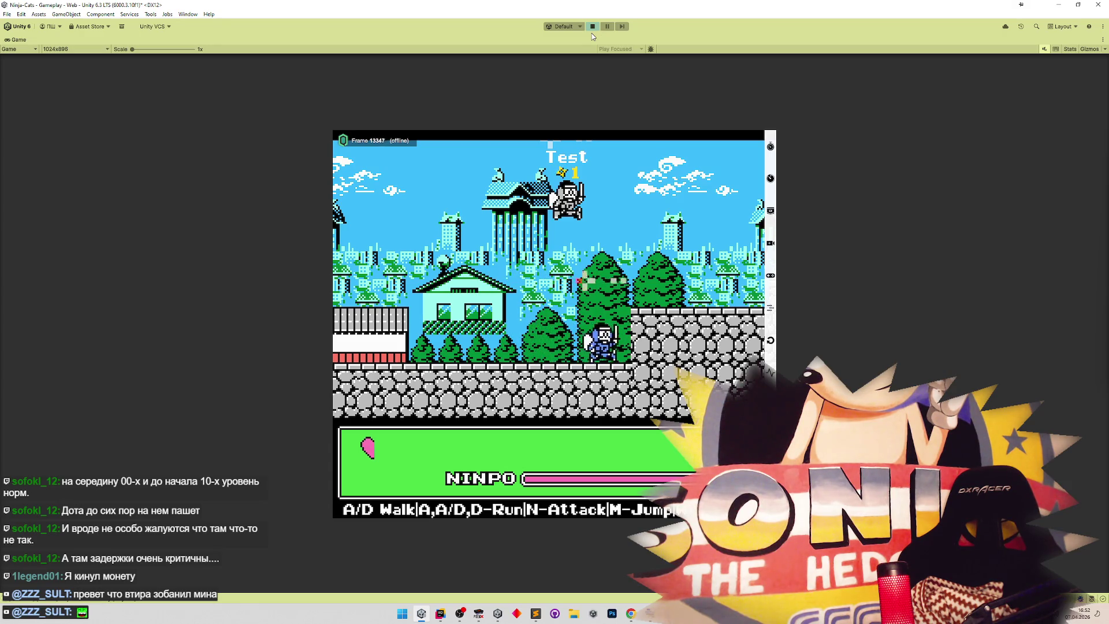
key("a")
key("d")
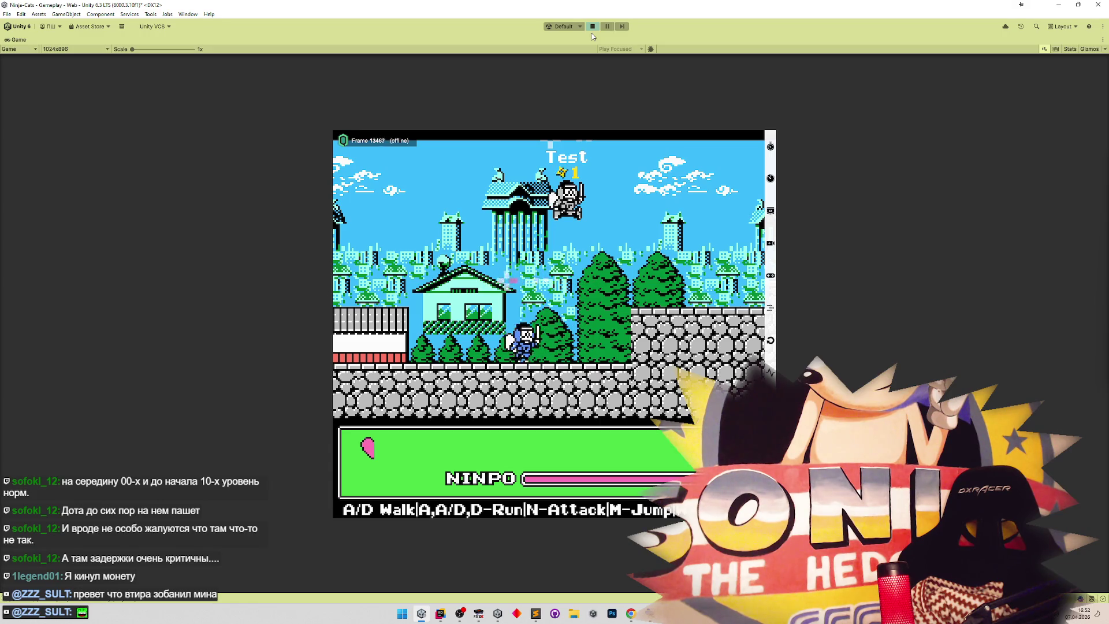
key("a")
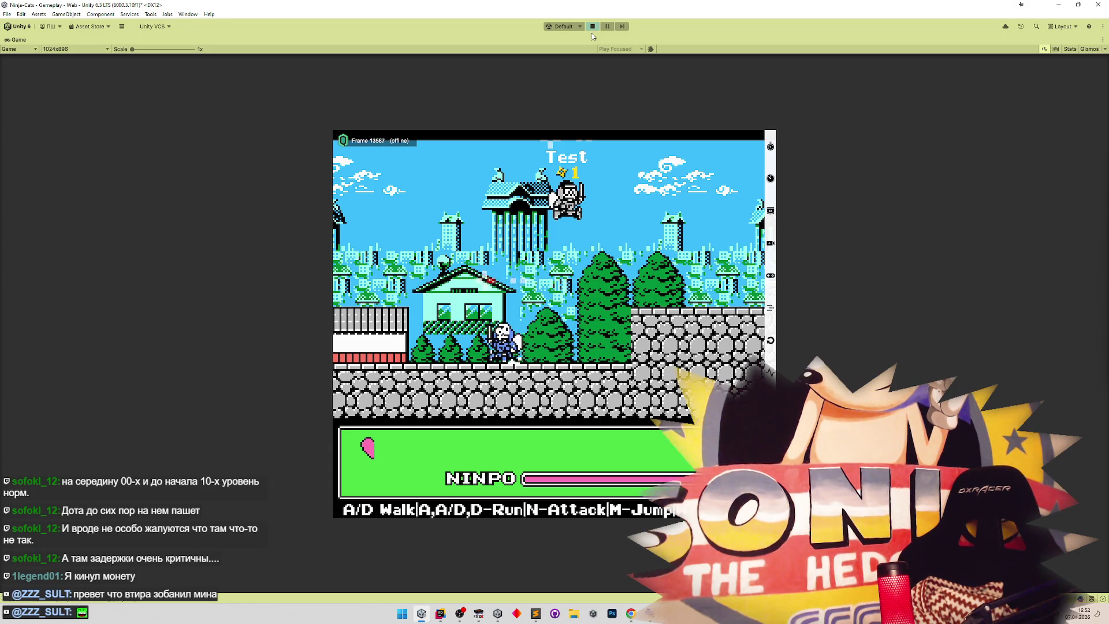
key("d")
key("a")
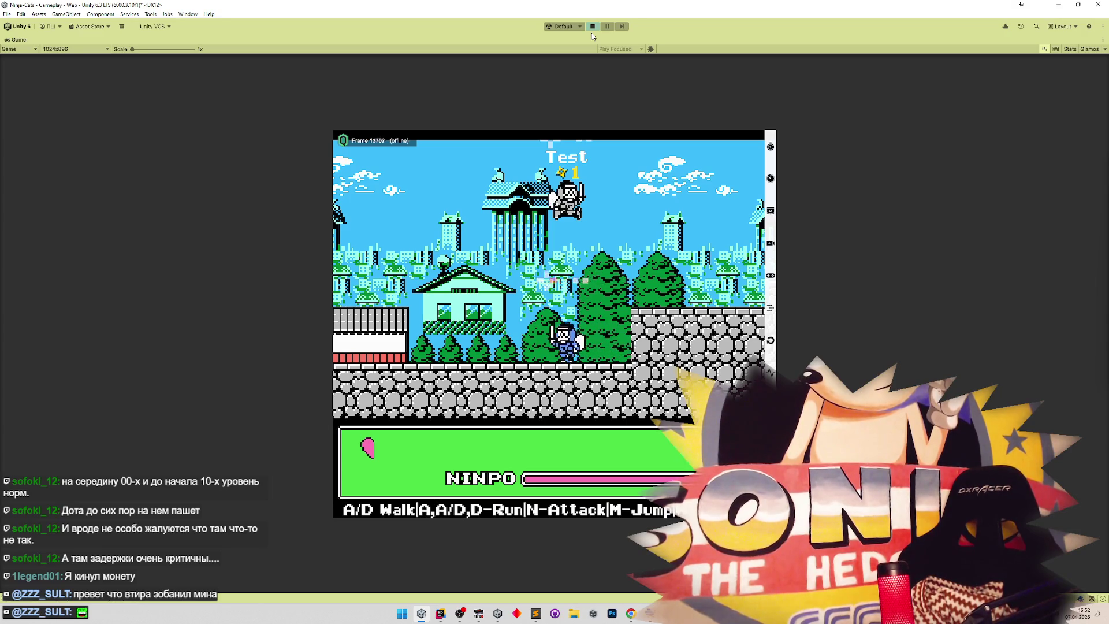
key("d")
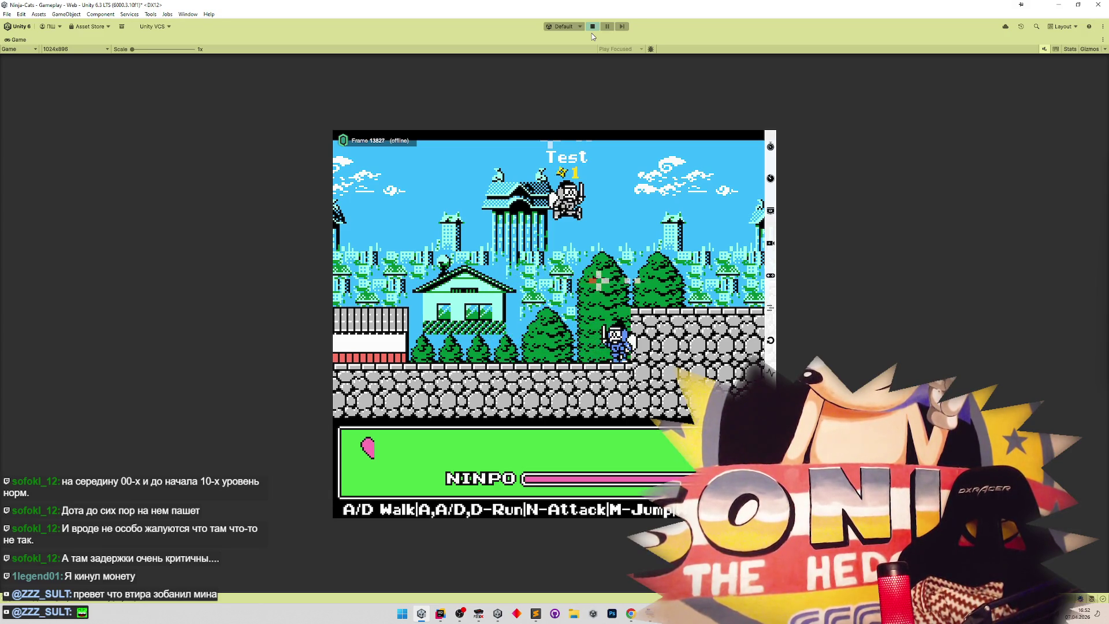
key("a")
key("d")
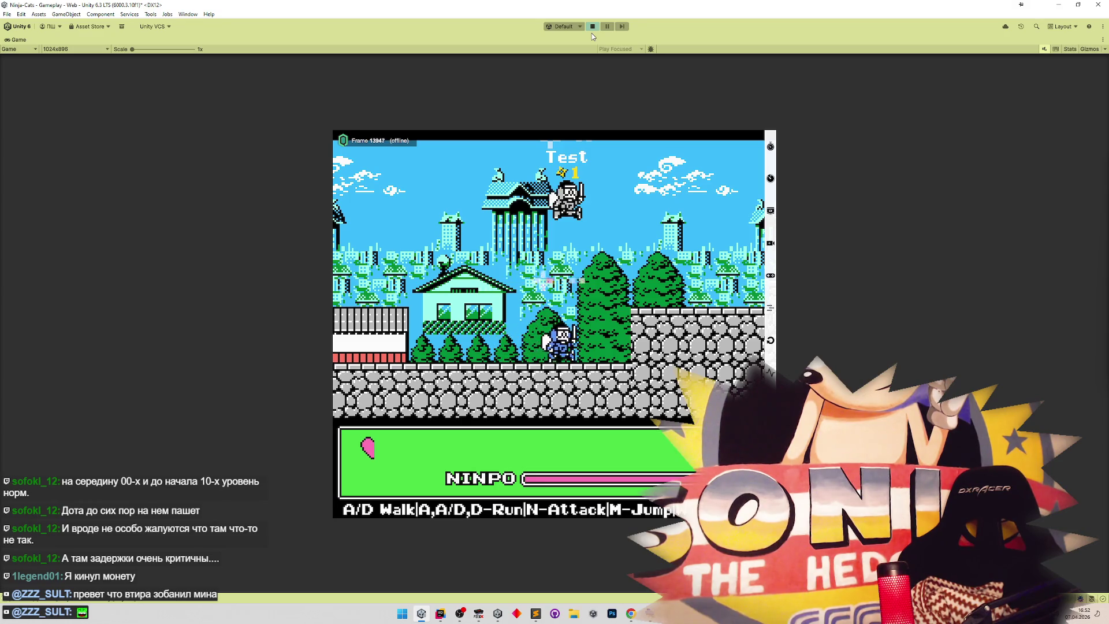
key("a")
key("d")
key("a")
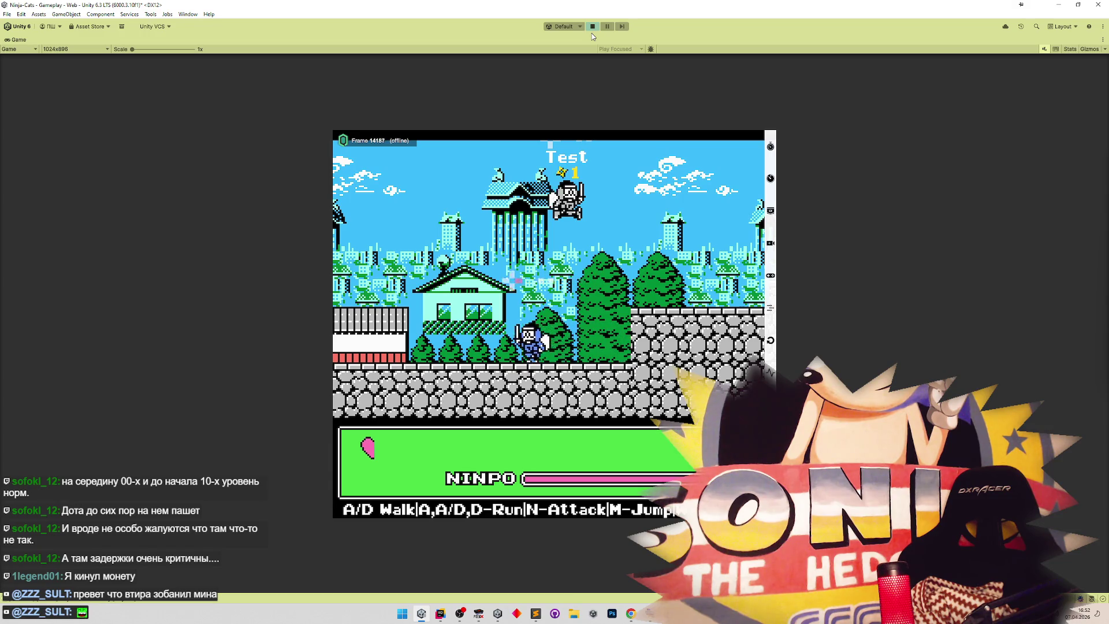
key("d")
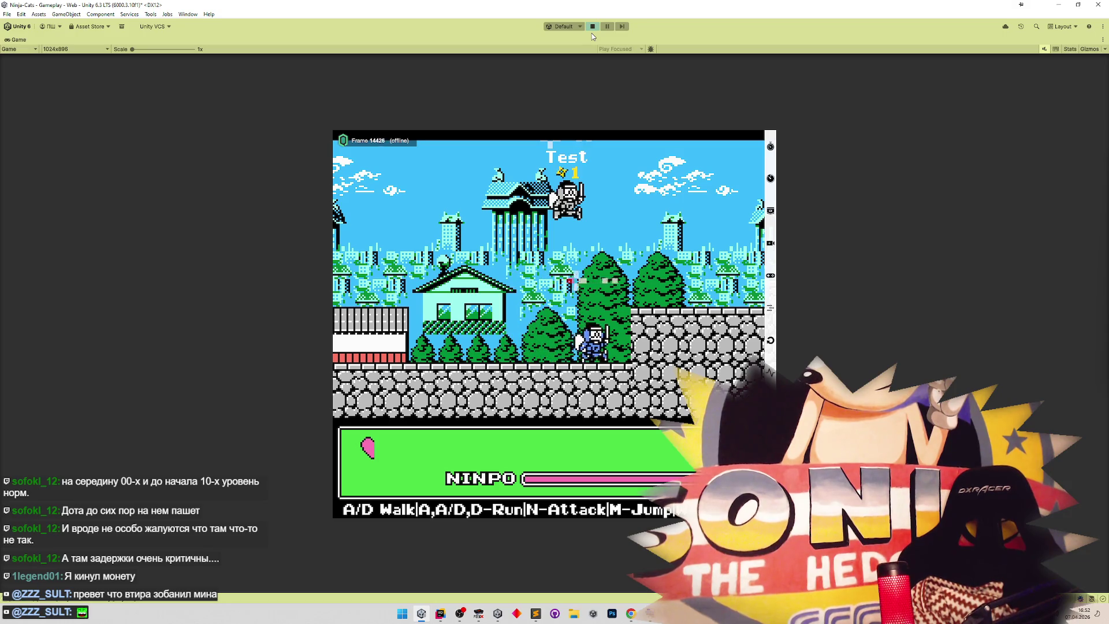
key("d")
key("a")
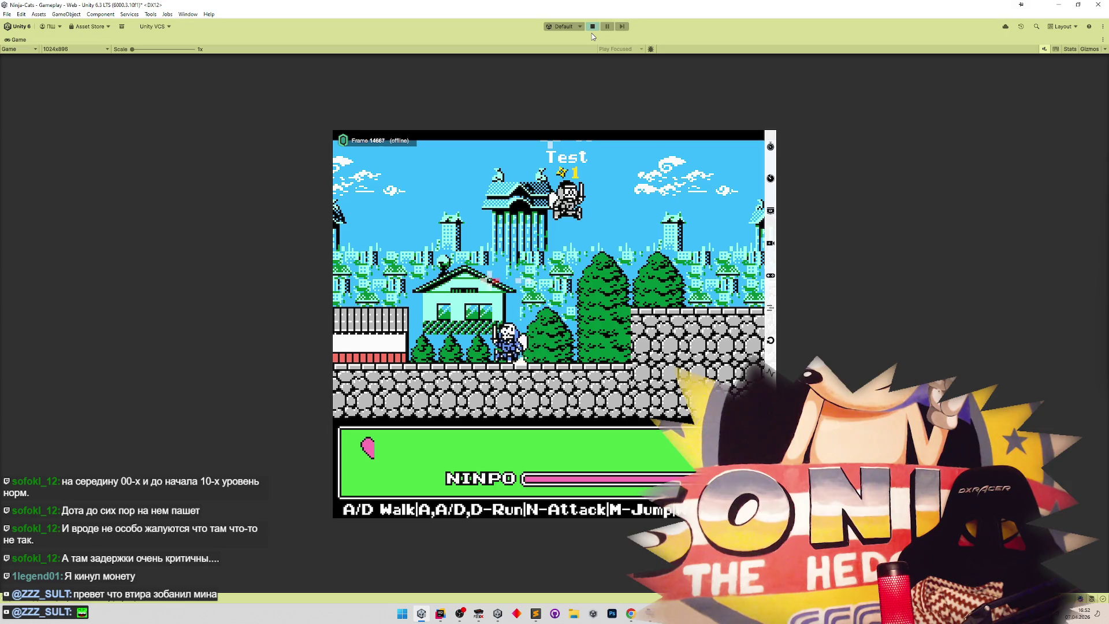
key("d")
key("a")
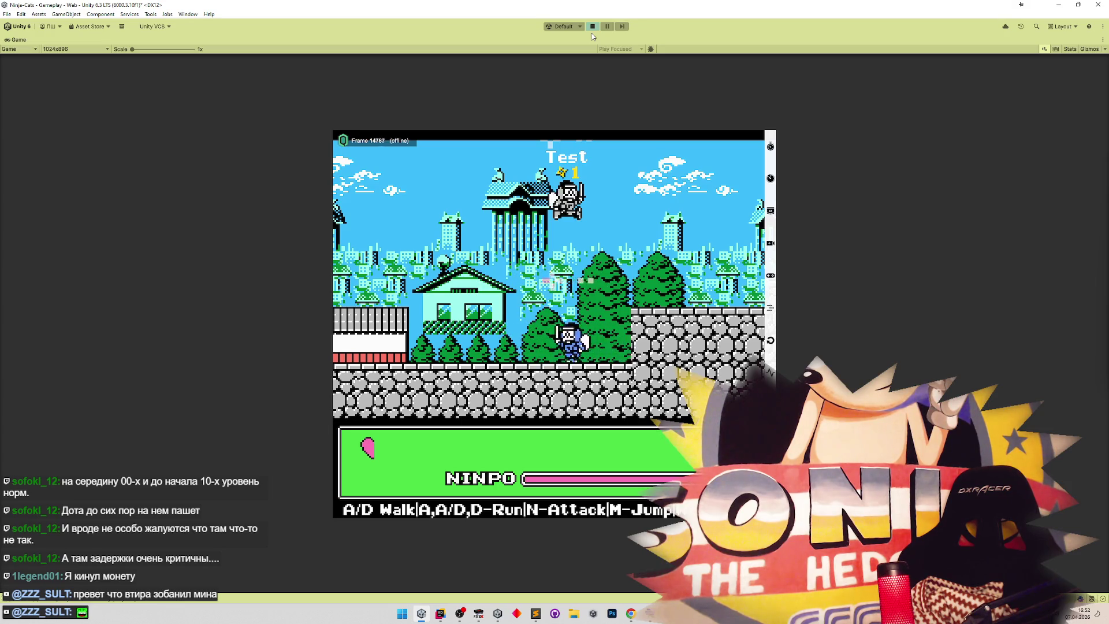
key("d")
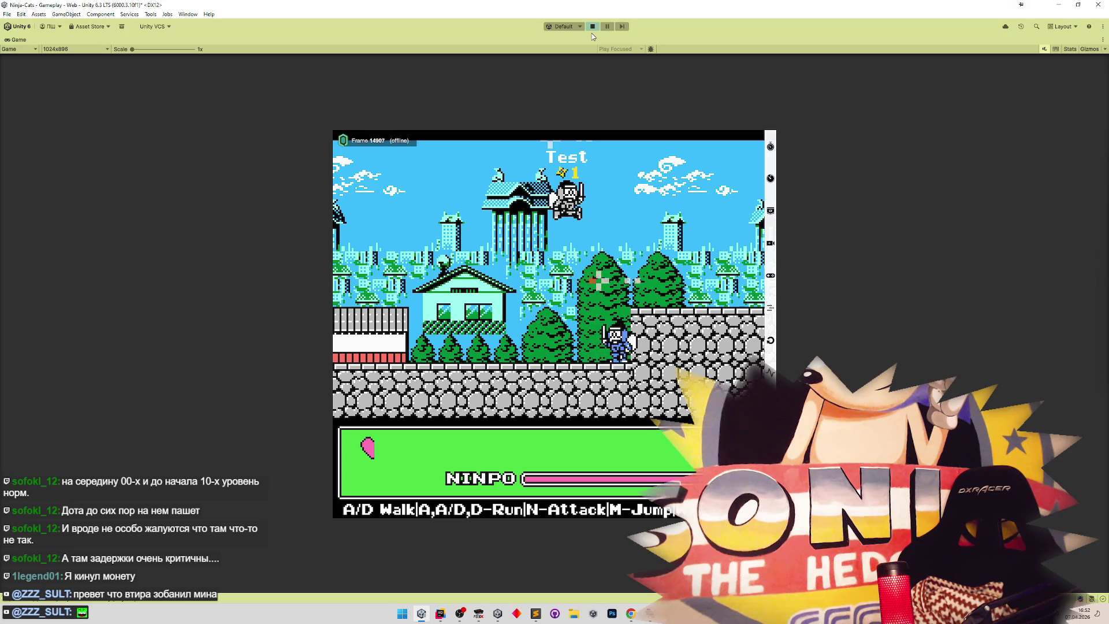
key("a")
key("d")
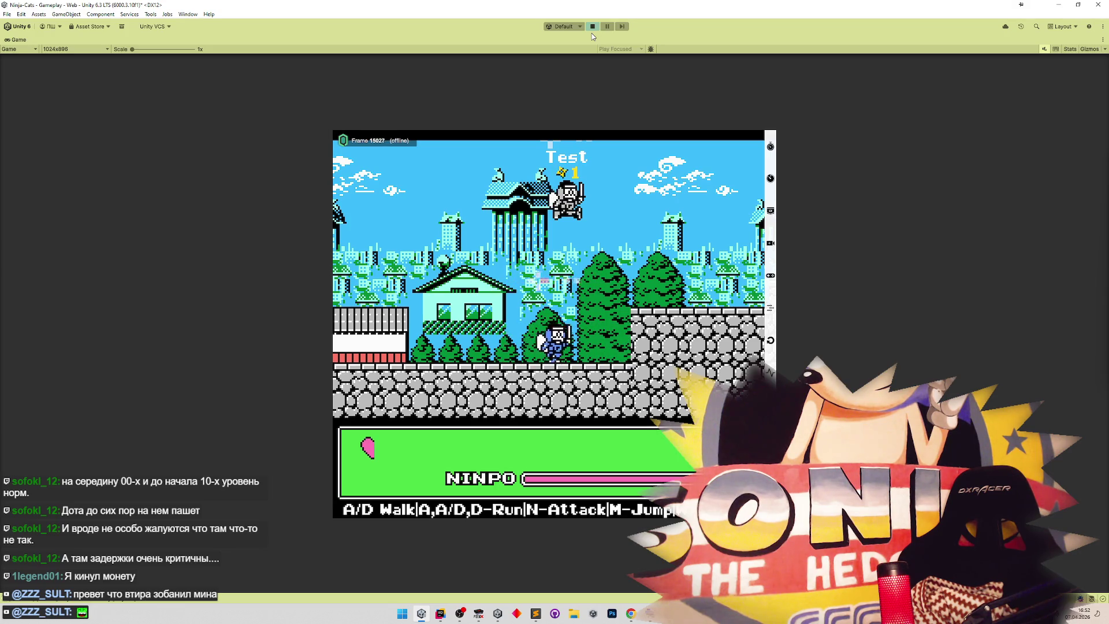
key("a")
key("d")
key("a")
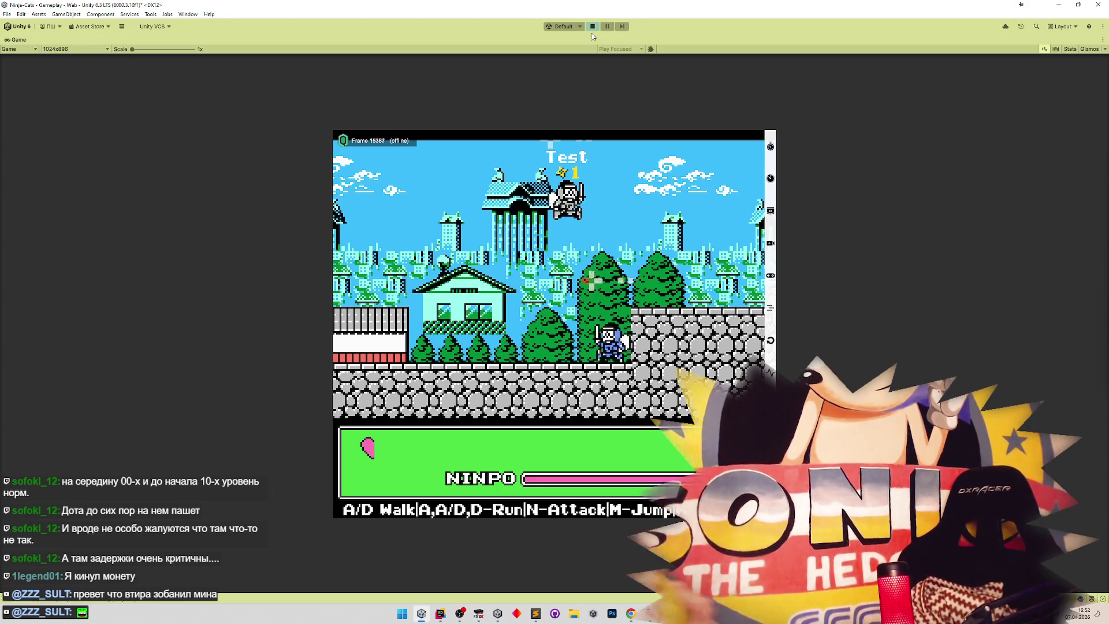
key("a")
key("d")
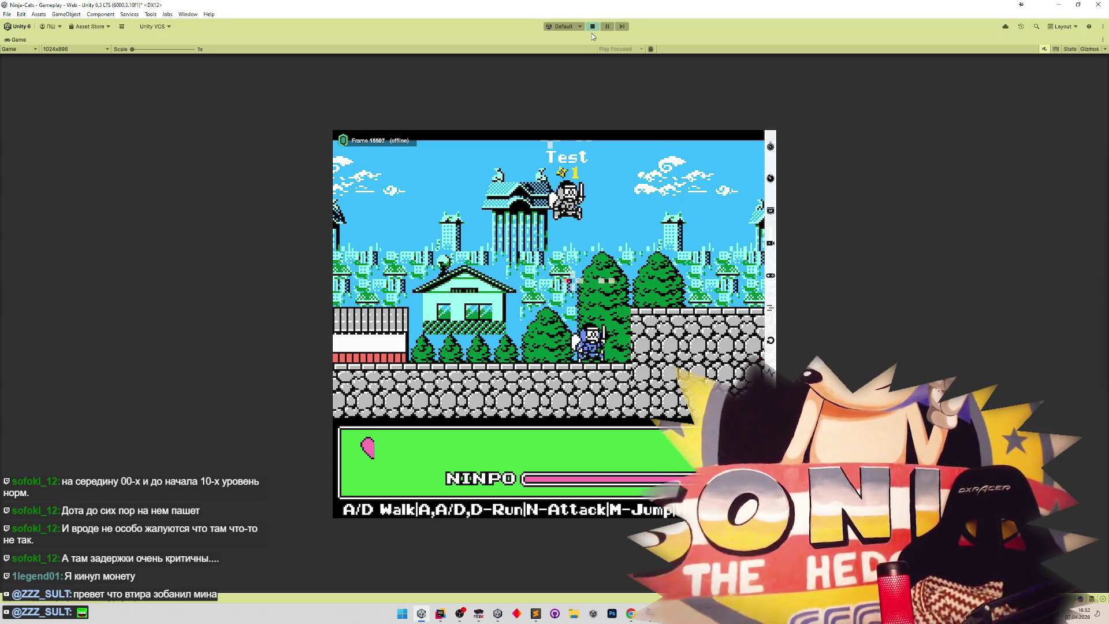
key("a")
key("d")
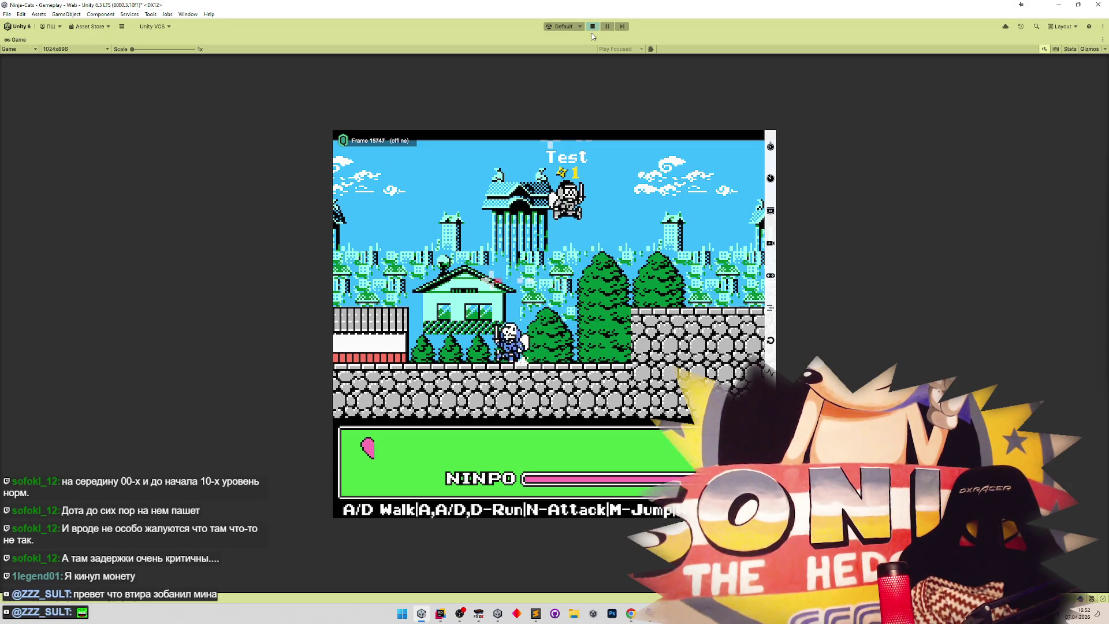
key("d")
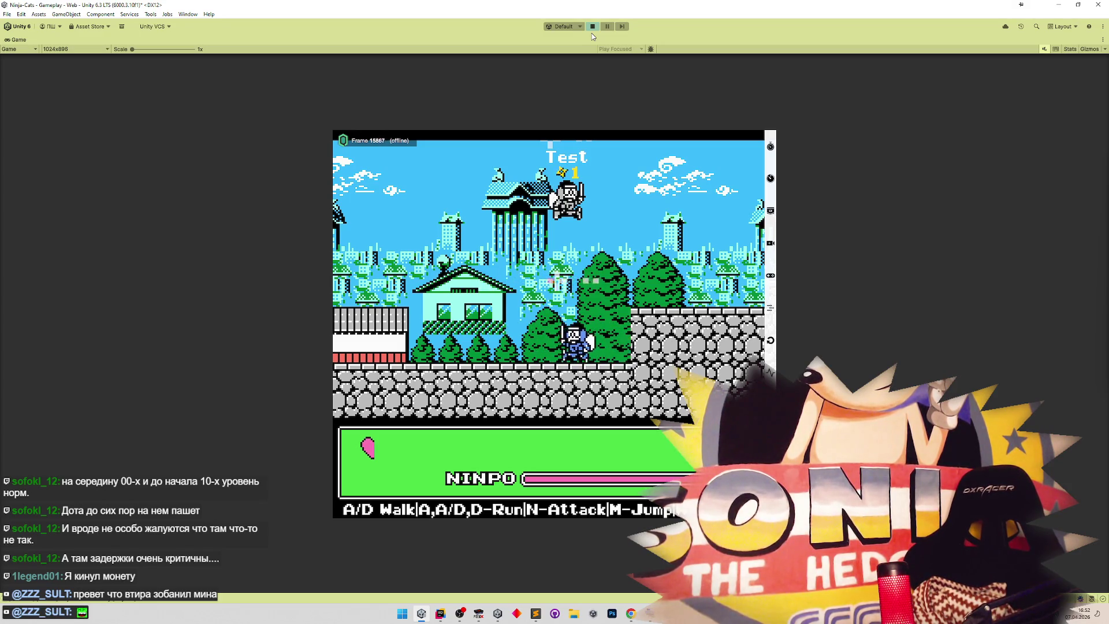
key("d")
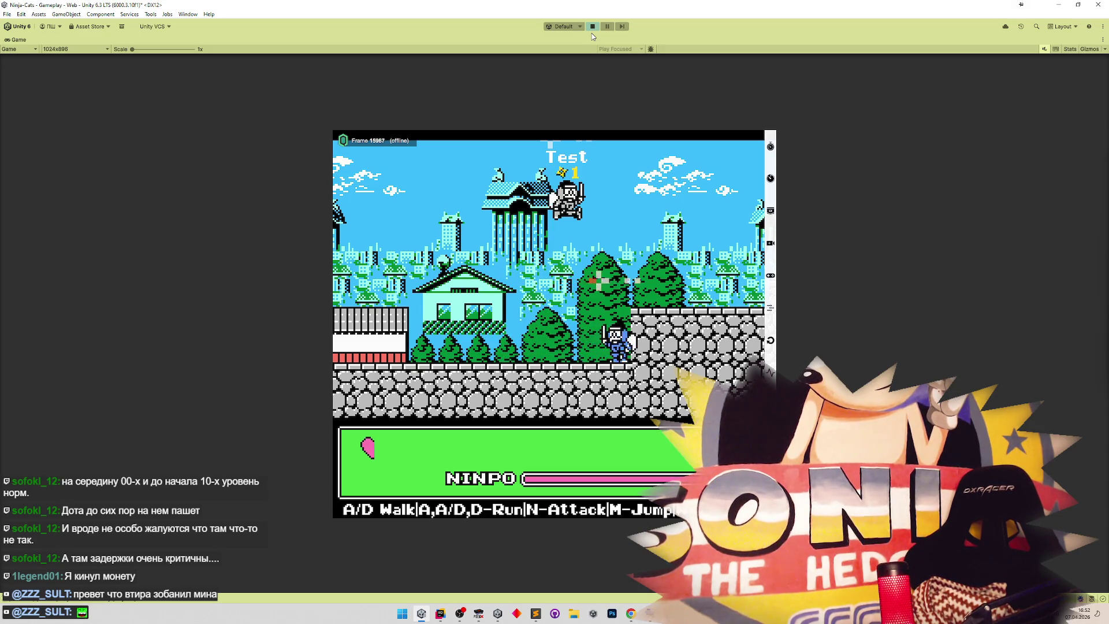
key("d")
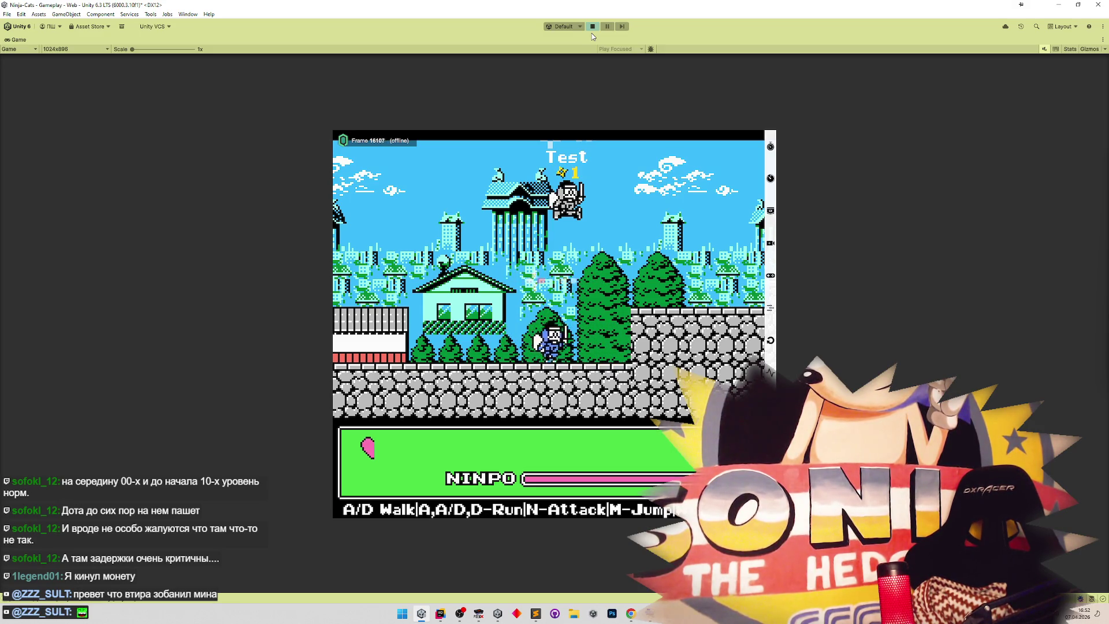
key("a")
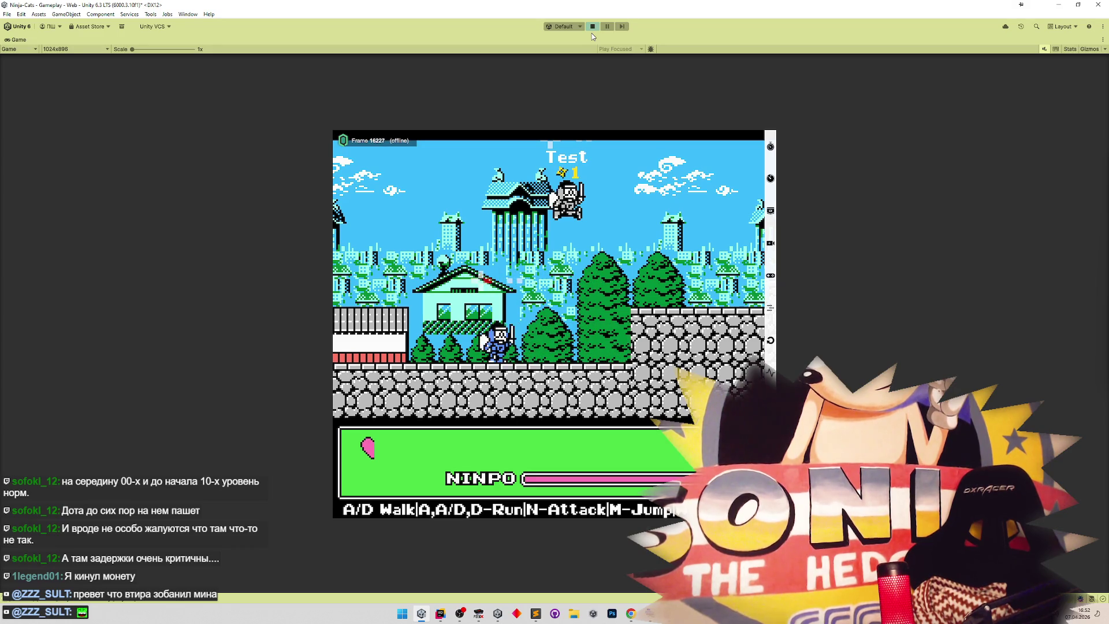
key("d")
key("a")
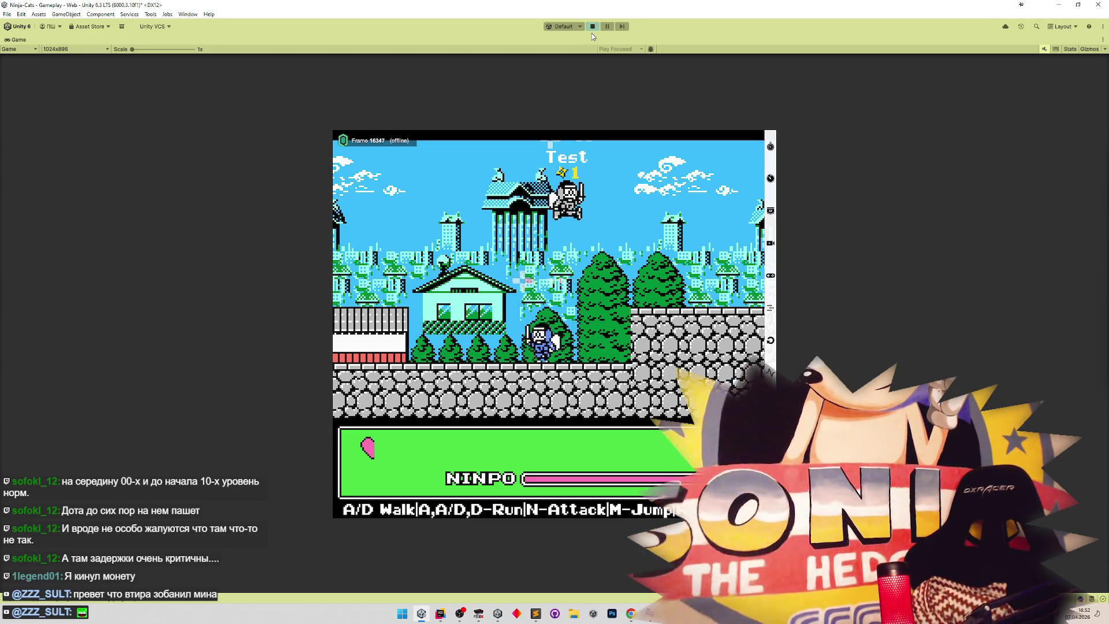
key("d")
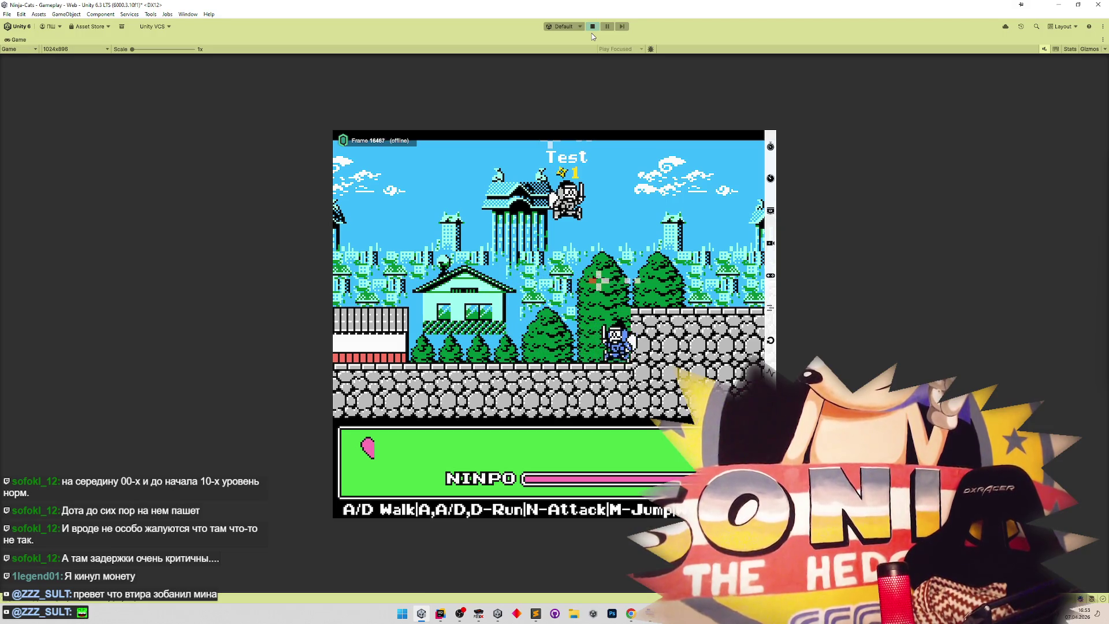
key("d")
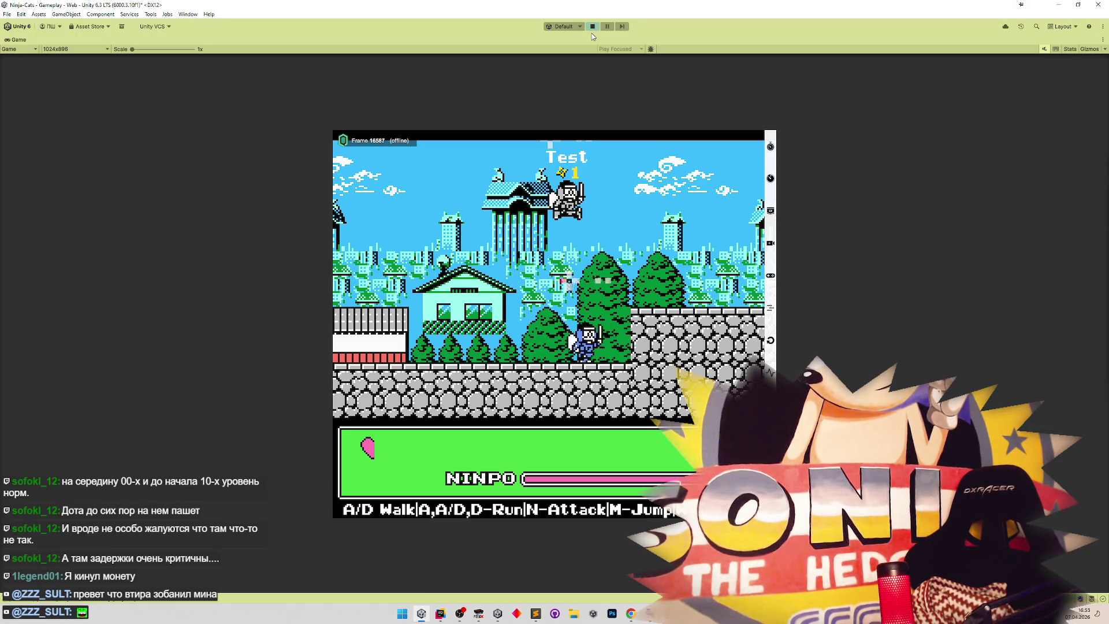
key("a")
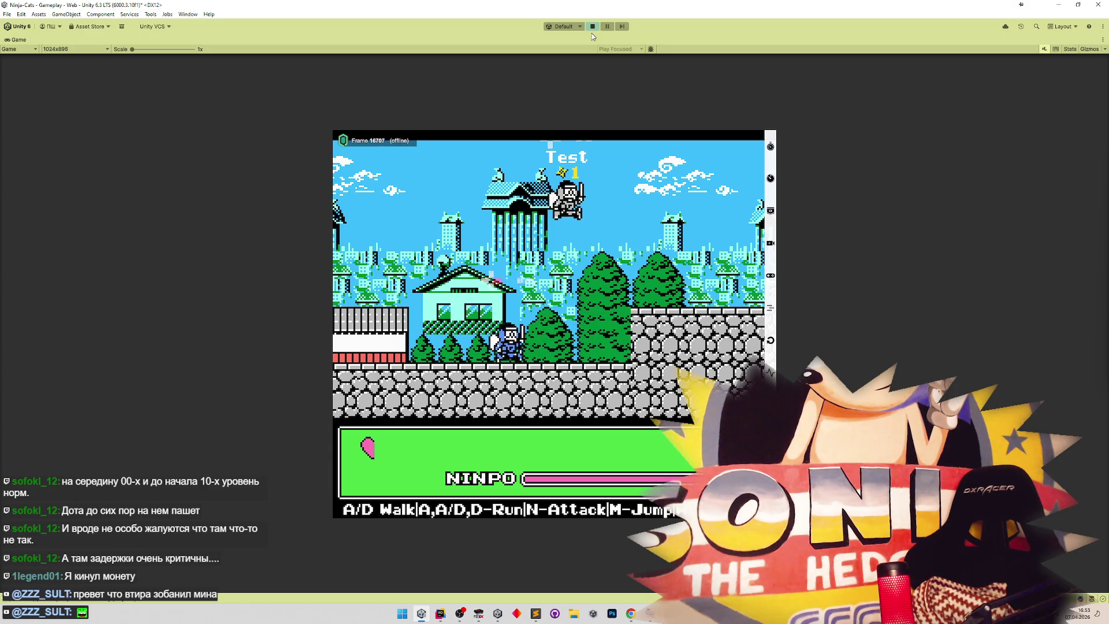
key("d")
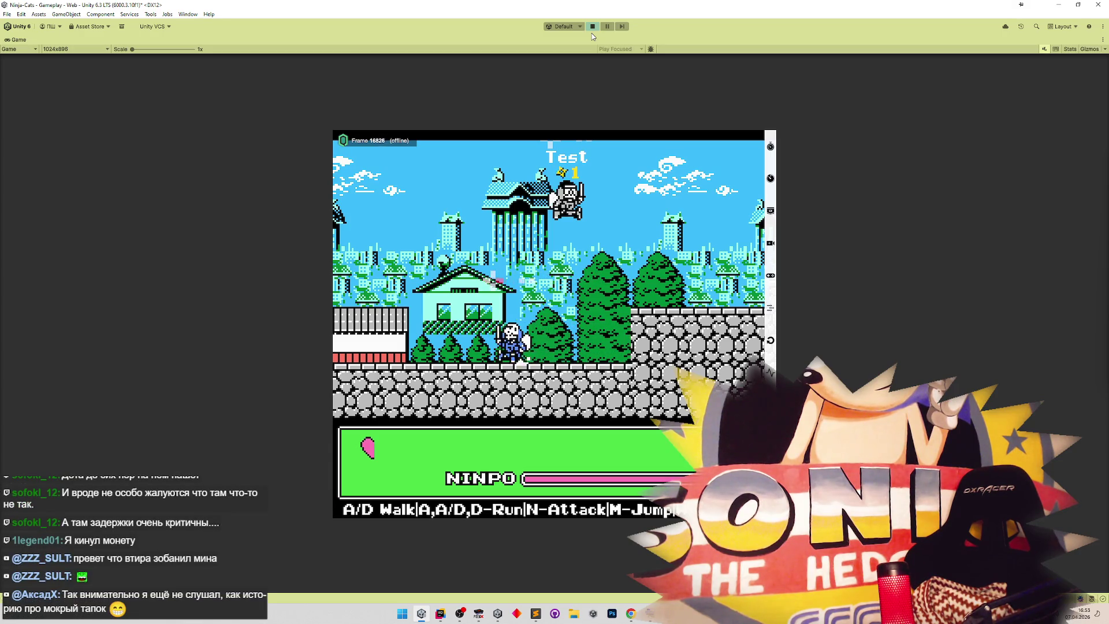
key("a")
key("d")
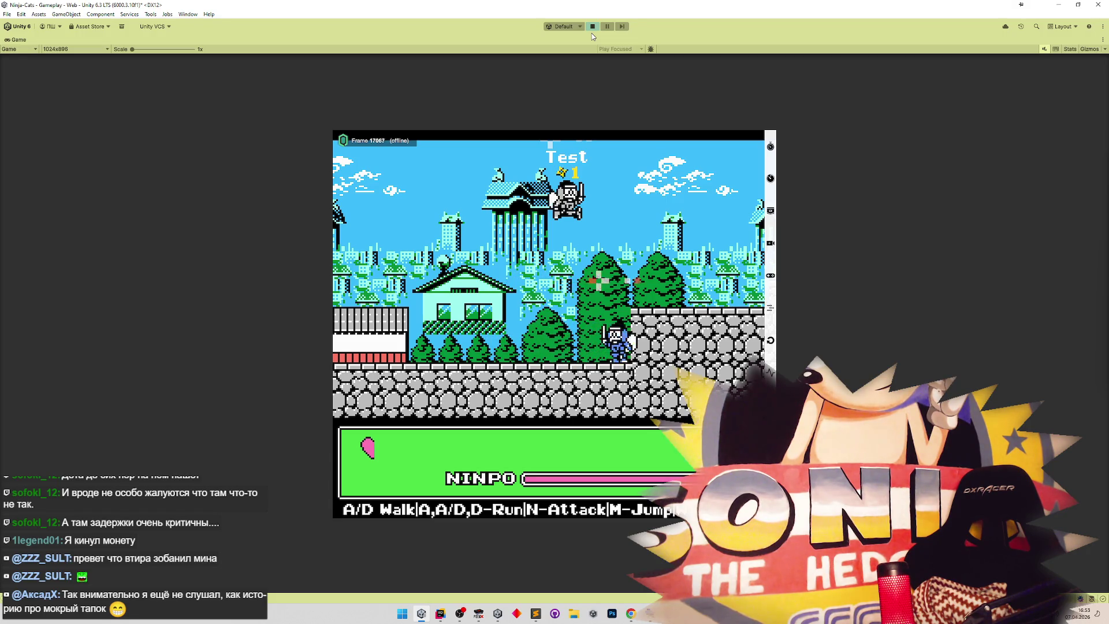
key("a")
key("d")
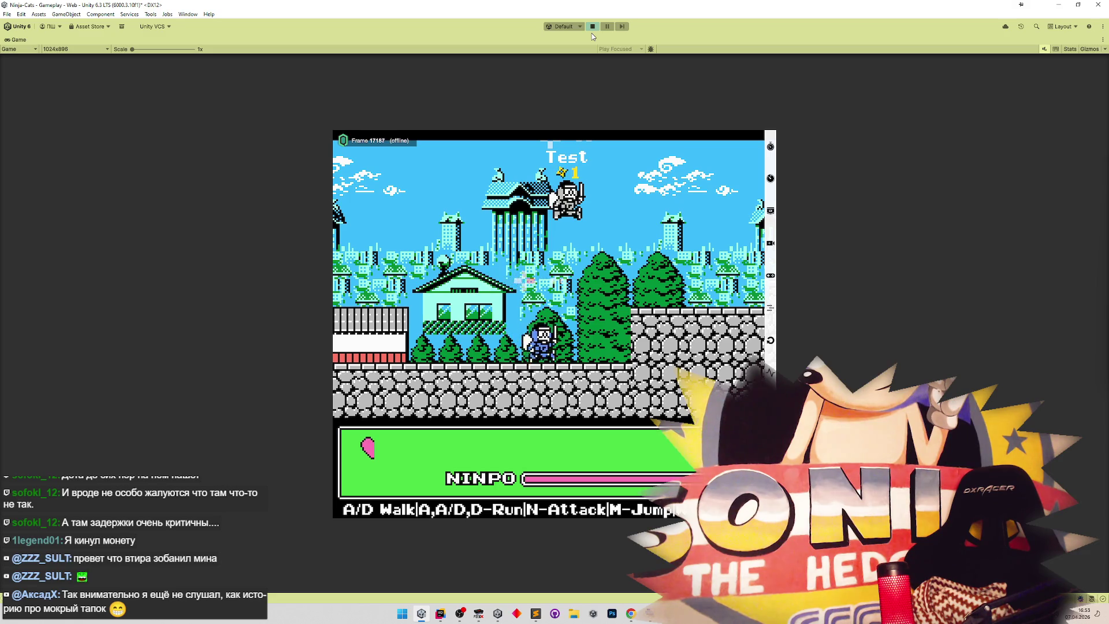
key("a")
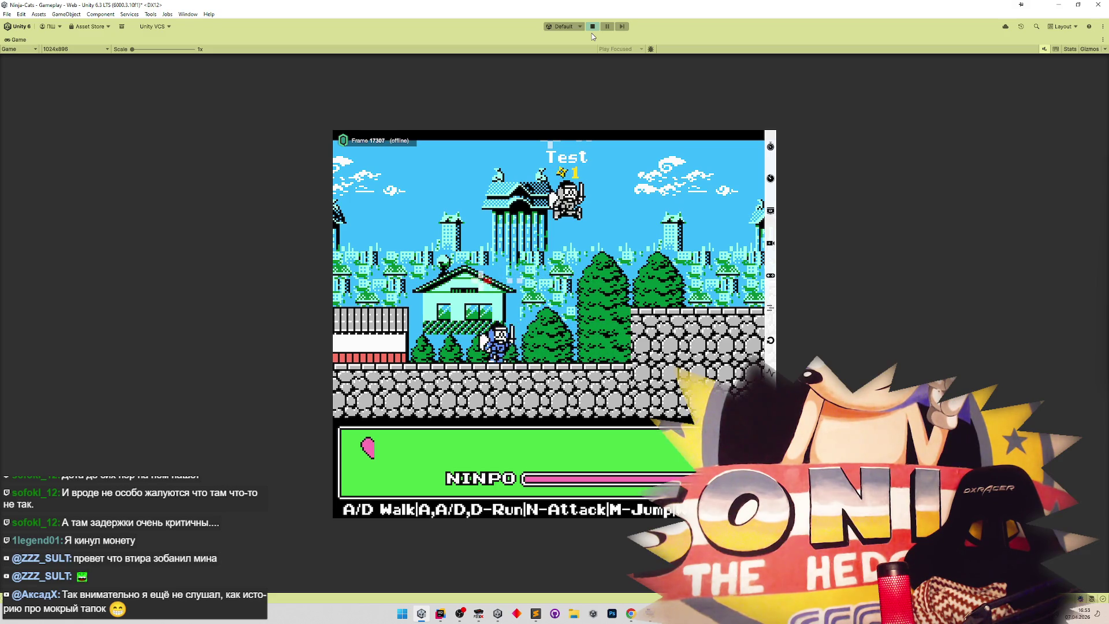
key("a")
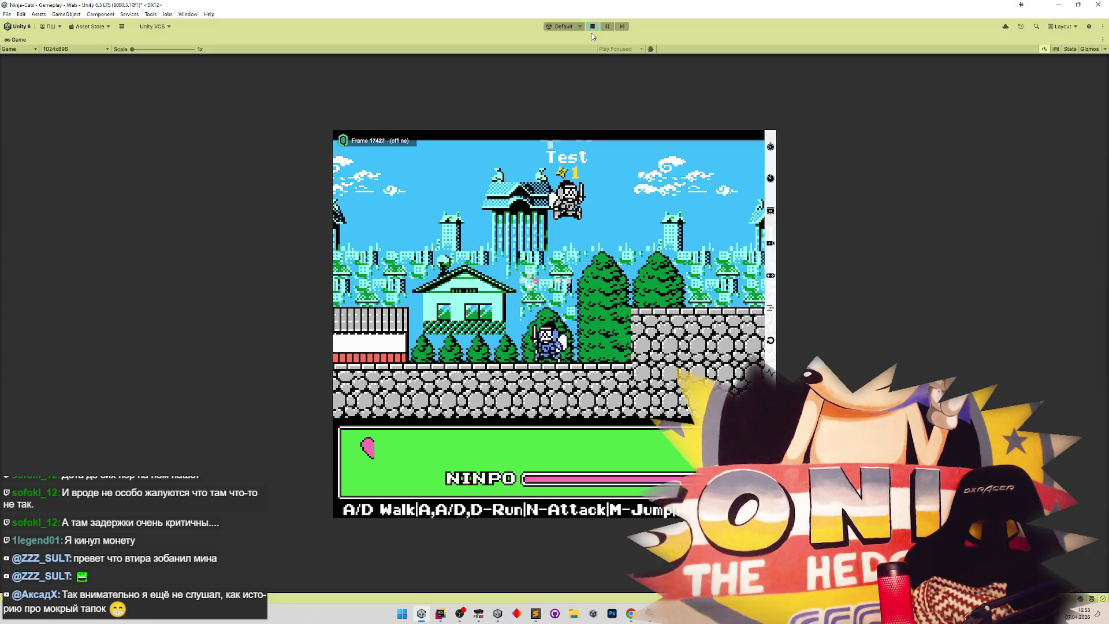
key("d")
key("a")
key("d")
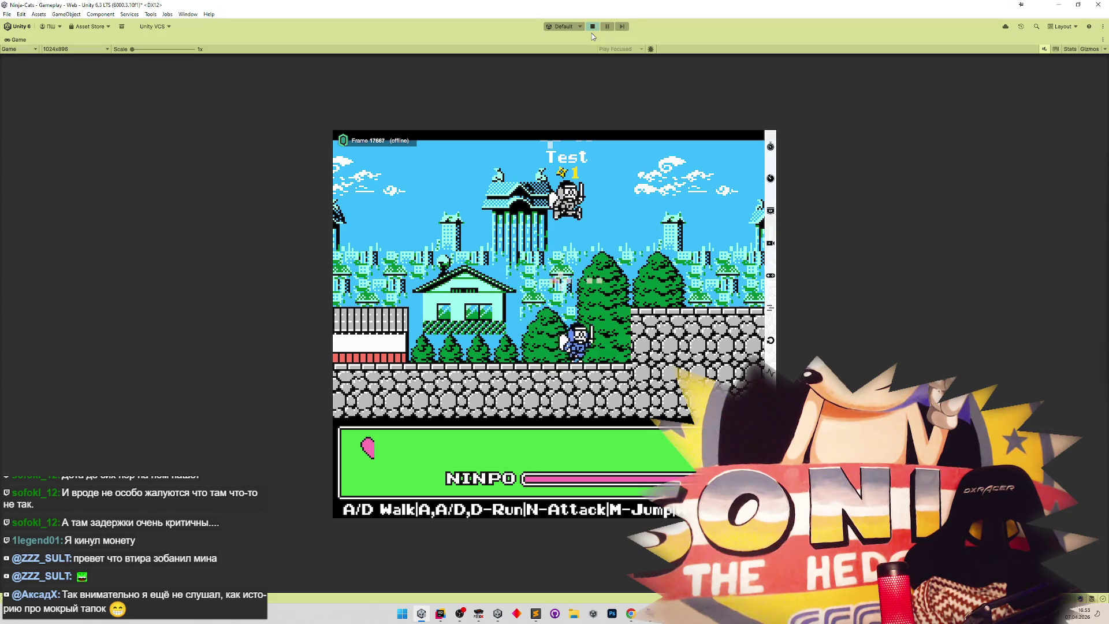
key("a")
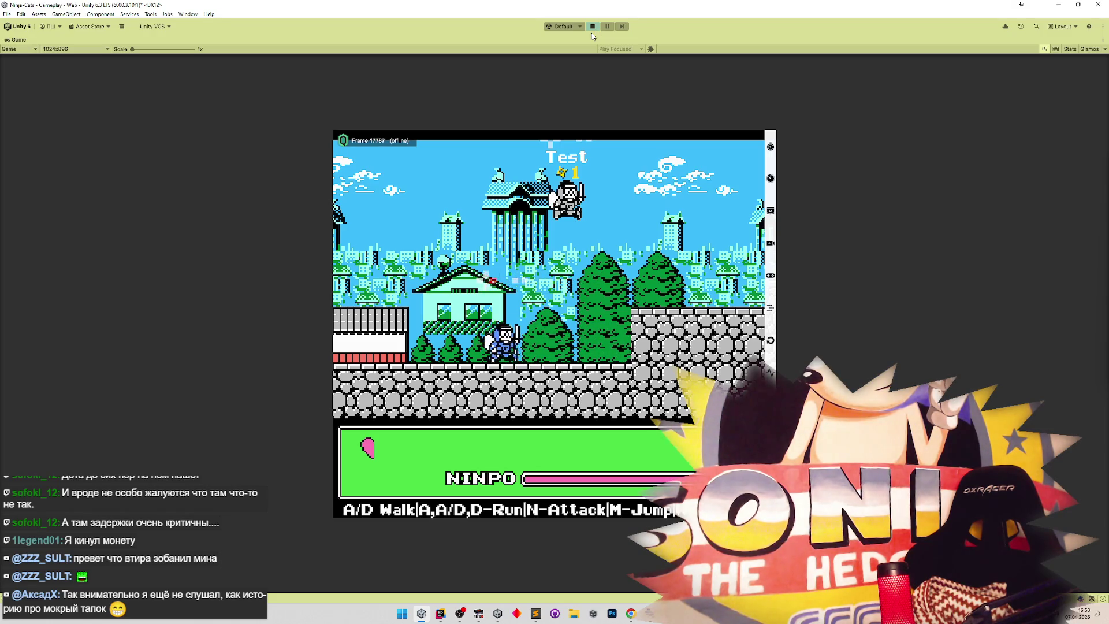
key("d")
key("a")
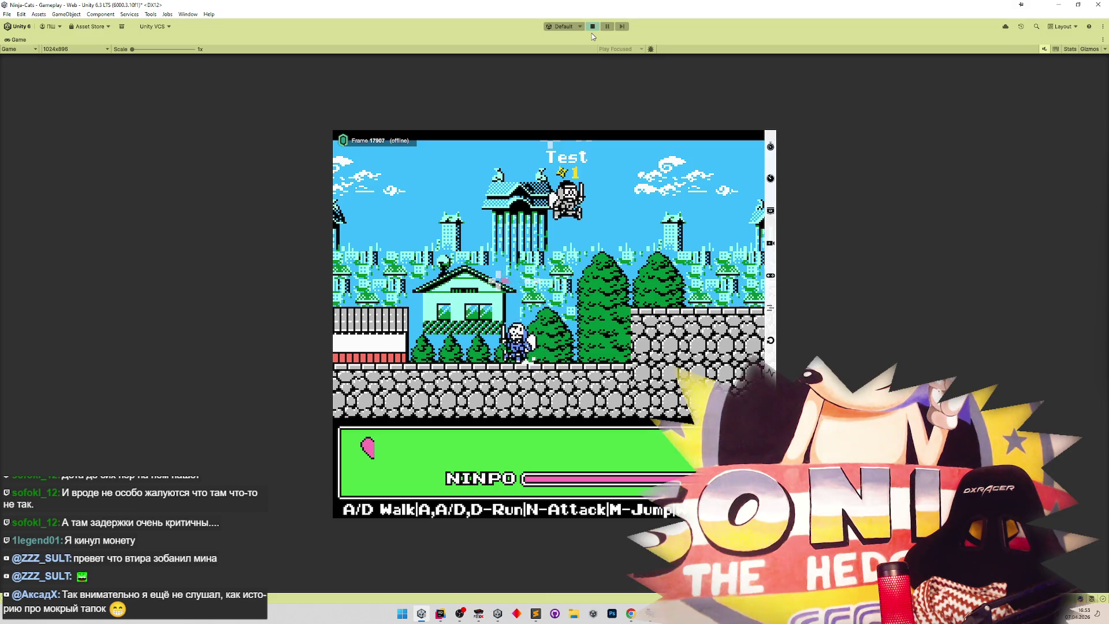
key("d")
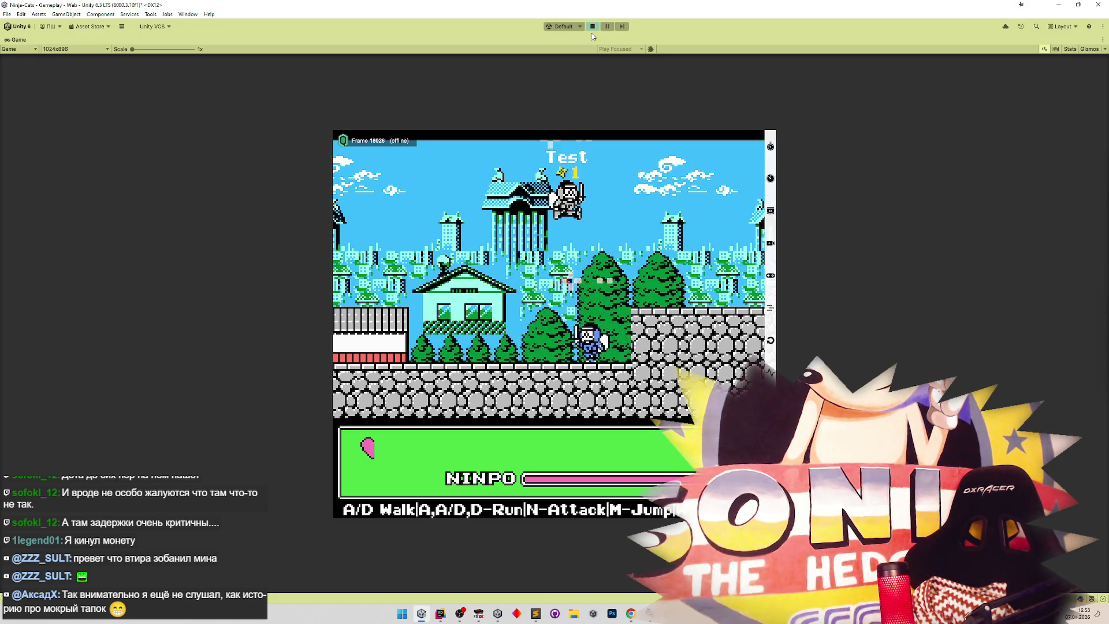
Alternate A and D to reverse the ninja repeatedly between the house and the wall.
key("d")
key("a")
key("d")
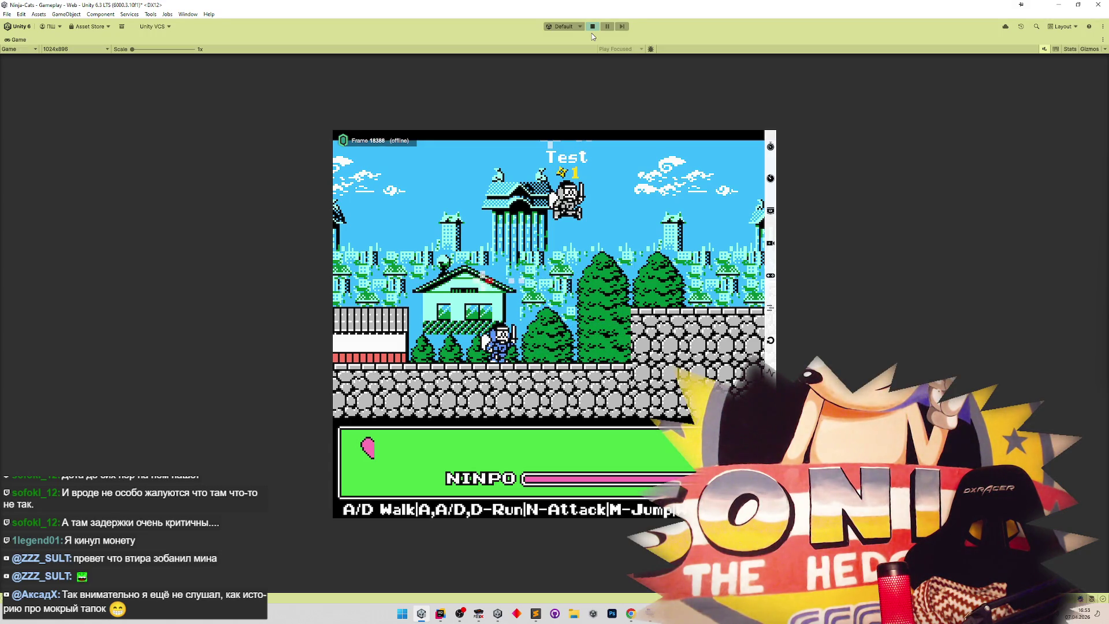
key("d")
key("a")
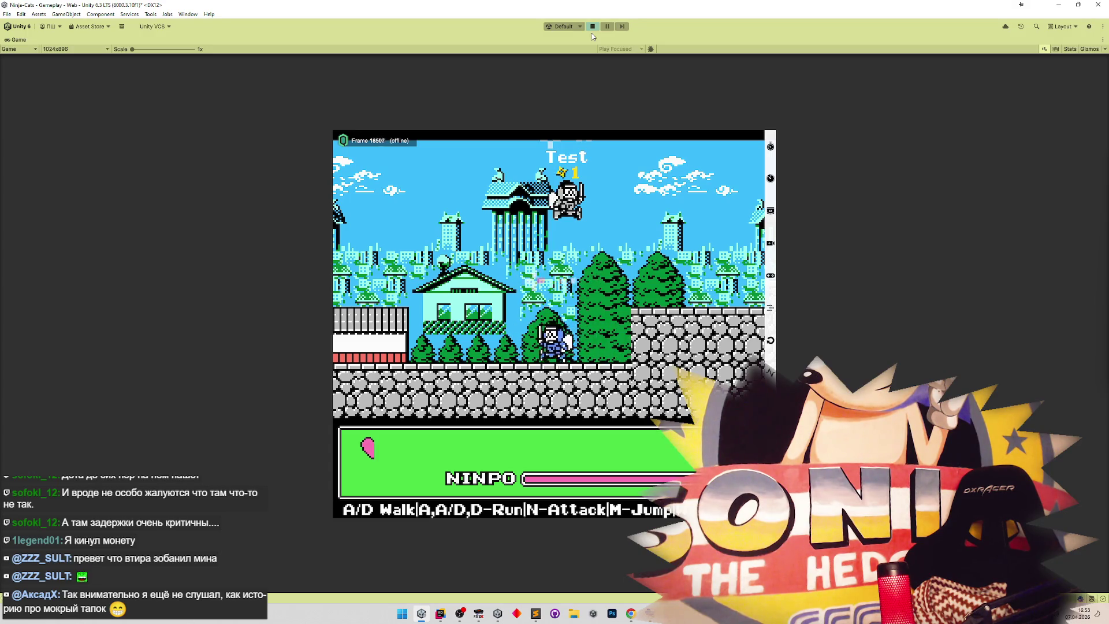
key("d")
key("a")
key("d")
key("d")
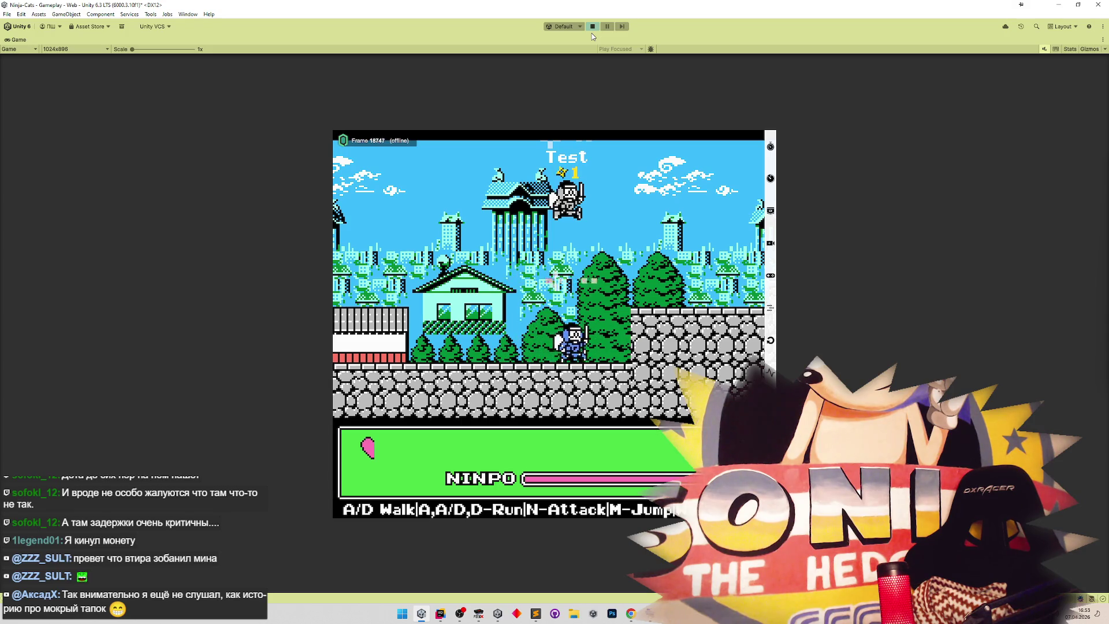
key("a")
key("d")
key("a")
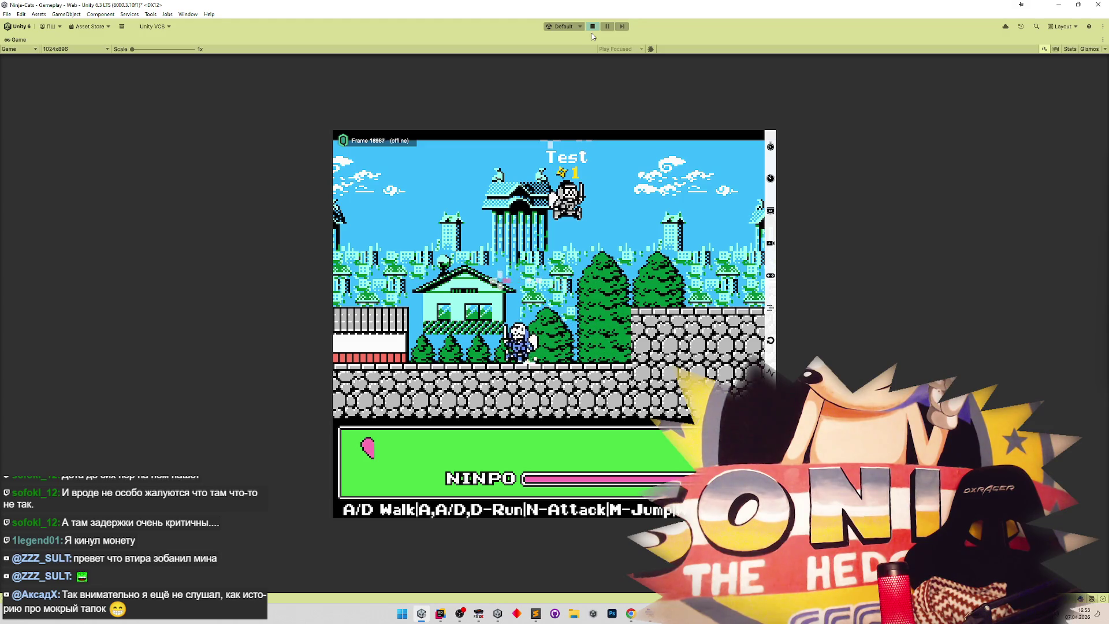
key("d")
key("a")
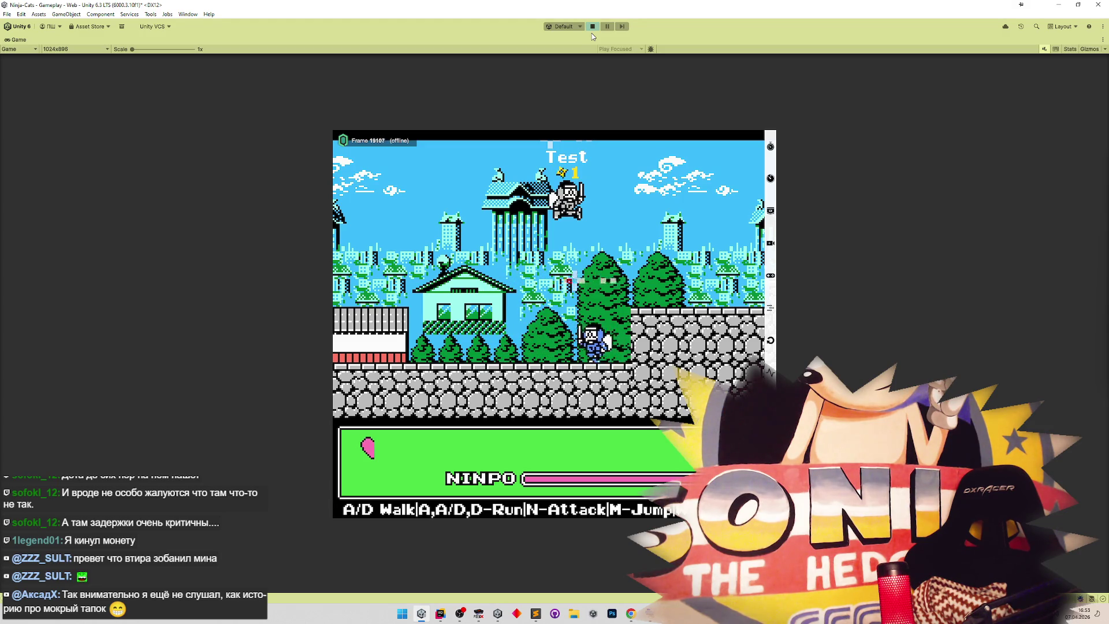
key("d")
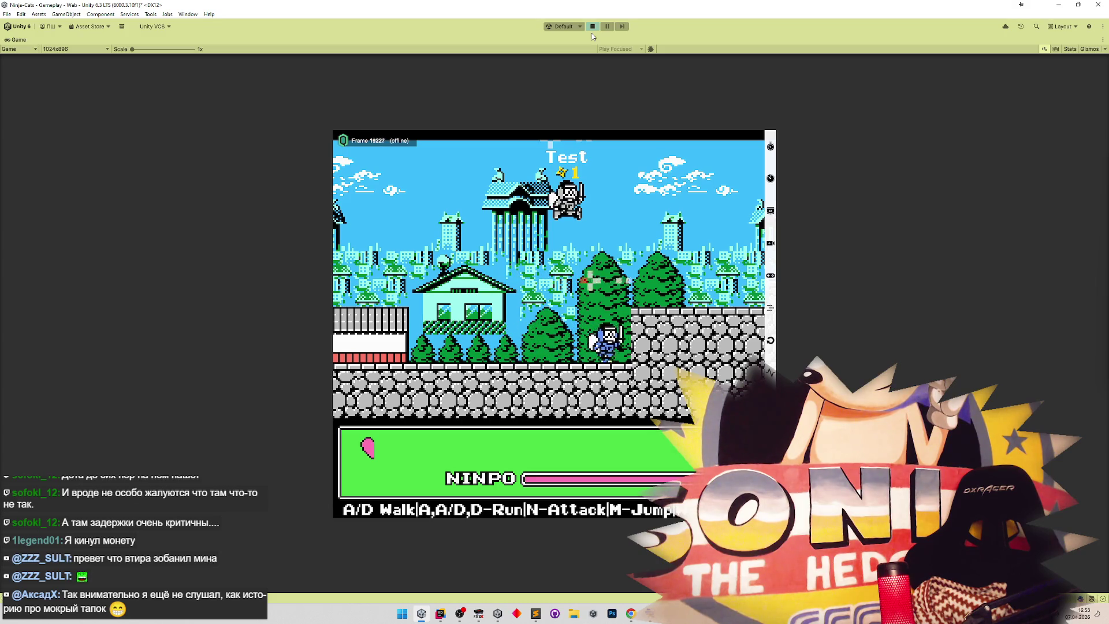
key("a")
key("d")
key("a")
key("d")
key("a")
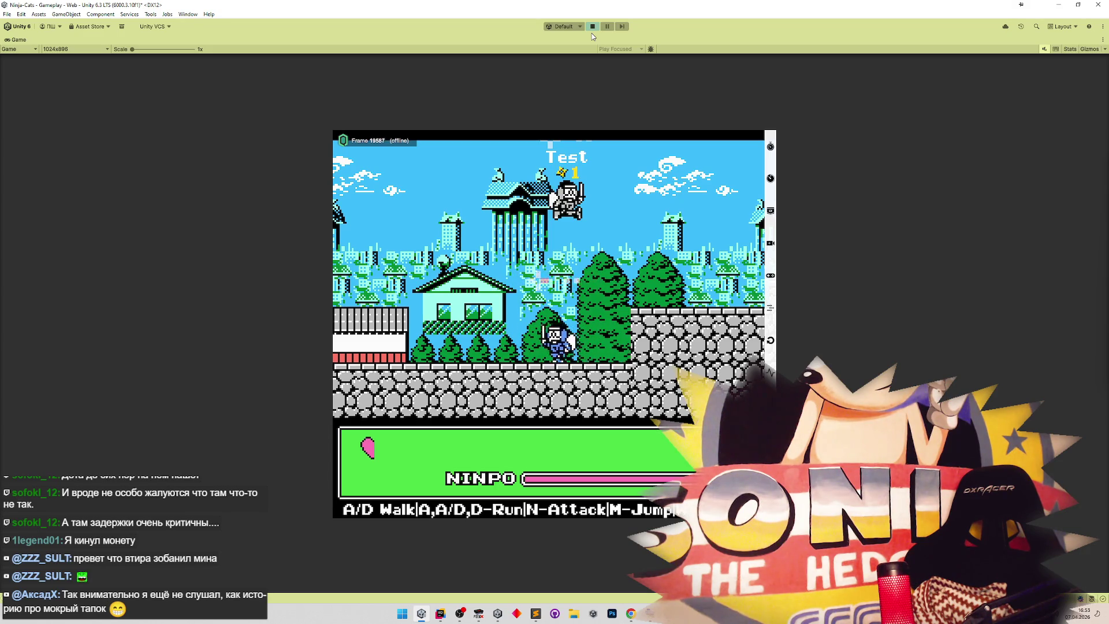
key("d")
key("d")
key("a")
key("d")
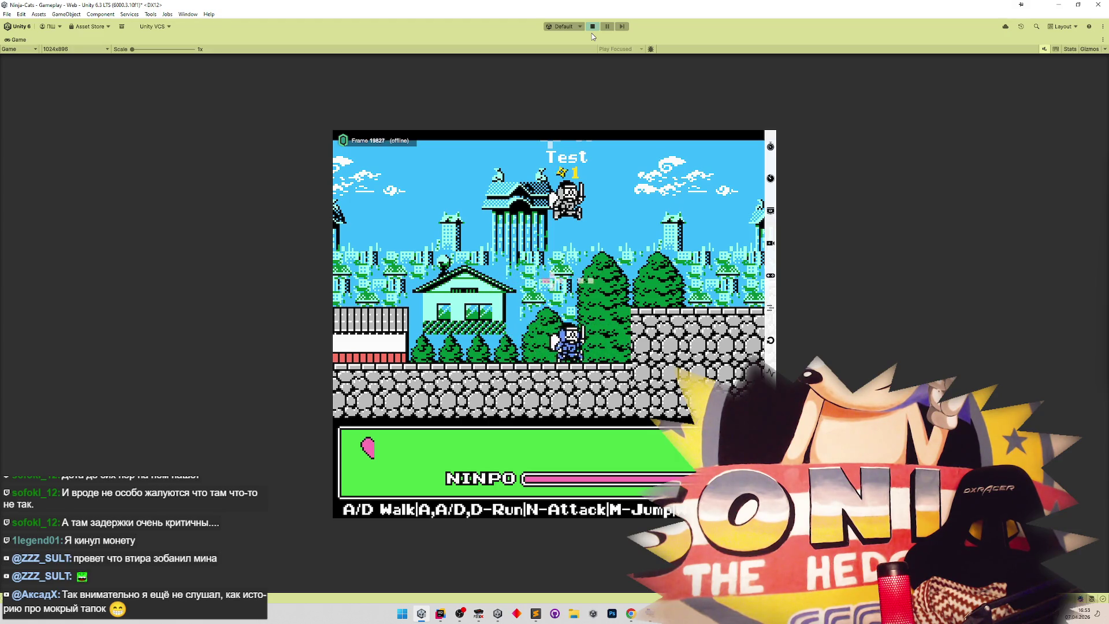
key("a")
key("d")
key("a")
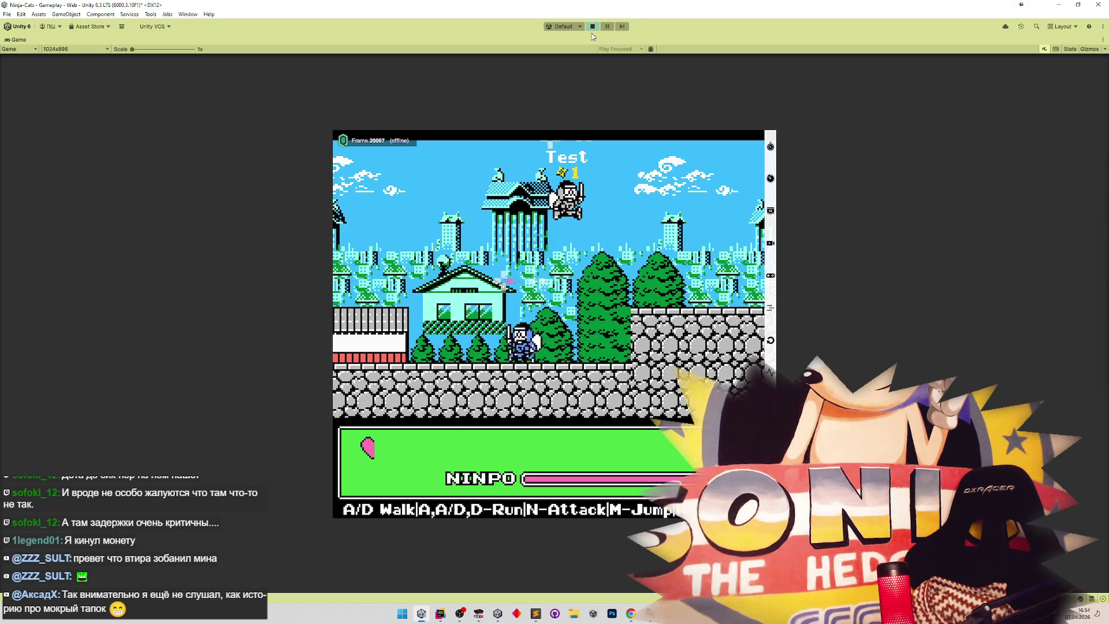
key("d")
key("d")
key("a")
key("d")
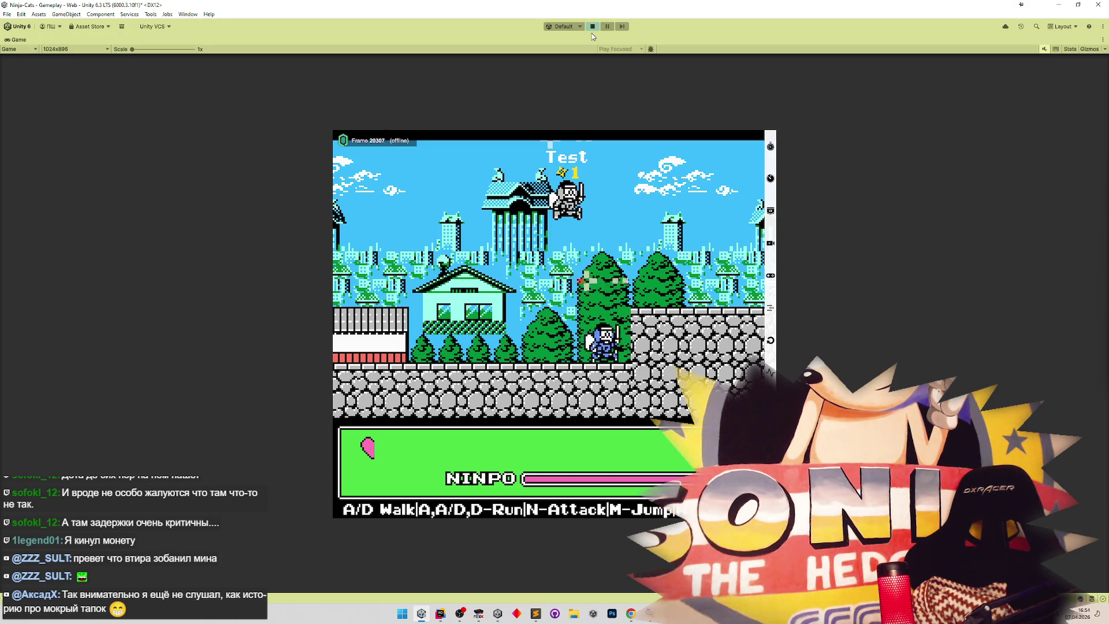
key("a")
key("d")
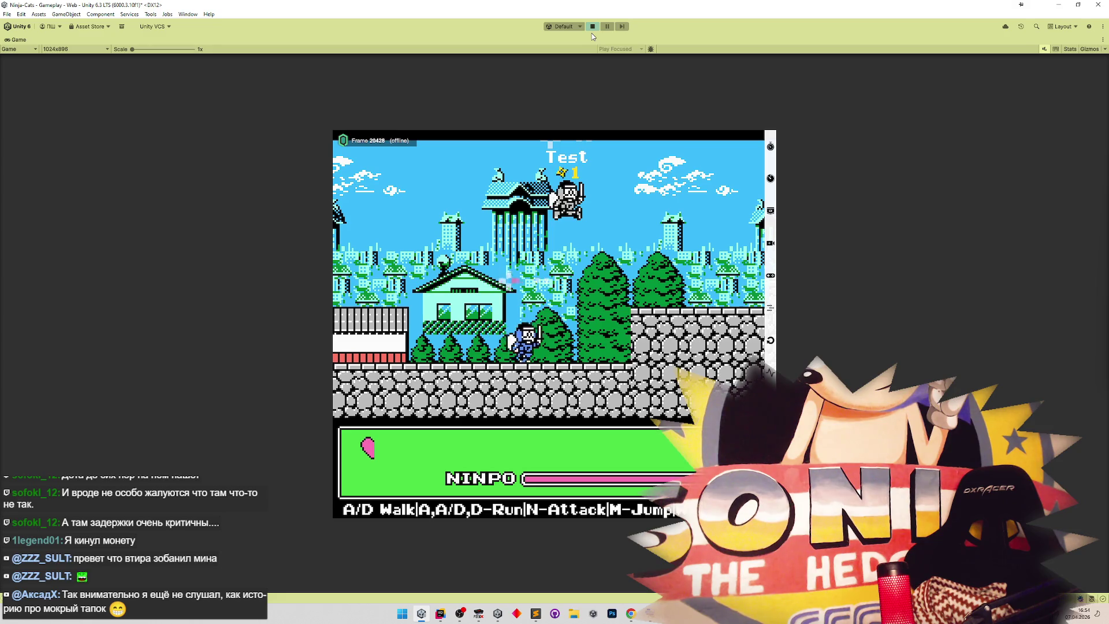
key("a")
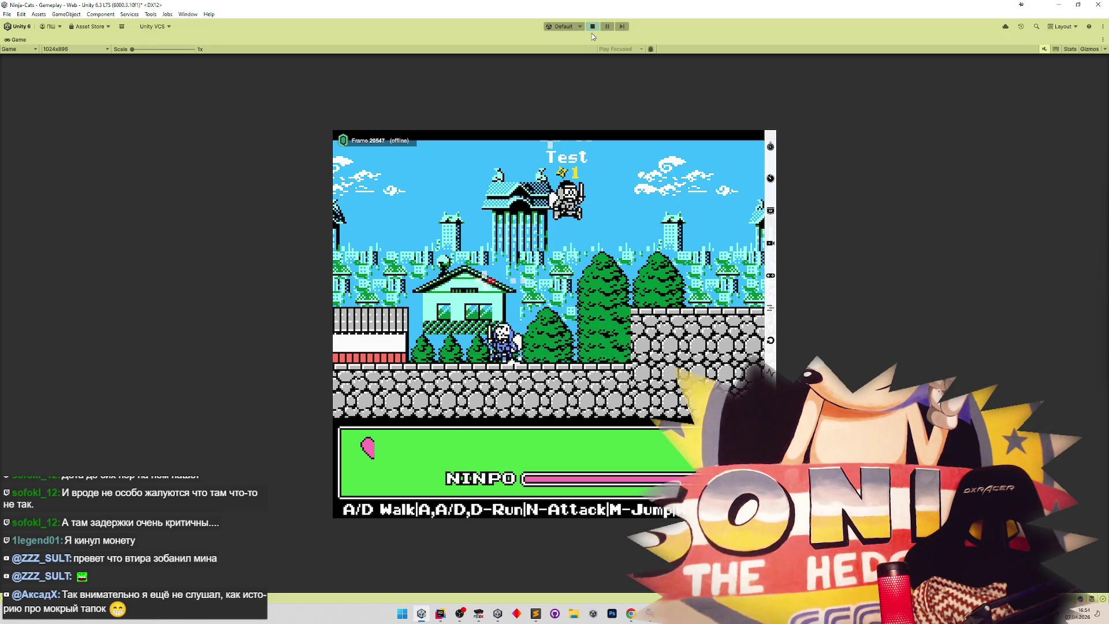
key("d")
key("a")
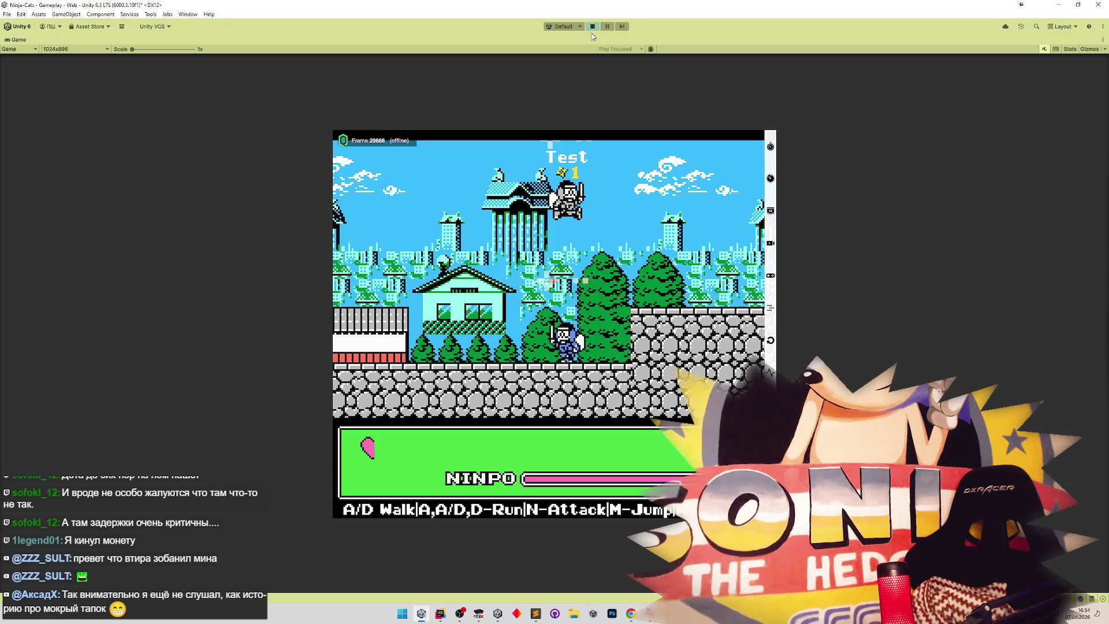
key("d")
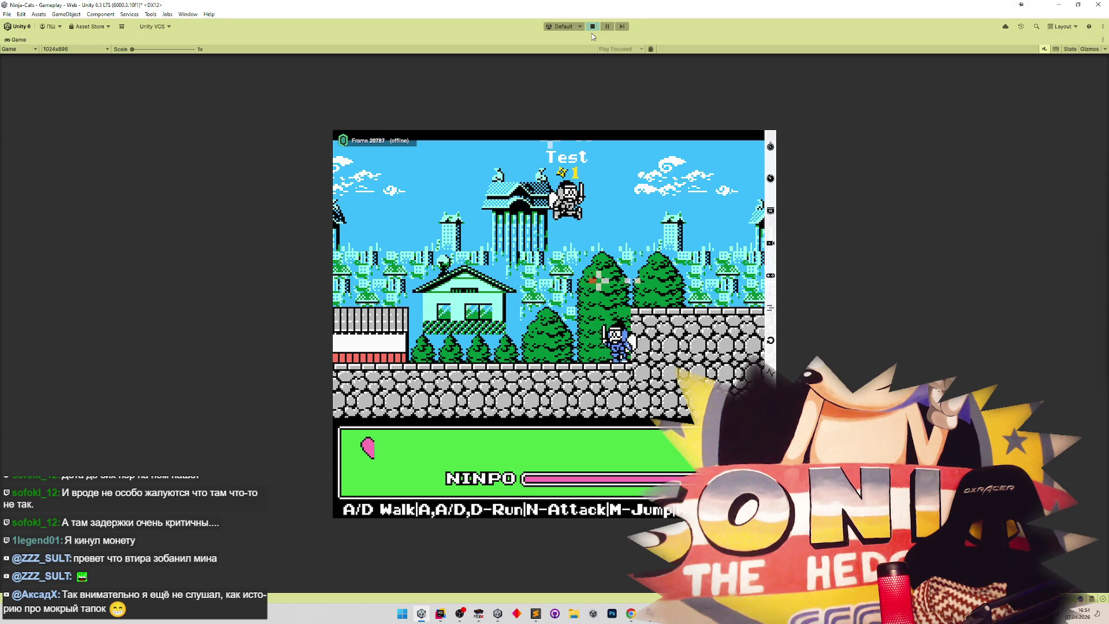
key("a")
key("d")
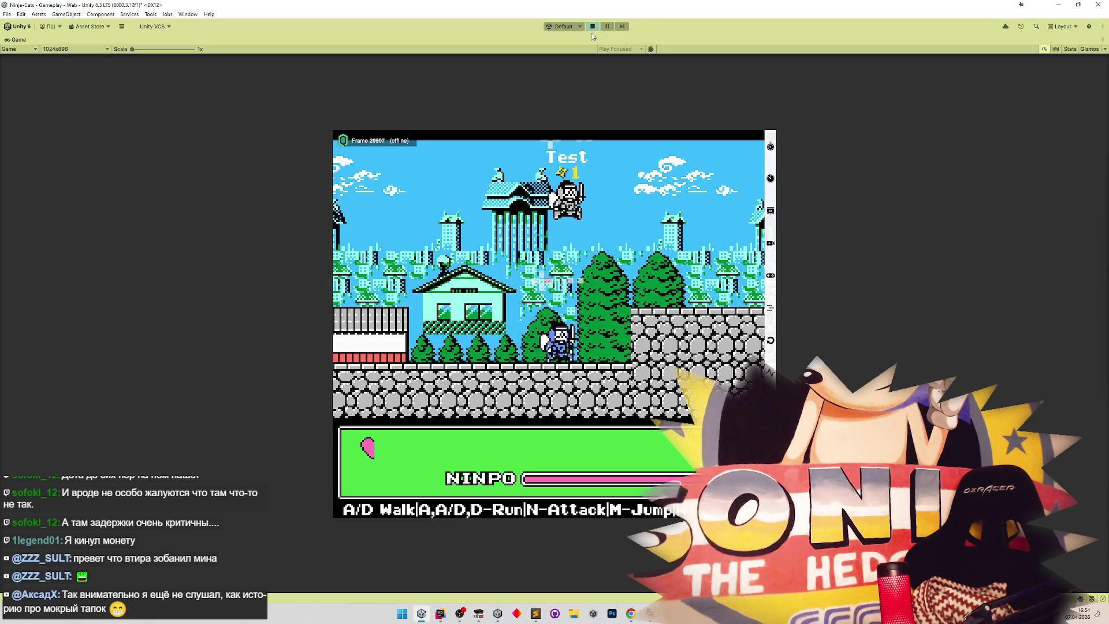
key("a")
key("d")
key("a")
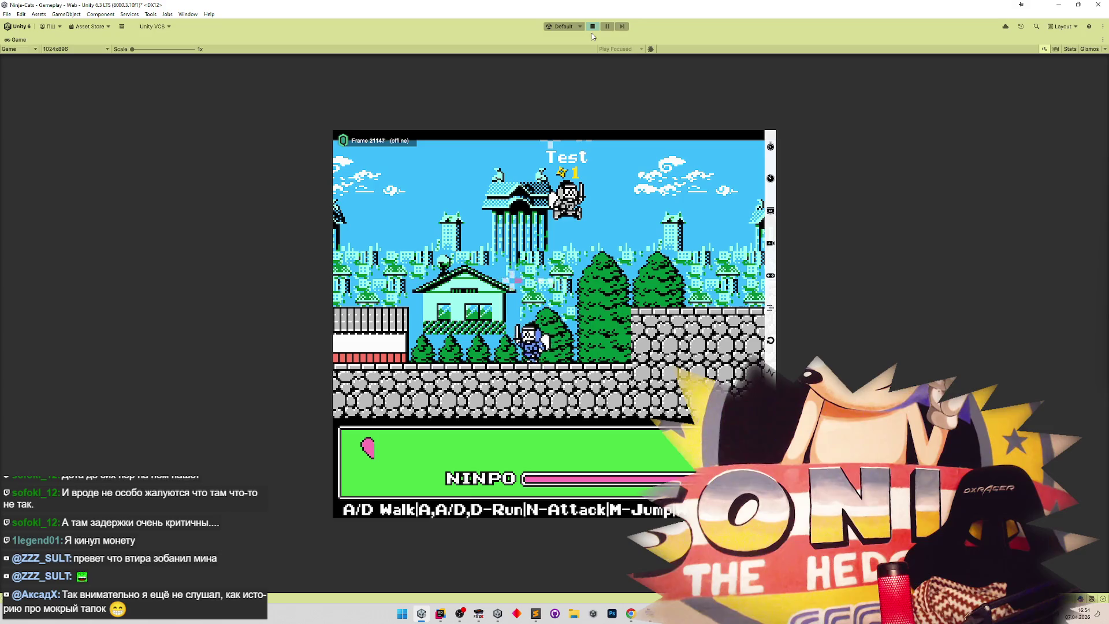
key("d")
key("d")
key("a")
key("d")
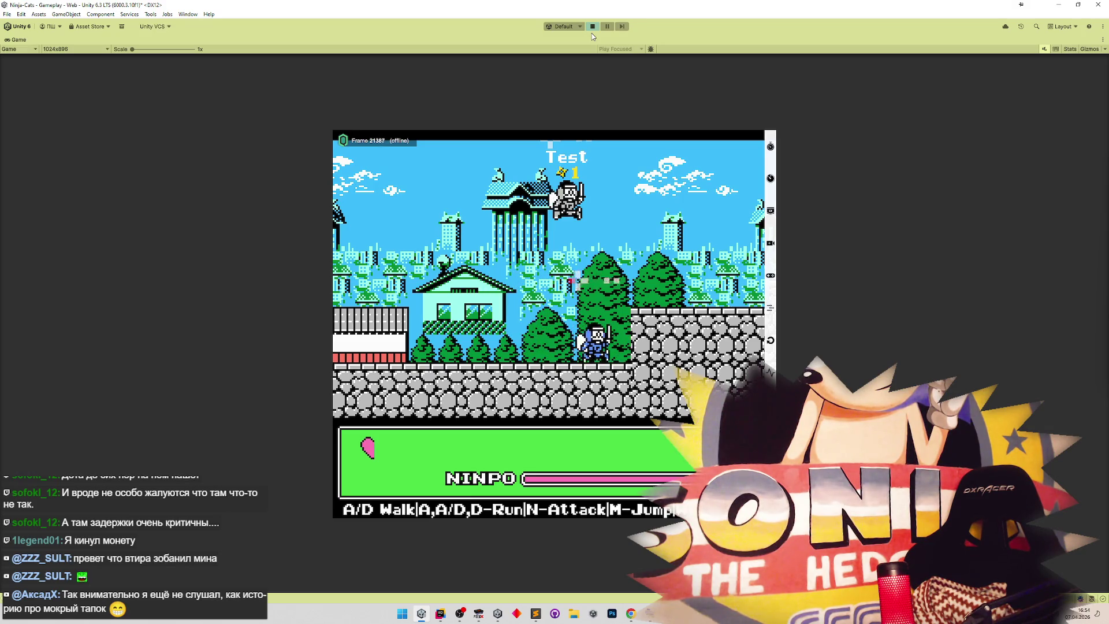
key("a")
key("d")
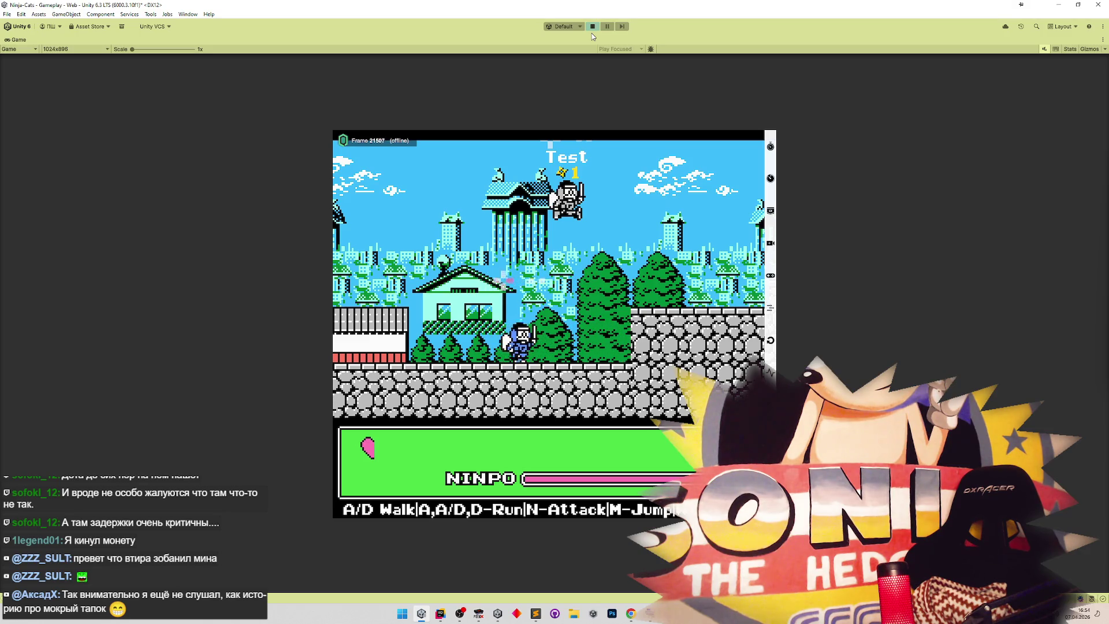
key("d")
key("a")
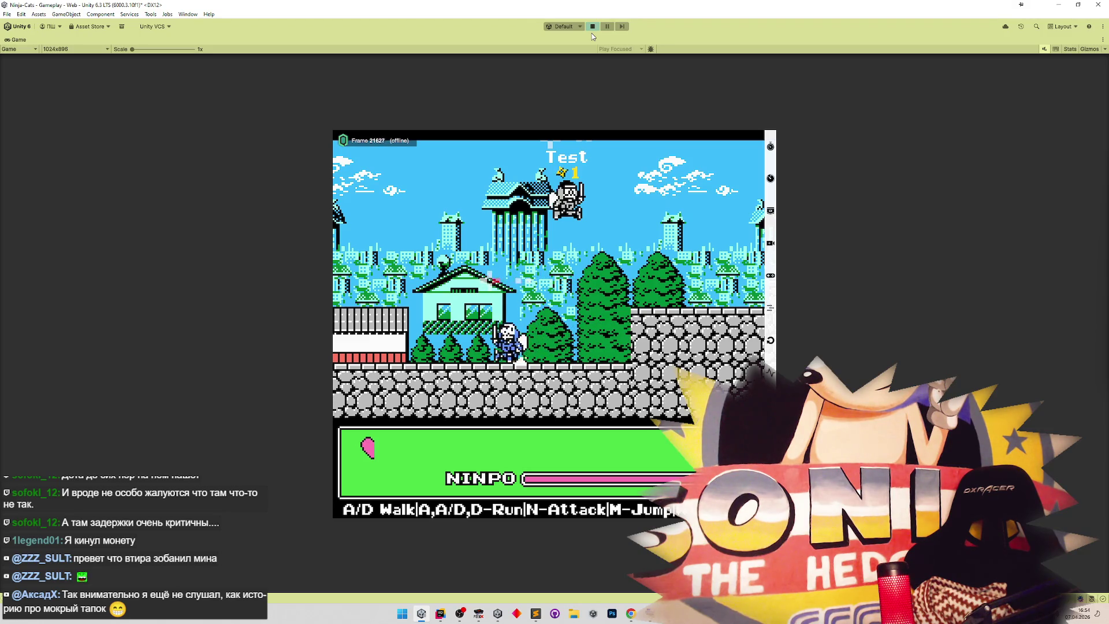
key("d")
key("a")
key("d")
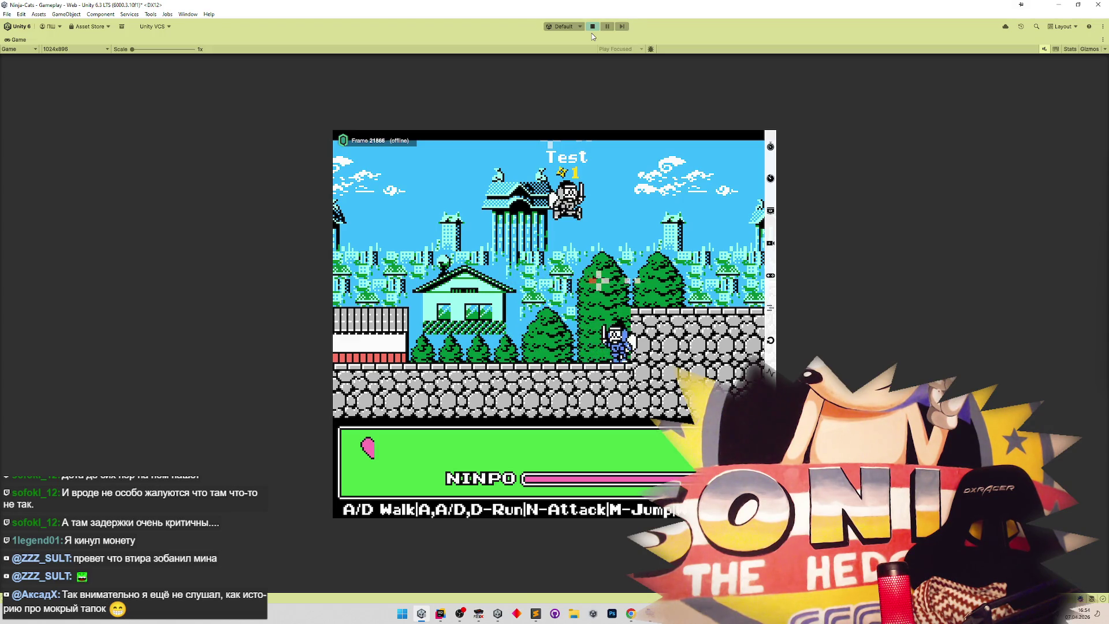
key("a")
key("d")
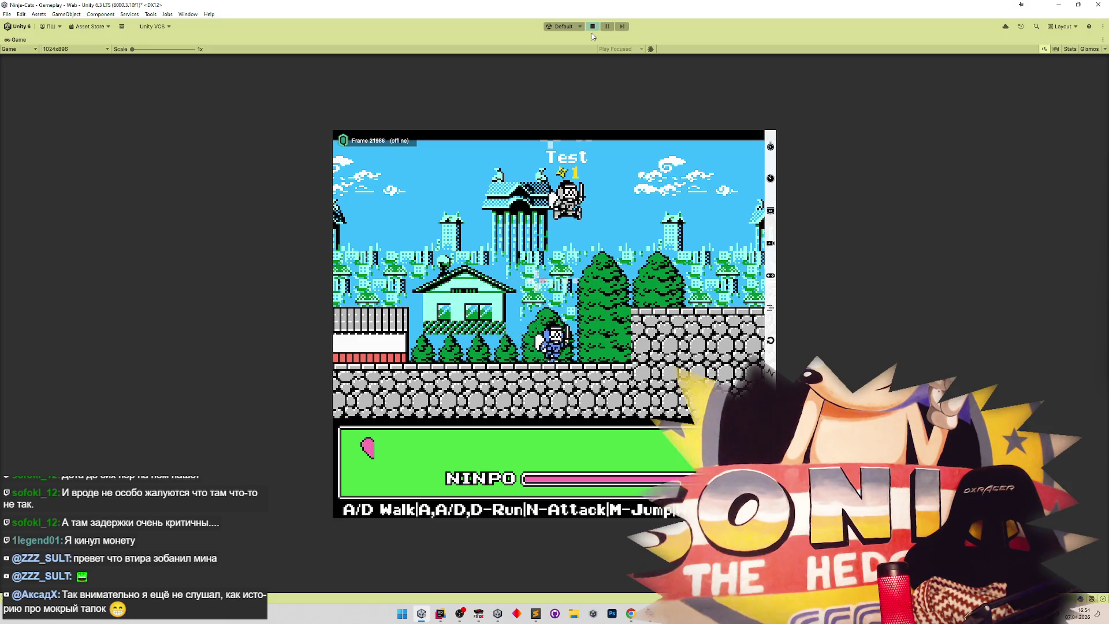
key("a")
key("d")
key("a")
key("a")
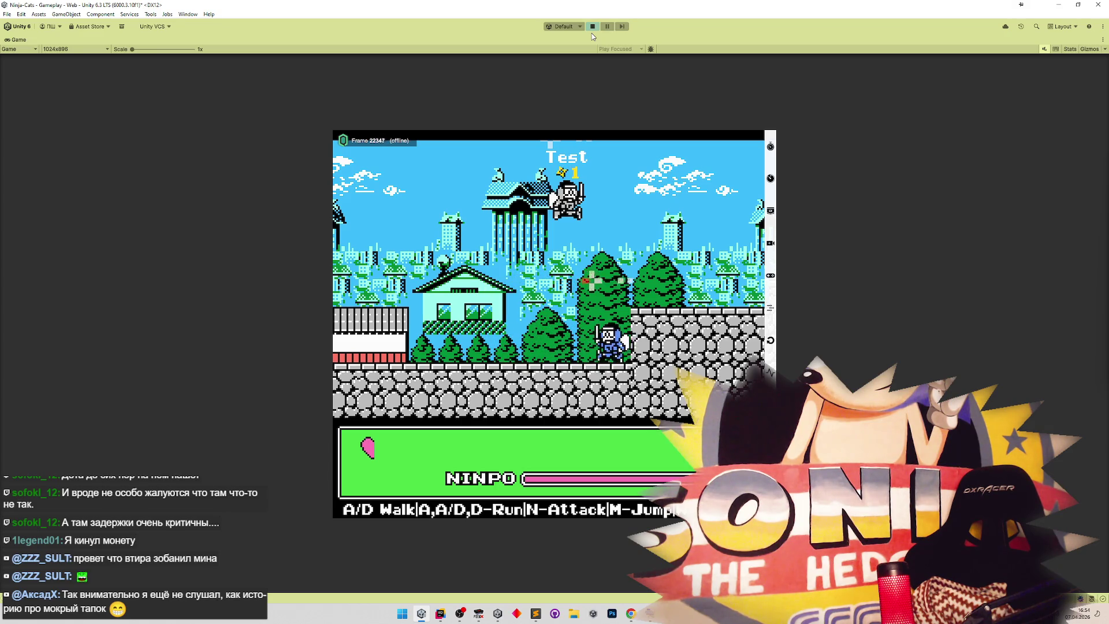
key("a")
key("d")
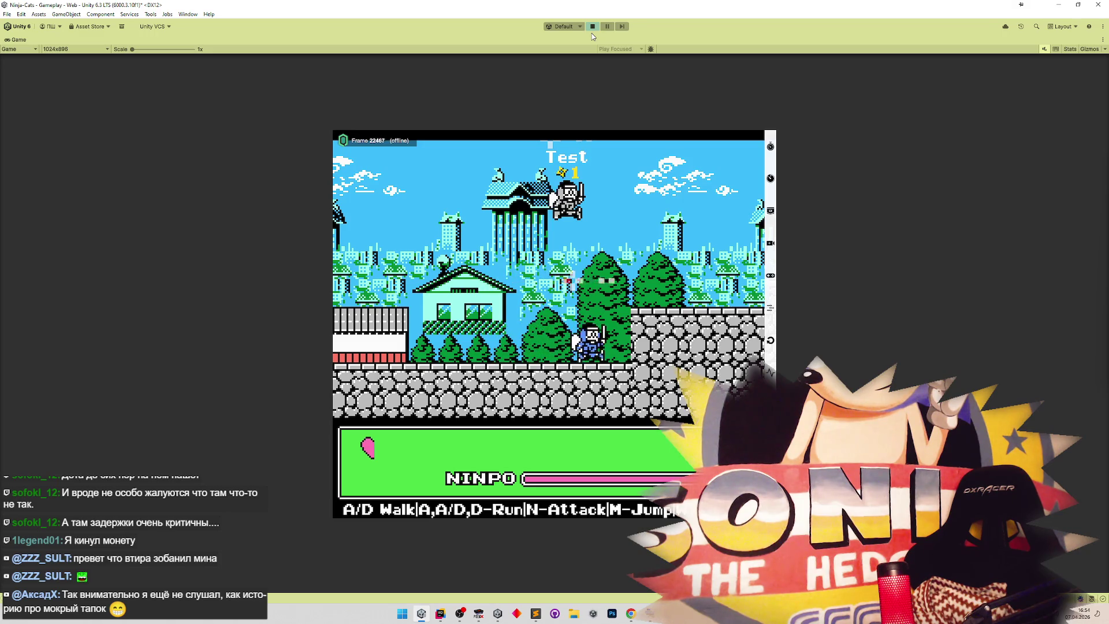
key("a")
key("d")
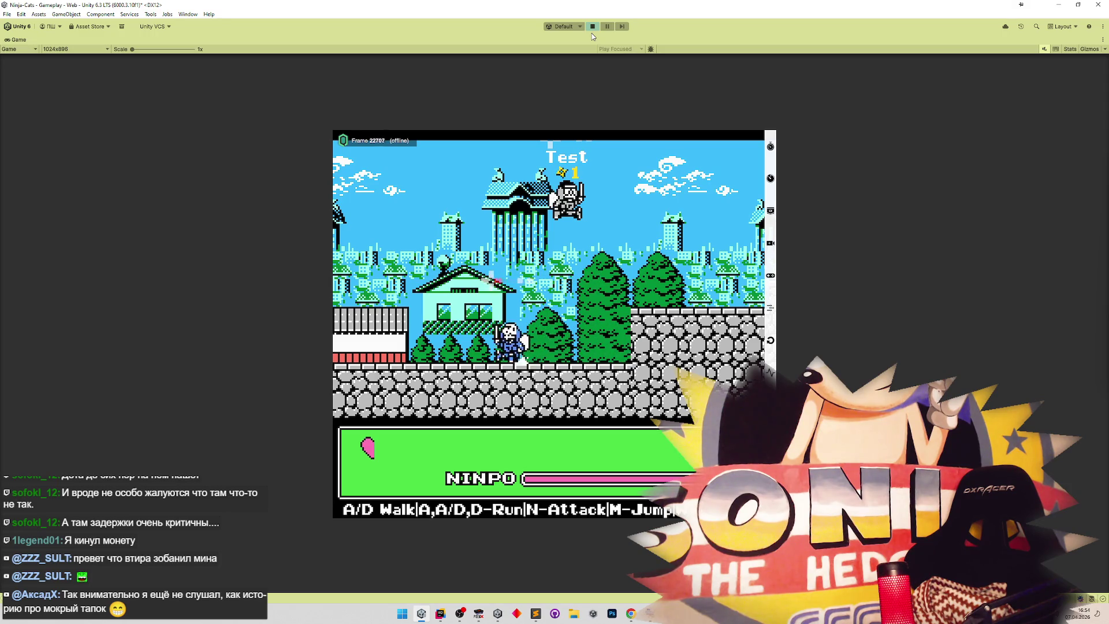
key("d")
key("a")
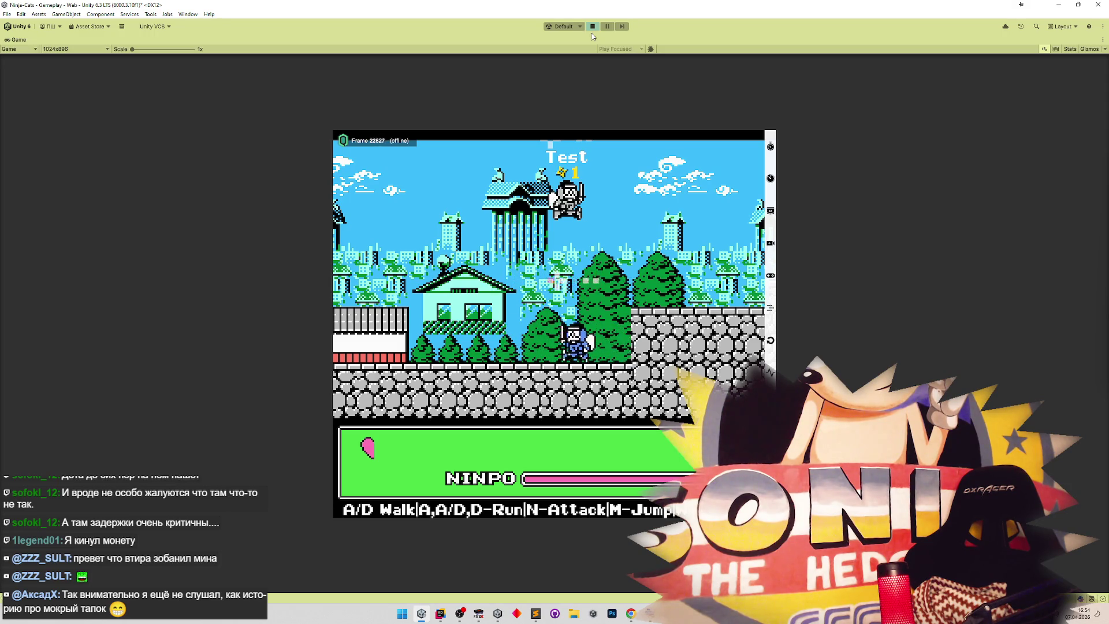
key("d")
key("a")
key("d")
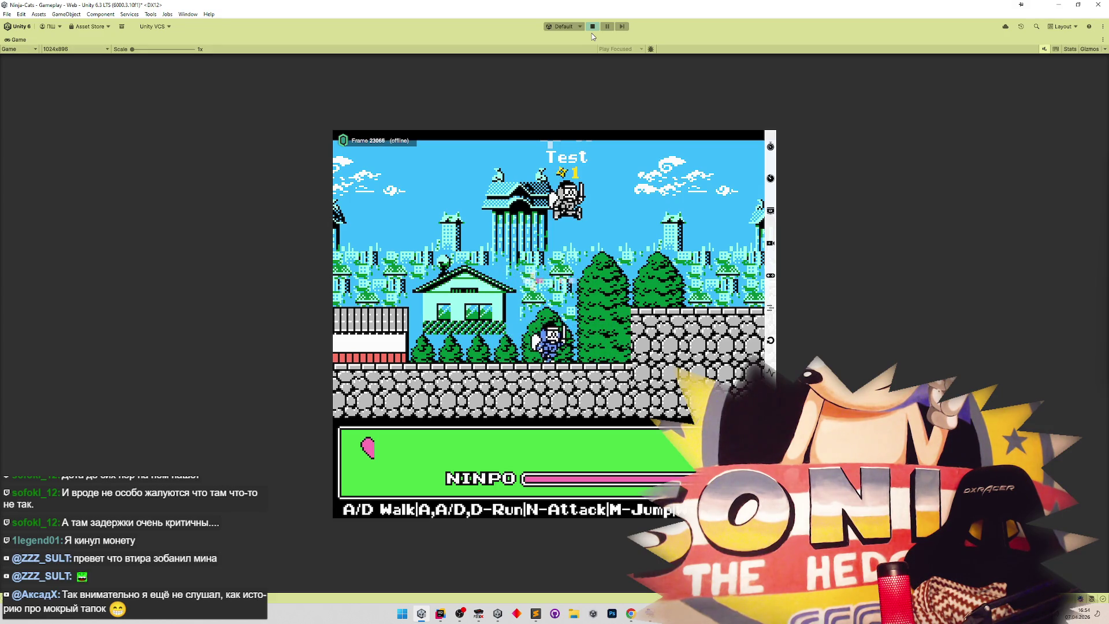
key("a")
key("d")
key("a")
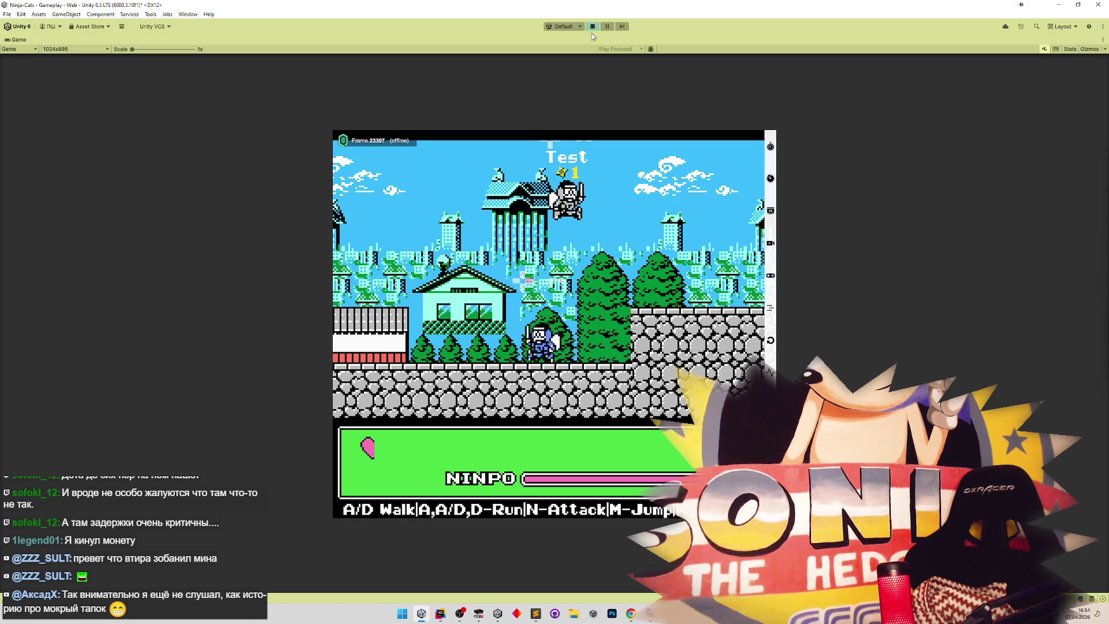
key("a")
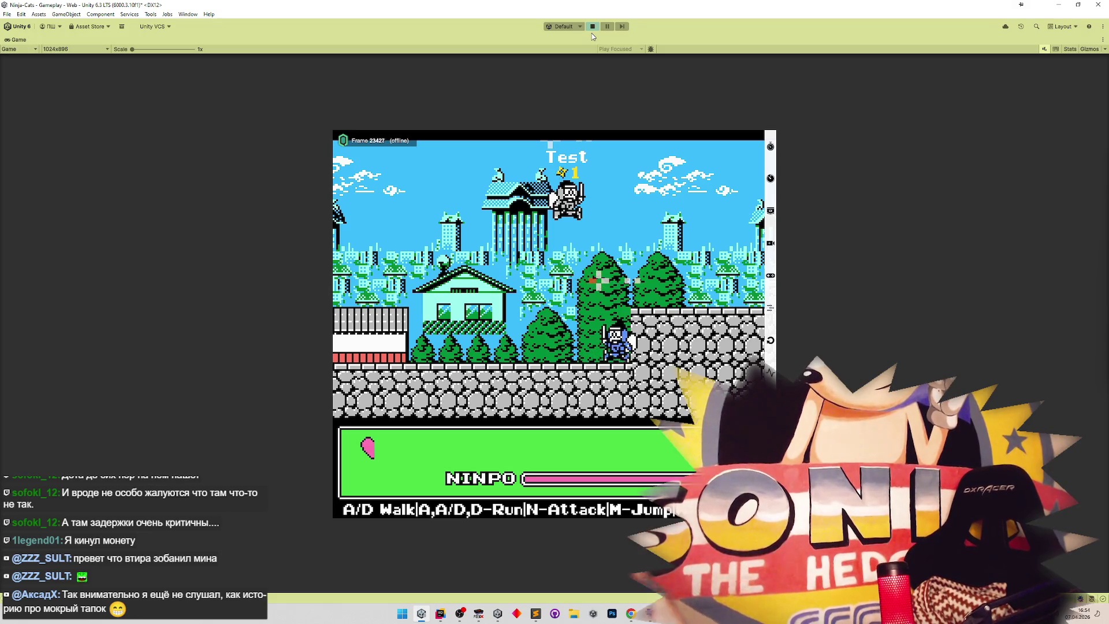
key("d")
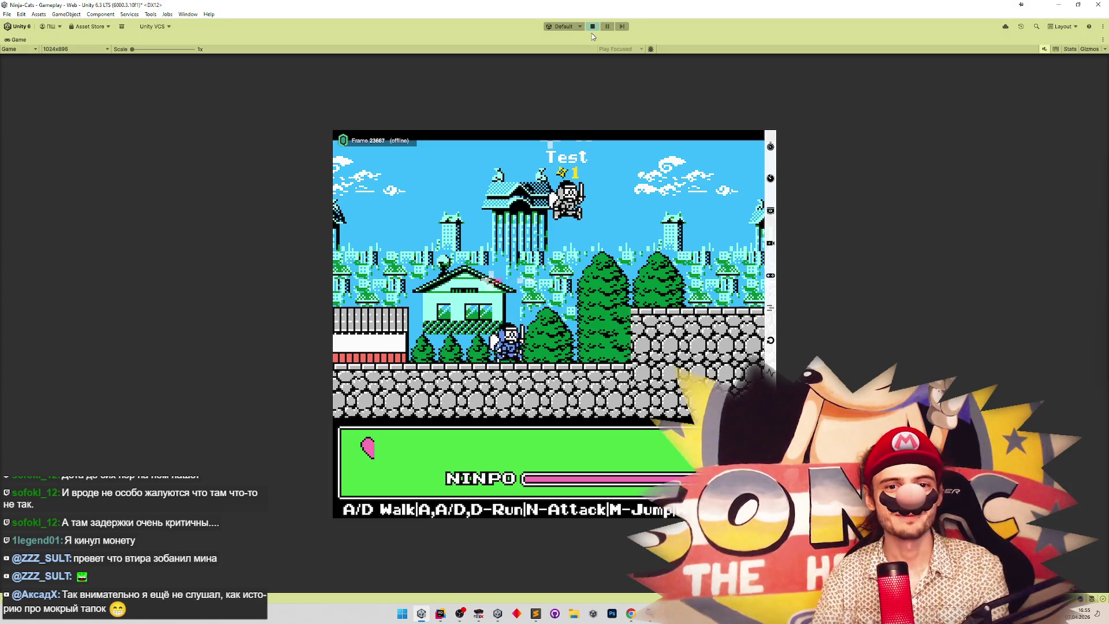
Make a few final A/D turnarounds, then restore the full editor layout with Ctrl+P.
key("d")
key("a")
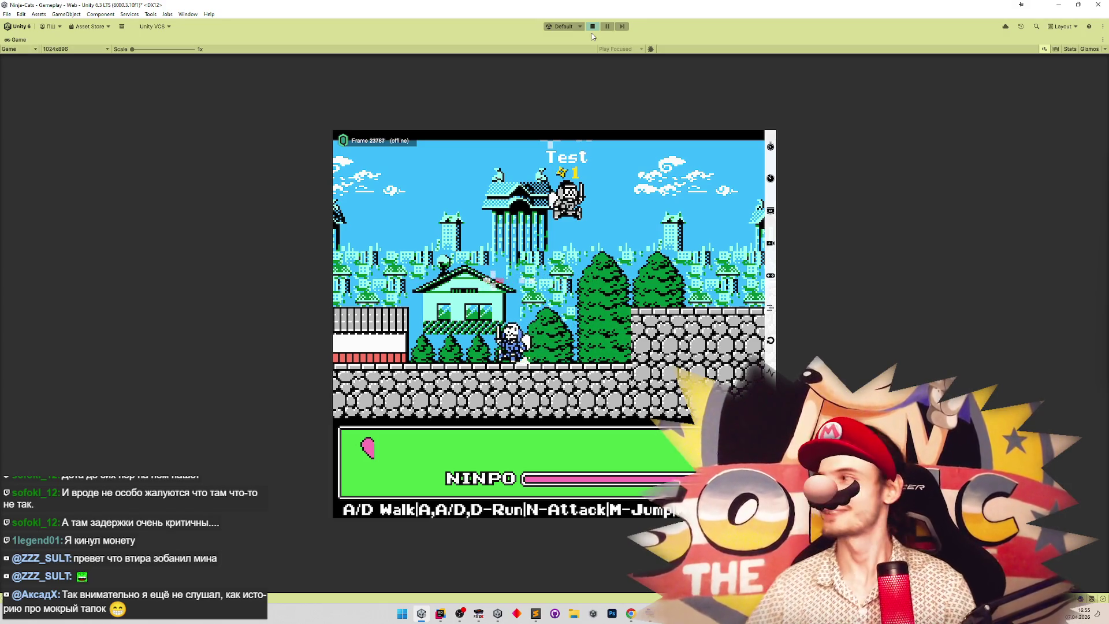
key("d")
key("a")
key("d")
key("a")
key("d")
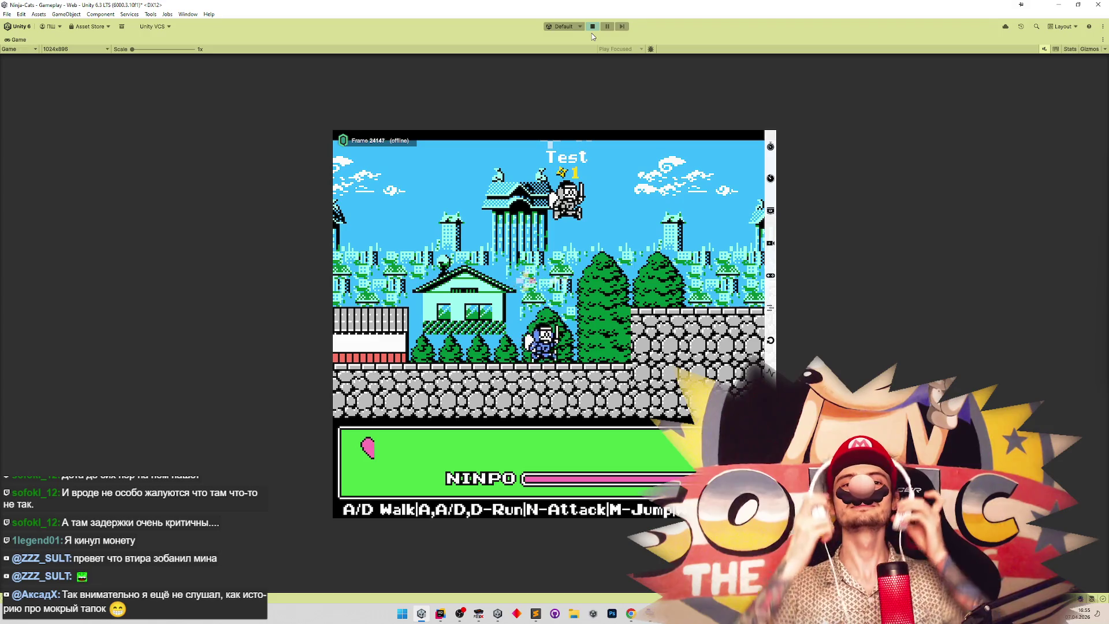
key("a")
key("d")
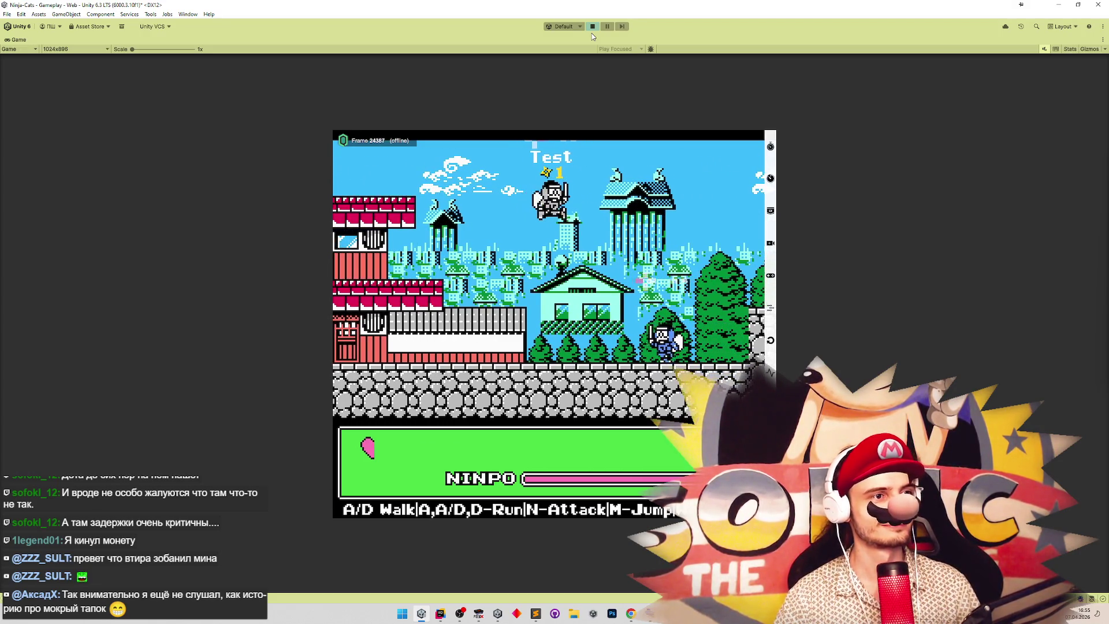
key("a")
key("ctrl+p")
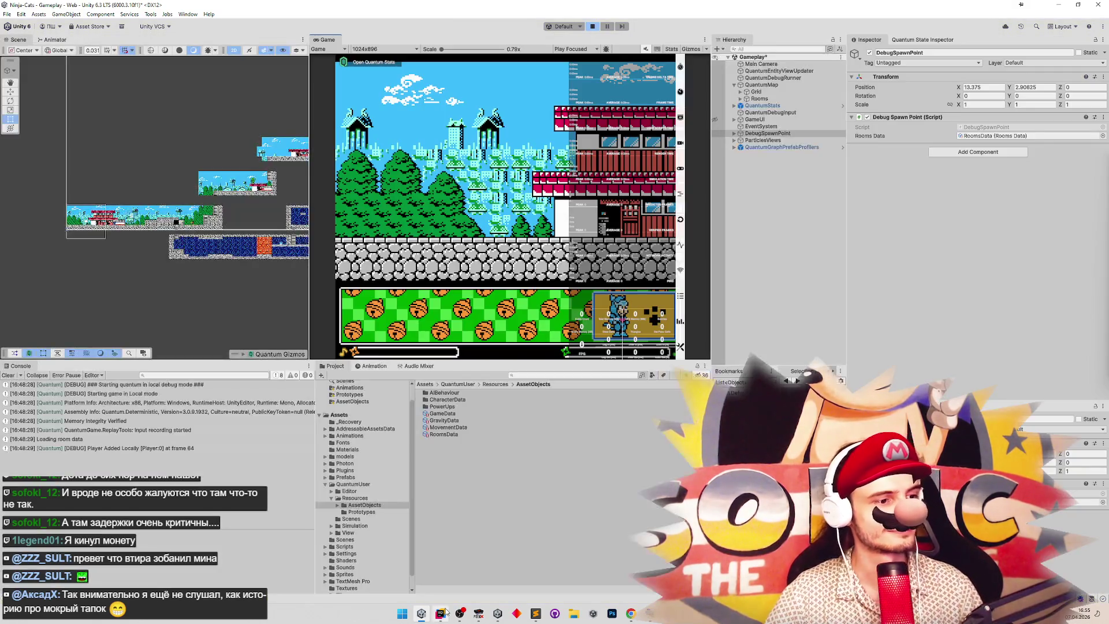
Switch to Rider and open FacingSystem.cs from the Systems folder in the Explorer tree.
key("alt+Tab")
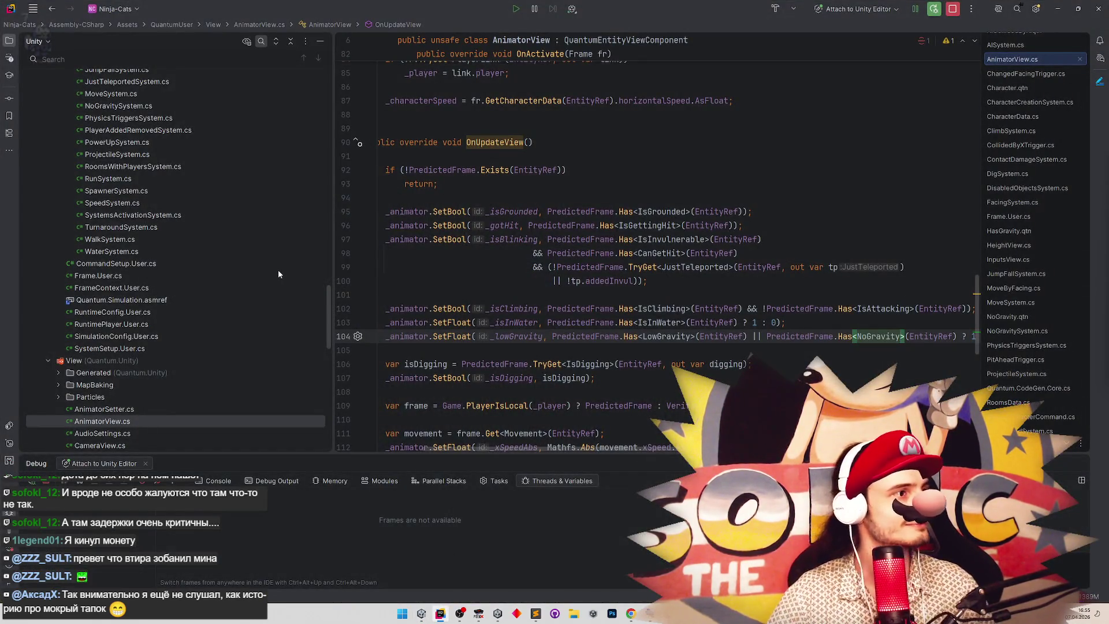
mouse_move(327, 308)
left_mouse_down()
mouse_move(337, 261)
mouse_move(330, 286)
left_mouse_up()
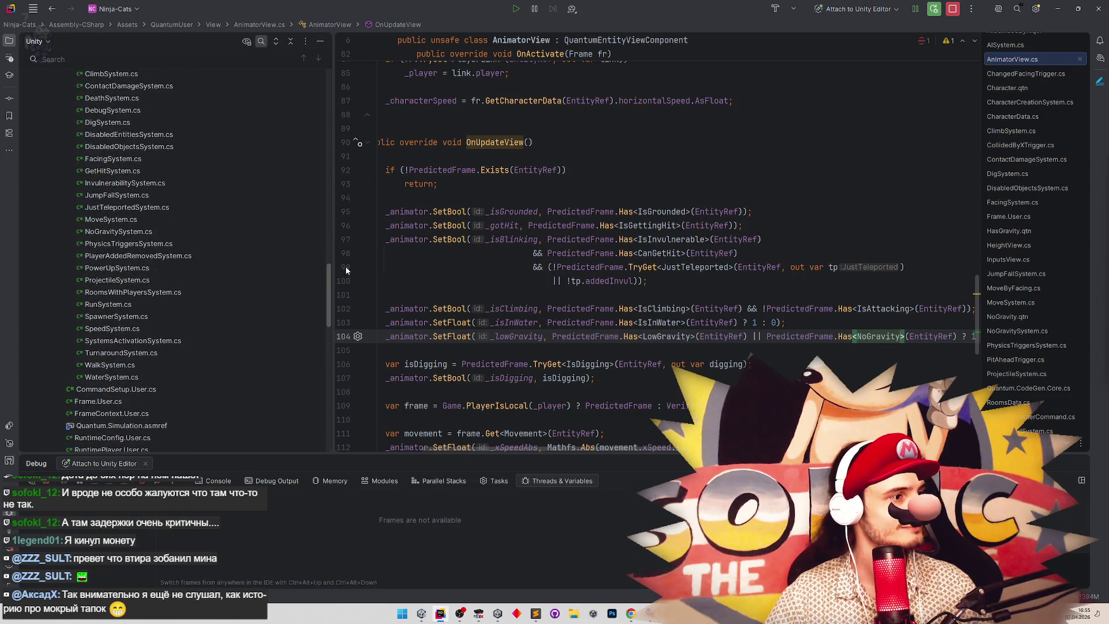
left_click(130, 354)
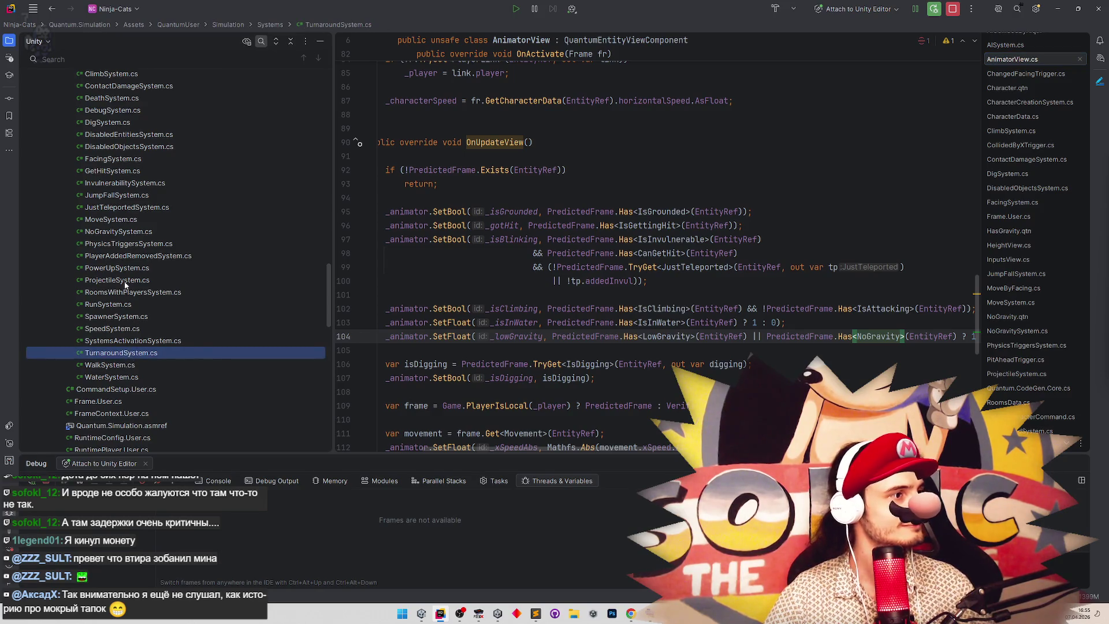
double_click(107, 161)
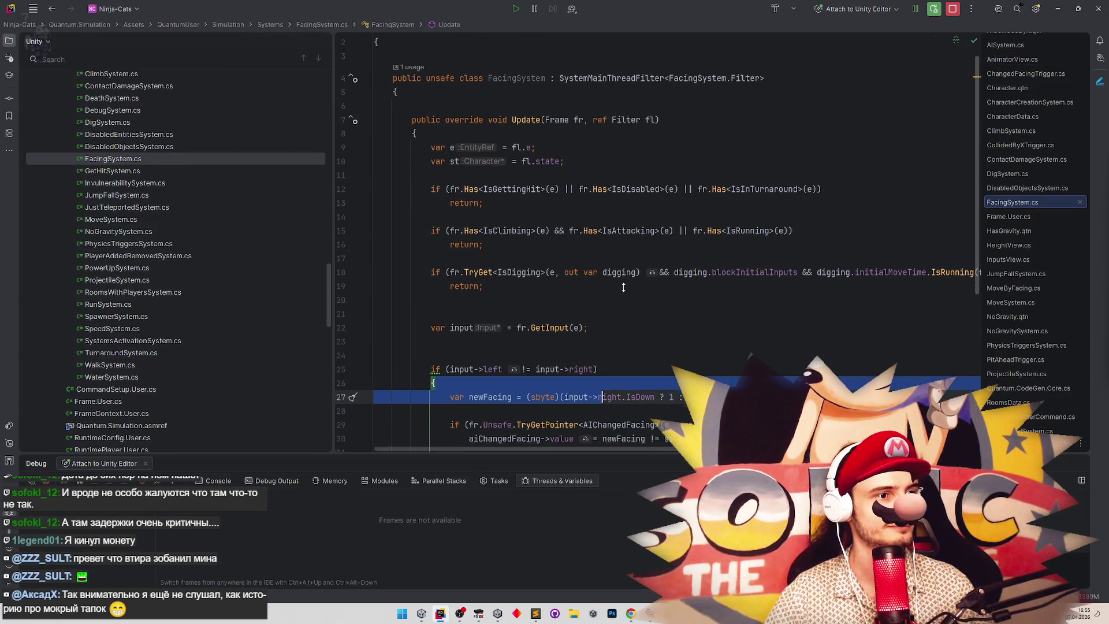
Delete the IsInTurnaround check from FacingSystem's first early-return condition.
scroll(622, 294, "down", 3)
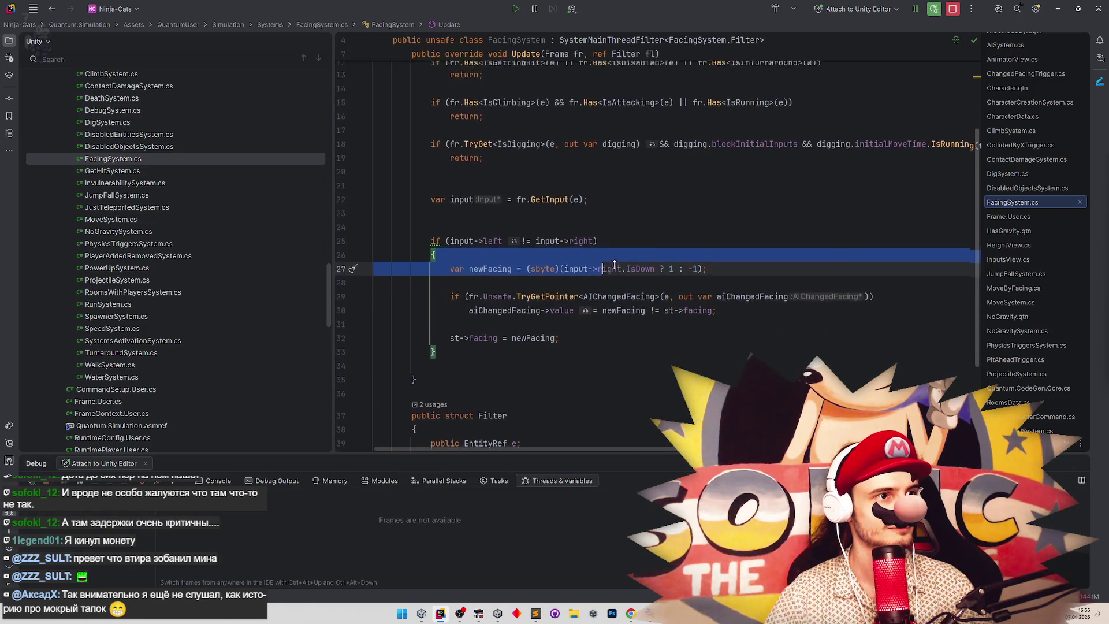
scroll(614, 264, "up", 3)
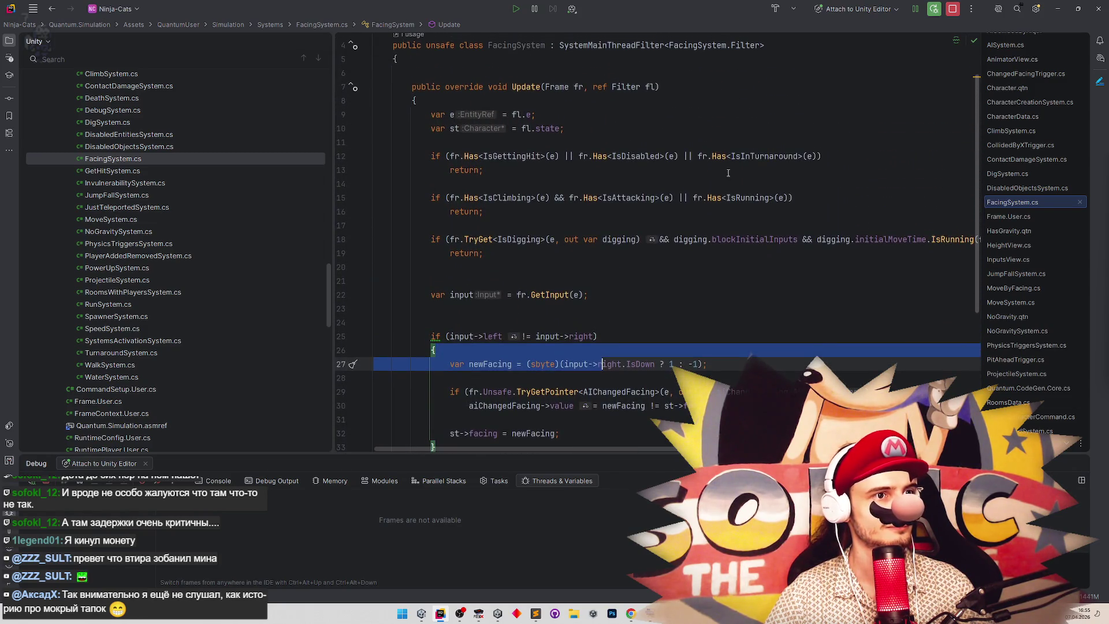
mouse_move(699, 158)
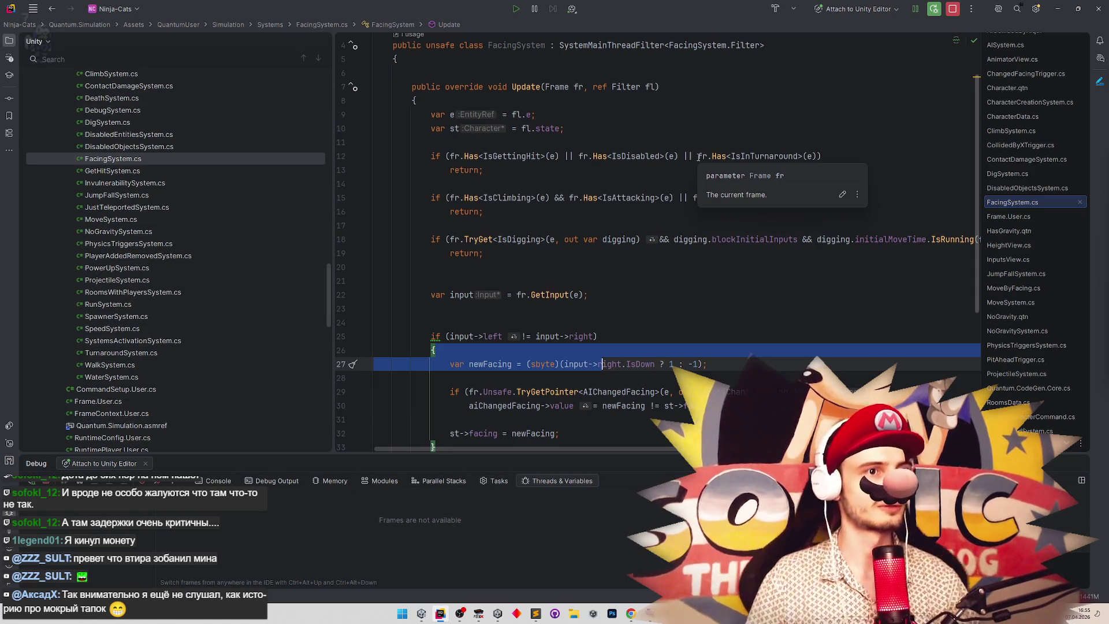
left_click(817, 156)
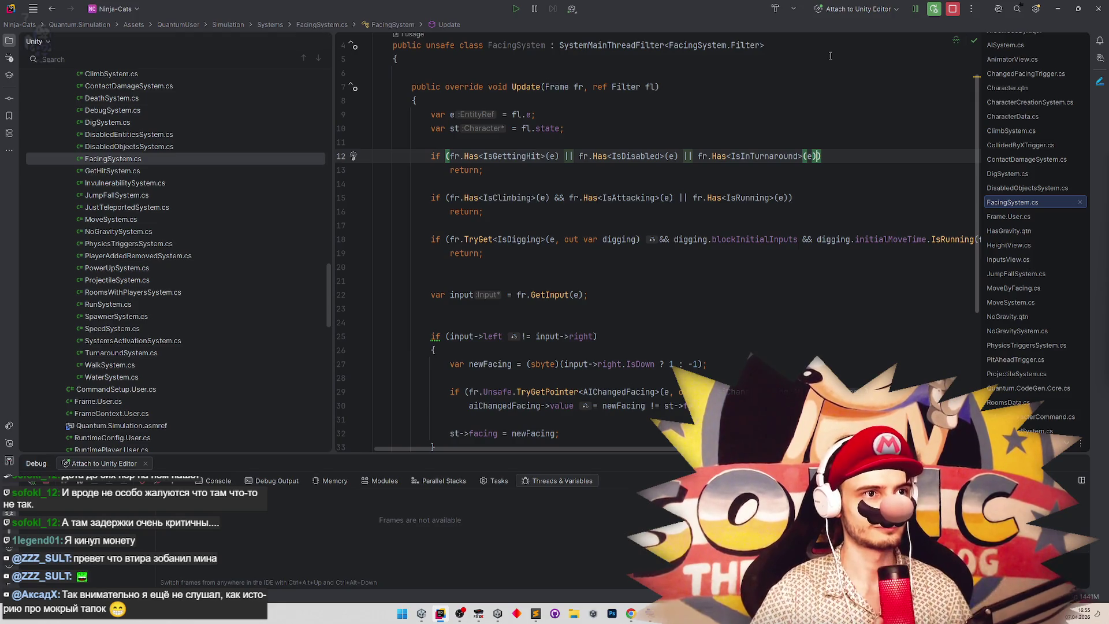
left_click_drag(697, 156, 819, 156)
key("BackSpace")
key("BackSpace")
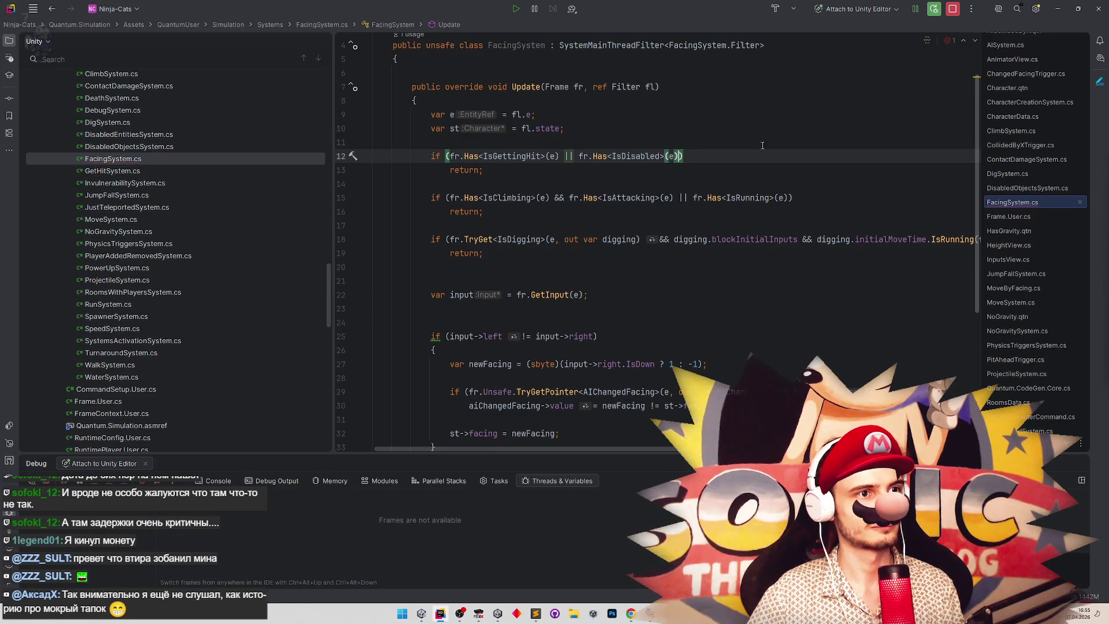
Add a new if condition below the climbing check testing fr.Has<IsInTurnaround>(e).
left_click(505, 211)
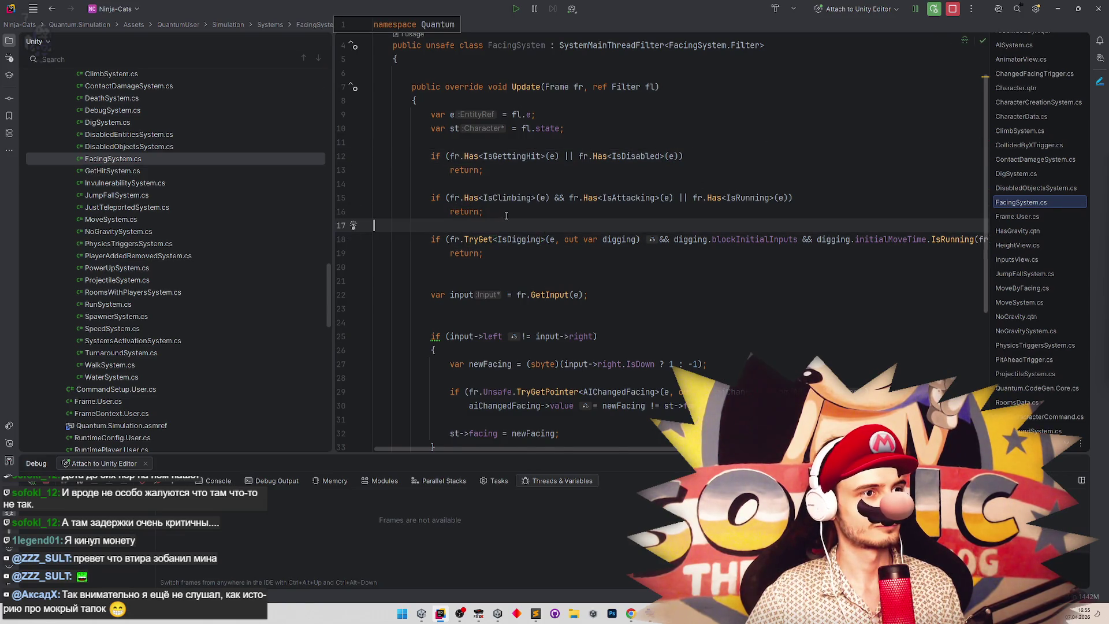
key("Return")
key("Return")
type("if (")
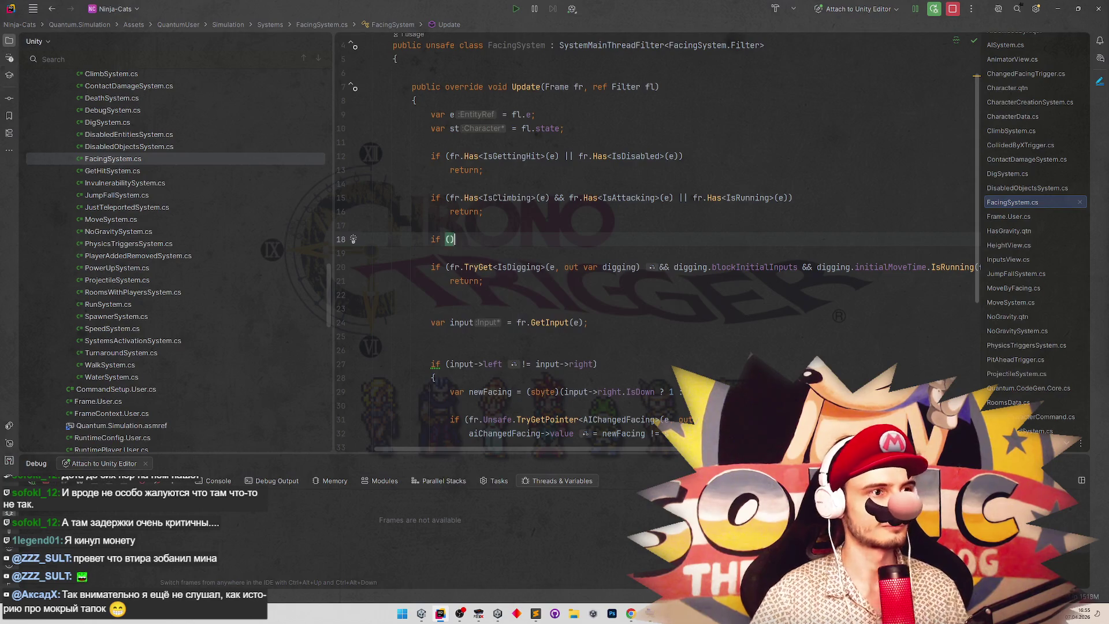
key("BackSpace")
key("BackSpace")
key("BackSpace")
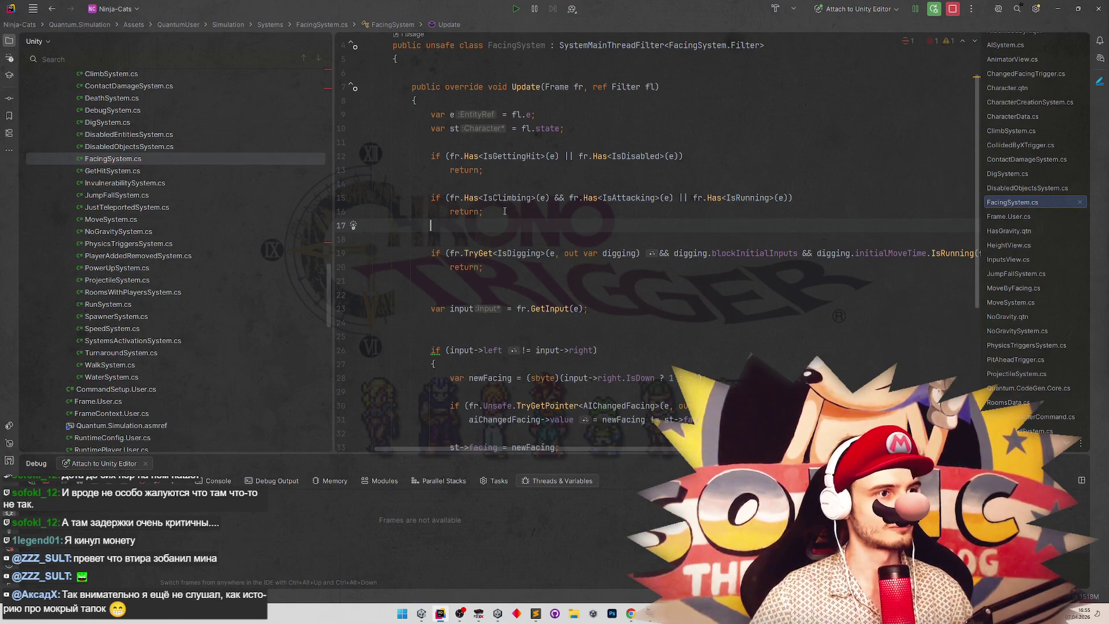
key("Return")
type("(")
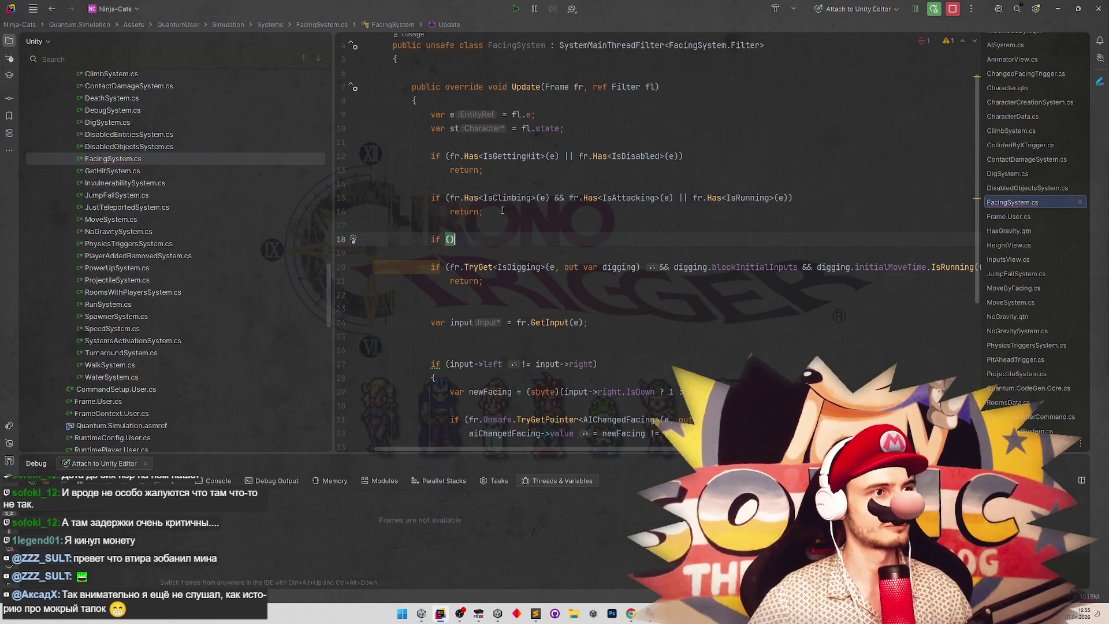
type("fr.Has<IsClimbing")
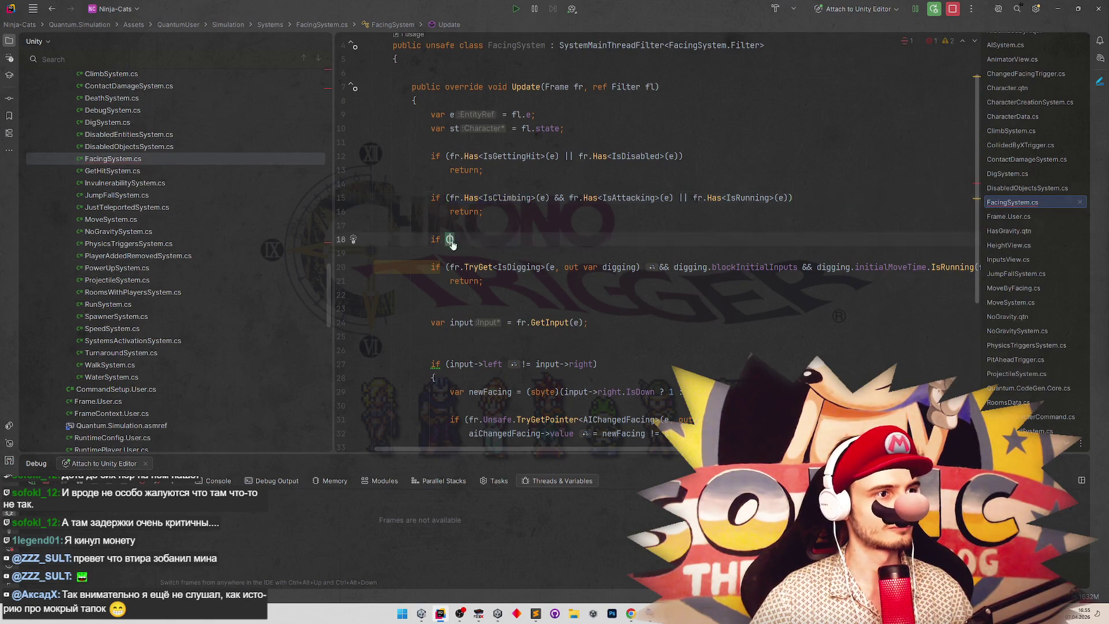
type(">(e")
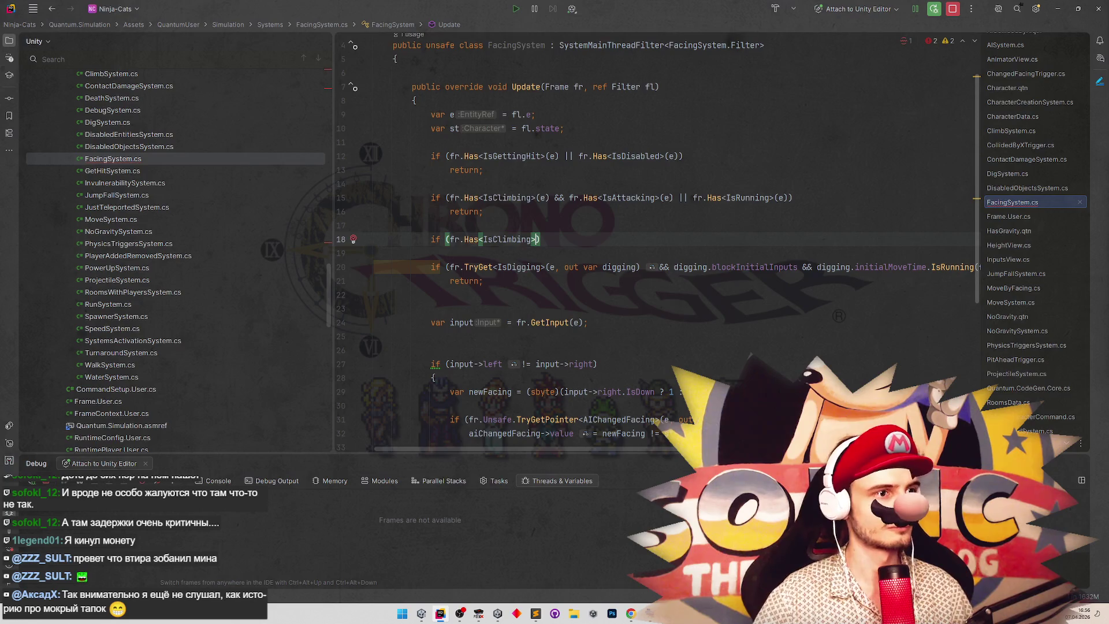
type("))")
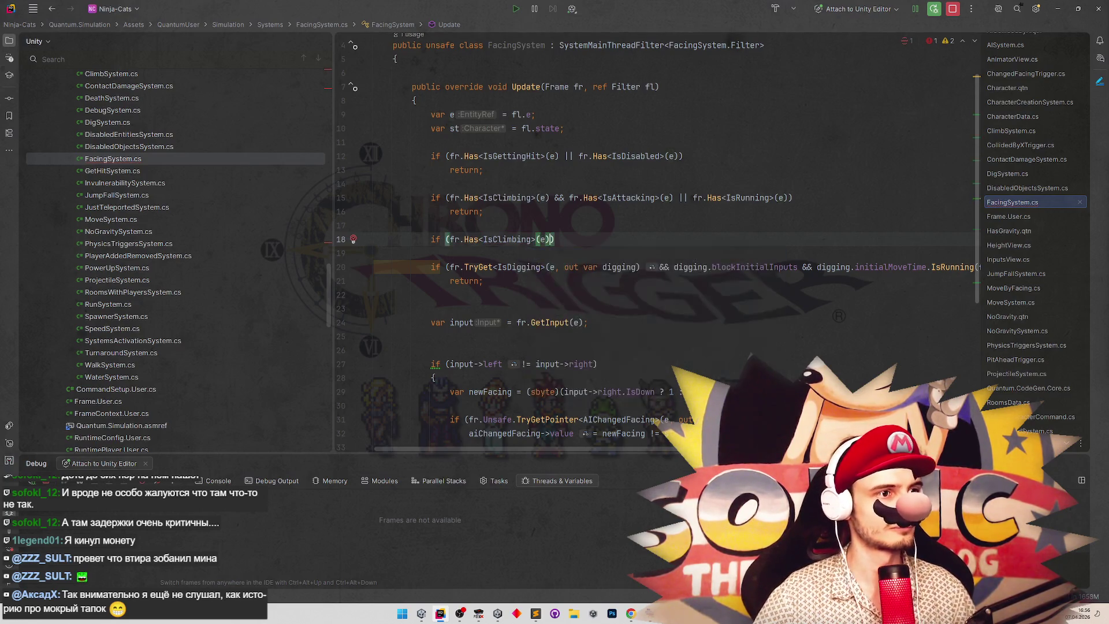
left_click(538, 239)
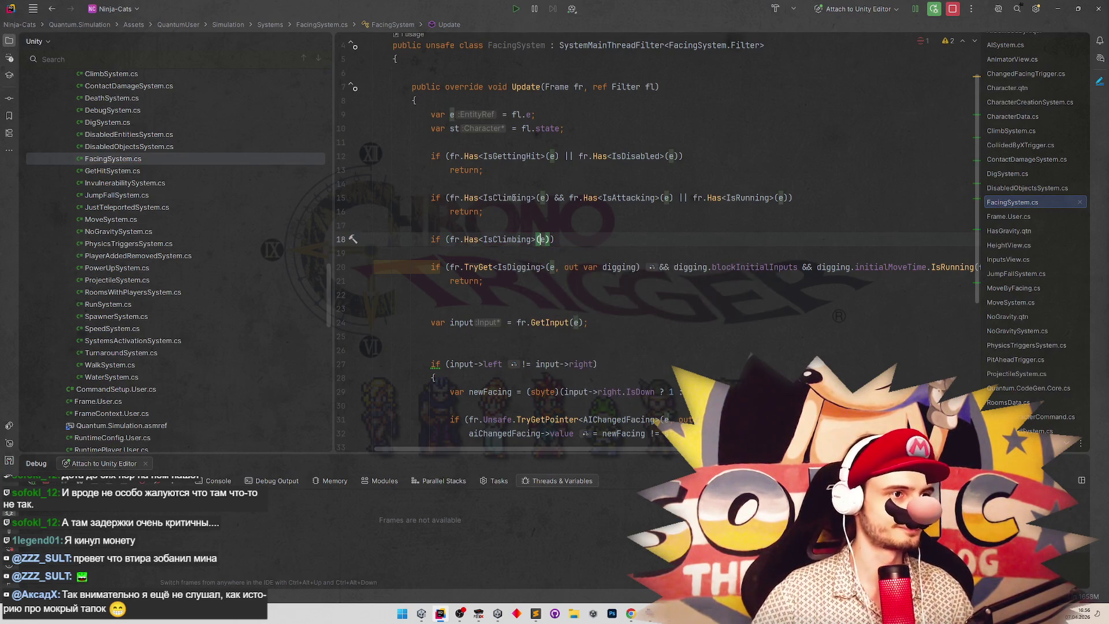
double_click(508, 240)
type("IsIn")
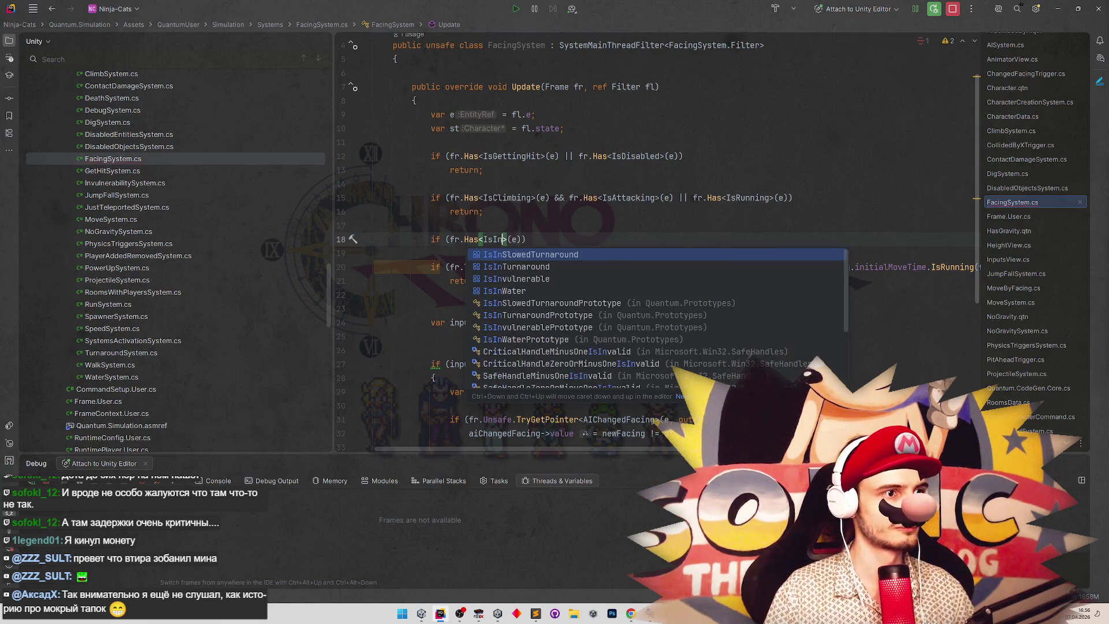
key("Down")
key("Return")
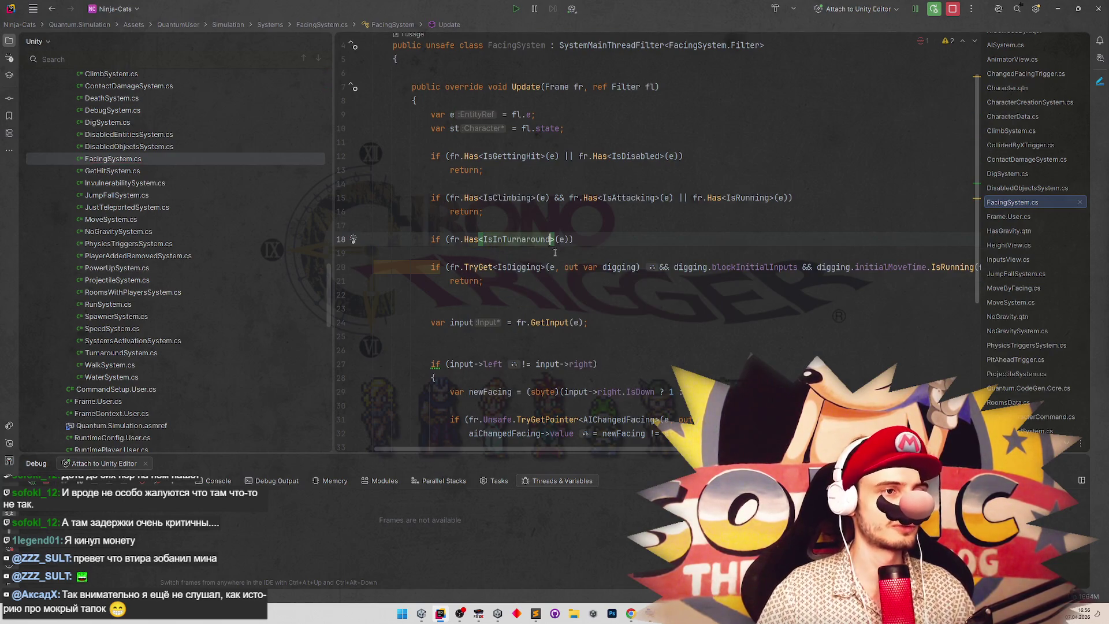
left_click(565, 239)
key("End")
type(")")
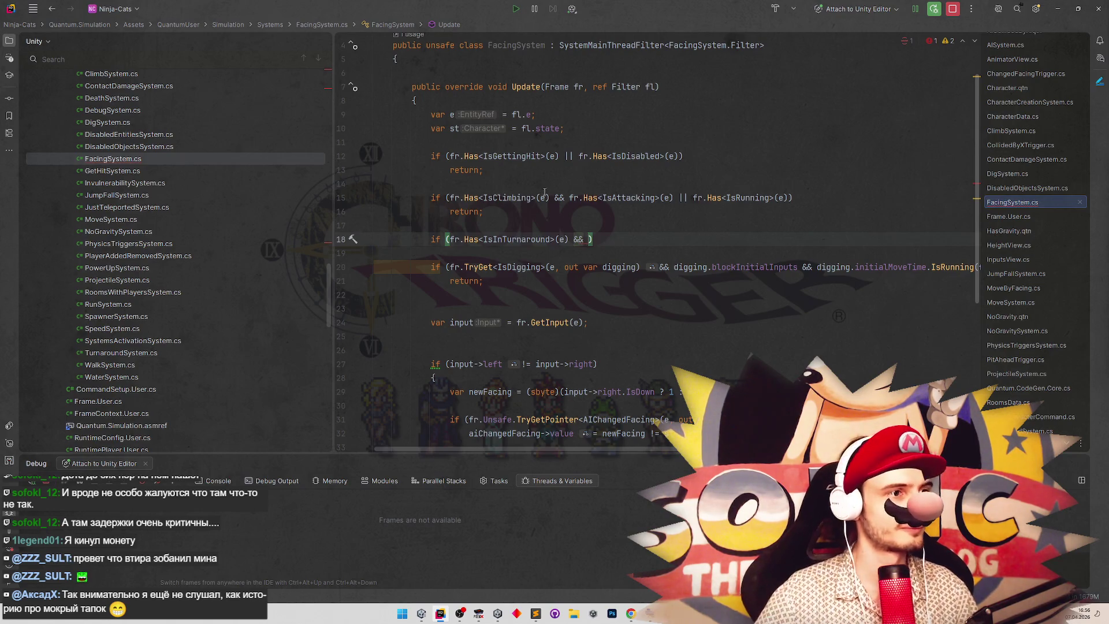
Extend the condition with a grouped '&& (fr.Has<HasGravity>(e)' clause.
left_click_drag(446, 239, 569, 239)
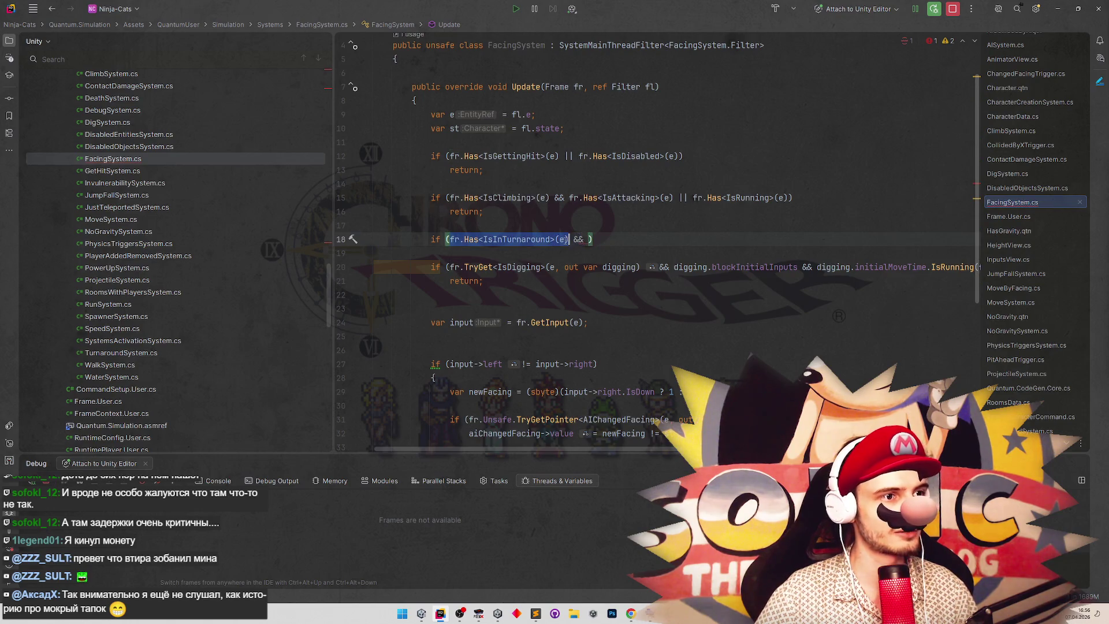
key("ctrl+c")
left_click(585, 239)
key("ctrl+v")
double_click(652, 239)
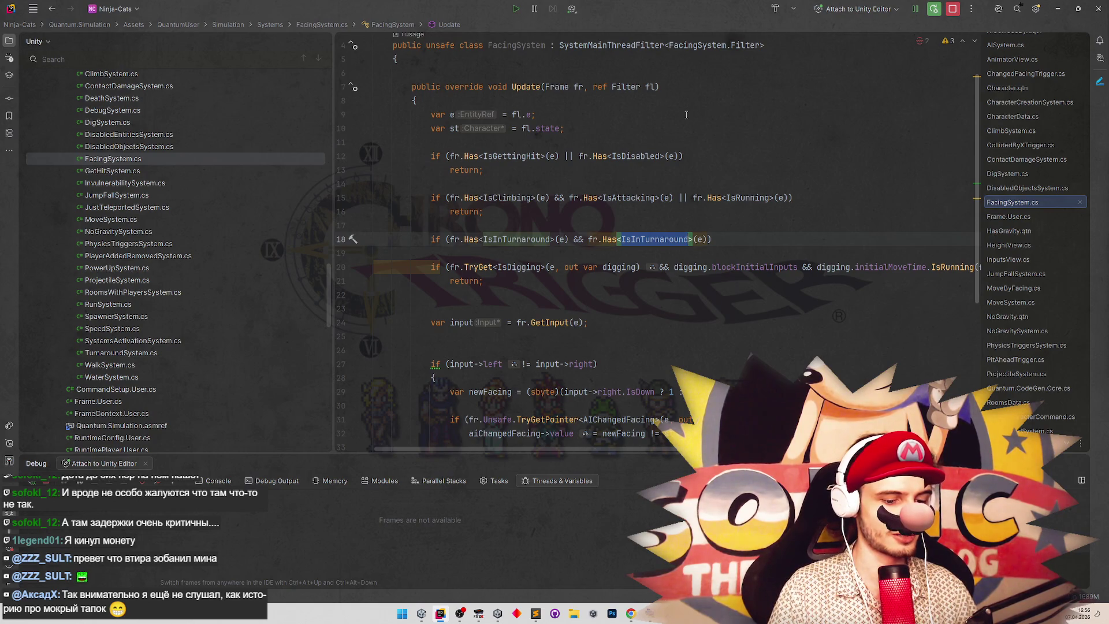
type("HasGrav")
key("Return")
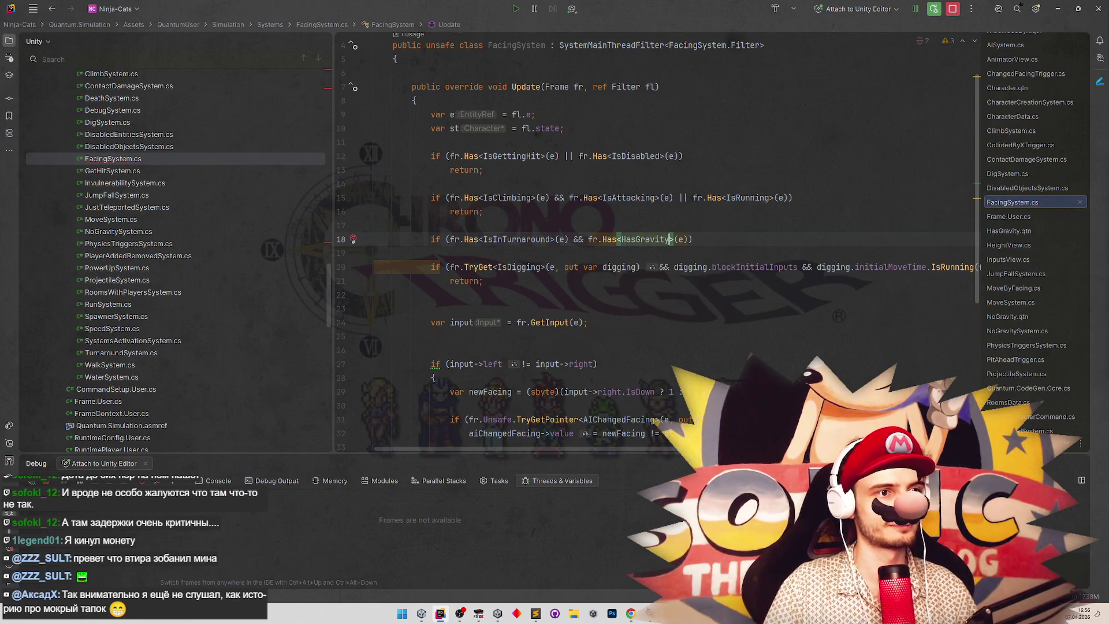
left_click(588, 239)
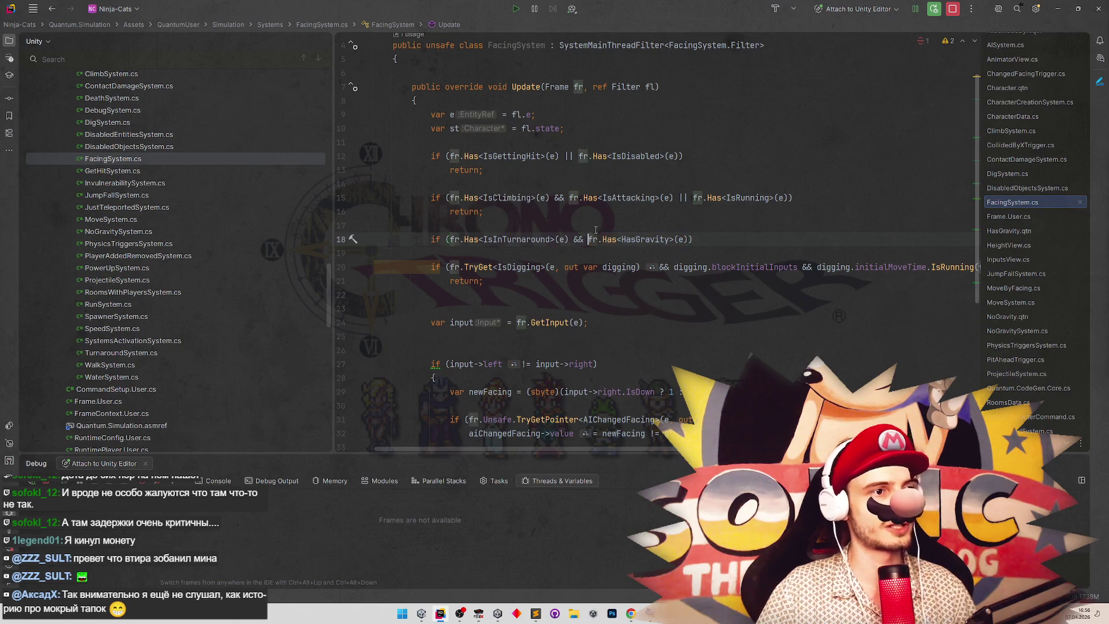
type("(")
key("End")
type(")")
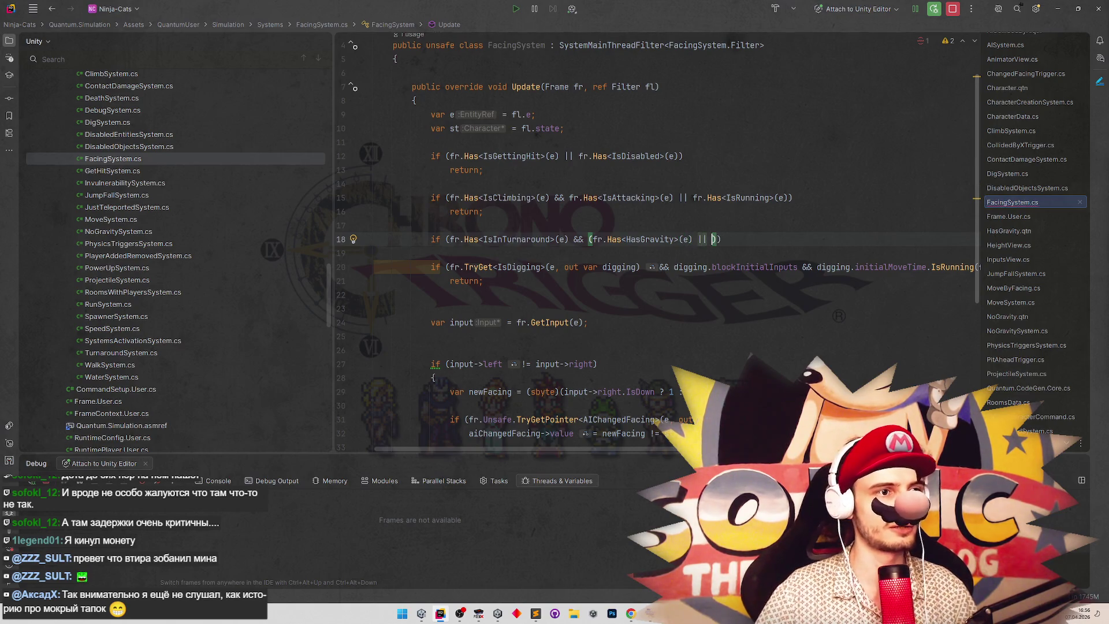
Finish the clause with '|| !fr.Has<IsInSlowedTurnaround>(e)', add 'return;', and unwrap the digging check's braces.
mouse_move(597, 240)
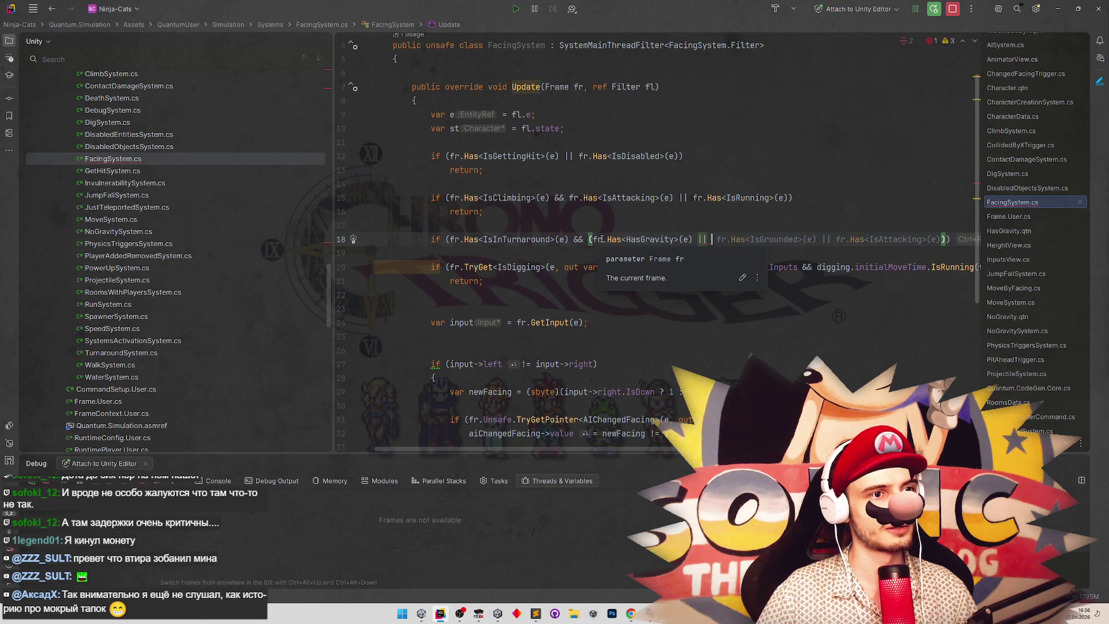
key("Tab")
left_click_drag(822, 239, 942, 237)
key("BackSpace")
left_click(718, 239)
type("!fr.Has<IsGrounded>(e")
double_click(771, 239)
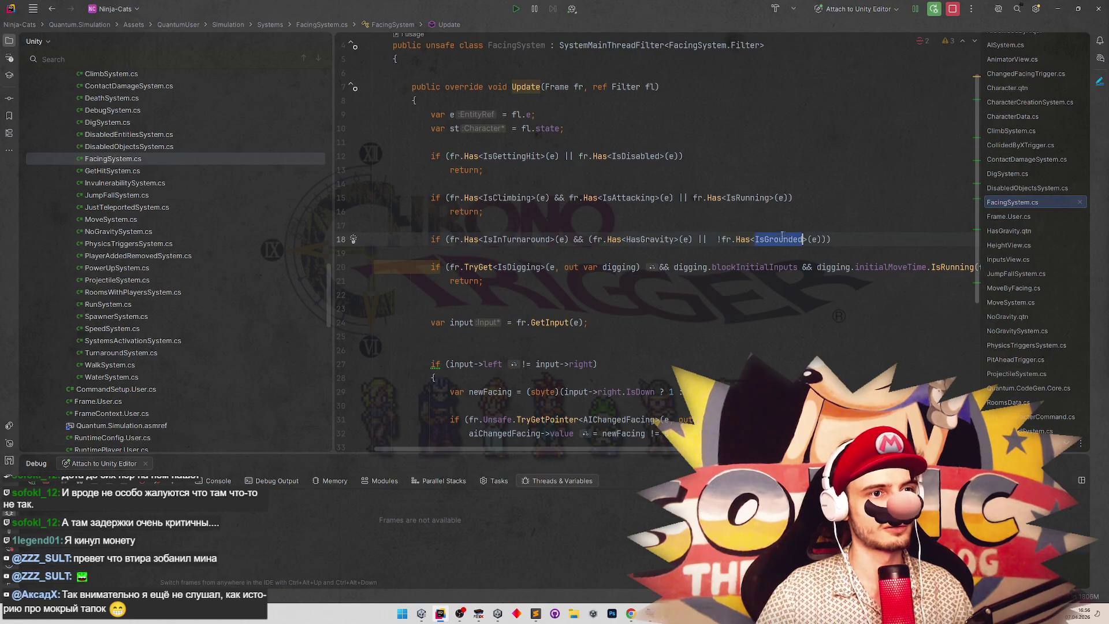
type("isInSl")
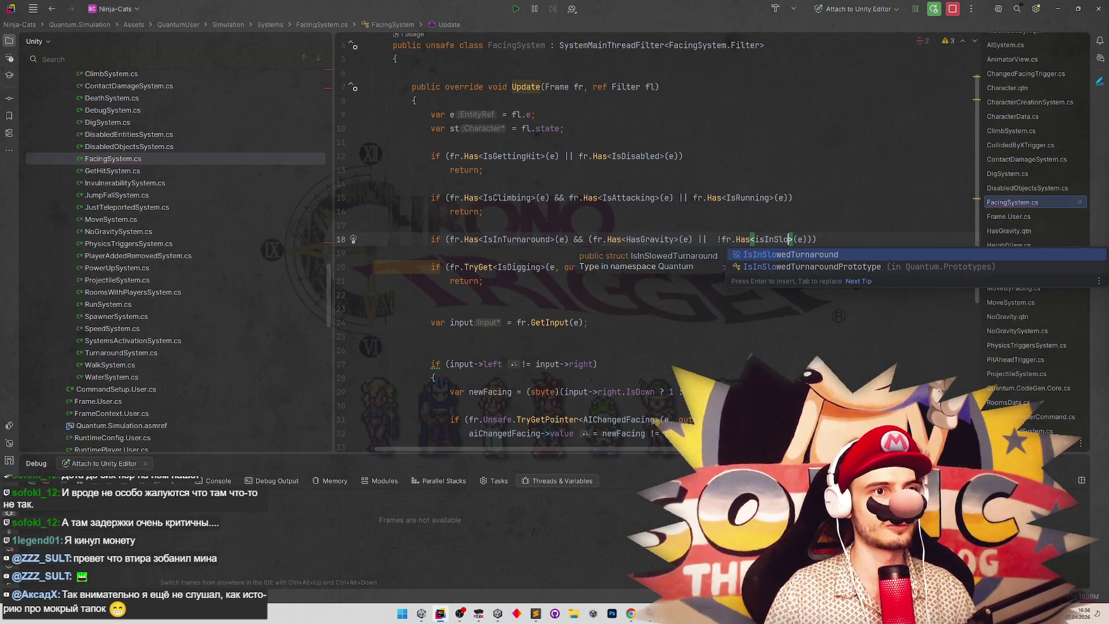
key("Return")
key("End")
key("Return")
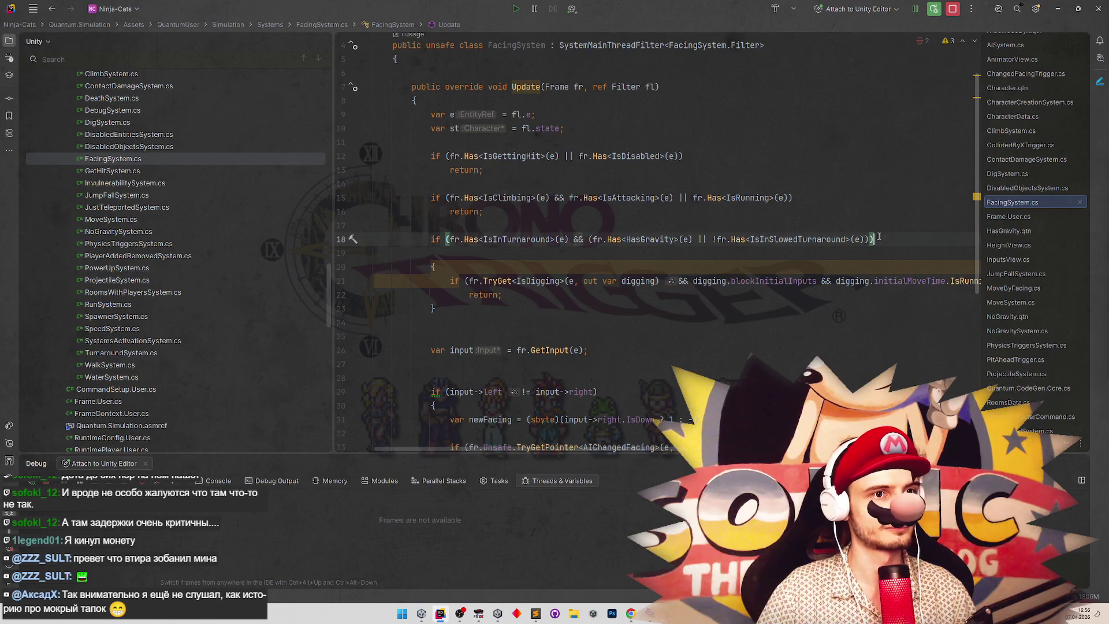
type("re")
key("Return")
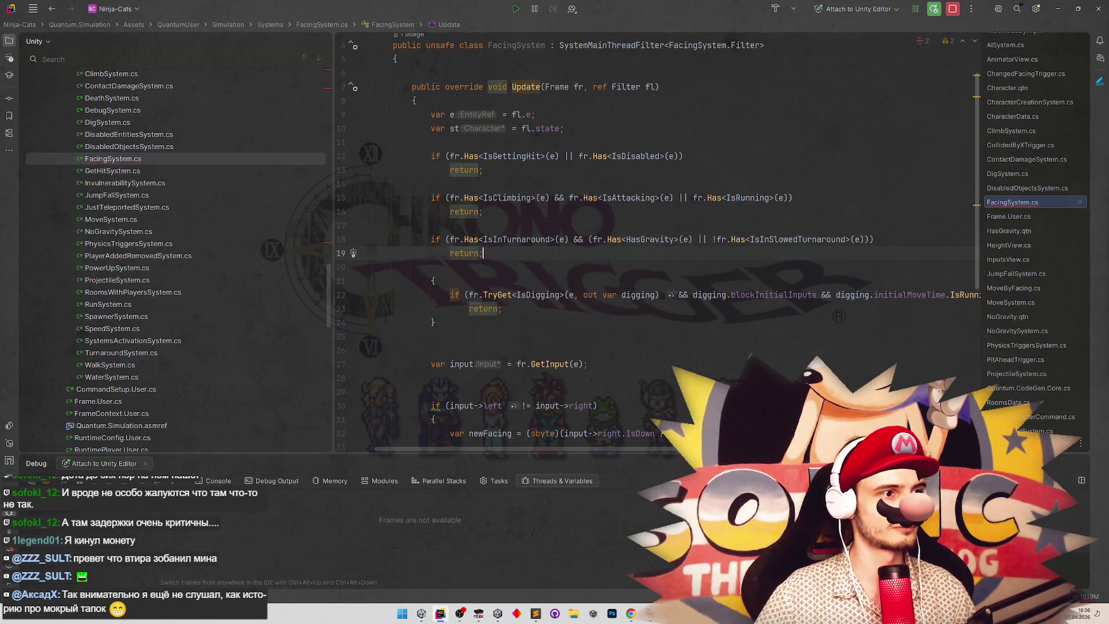
left_click(429, 287)
key("ctrl+shift+Delete")
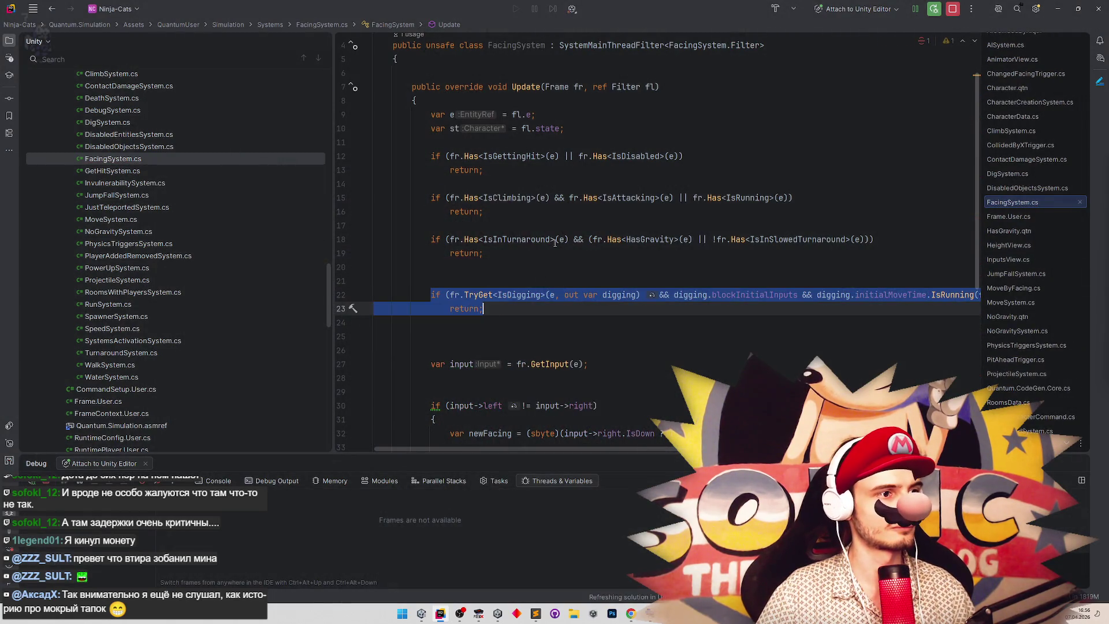
Check the finished turnaround condition in FacingSystem, then return to the Unity Editor.
left_click(552, 240)
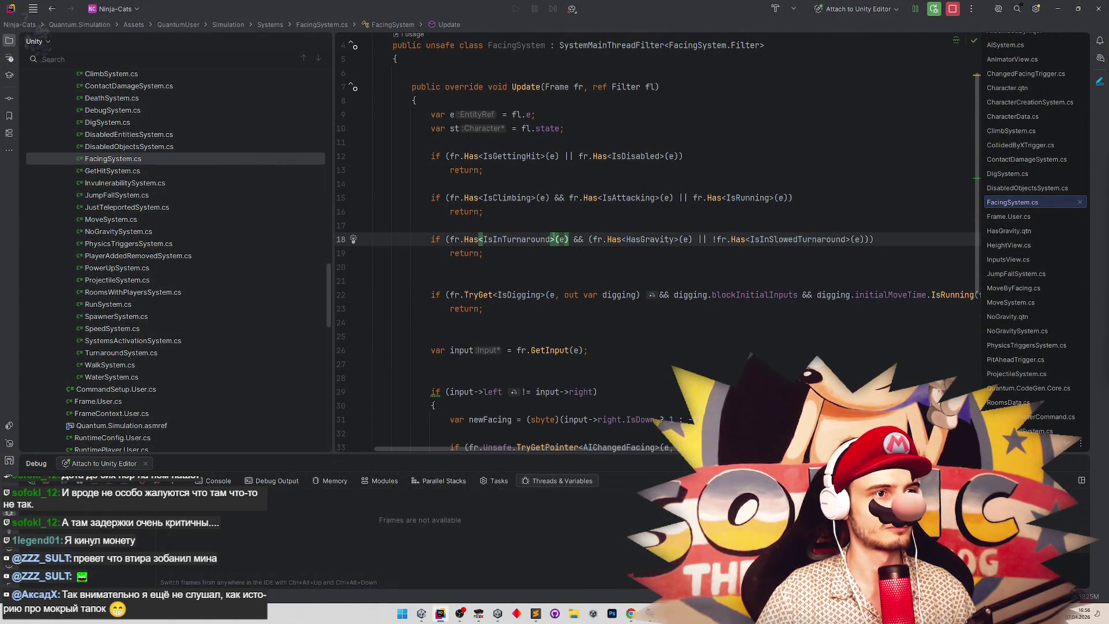
left_click(639, 168)
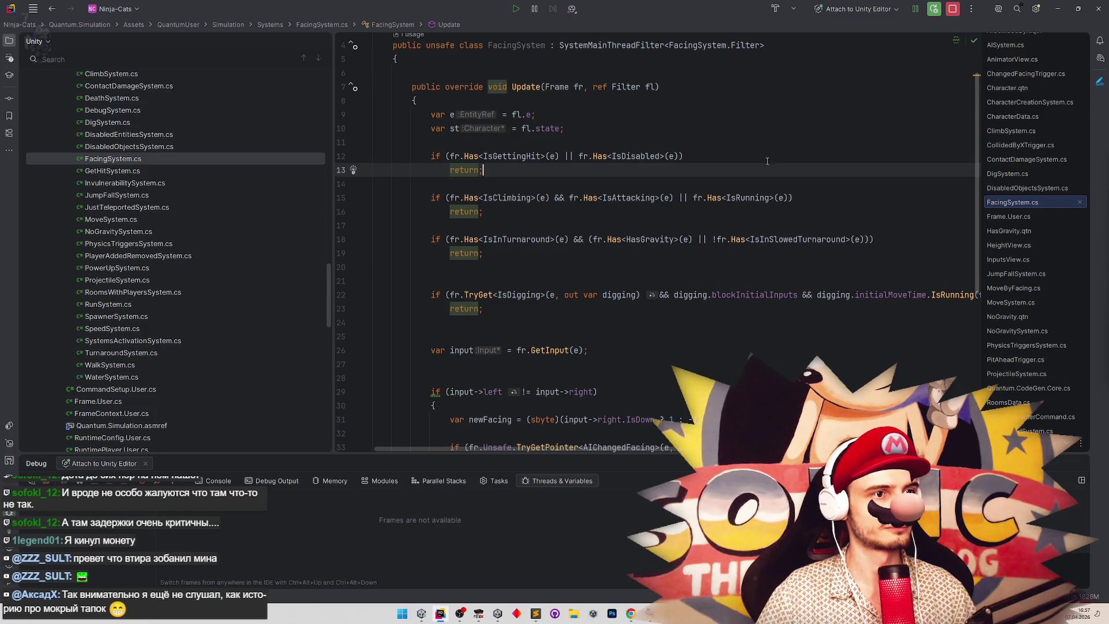
key("alt+Tab")
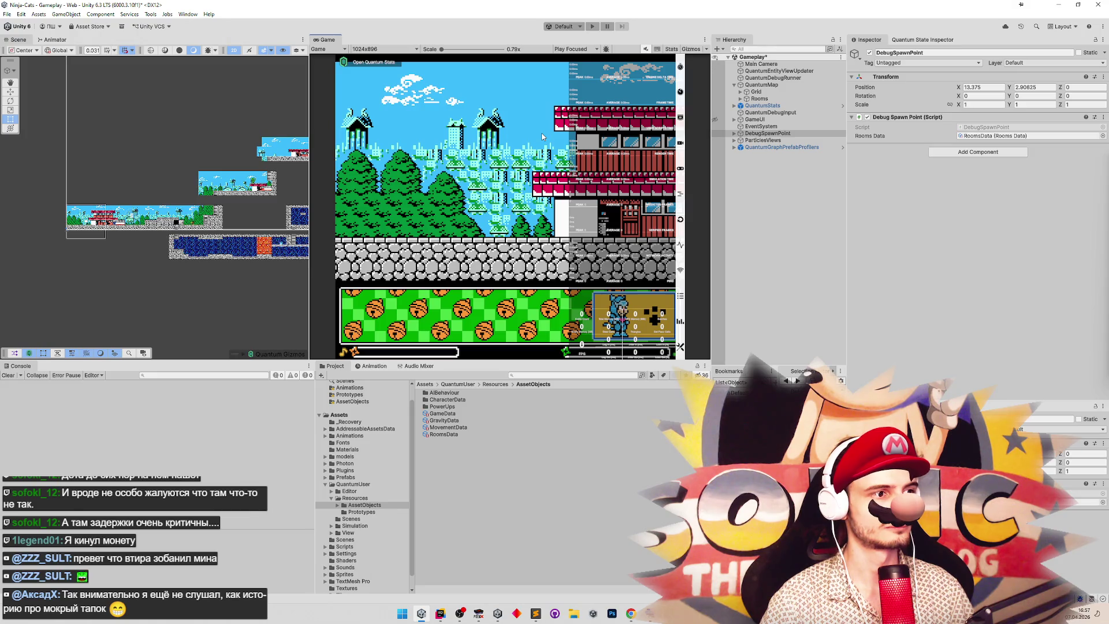
Enter Play mode with the Game view maximized and walk the player left and right, then jump.
key("ctrl+p")
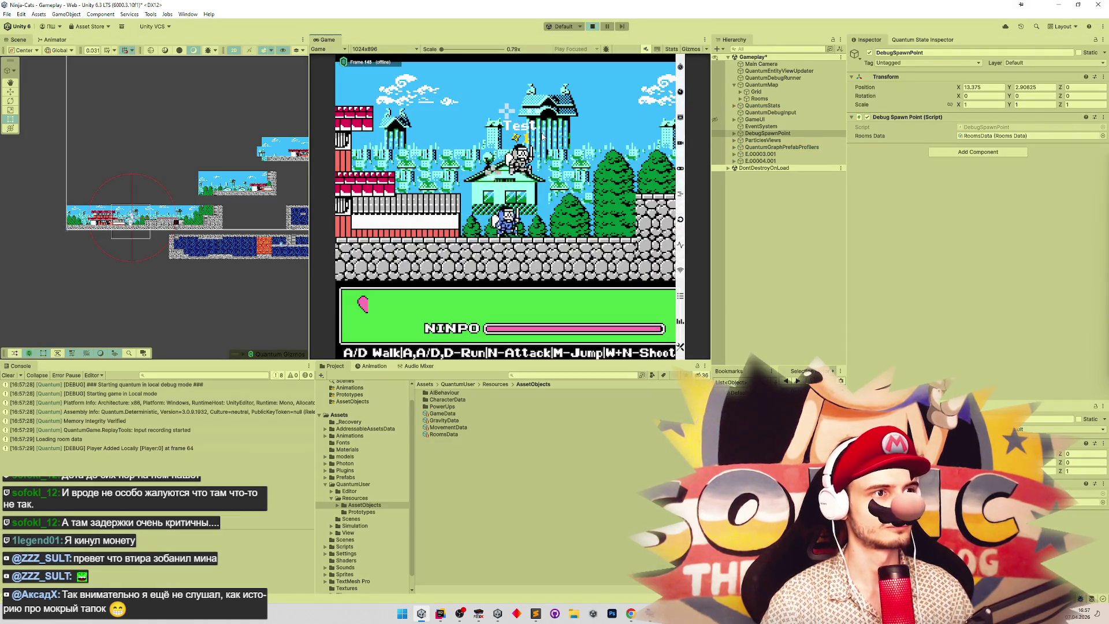
key("shift+space")
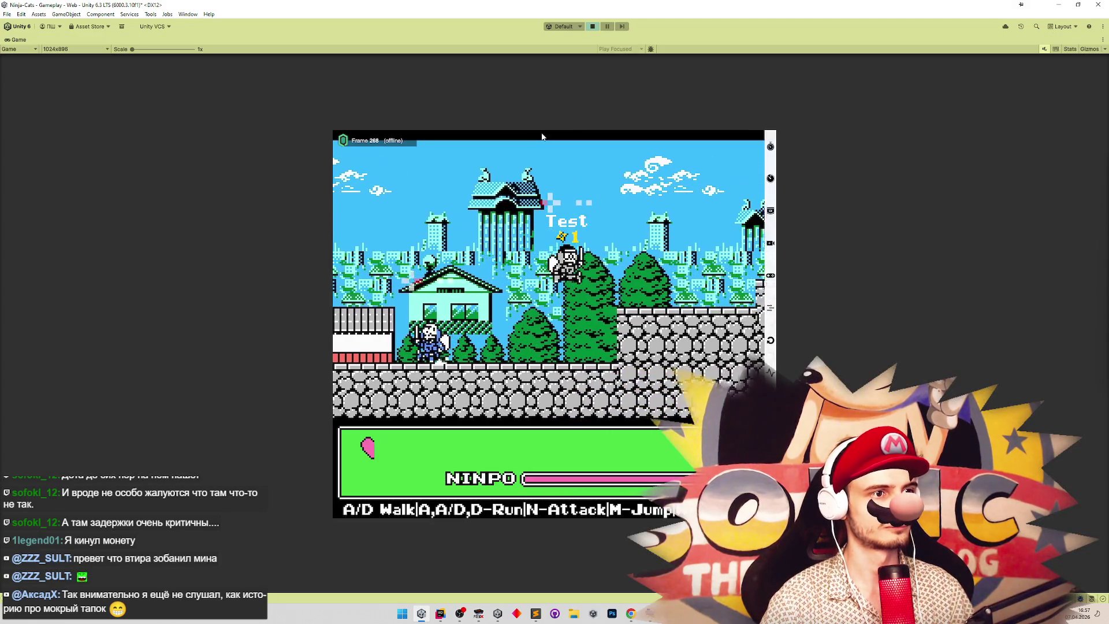
key("a")
key("d")
key("a")
key("a")
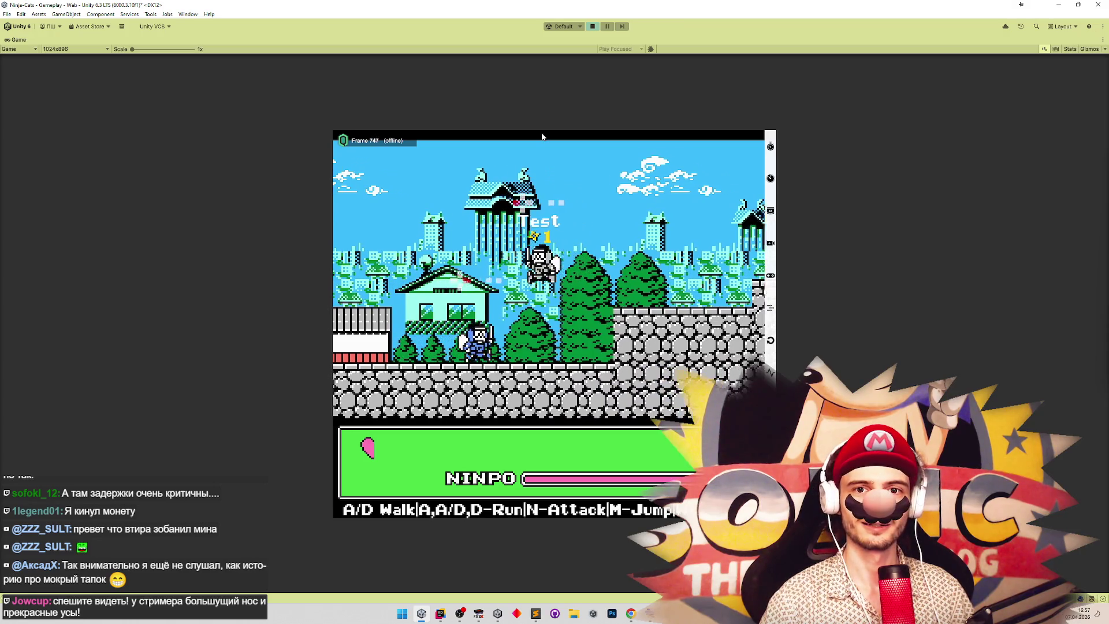
key("a")
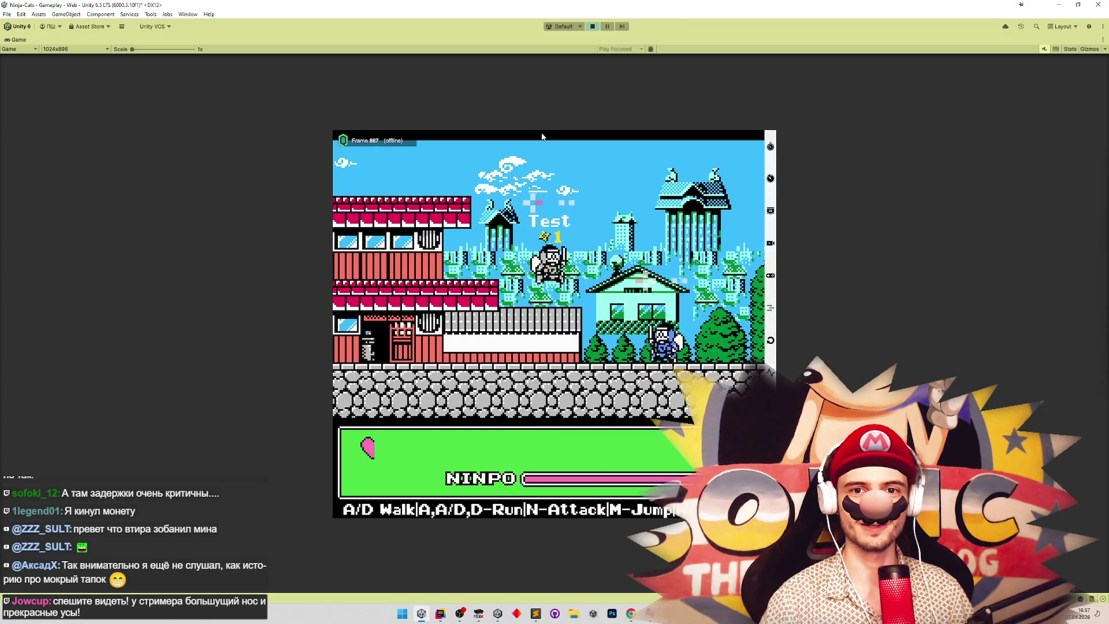
key("d")
key("a")
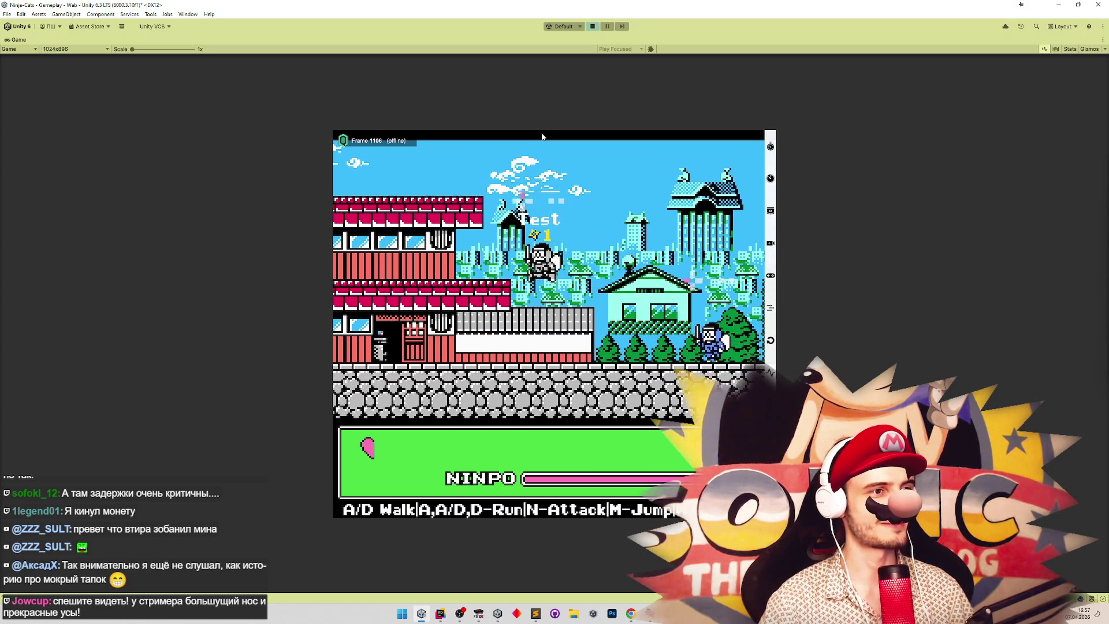
key("d")
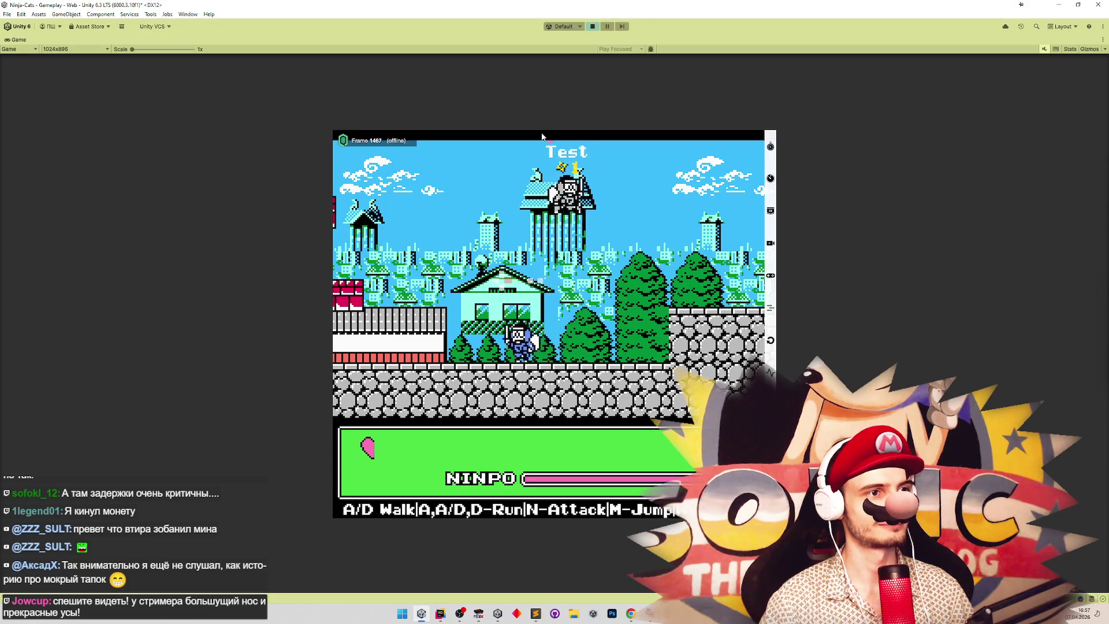
key("m")
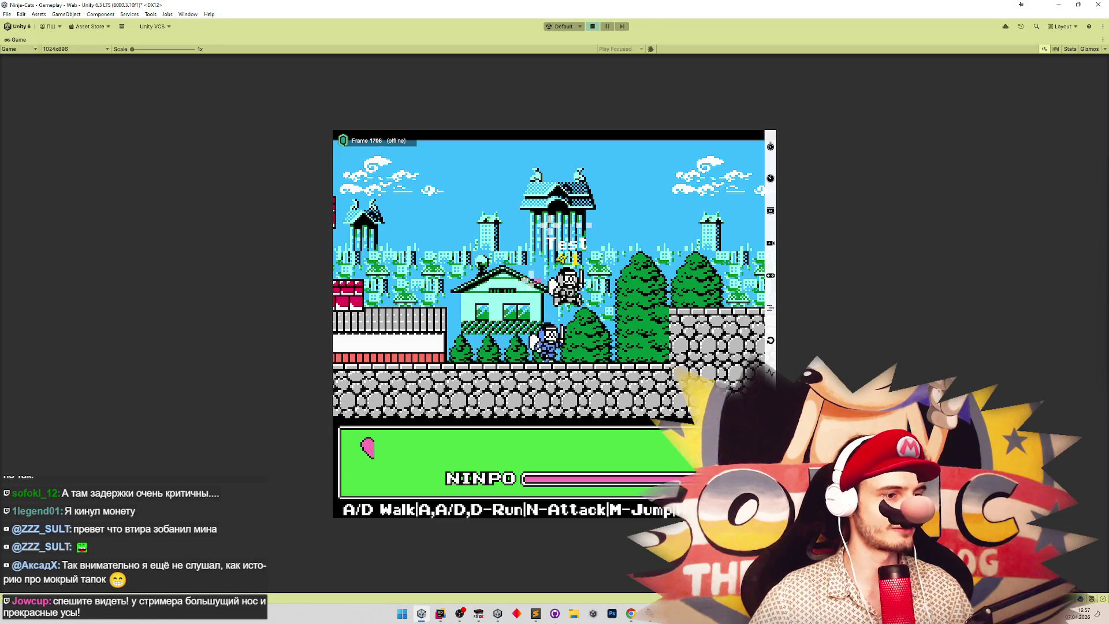
Bring FCEUX to the front and load save state 1 of the original game.
left_click(479, 613)
mouse_move(469, 617)
key("F7")
key("Up")
Climb the ladder and jump around the approaching green enemy in the original cave level.
key("f")
key("m")
key("d")
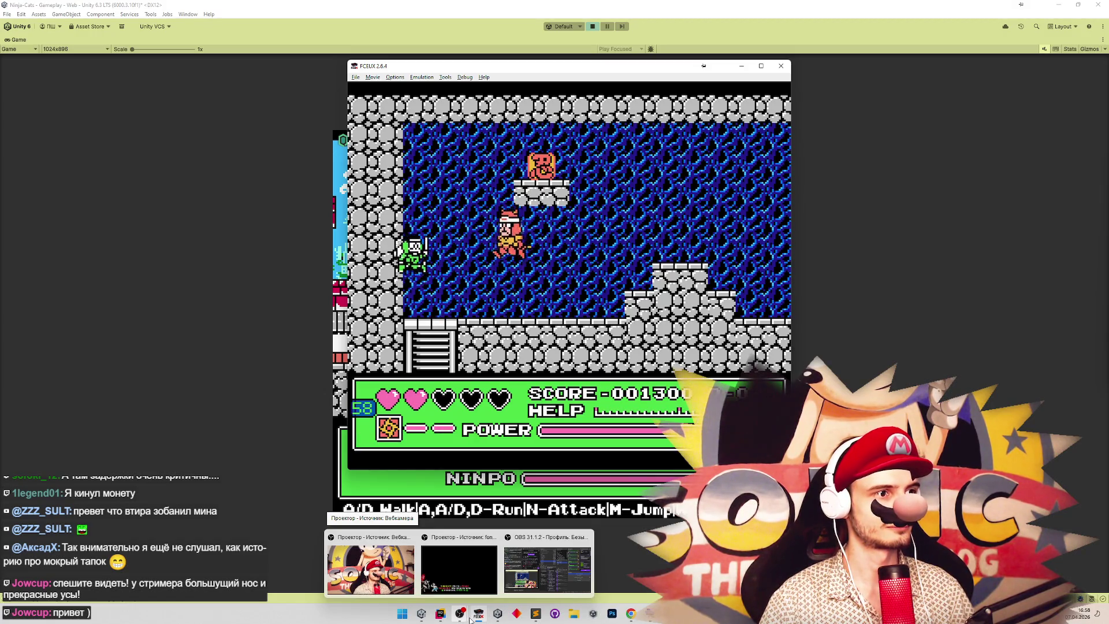
key("a")
key("Down")
key("Up")
key("m")
key("d")
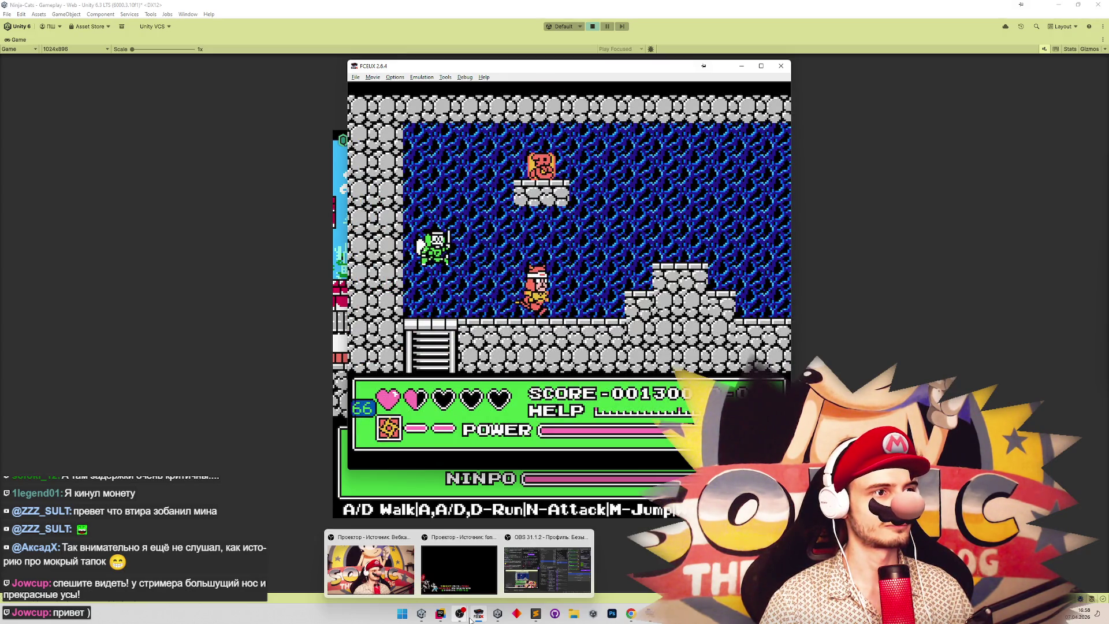
key("m")
key("a")
key("m")
key("m")
key("m")
key("m")
key("m")
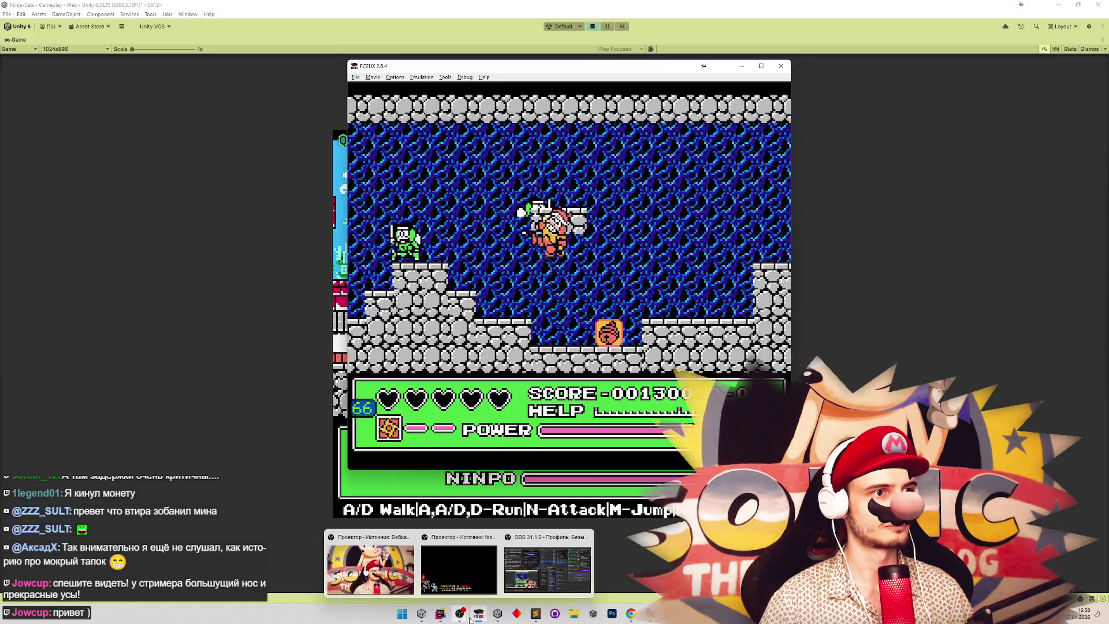
Reload save state 1 and replay, running right past the green enemy and back left.
key("F7")
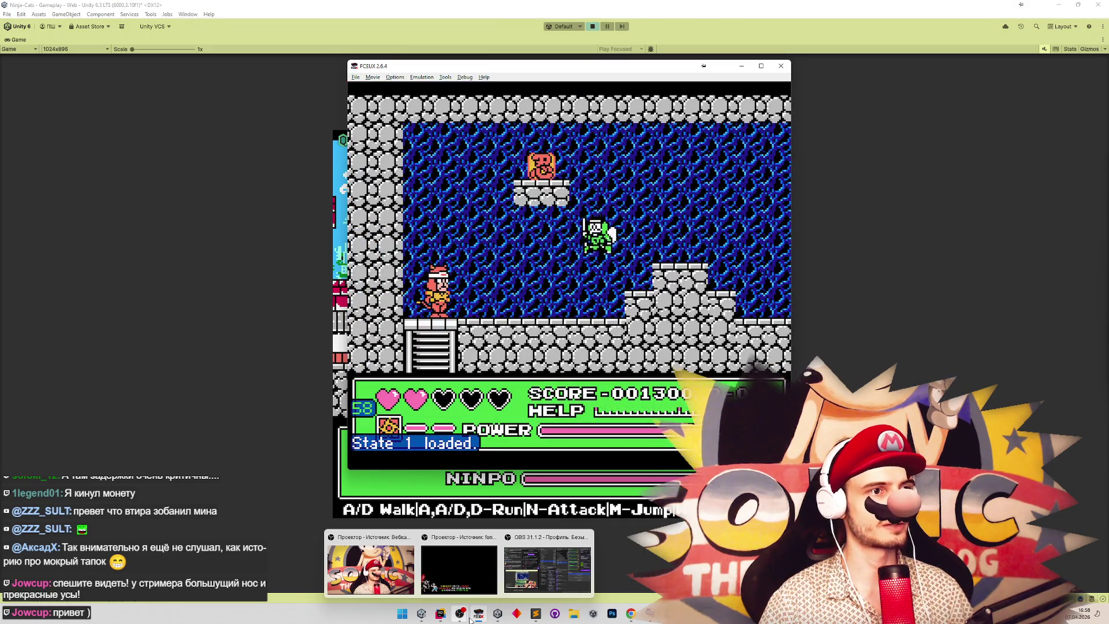
key("Right")
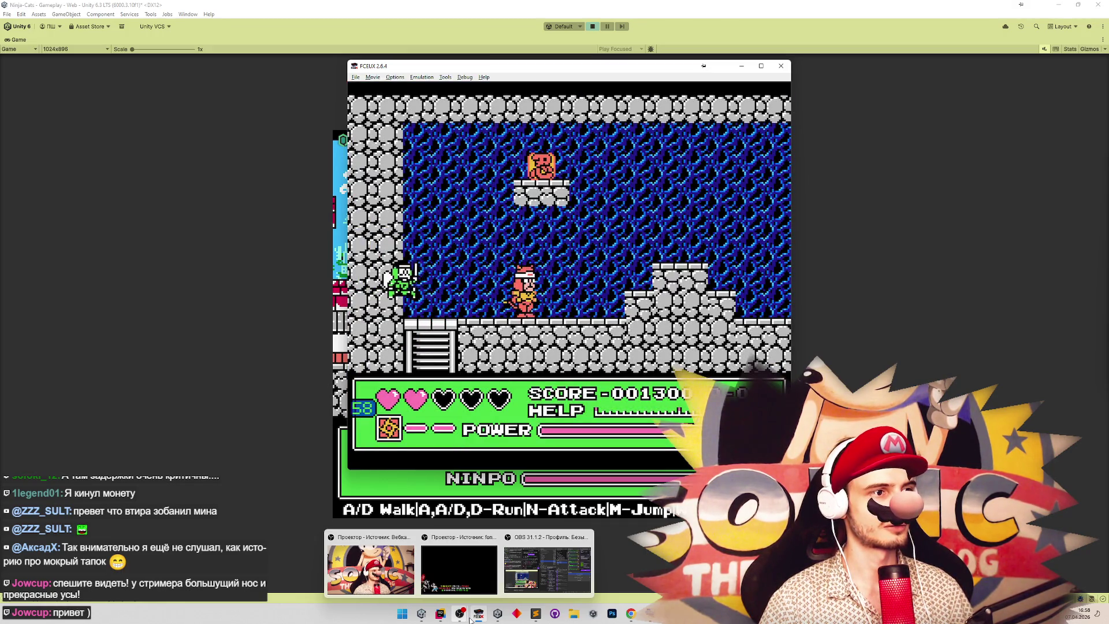
key("Right")
key("f")
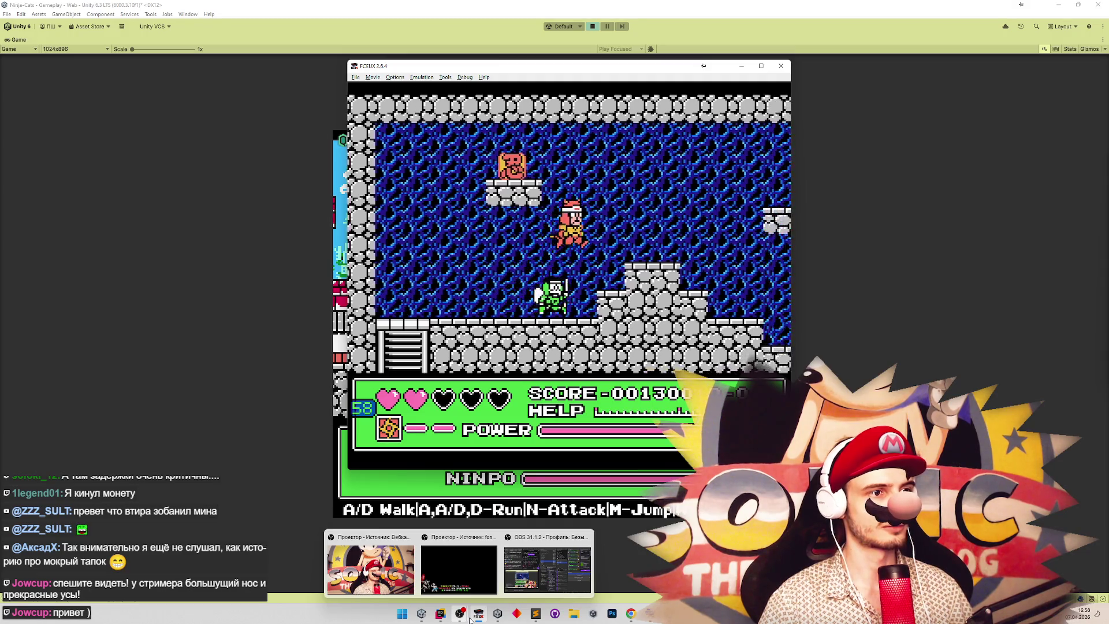
key("Right")
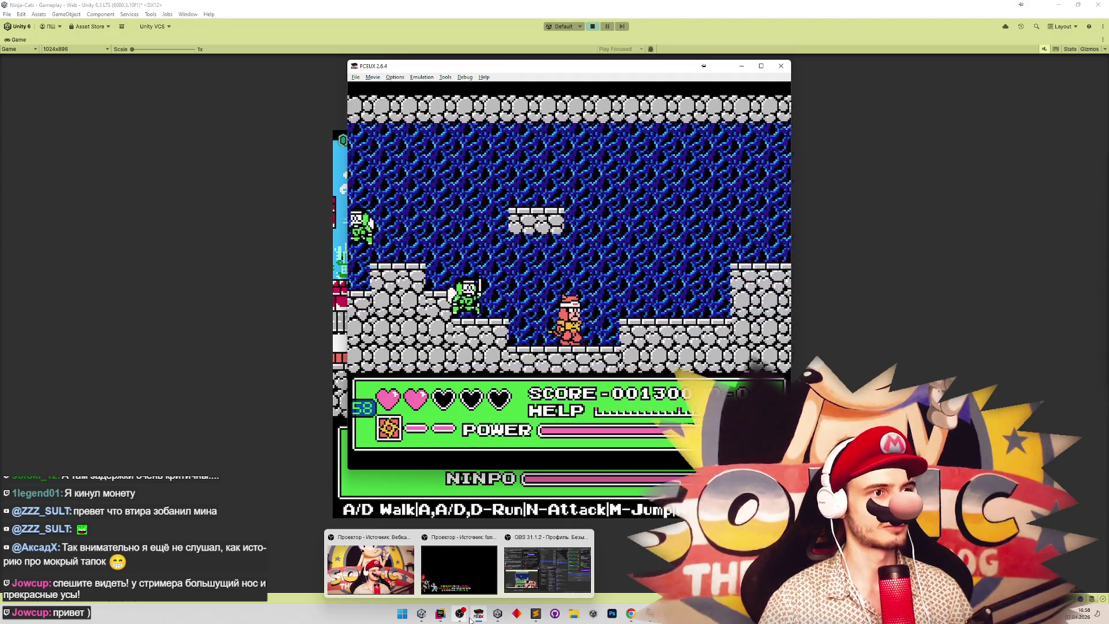
key("Right")
key("f")
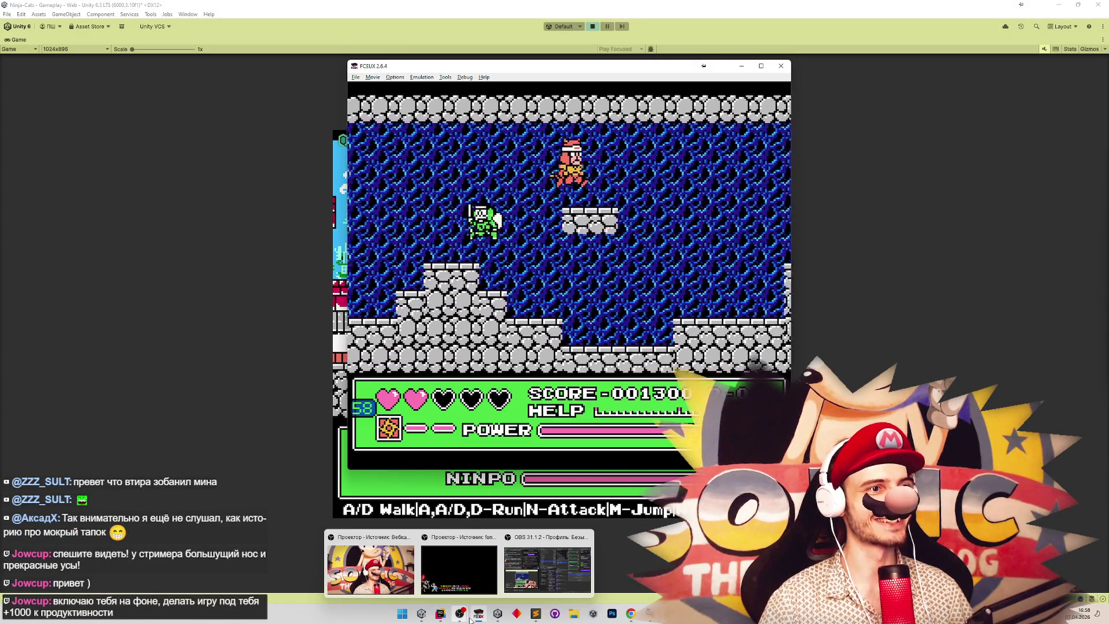
key("Right")
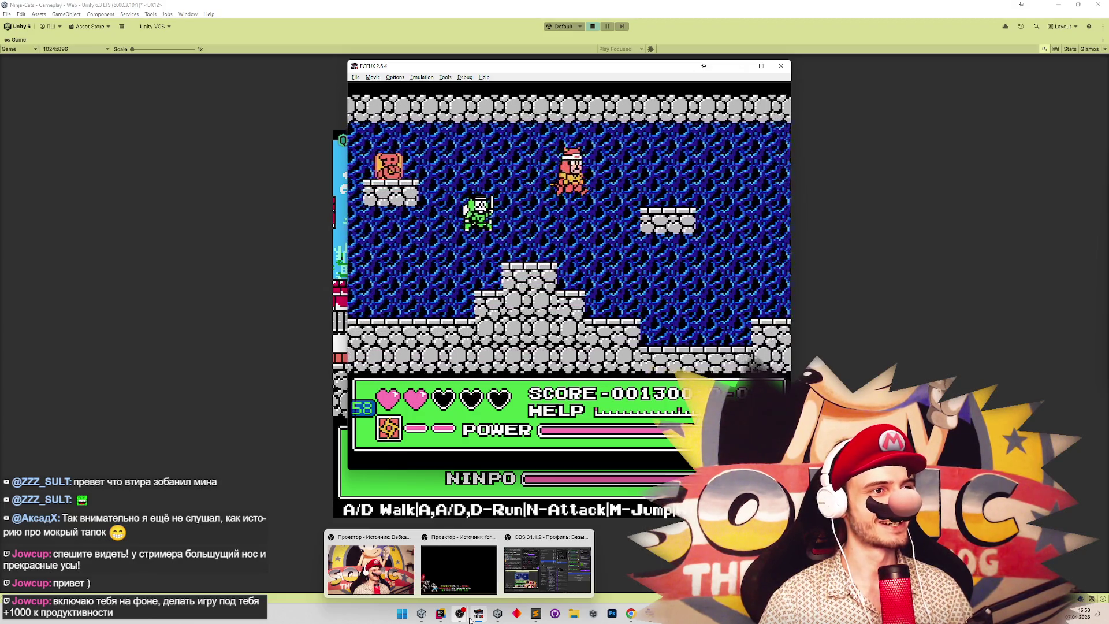
key("Right")
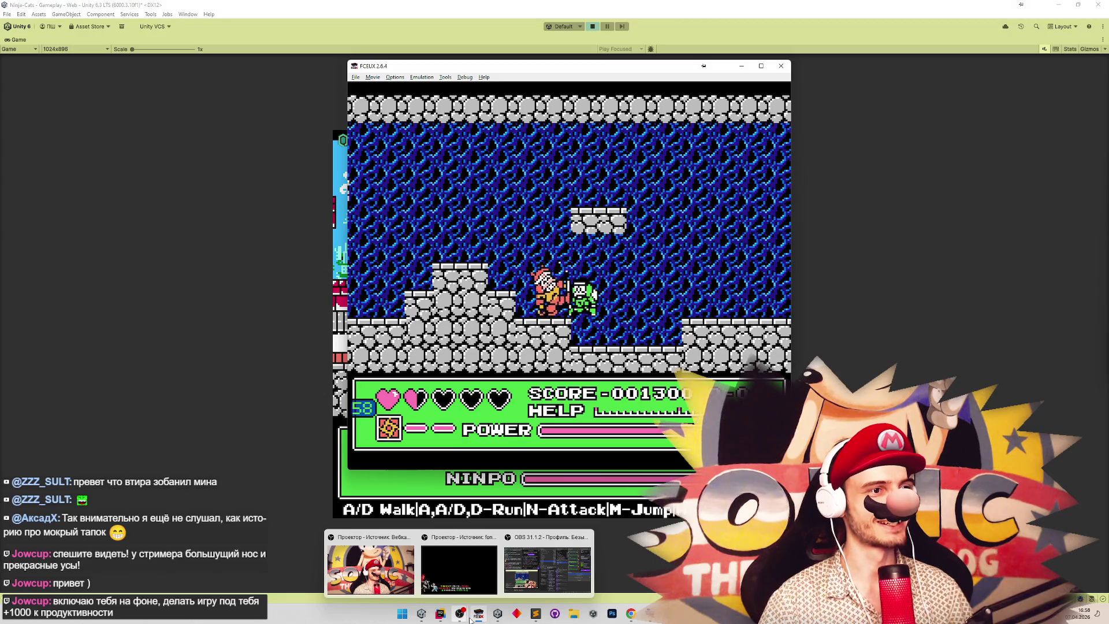
key("m")
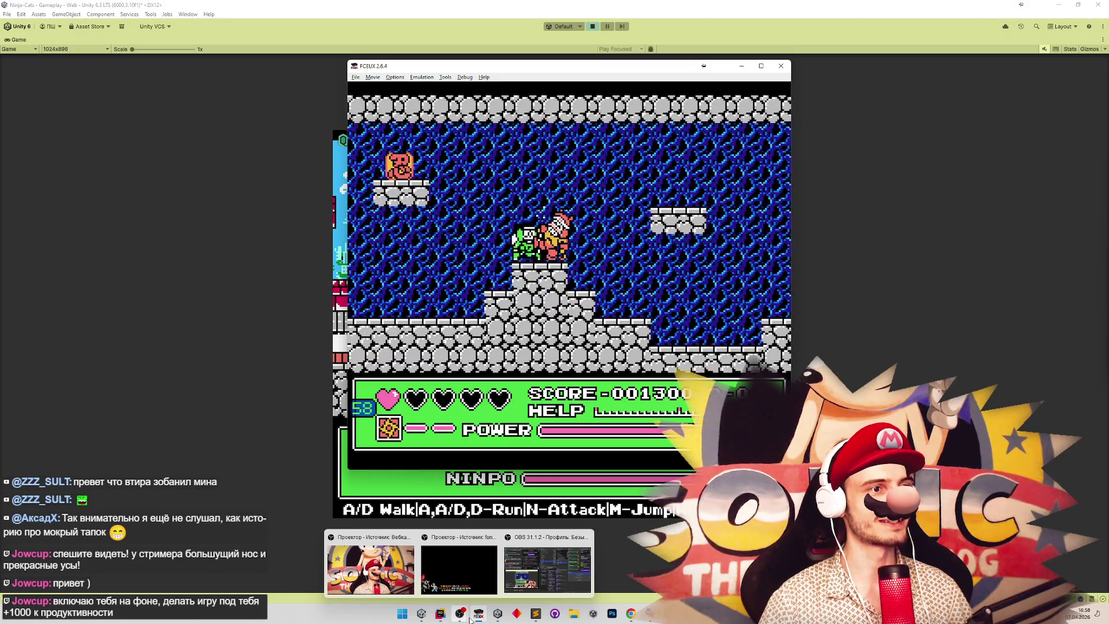
key("a")
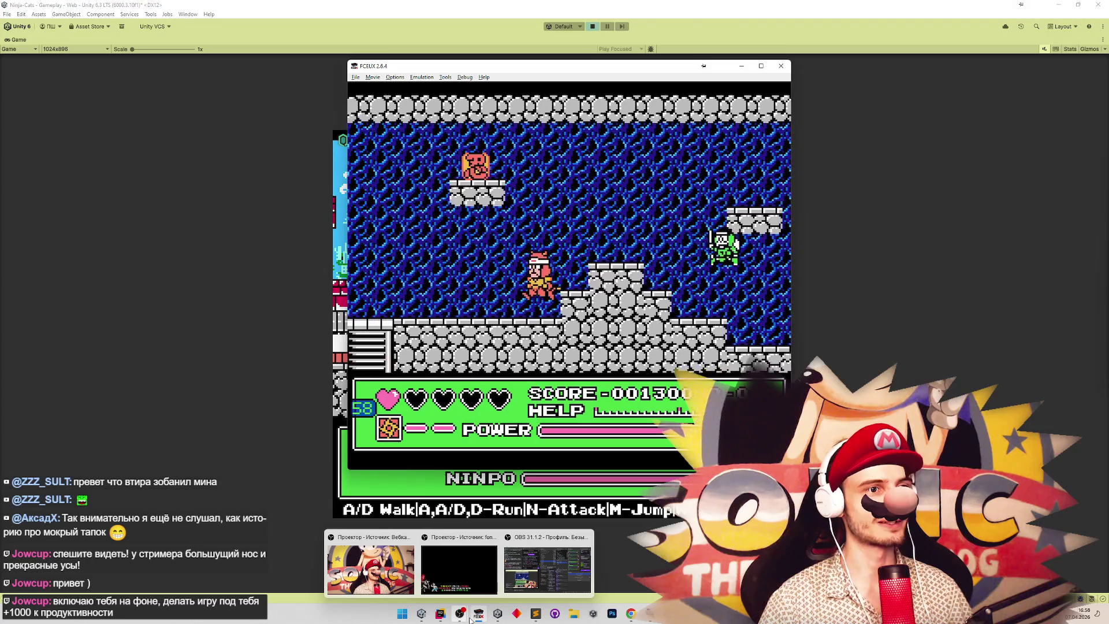
key("a")
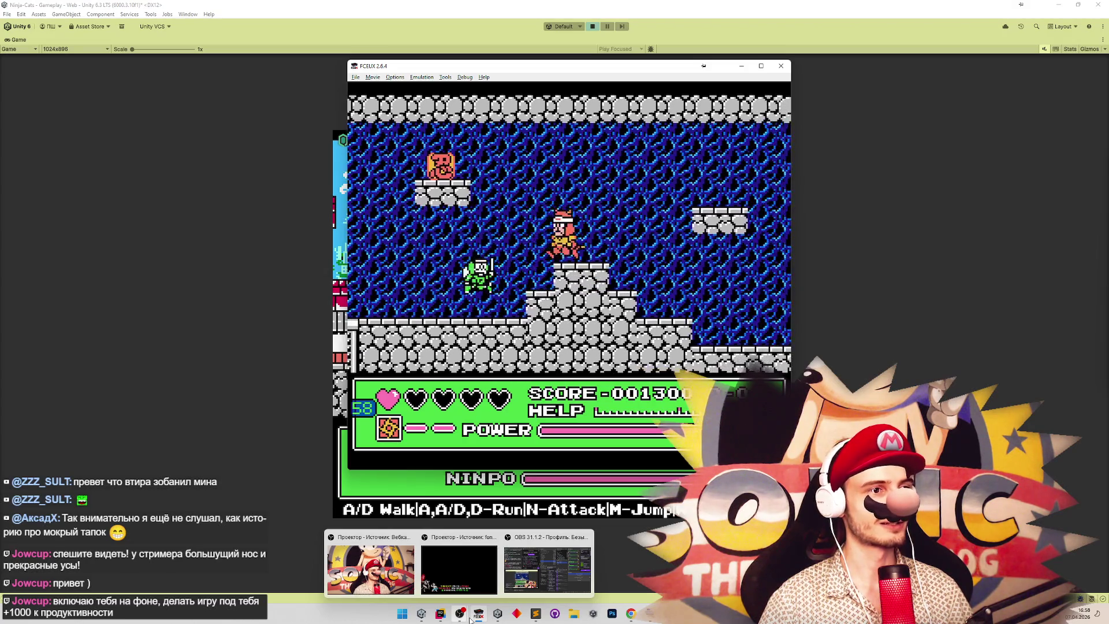
key("m")
key("a")
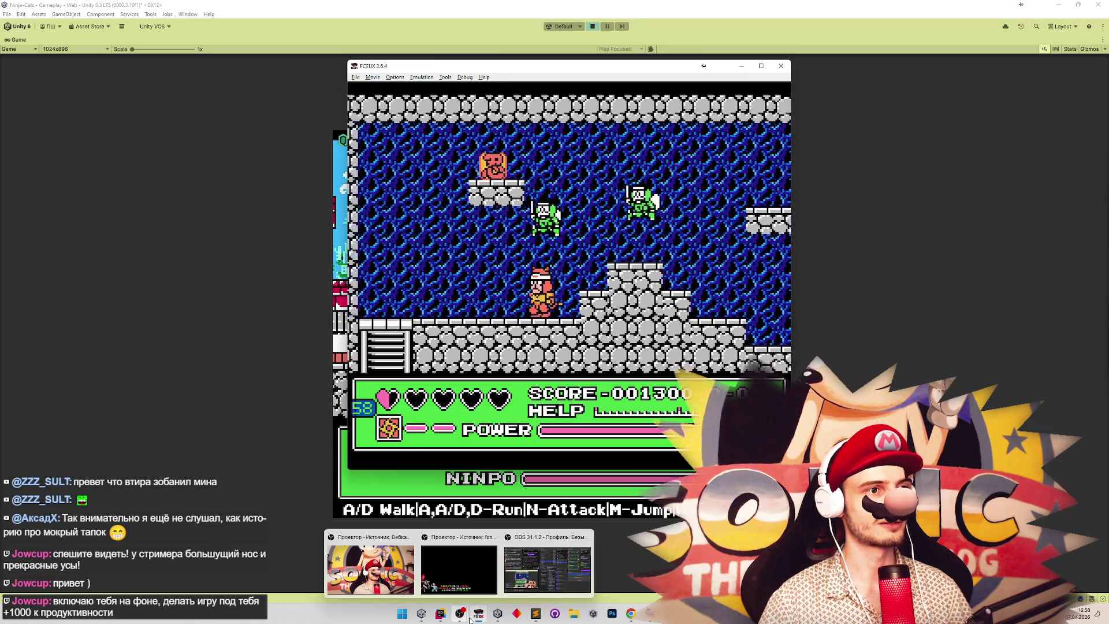
left_click(471, 618)
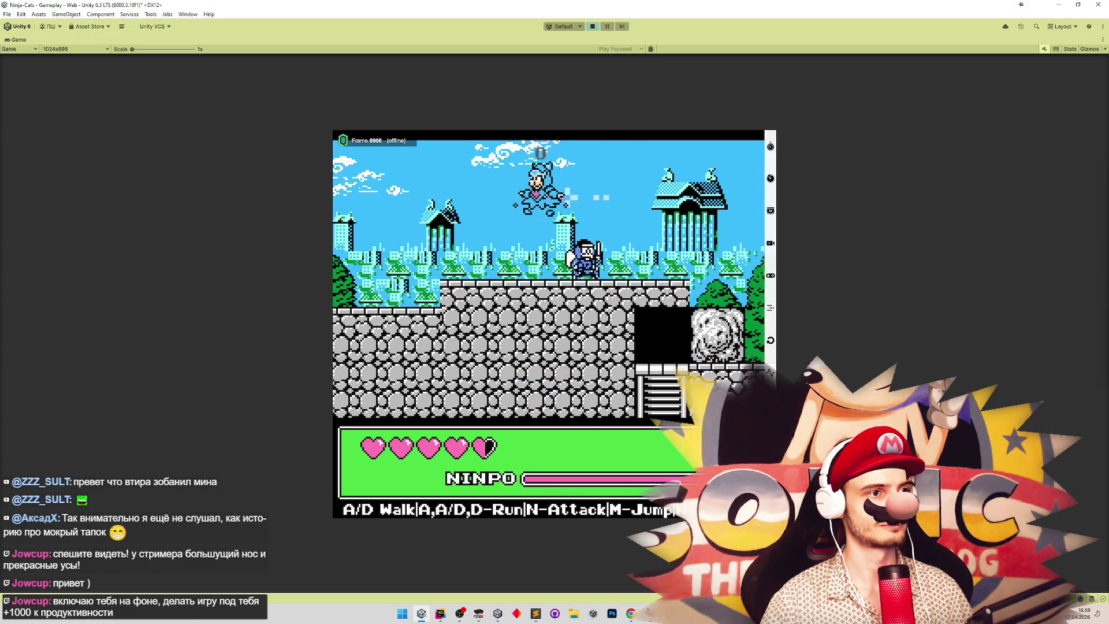
Stop the Unity play session with Ctrl+P.
key("ctrl+p")
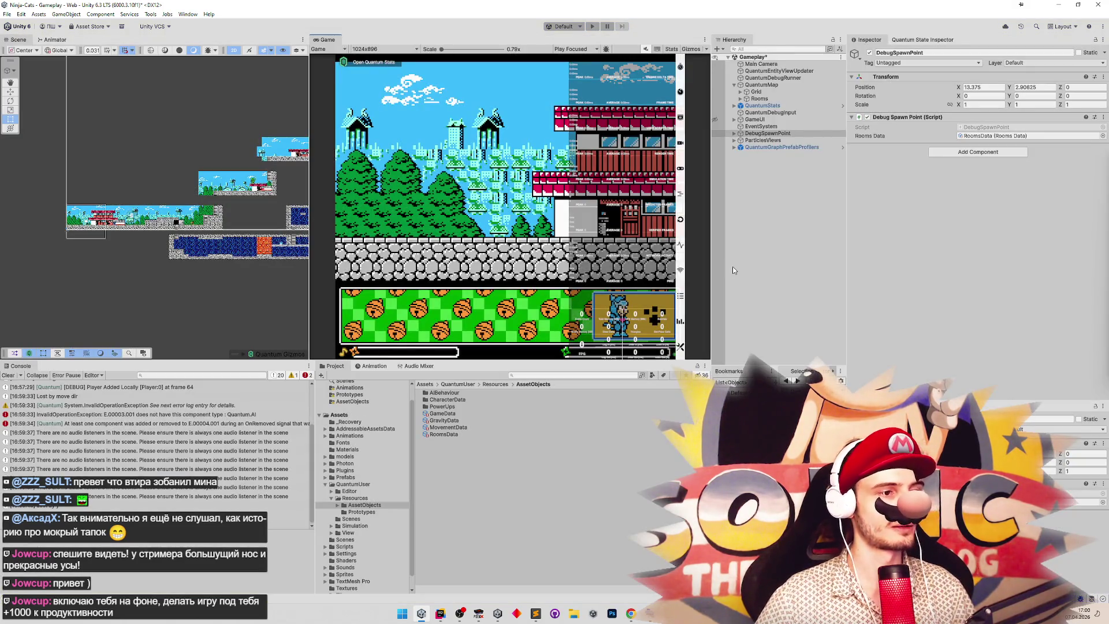
Start Play mode in a maximized Game view and walk the ninja back and forth, jumping off the roof.
key("ctrl+p")
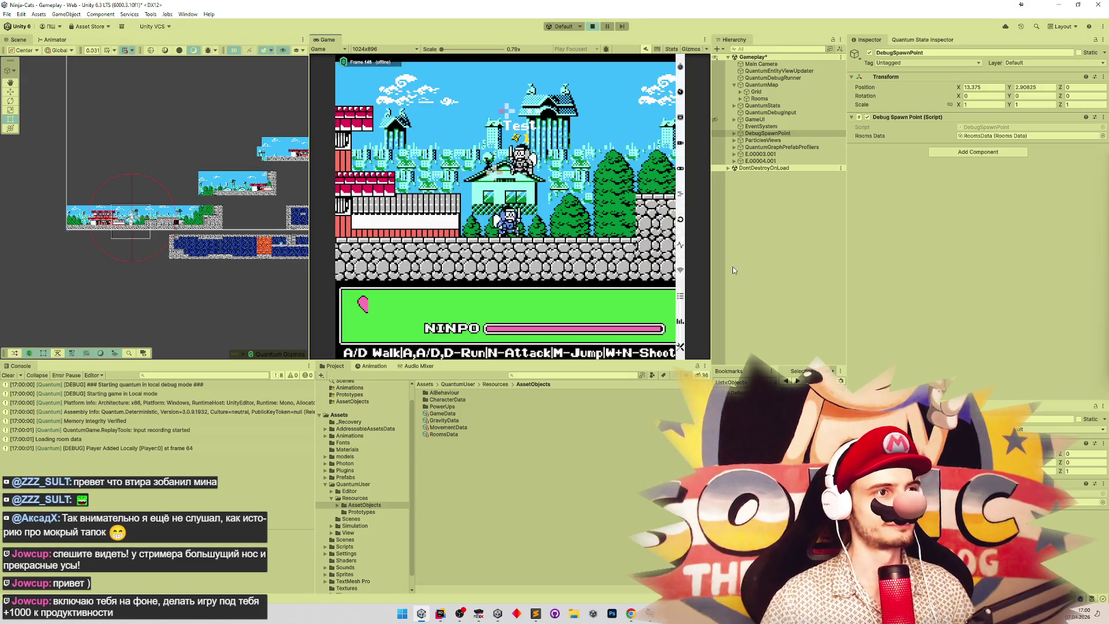
key("shift+space")
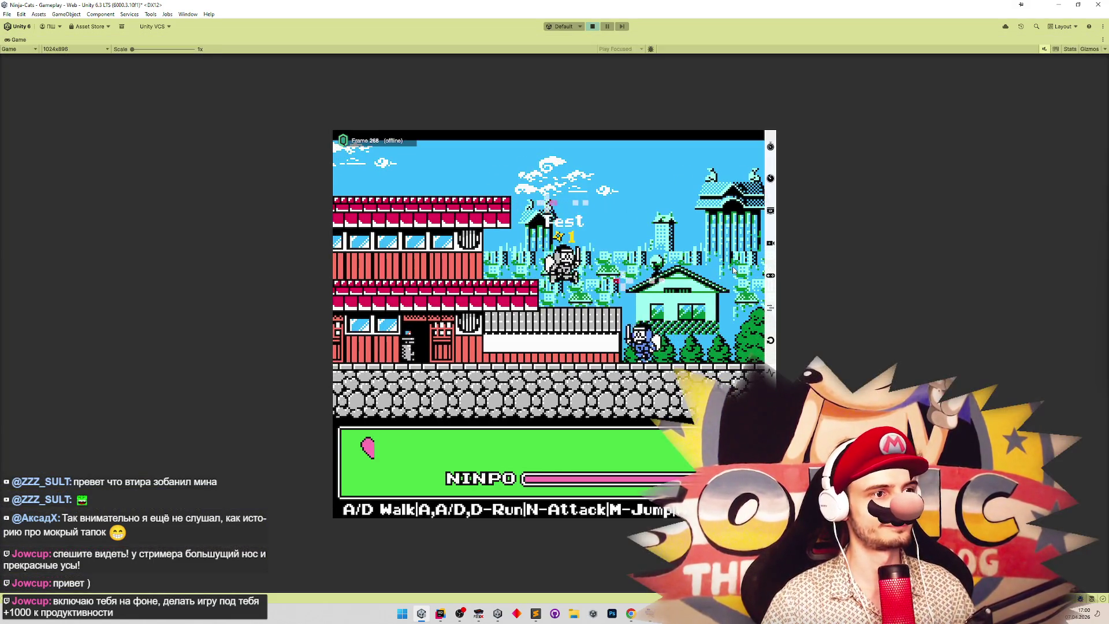
key("d")
key("d")
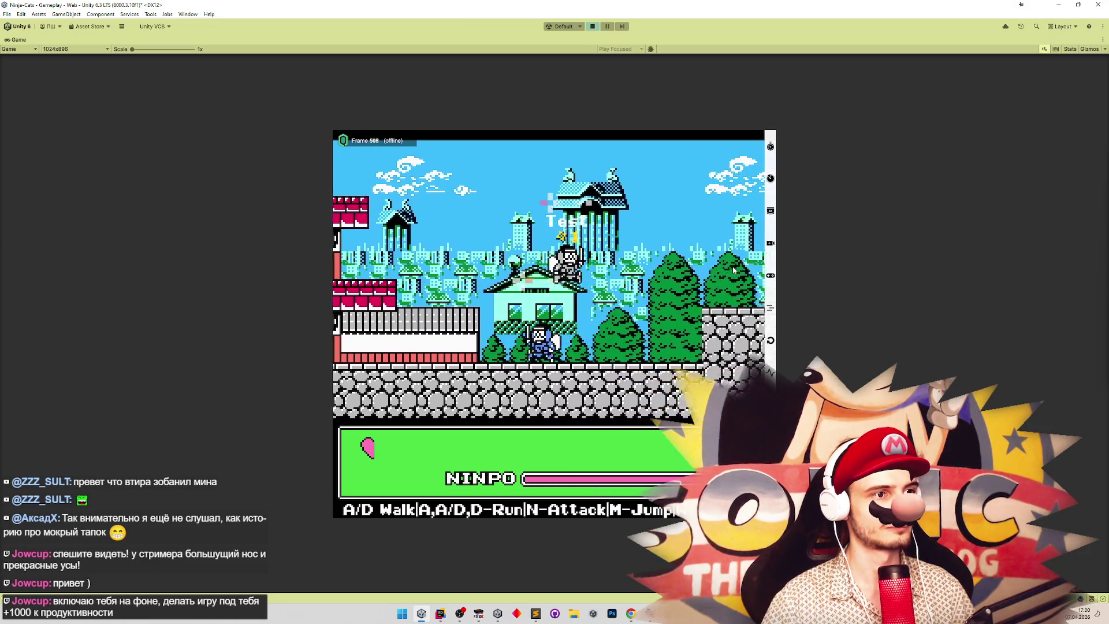
key("d")
key("d")
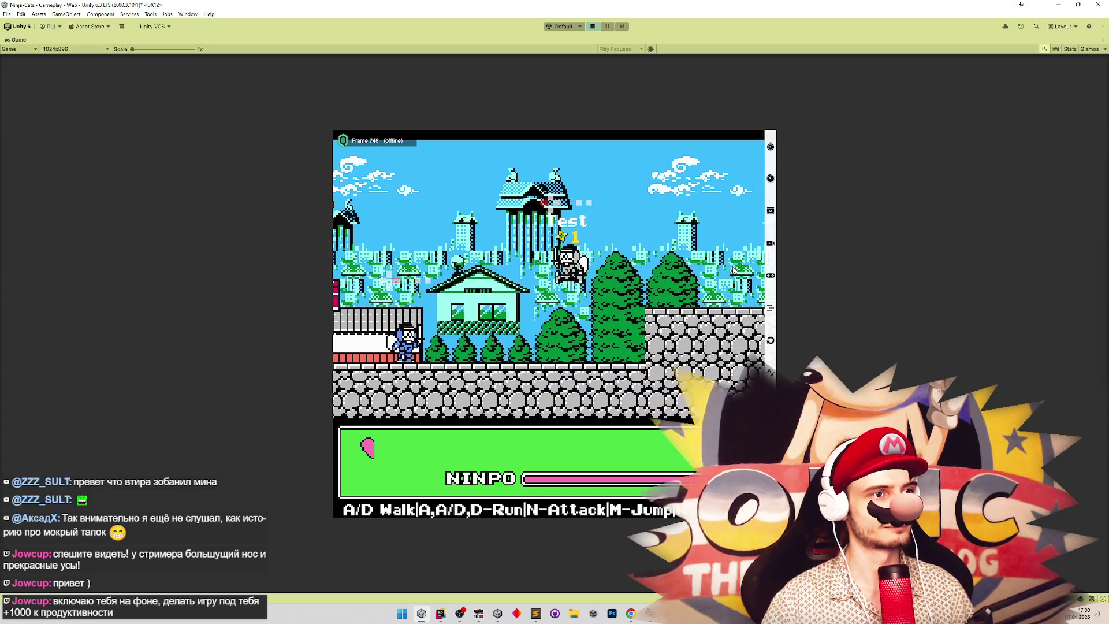
key("a")
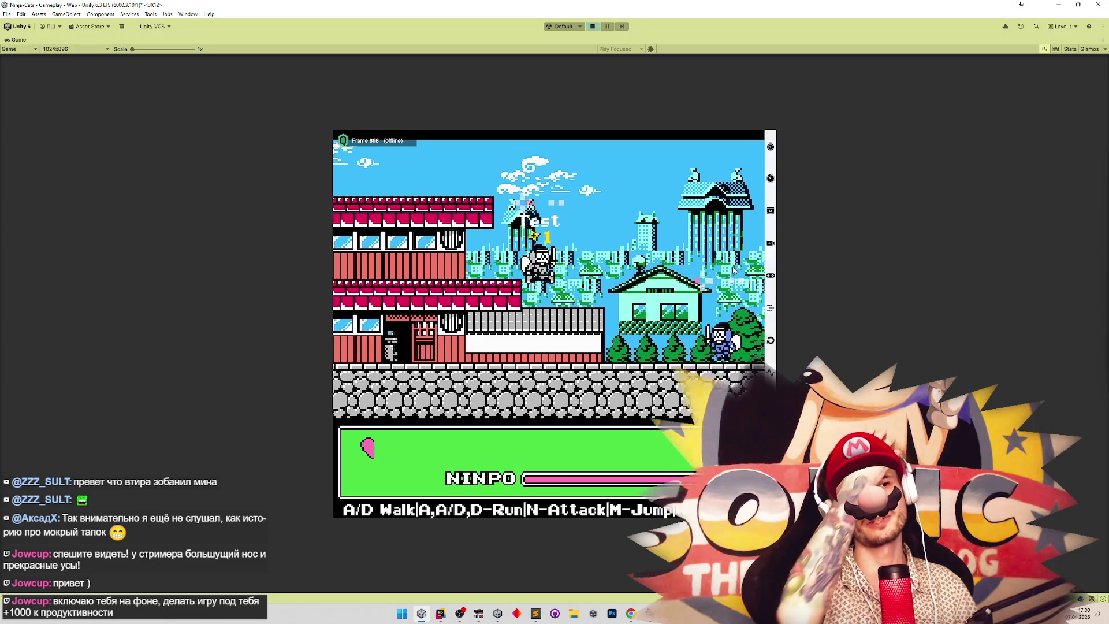
key("d")
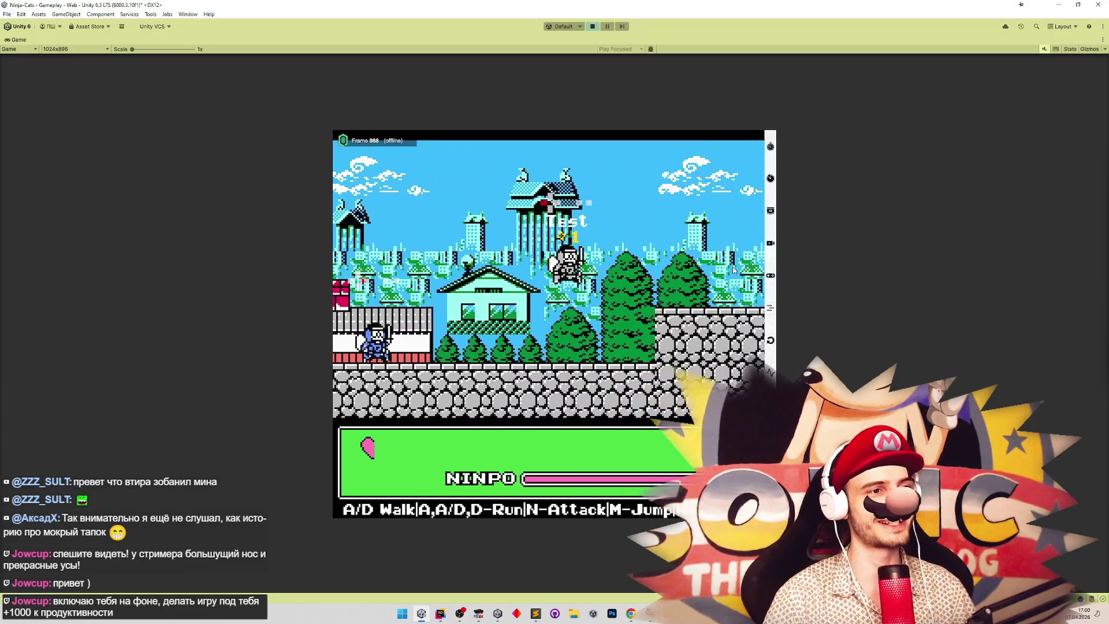
key("a")
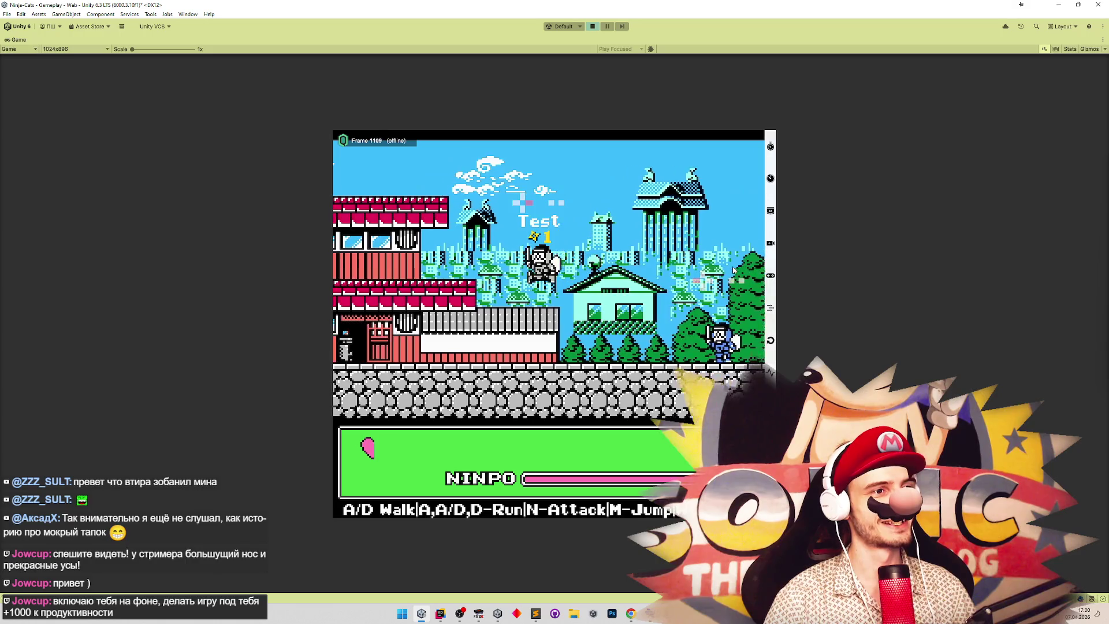
key("d")
key("m")
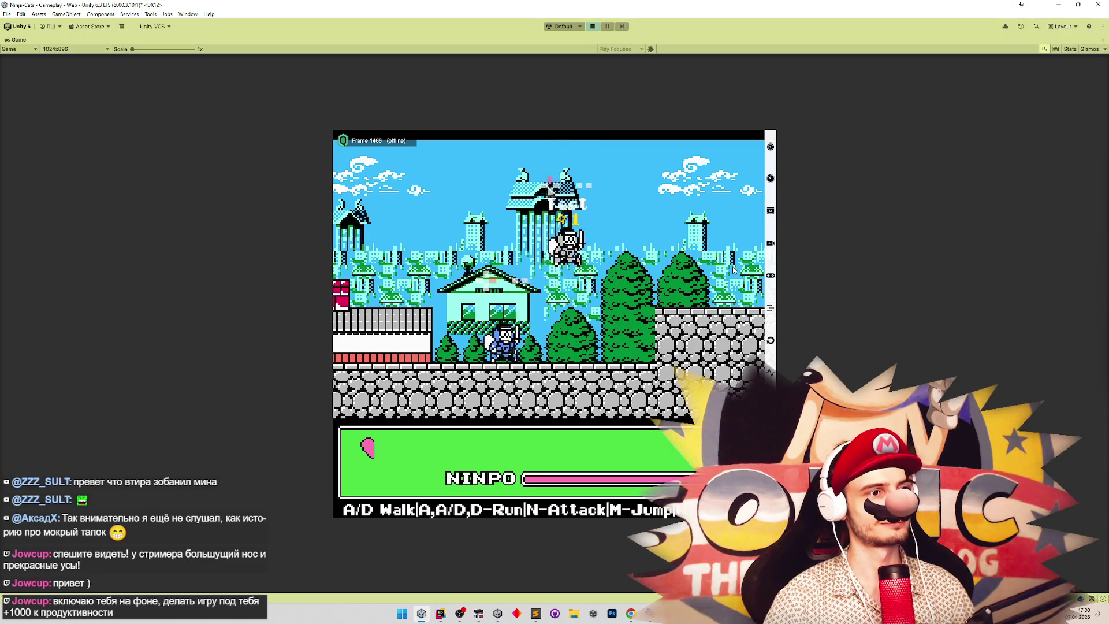
Run the ninja left and right under the flying Test enemy, then stop Play mode and clear the console.
key("a")
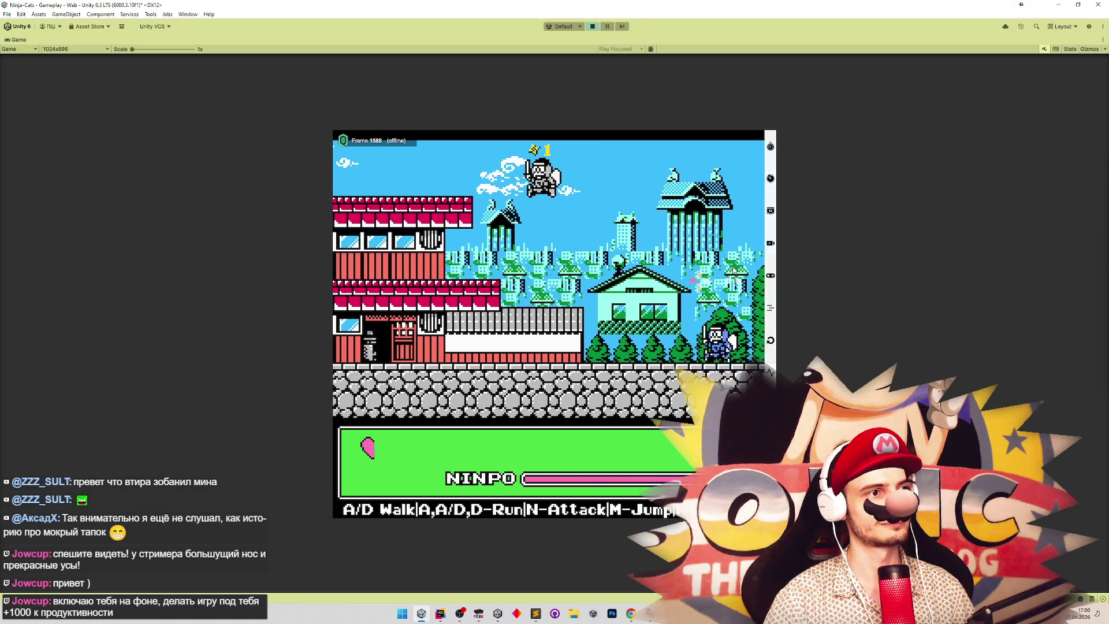
key("d")
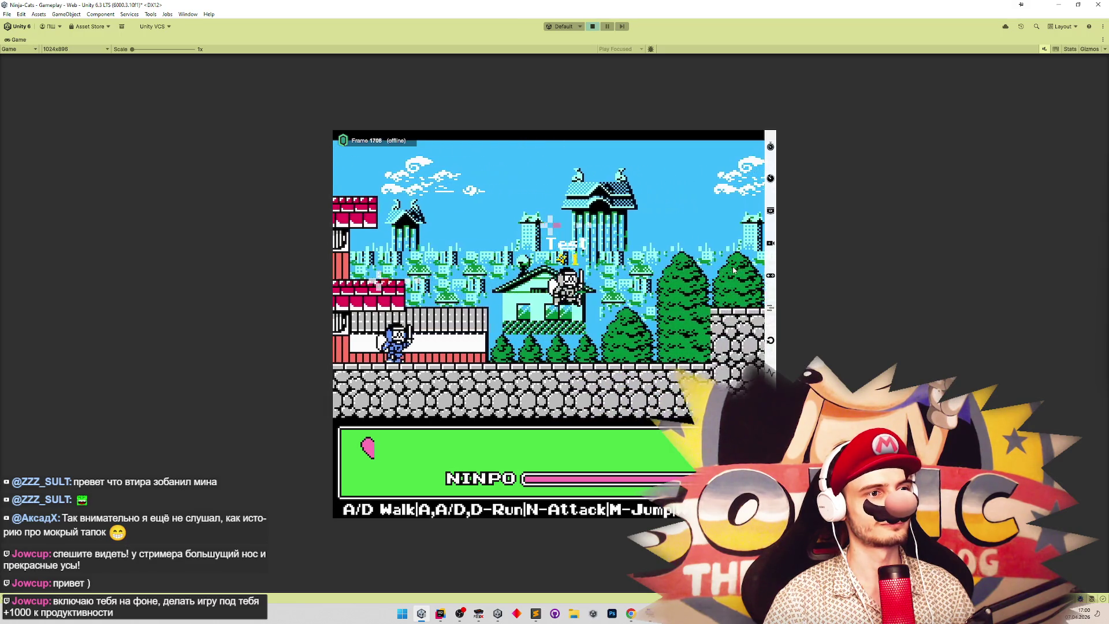
key("a")
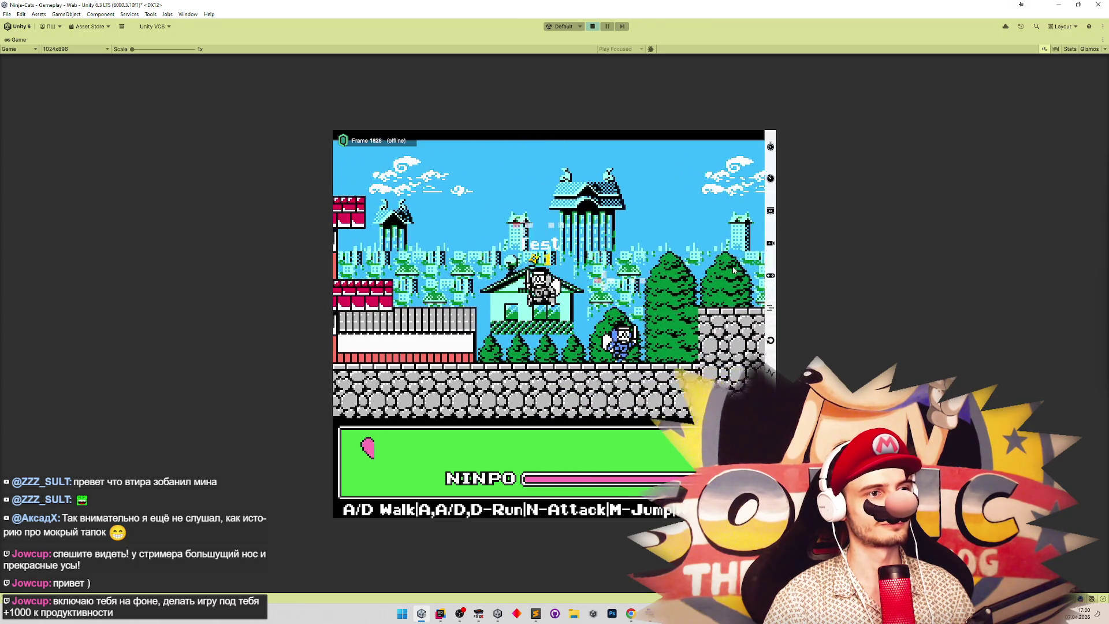
key("d")
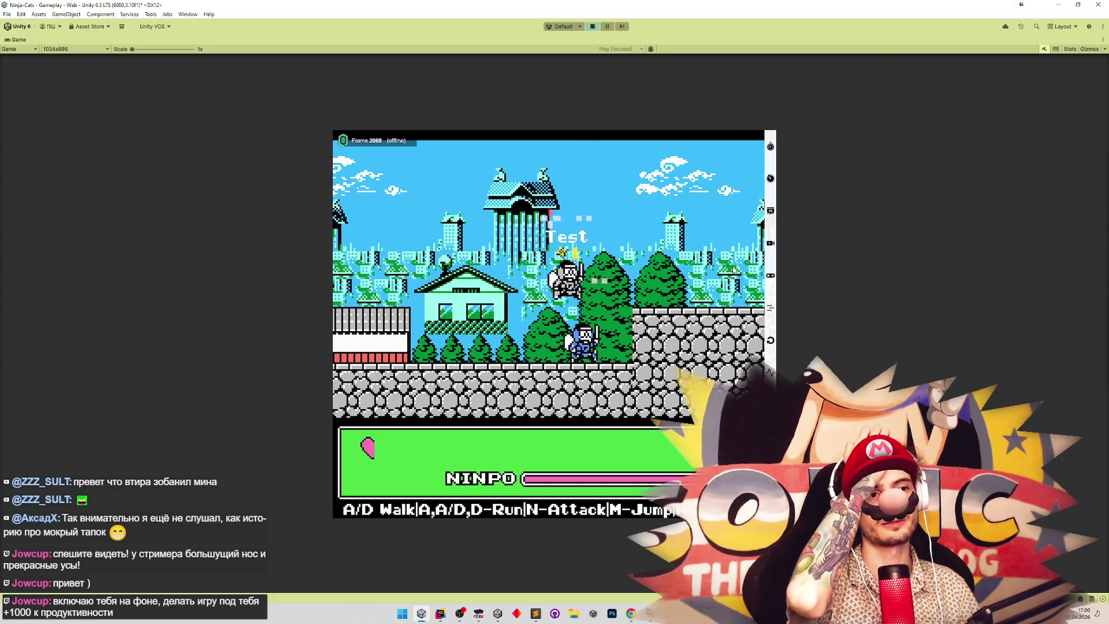
key("d")
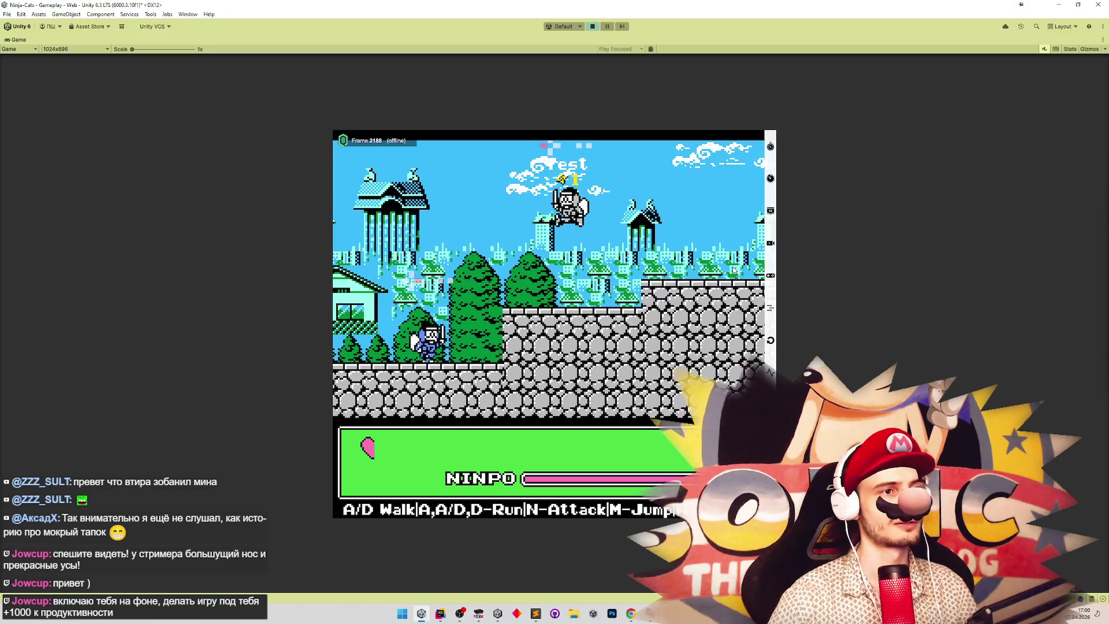
key("a")
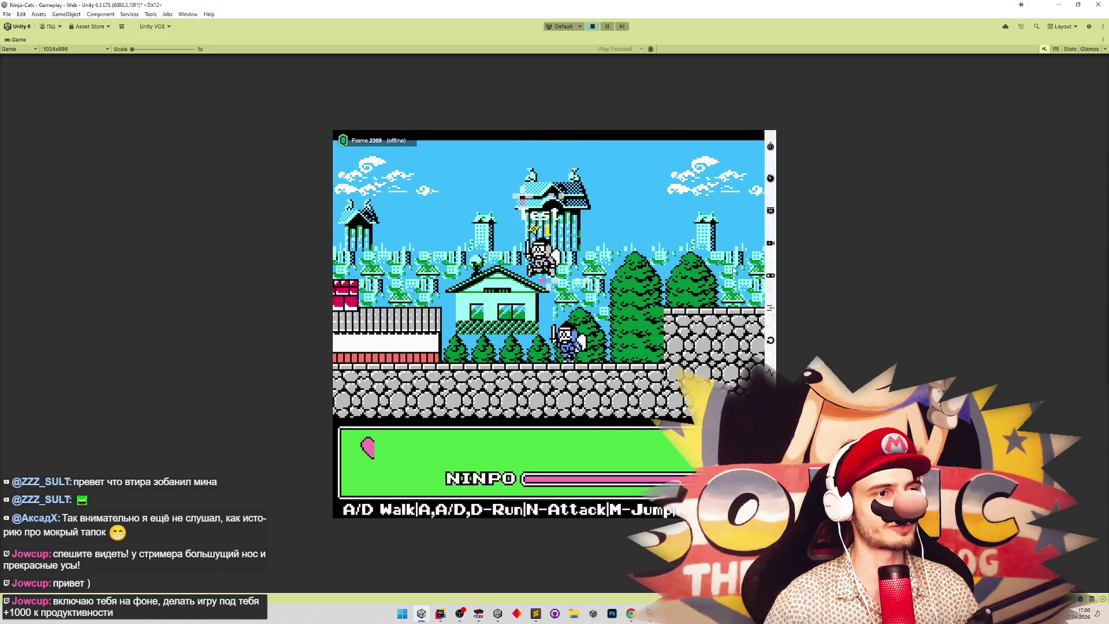
key("a")
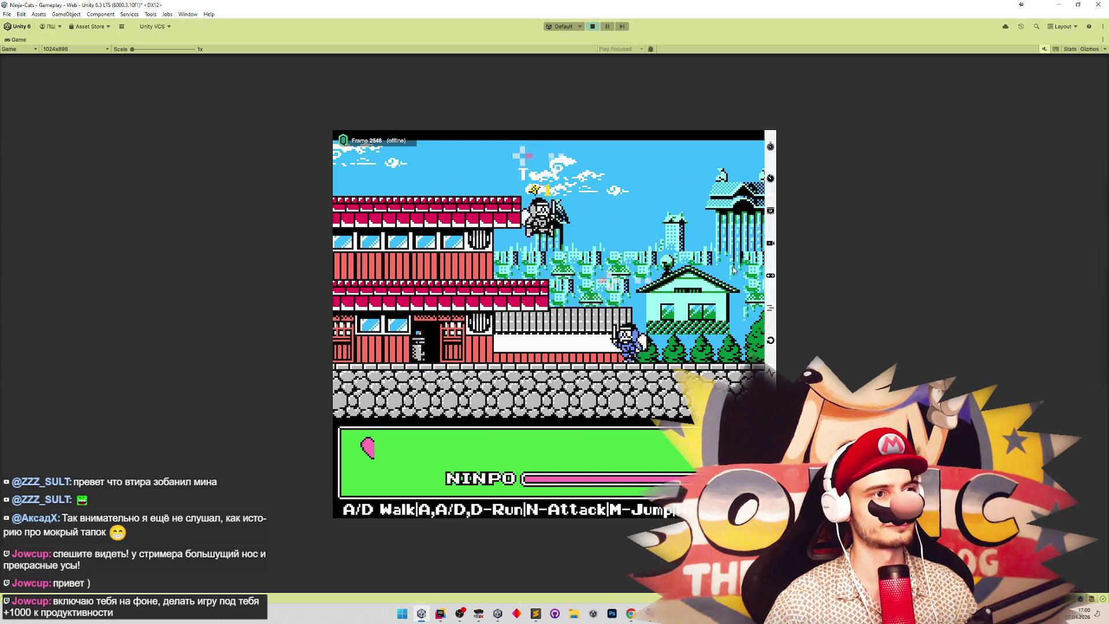
key("d")
key("d")
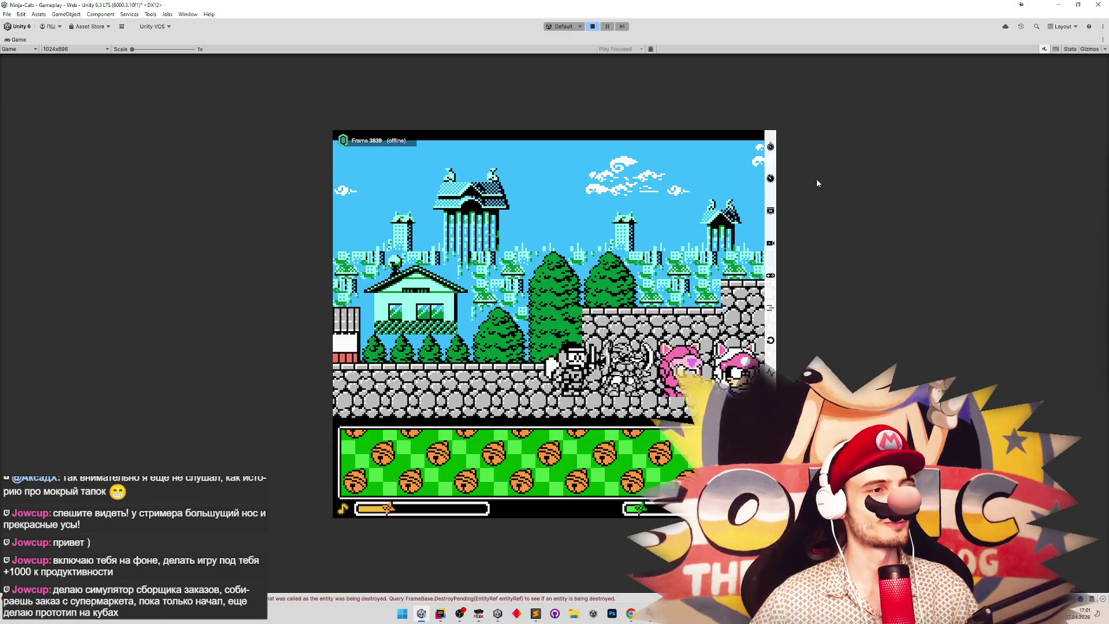
key("ctrl+p")
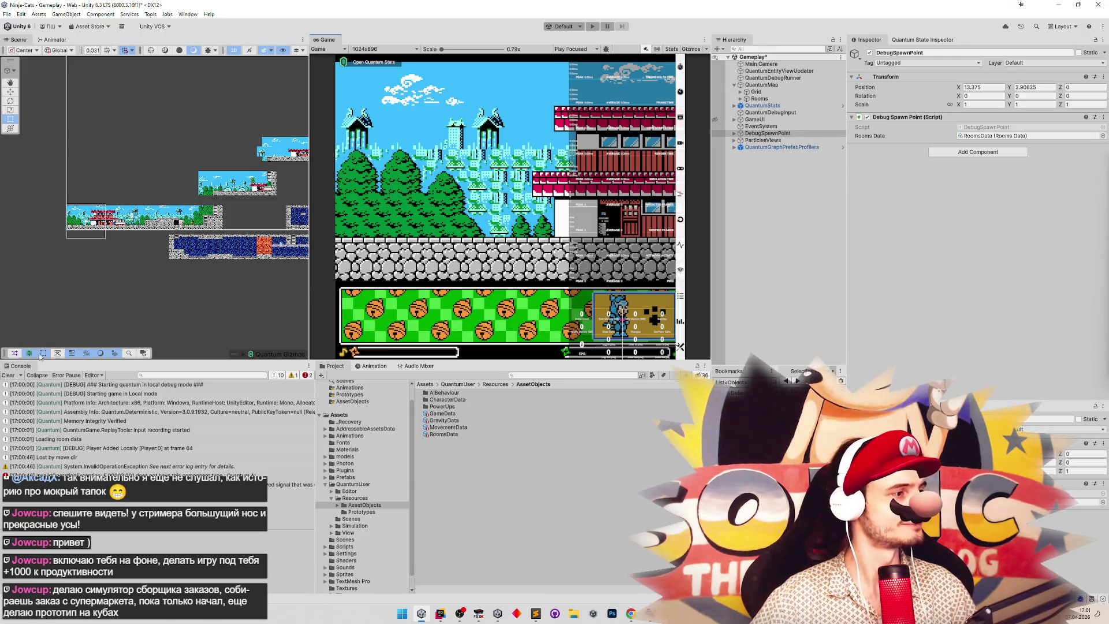
left_click(8, 375)
Save the Gameplay scene, then show the tasks.todo tab in Sublime Text.
key("ctrl+s")
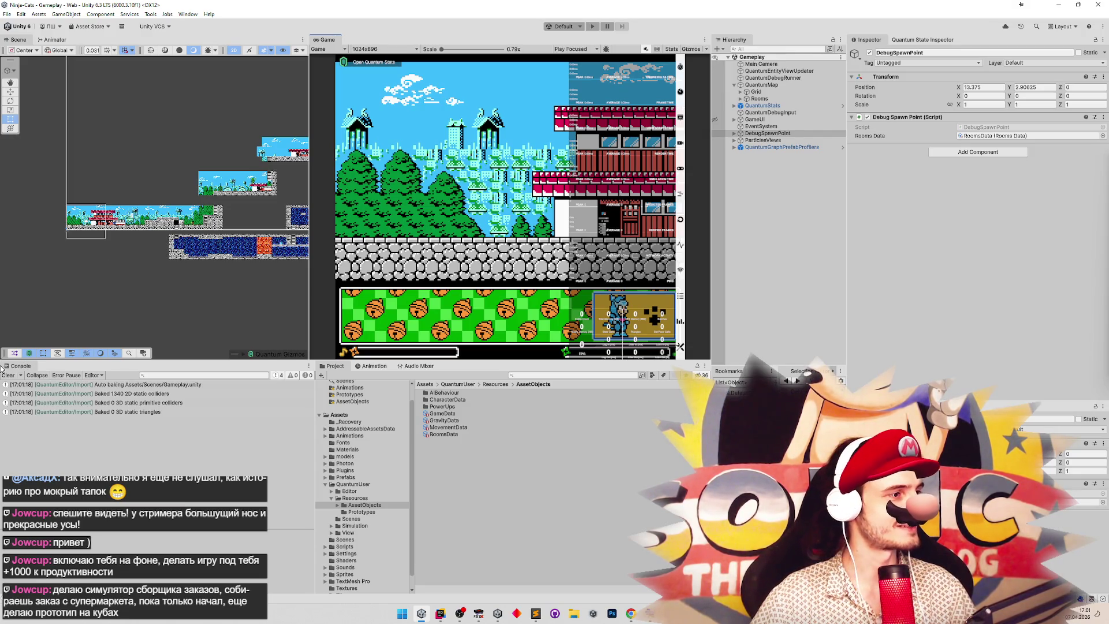
left_click(535, 612)
left_click(535, 613)
left_click(535, 613)
left_click(526, 150)
left_click(434, 148)
left_click(393, 149)
left_click(451, 151)
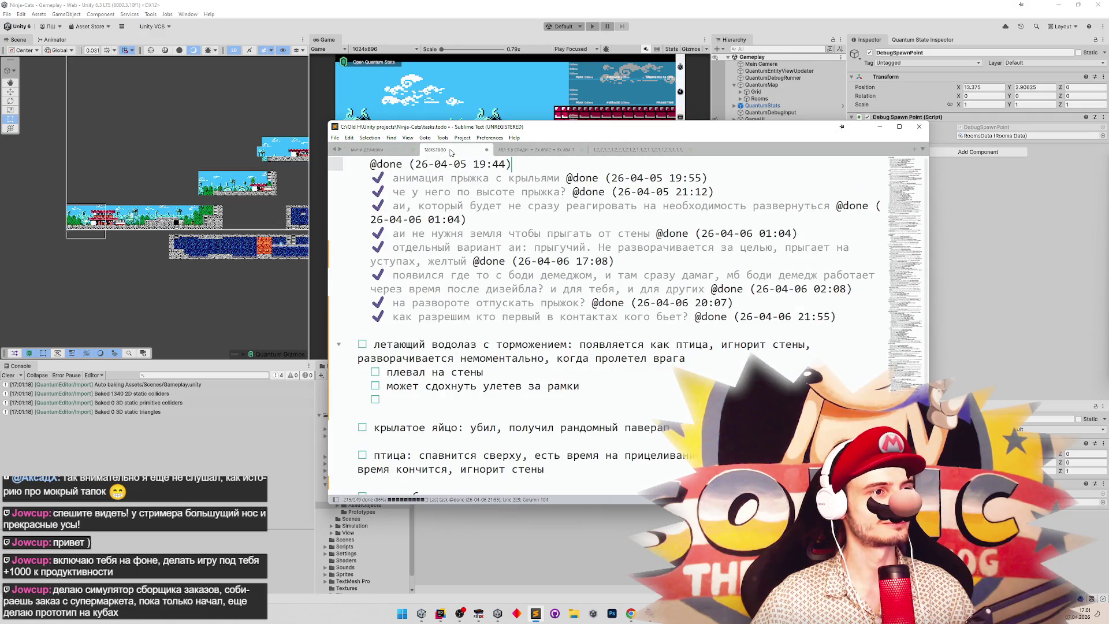
Read the 'летающий водолаз' task in tasks.todo, then minimise Sublime Text.
left_click(522, 330)
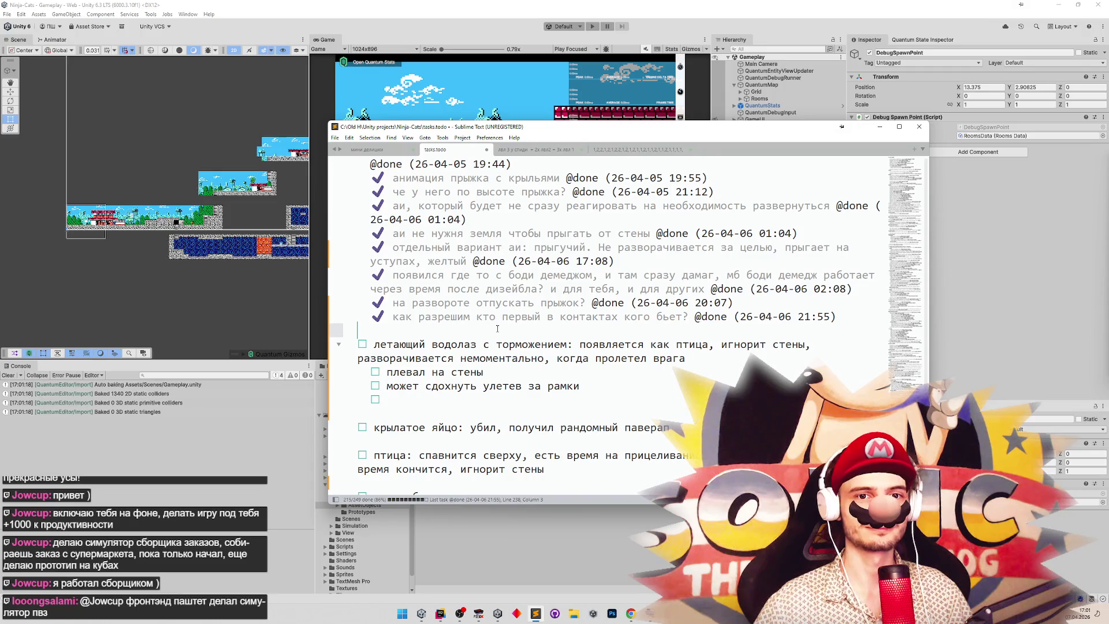
left_click(477, 345)
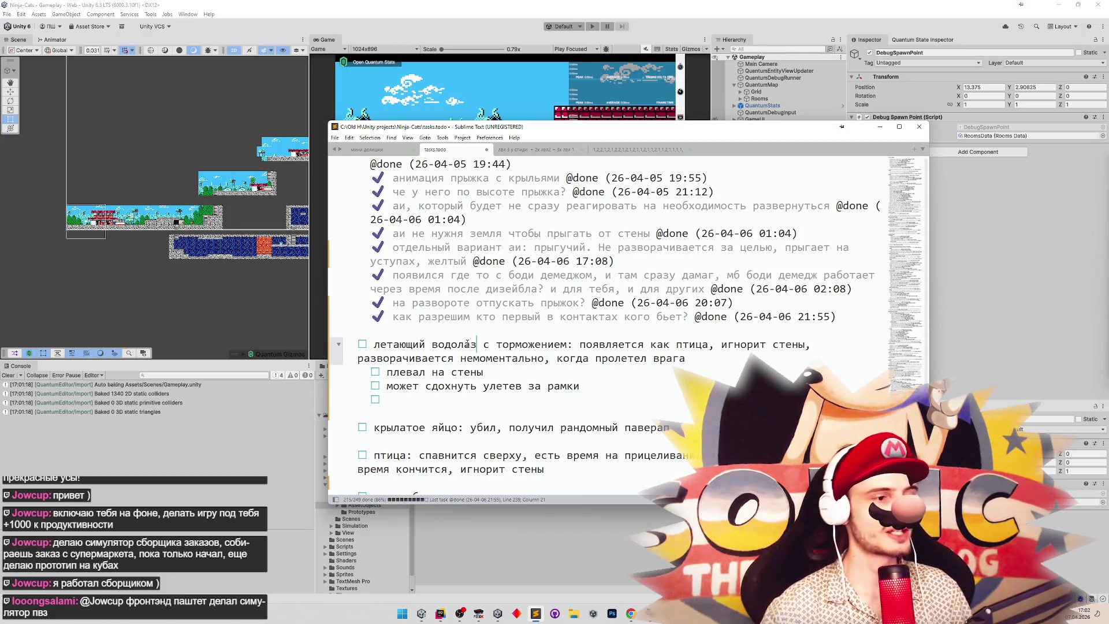
left_click(879, 127)
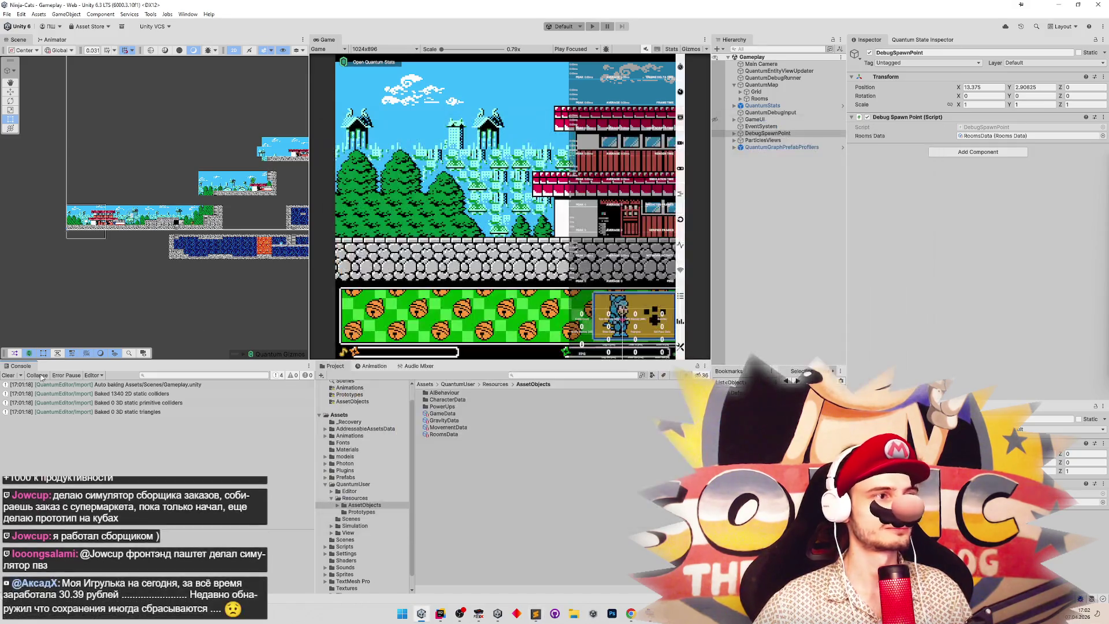
Clear the Unity Console, then load save state 1 in FCEUX's ladder room.
left_click(7, 376)
left_click(534, 376)
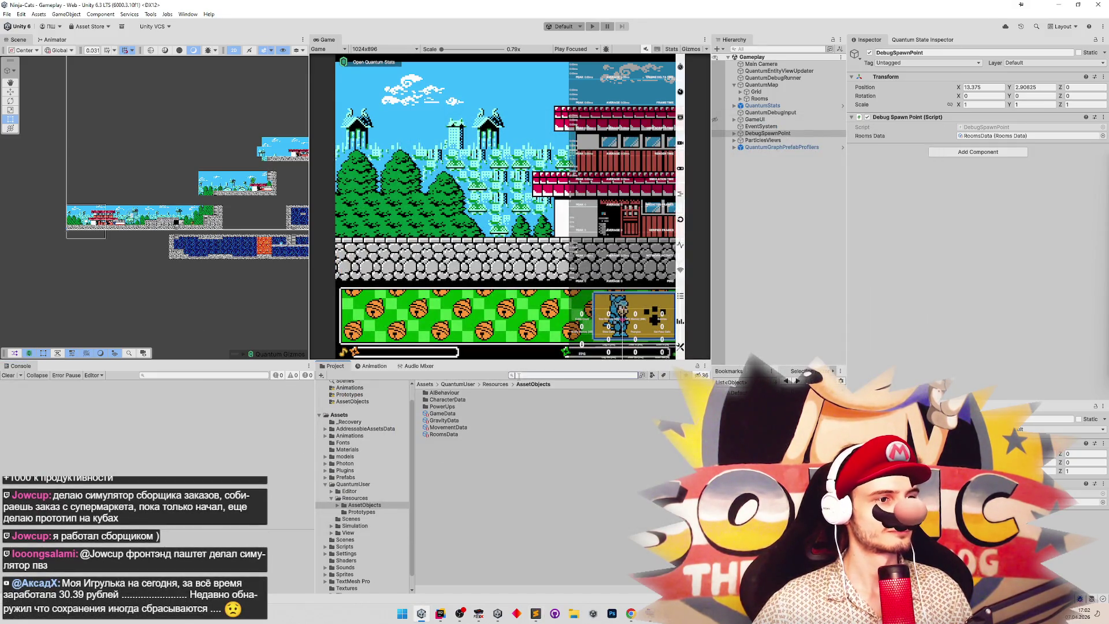
left_click(479, 614)
key("F7")
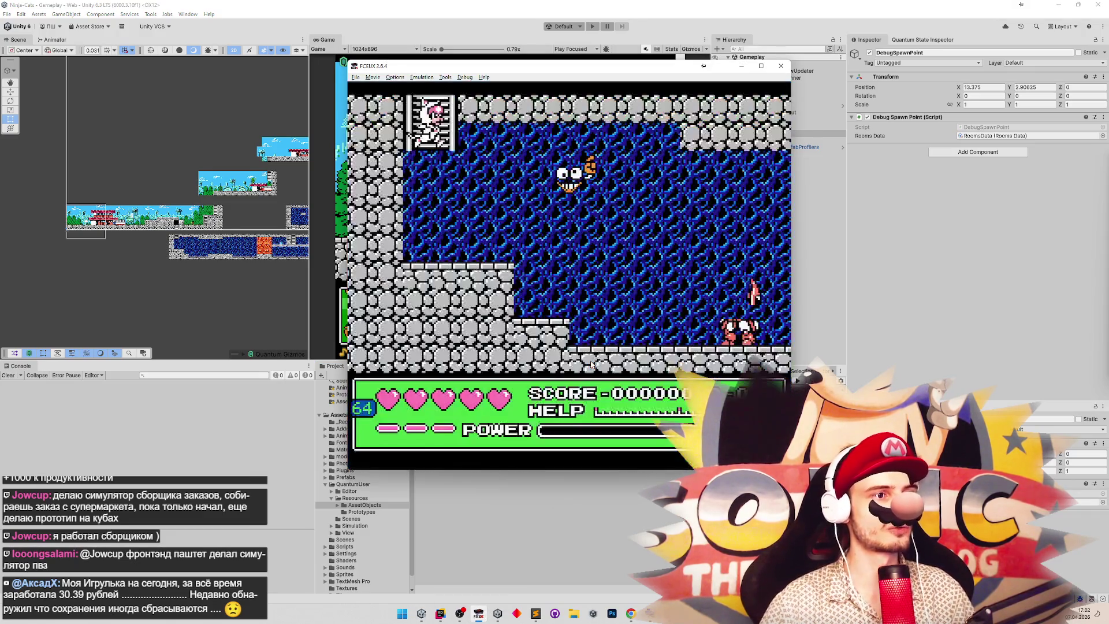
key("F7")
Climb up and down the ladder between rooms, jumping in the ladder room.
key("Up")
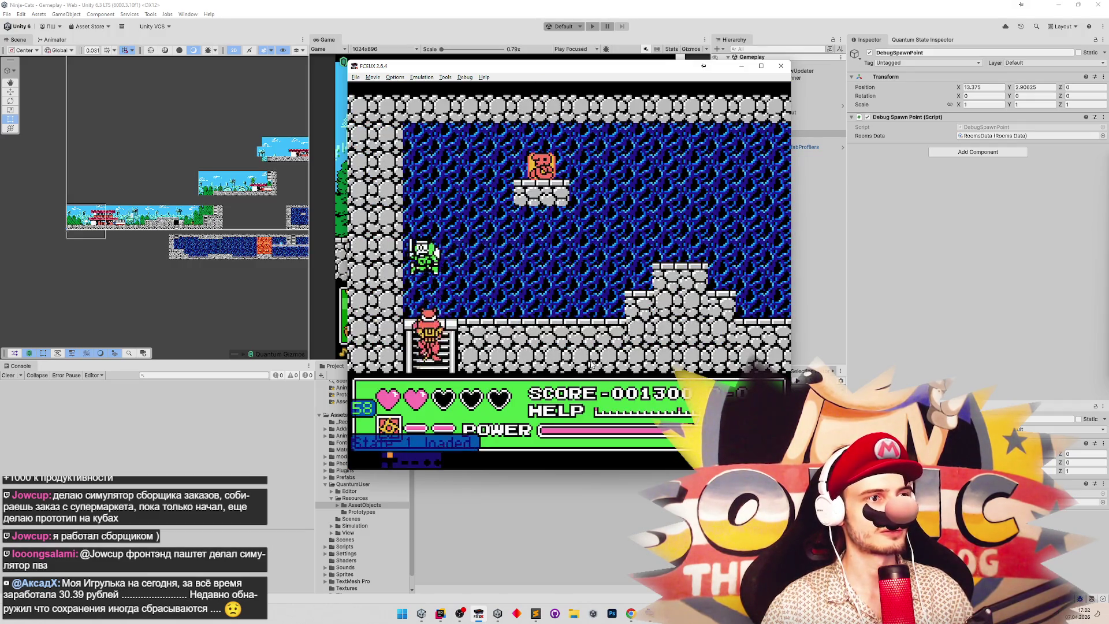
key("Up")
key("Down")
key("f")
key("Down")
key("Down")
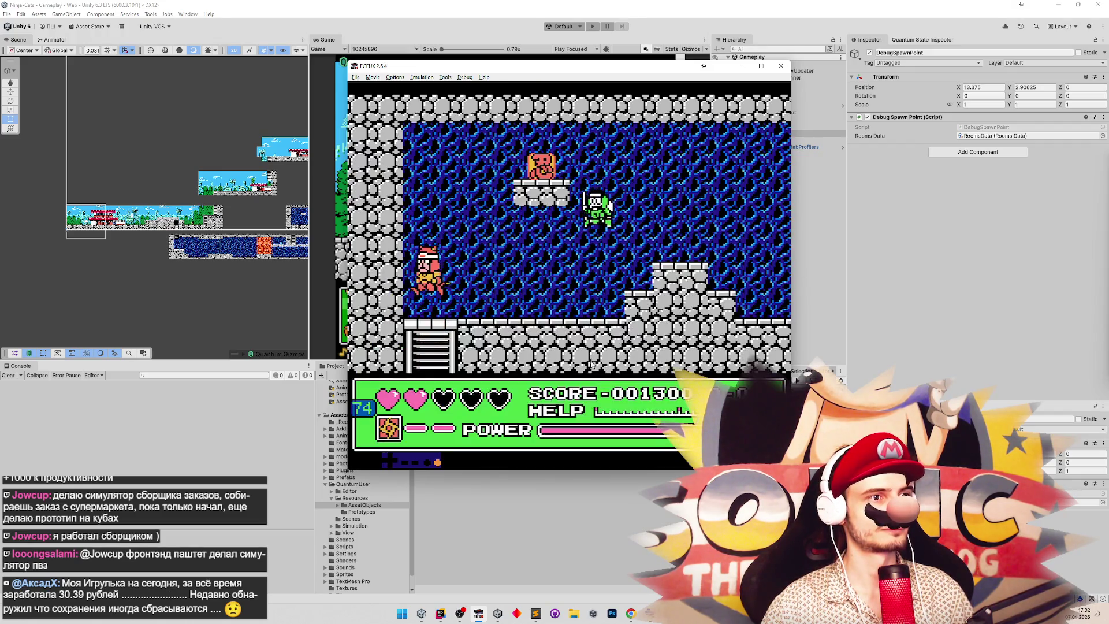
key("Up")
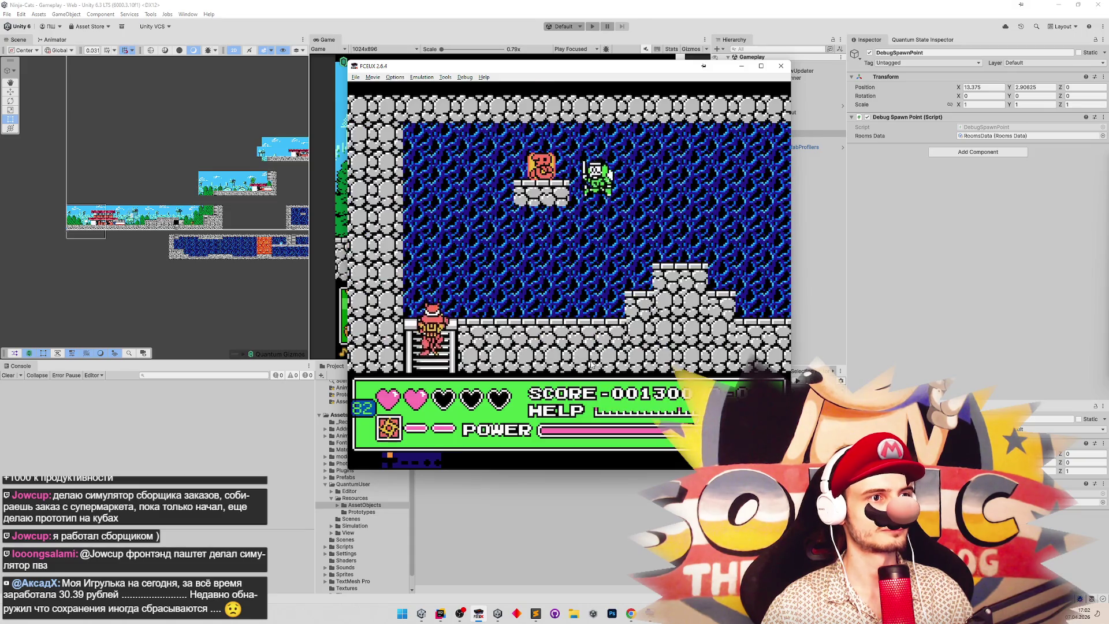
key("f")
Jump back and forth past the green enemy to watch how it reacts.
key("Right")
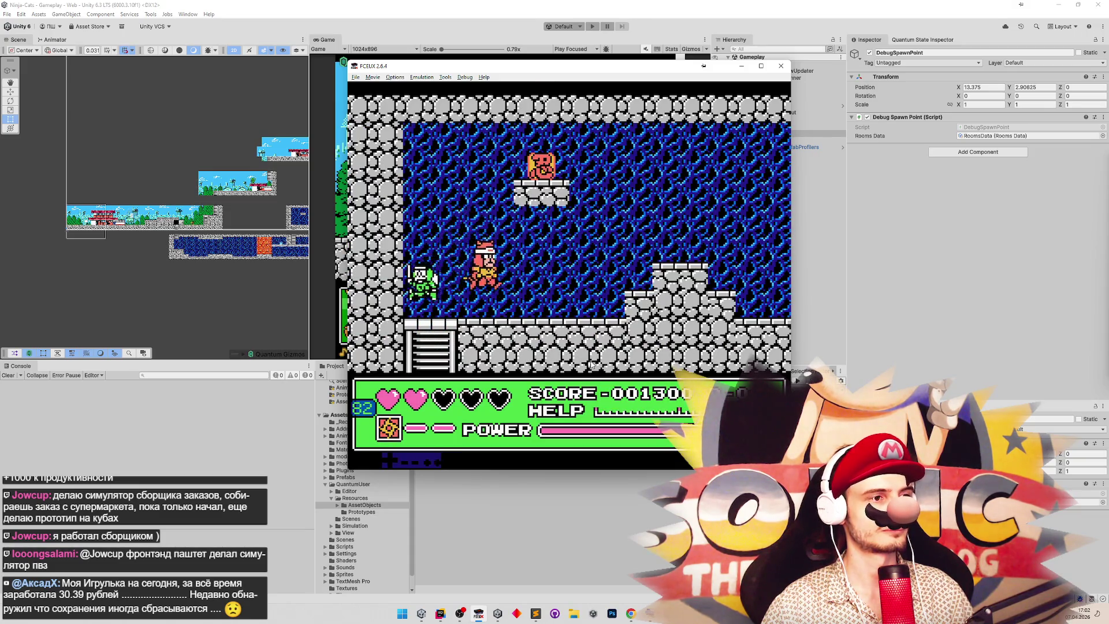
key("f")
key("Left")
key("f")
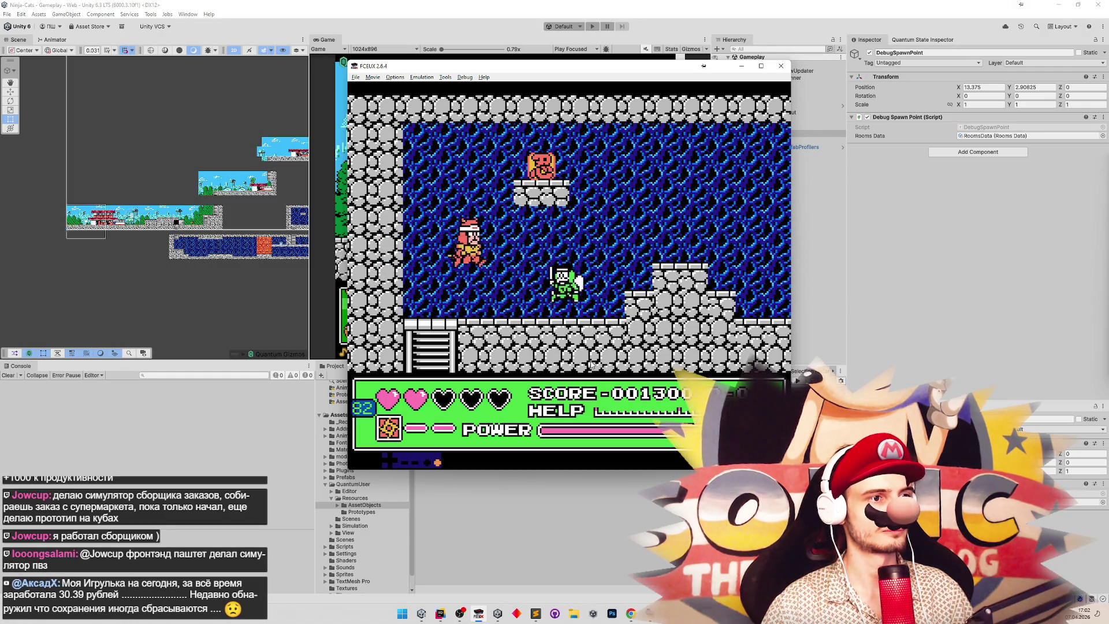
key("Left")
key("Right")
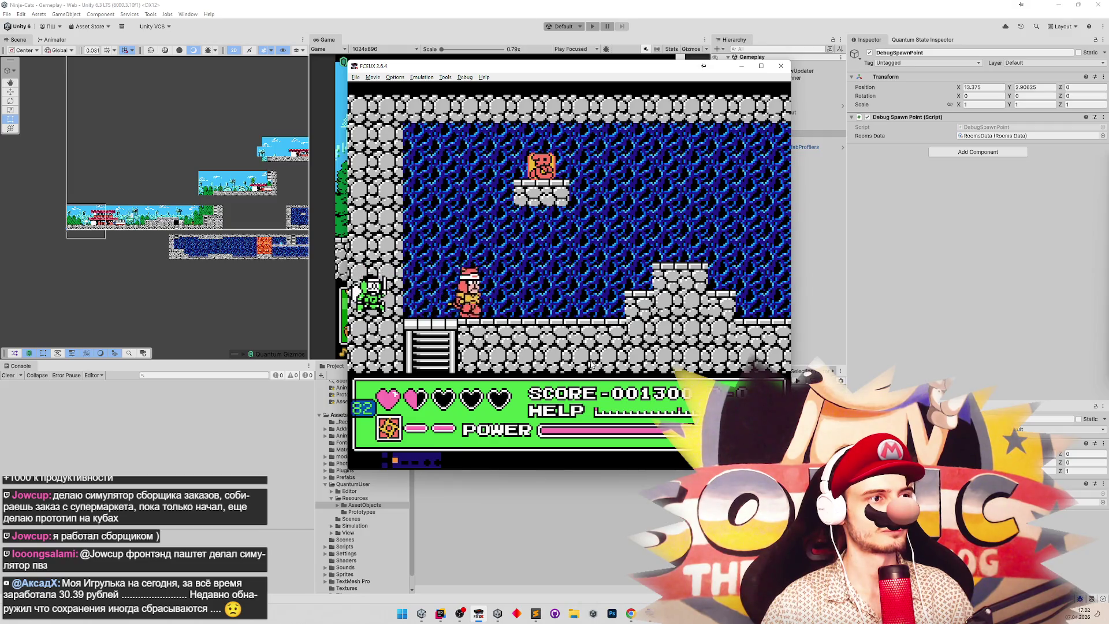
key("f")
key("f")
Jump over the green enemy to provoke its turnaround, then reload state 1 and return to Unity.
key("Right")
key("Right")
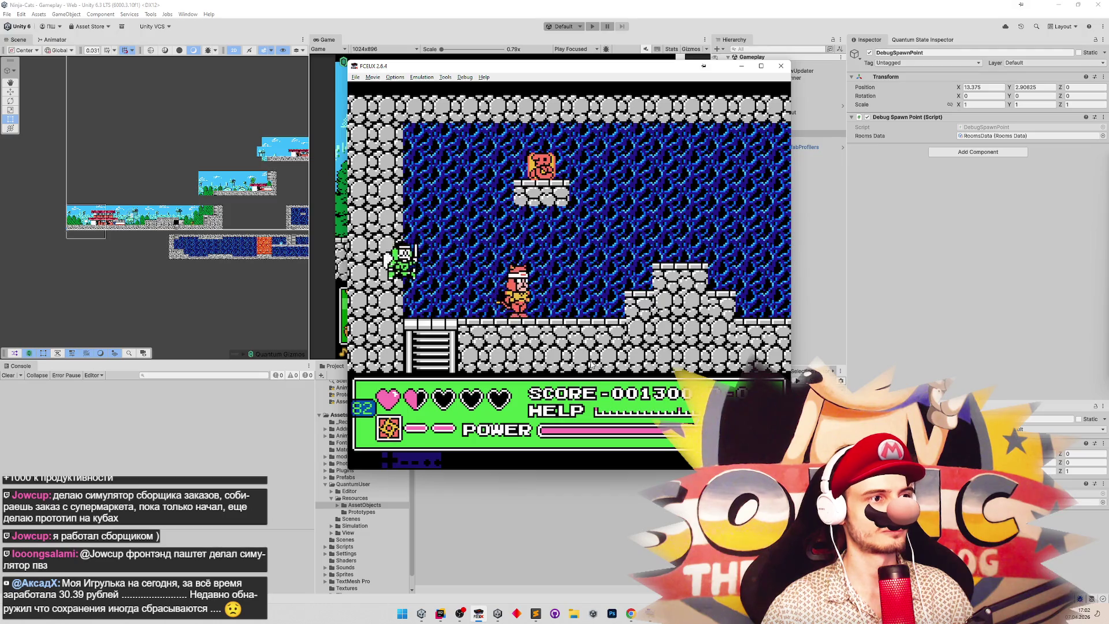
key("f")
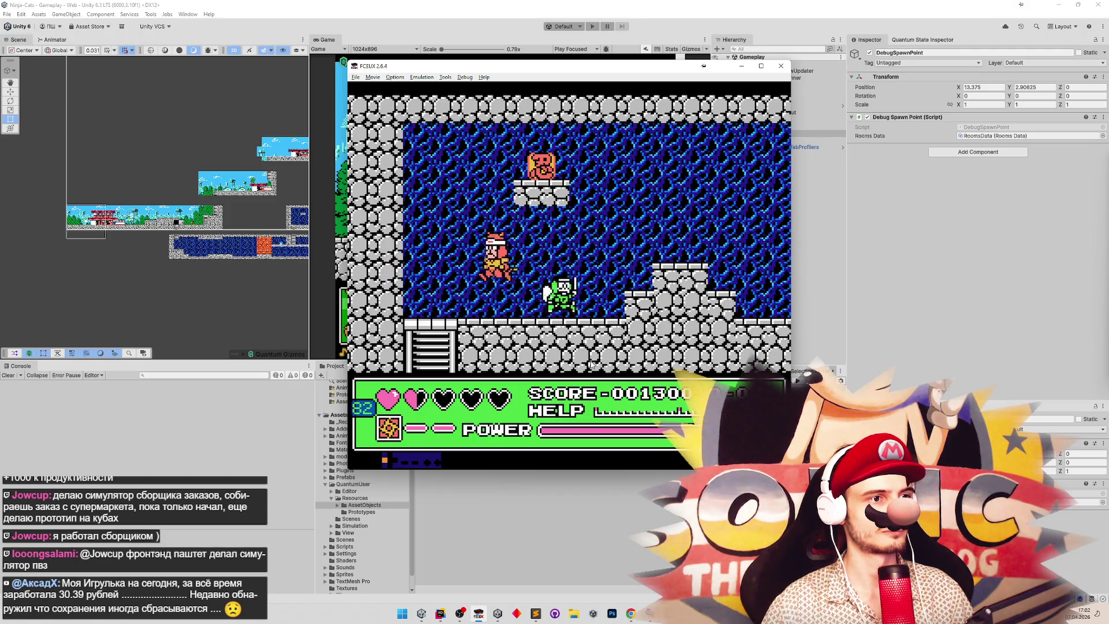
key("Left")
key("f")
key("Right")
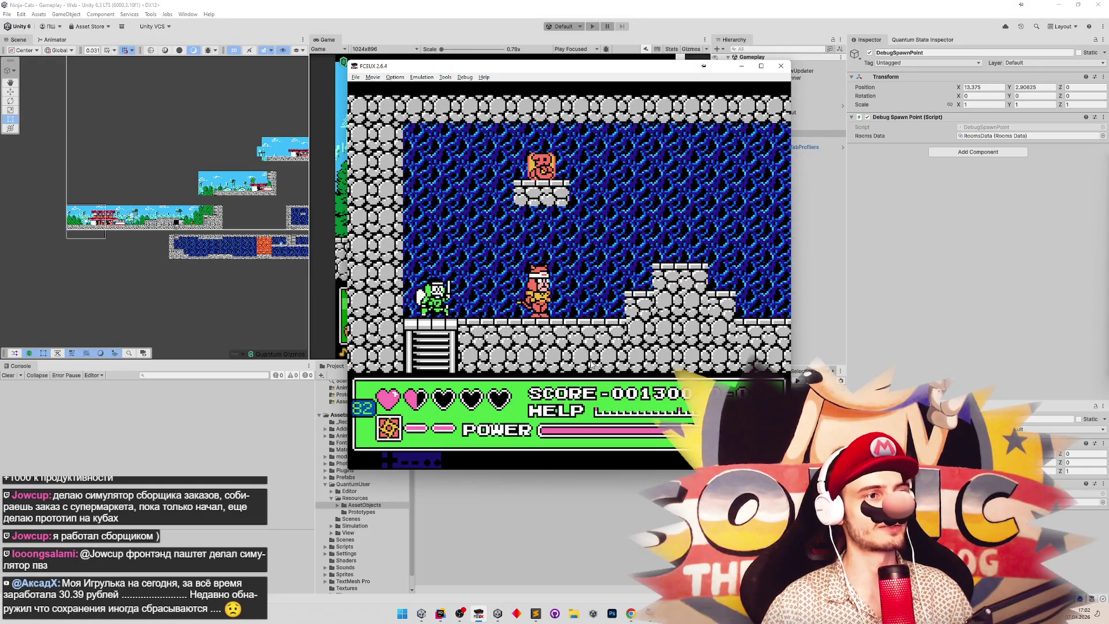
key("F7")
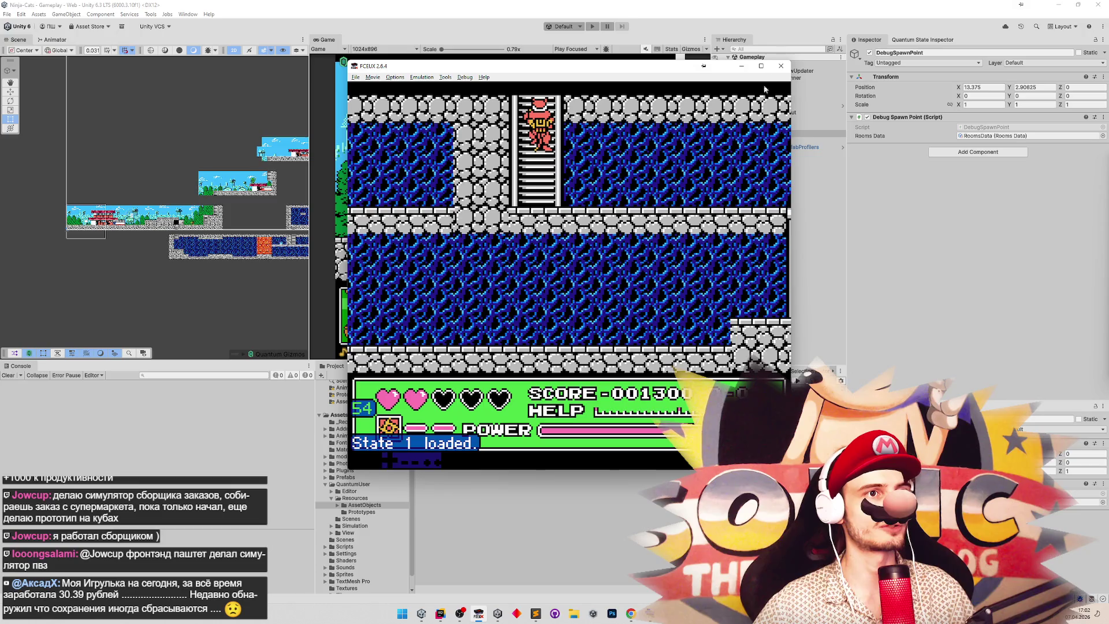
left_click(452, 328)
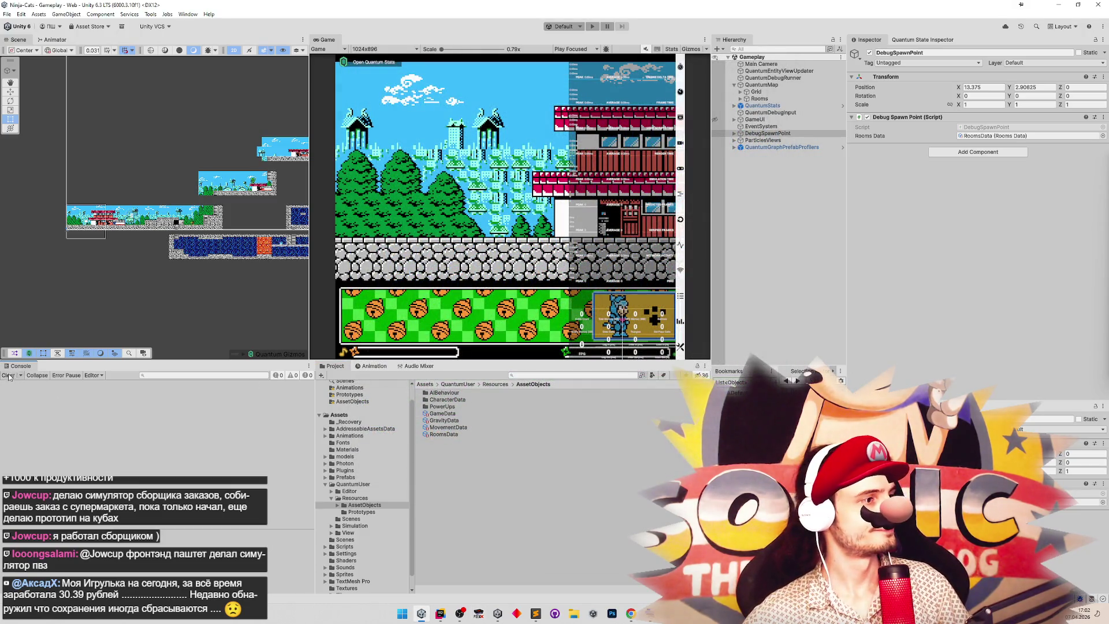
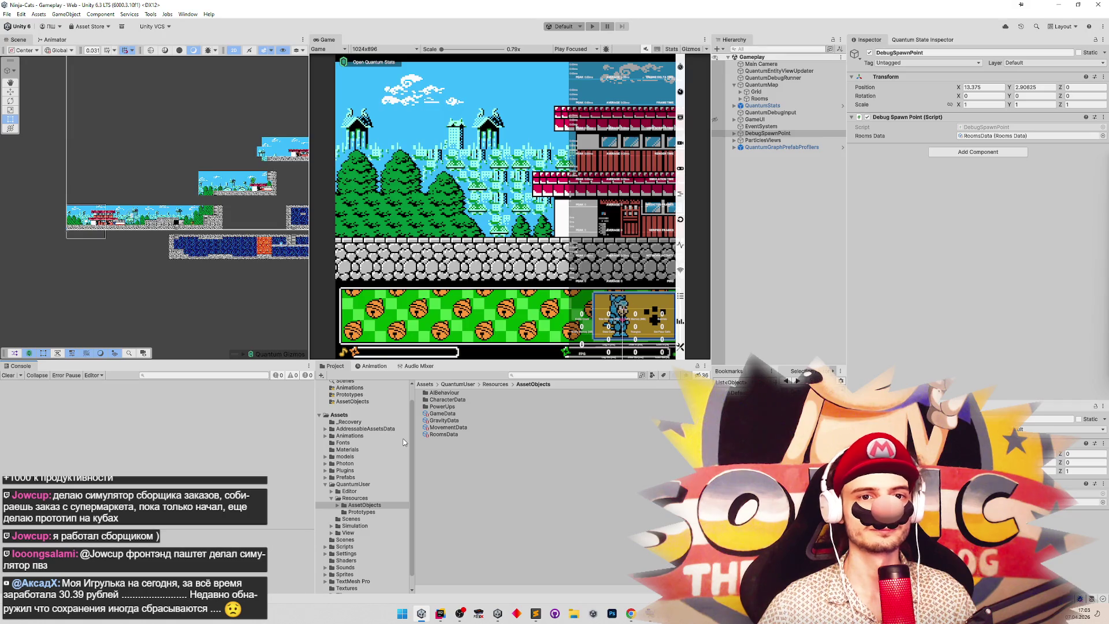
Append ' (для AI)' to the out-of-bounds todo on line 241 in Sublime Text, then minimize it.
left_click(536, 614)
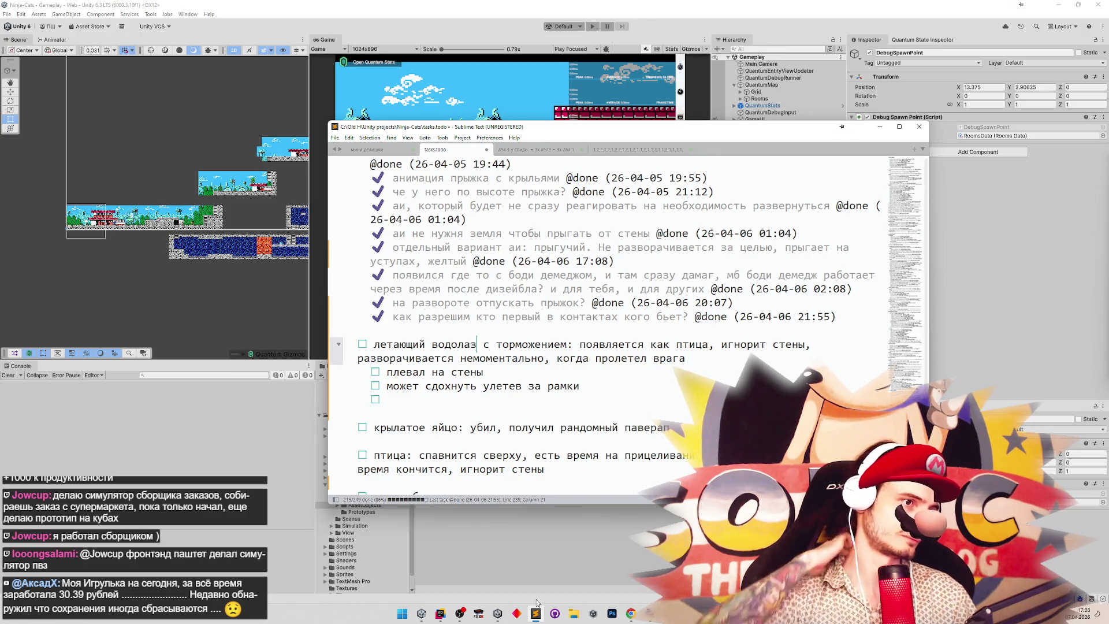
left_click(583, 385)
type("(")
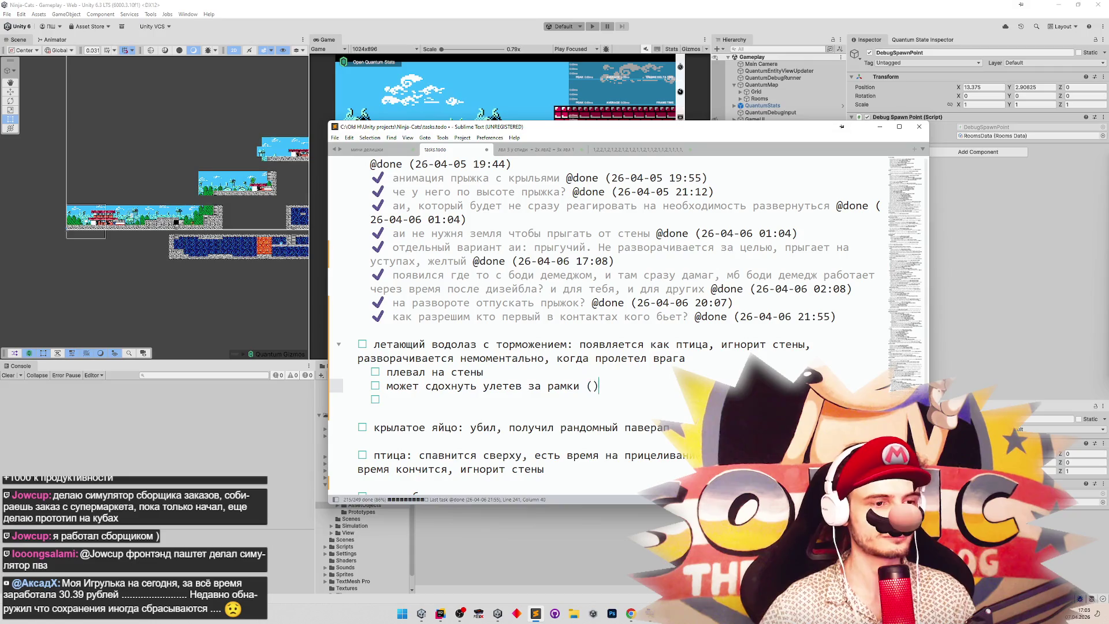
type("для ")
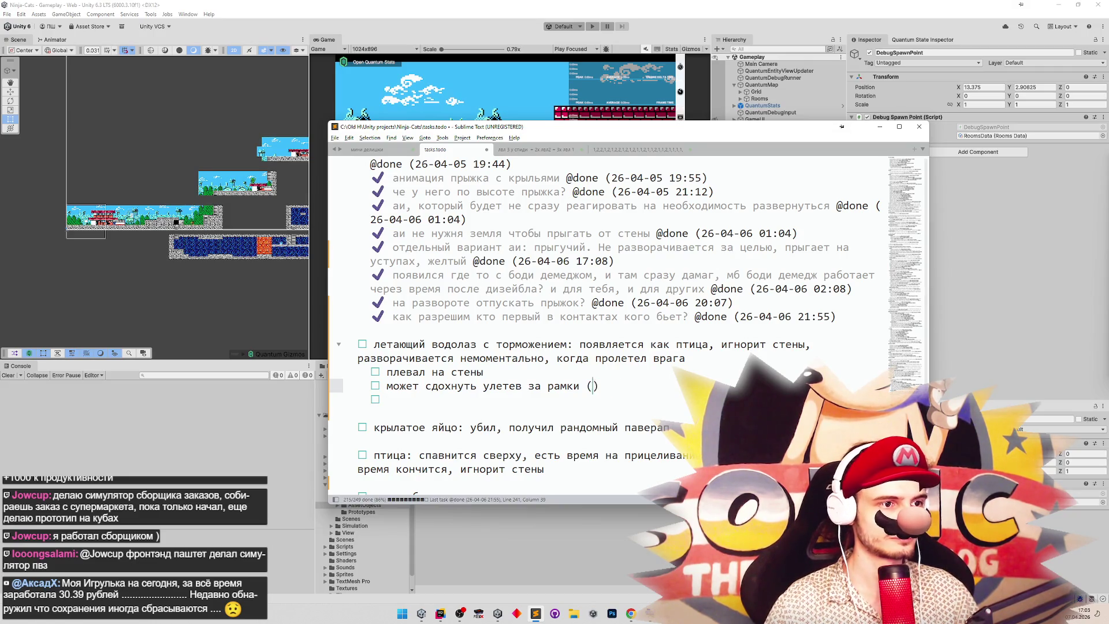
type("AI")
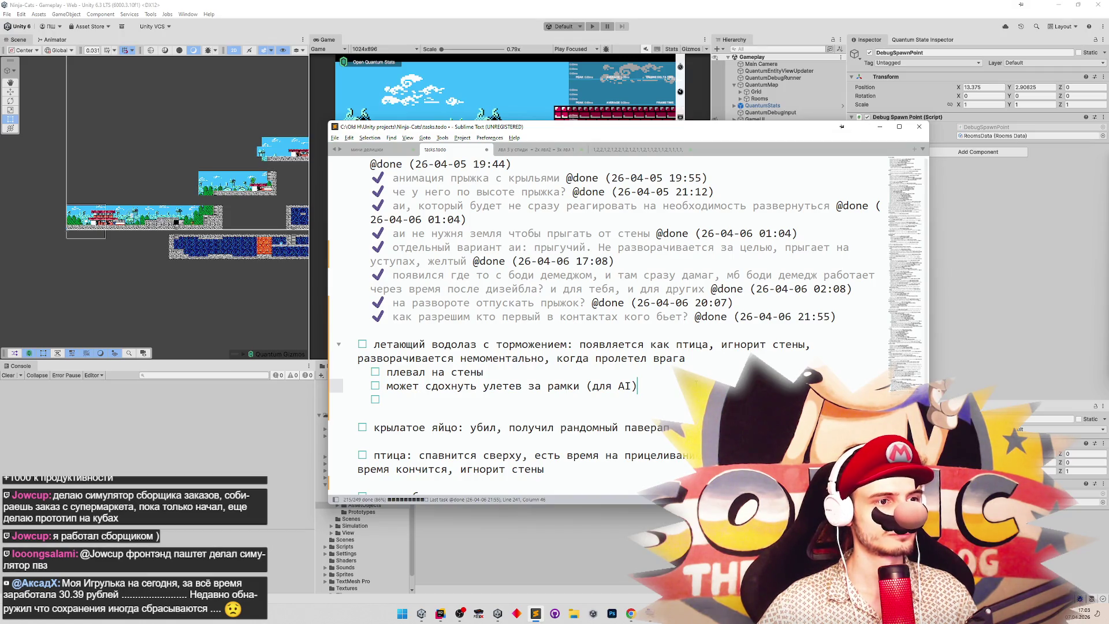
left_click(880, 127)
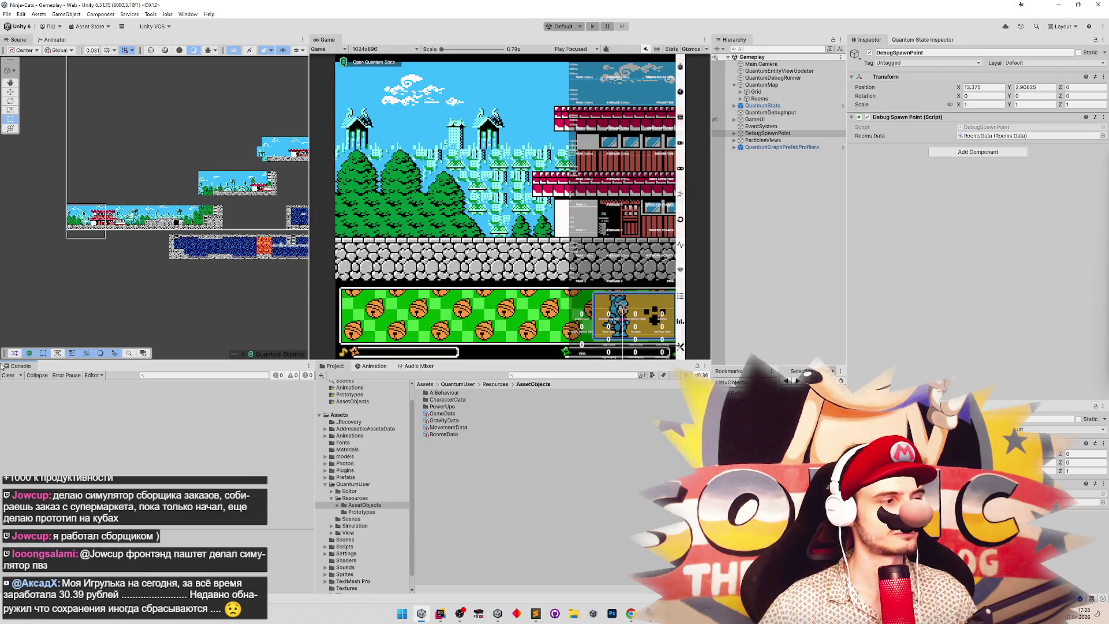
Widen the Unity Game view, then switch to Rider showing FacingSystem.cs.
mouse_move(309, 202)
left_mouse_down()
mouse_move(285, 203)
mouse_move(332, 168)
mouse_move(334, 182)
left_mouse_up()
key("alt+Tab")
scroll(328, 215, "up", 5)
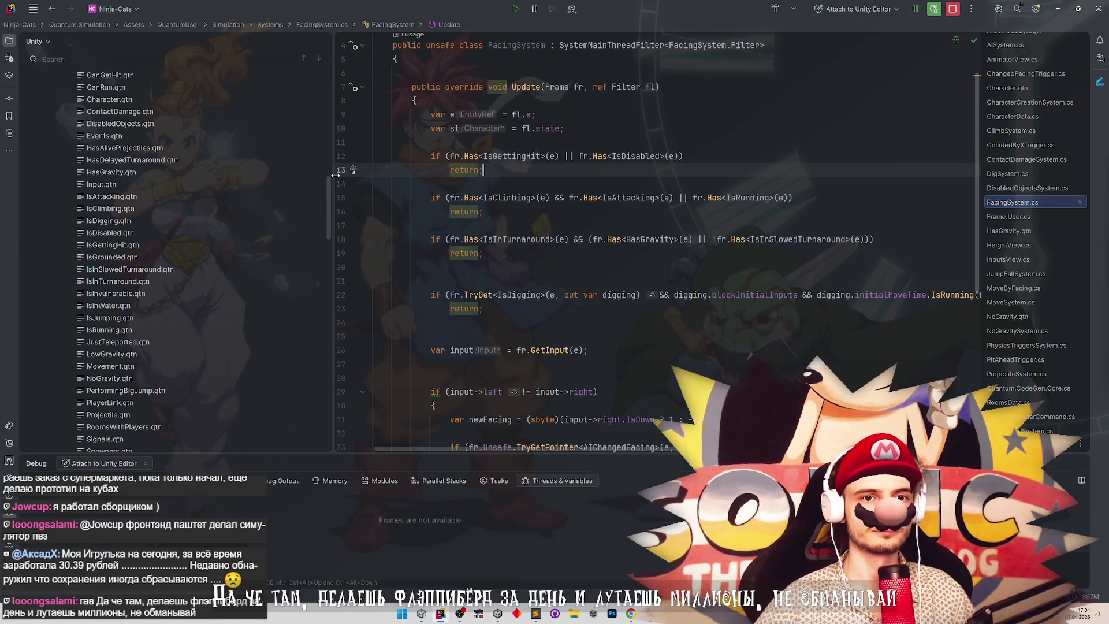
scroll(323, 242, "down", 3)
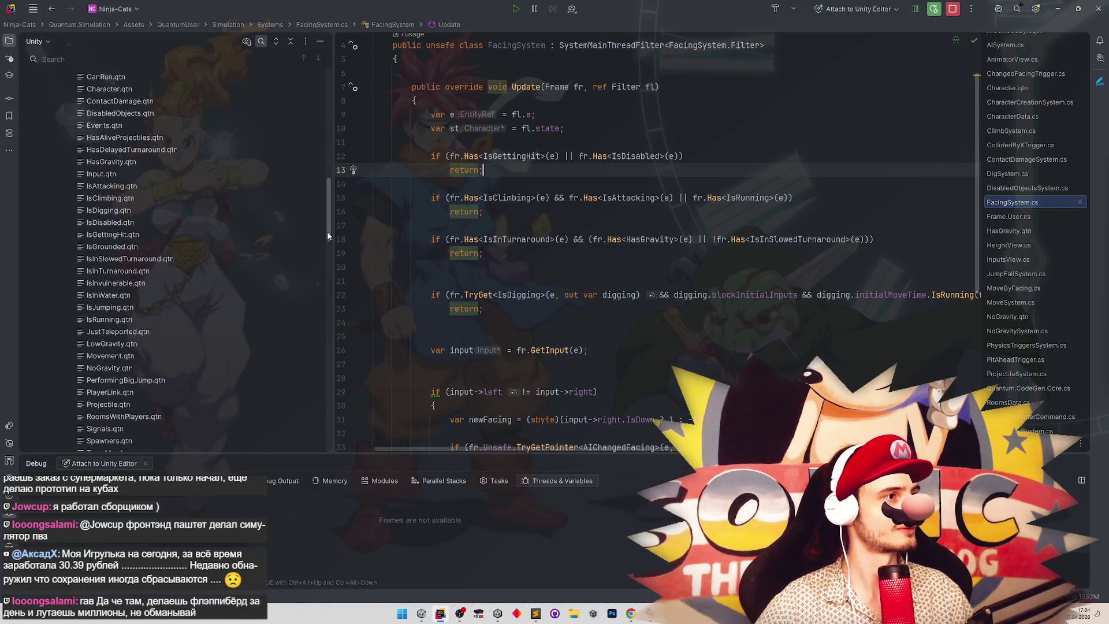
scroll(326, 239, "up", 5)
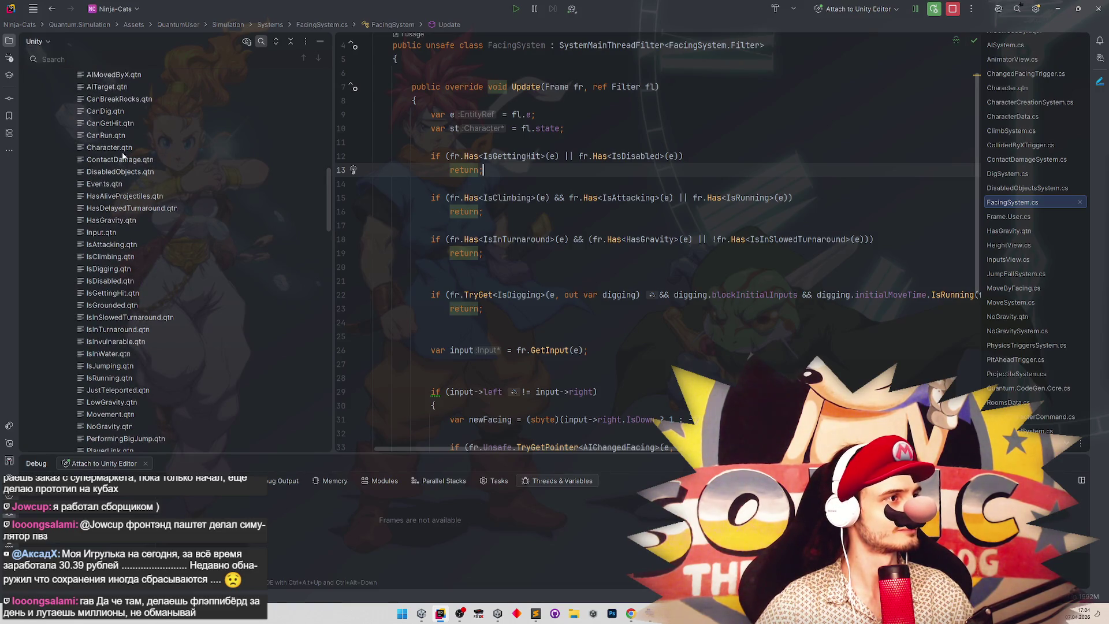
scroll(173, 187, "up", 5)
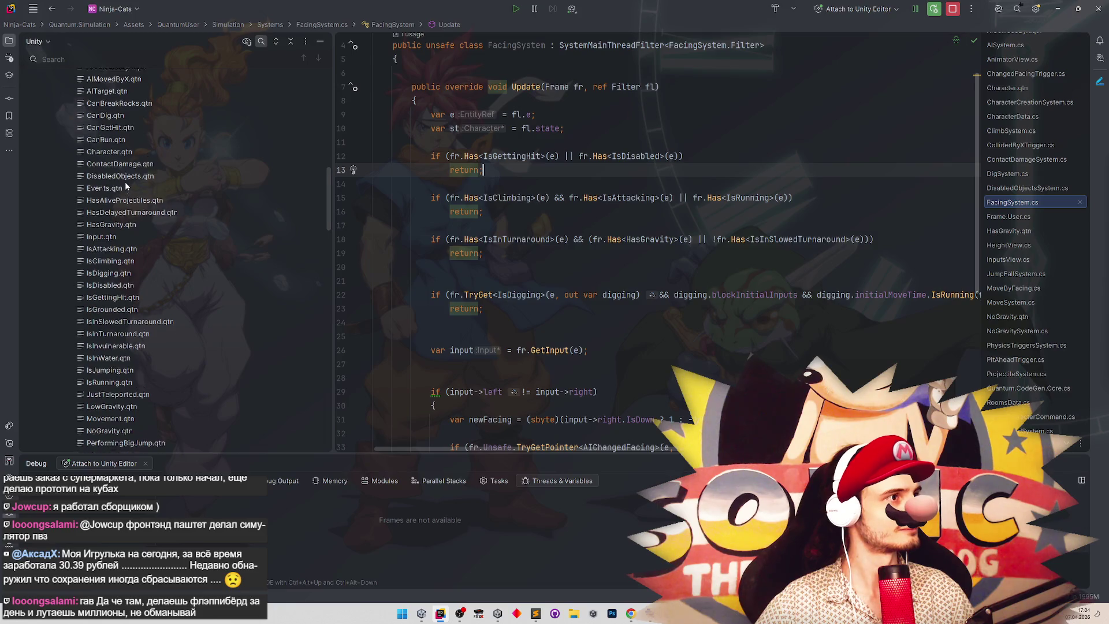
scroll(330, 192, "up", 1)
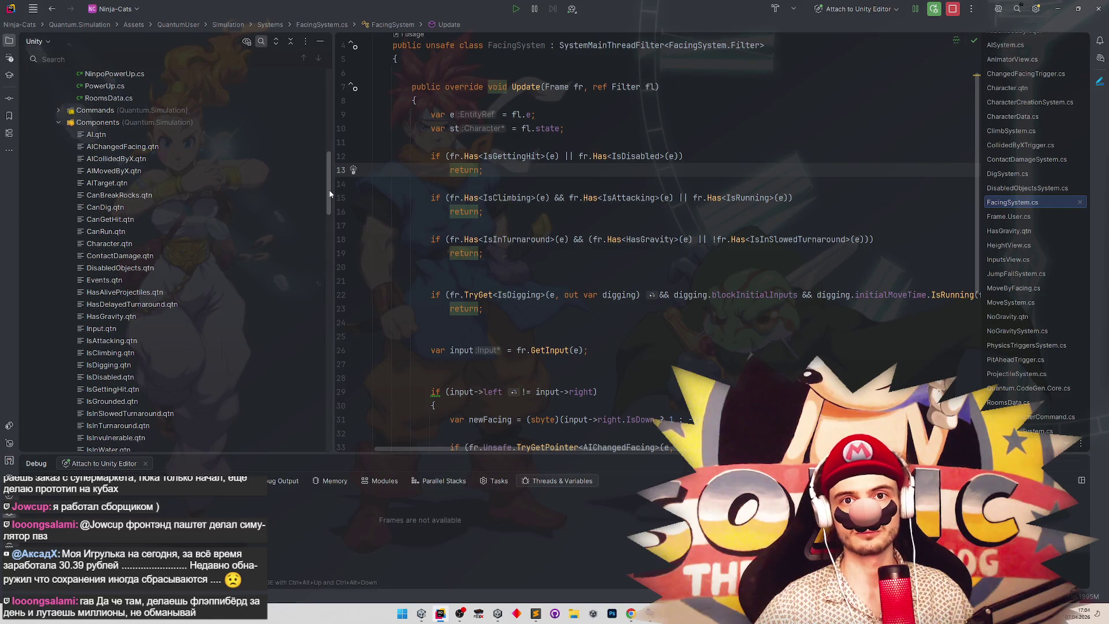
scroll(329, 194, "down", 1)
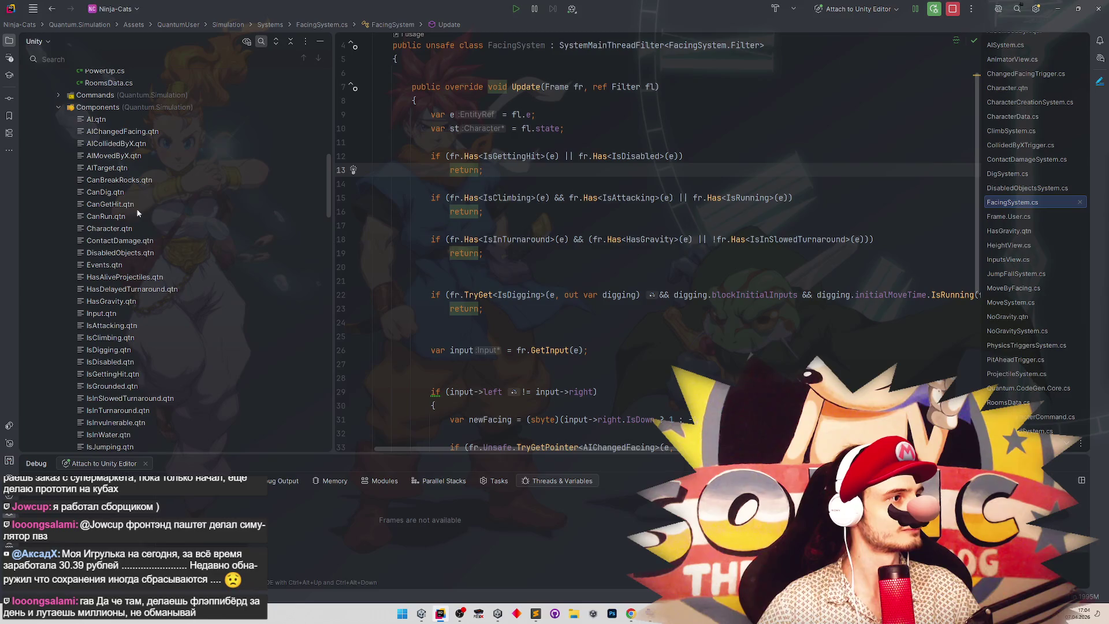
scroll(331, 190, "up", 3)
mouse_move(330, 185)
left_mouse_down()
mouse_move(313, 245)
mouse_move(314, 223)
left_mouse_up()
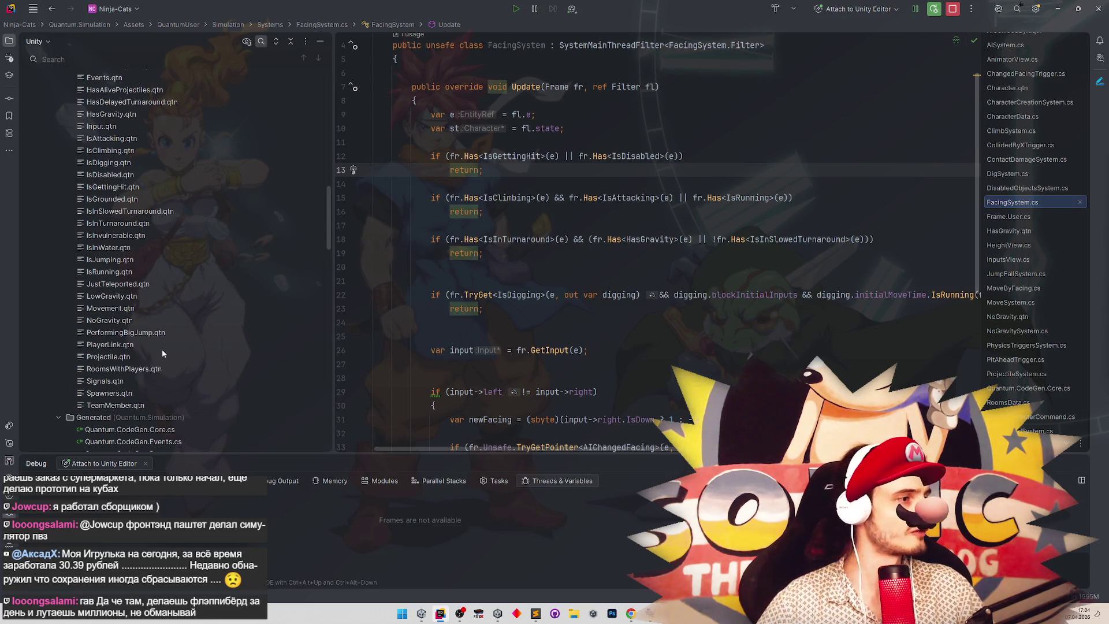
Duplicate NoGravity.qtn as a new IsGhost.qtn component file.
left_click(176, 320)
key("ctrl+d")
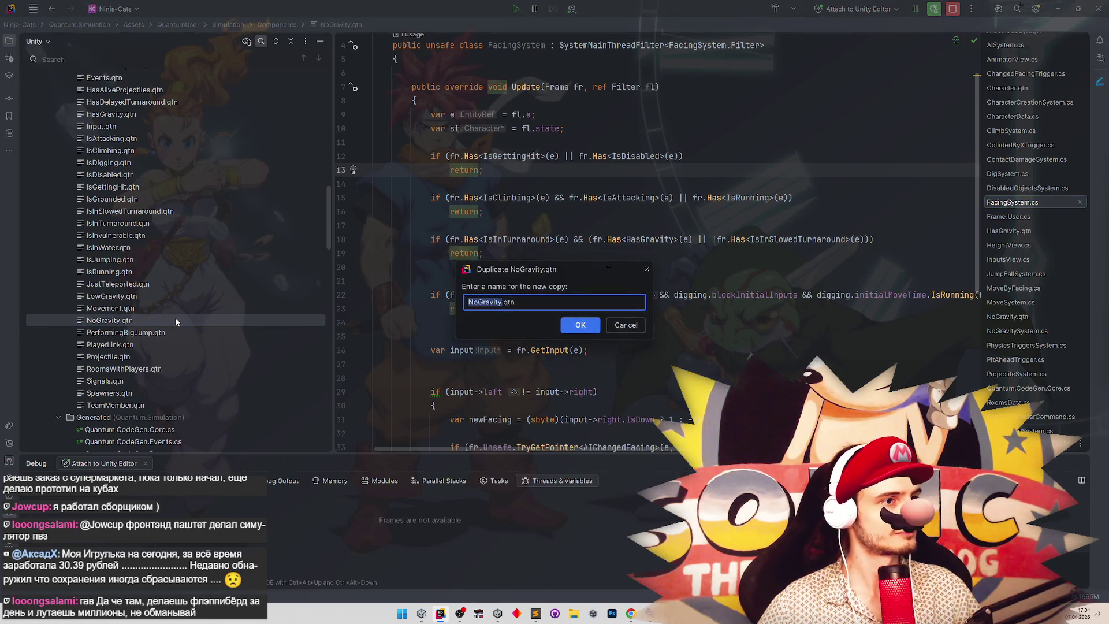
type("Gh")
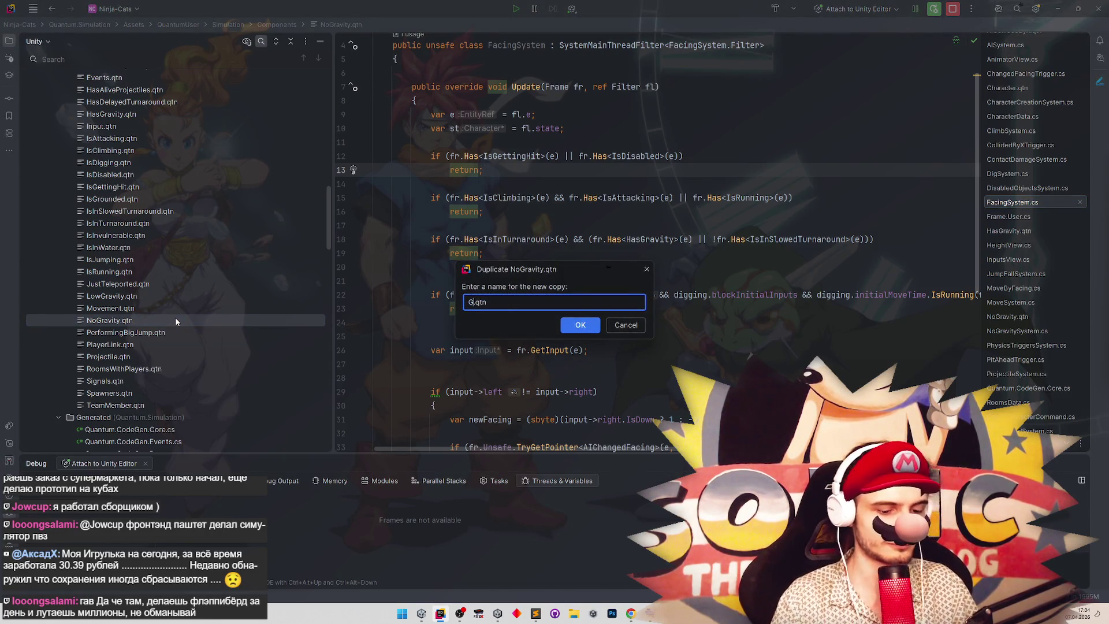
key("BackSpace")
key("BackSpace")
type("IsGhot")
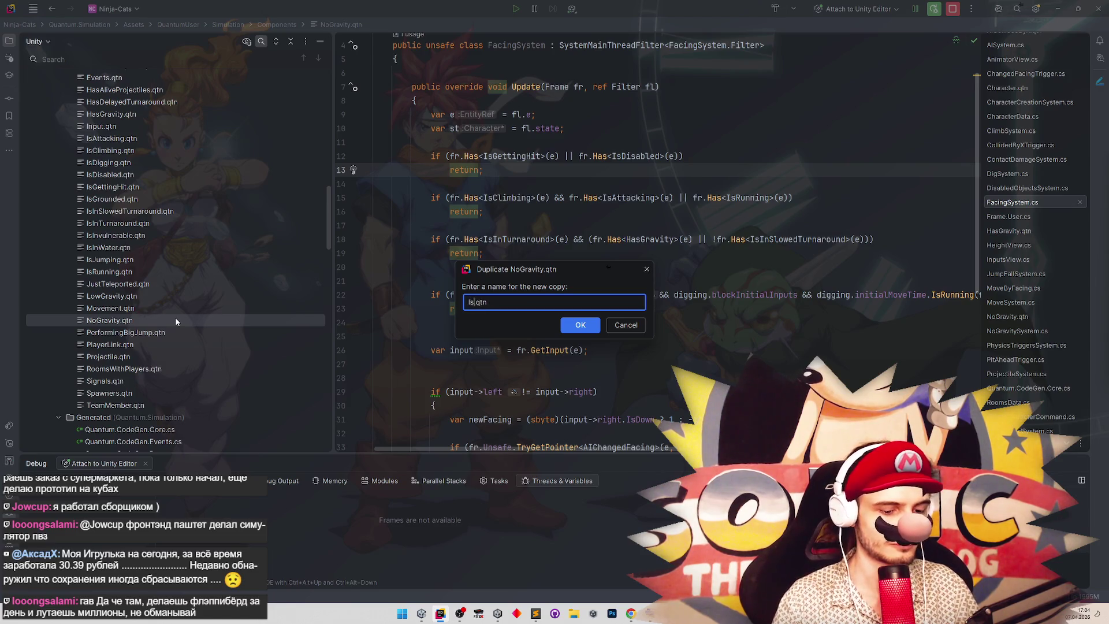
type("st")
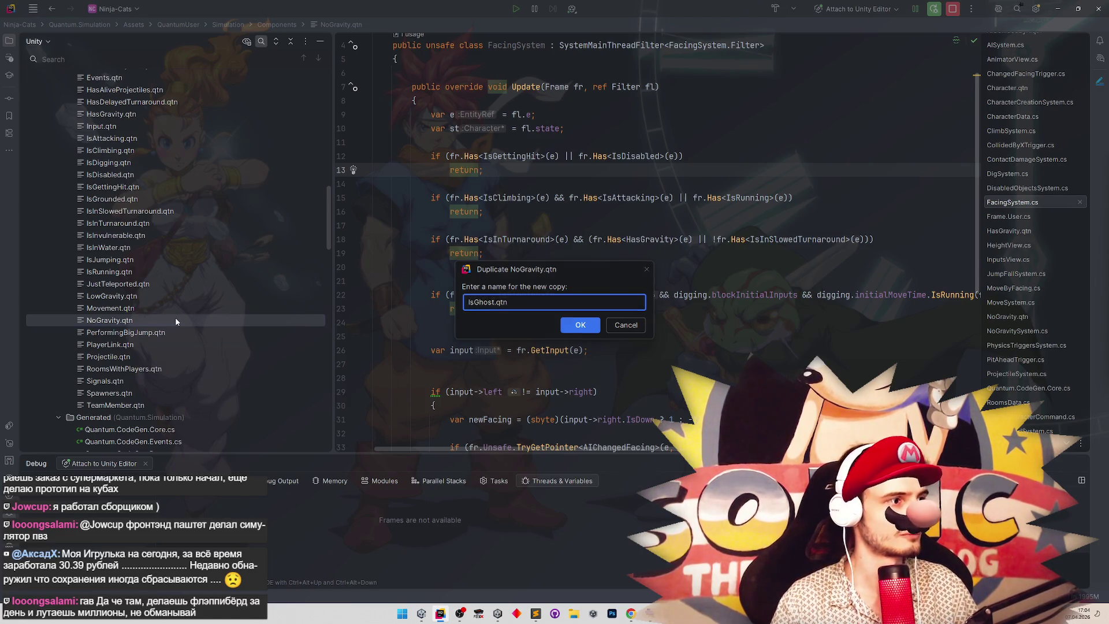
key("Return")
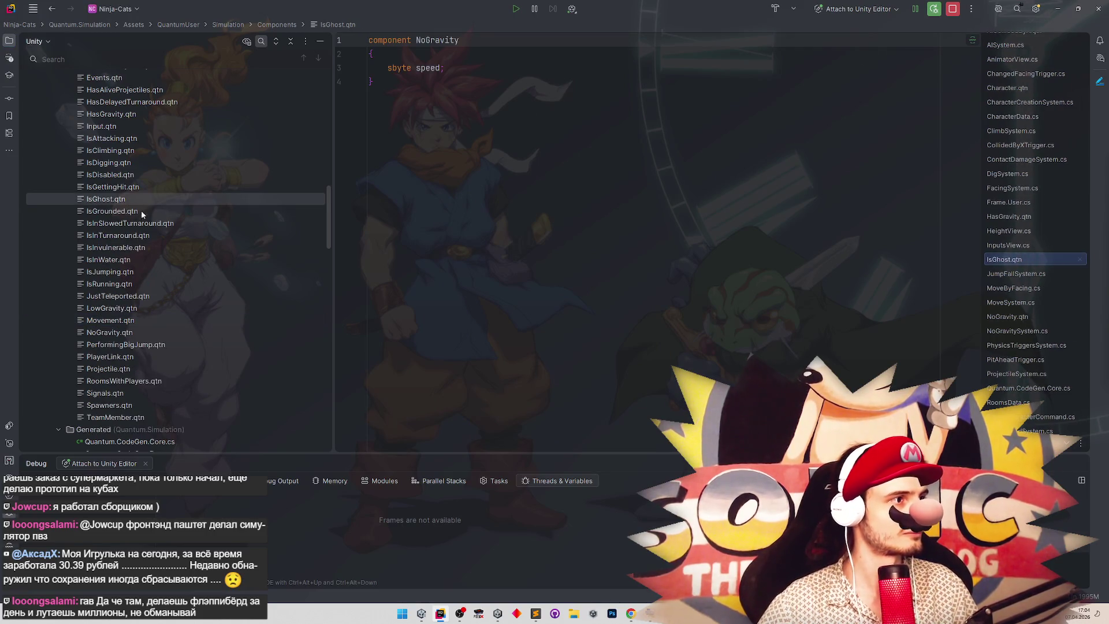
left_click(144, 198)
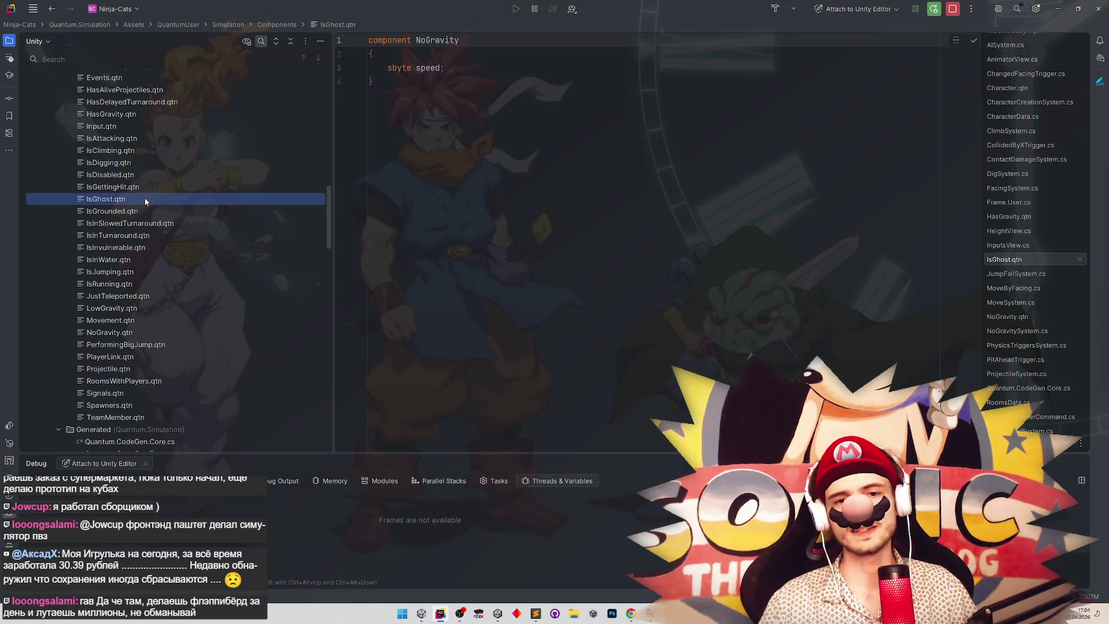
key("shift+F6")
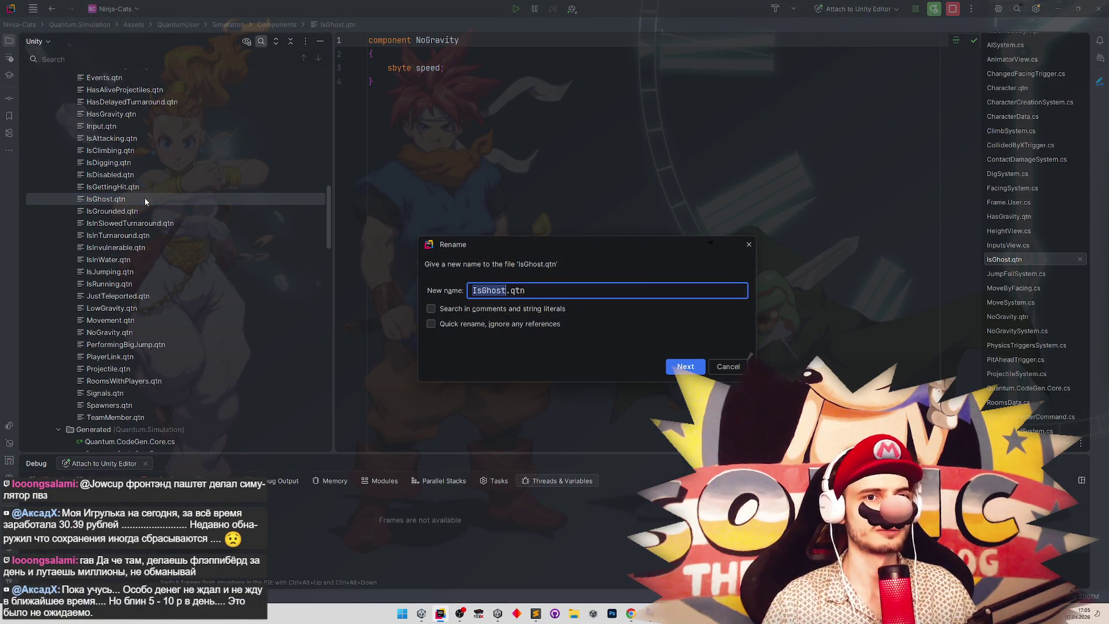
key("Right")
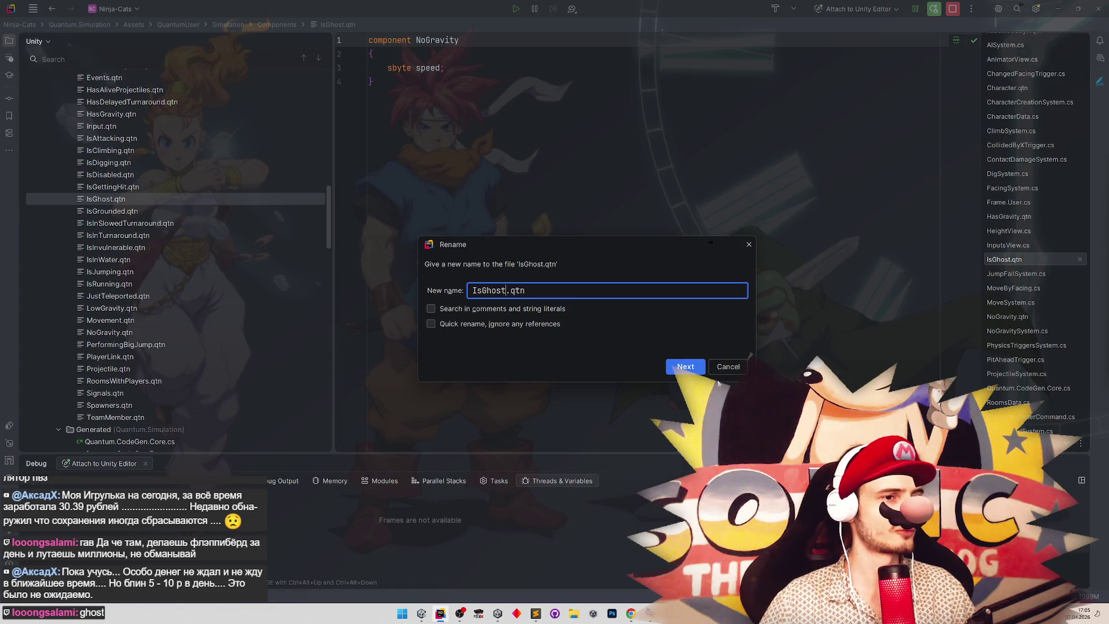
key("Return")
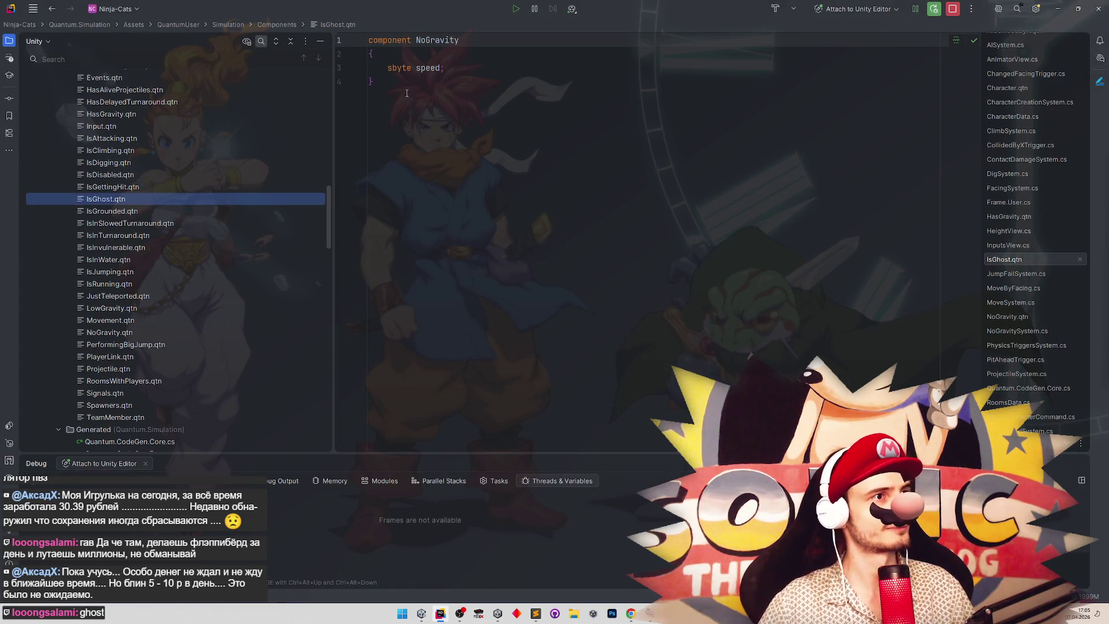
Rename the declared component to IsGhost and delete its sbyte speed field.
left_click(437, 40)
key("shift+F6")
type("IsGhost.qtn")
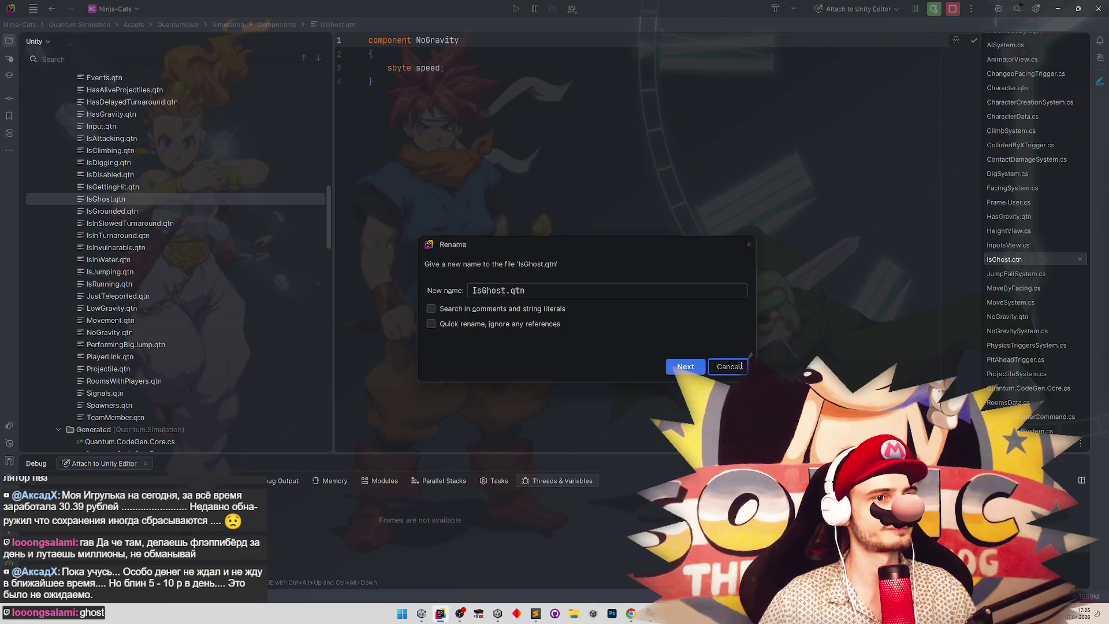
key("Return")
left_click_drag(447, 63, 367, 71)
key("BackSpace")
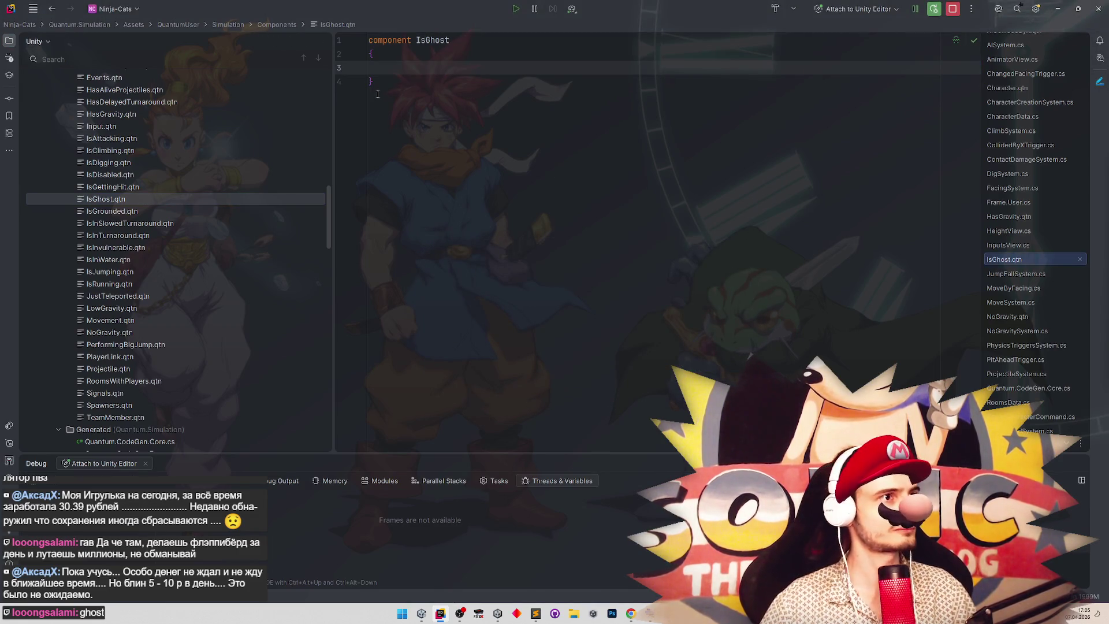
left_click(377, 93)
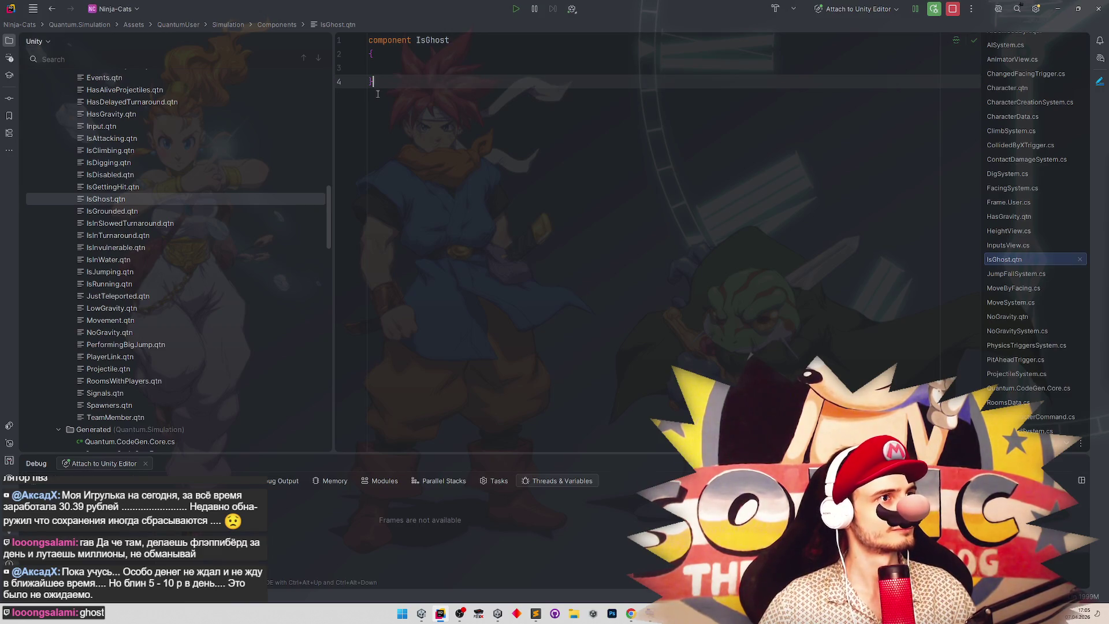
scroll(330, 210, "down", 1)
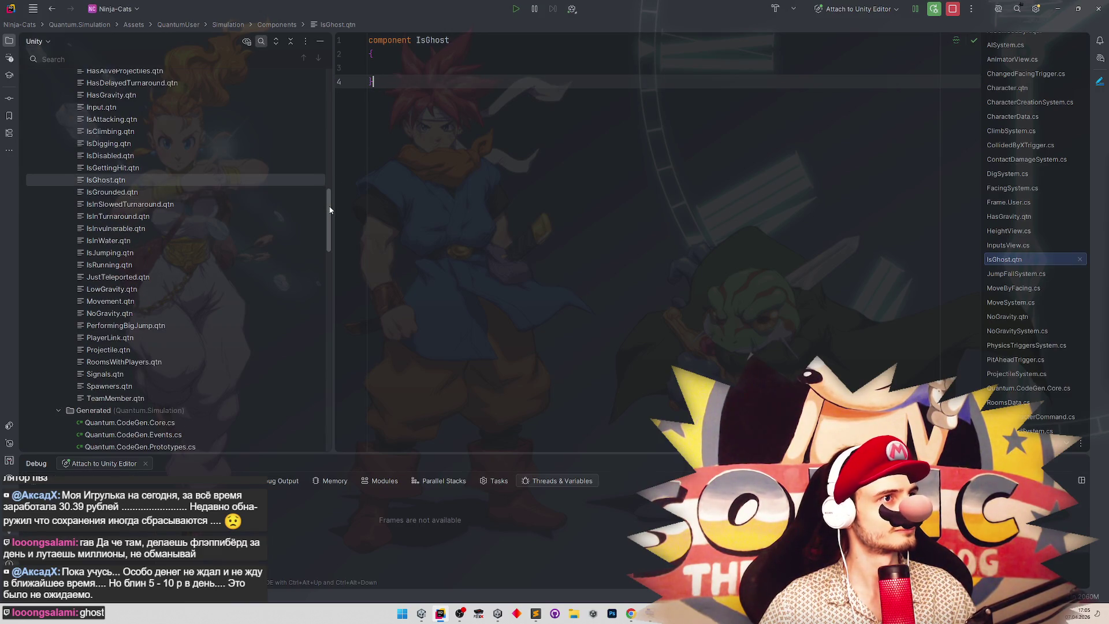
mouse_move(330, 210)
left_mouse_down()
mouse_move(317, 293)
mouse_move(318, 277)
left_mouse_up()
scroll(318, 281, "down", 2)
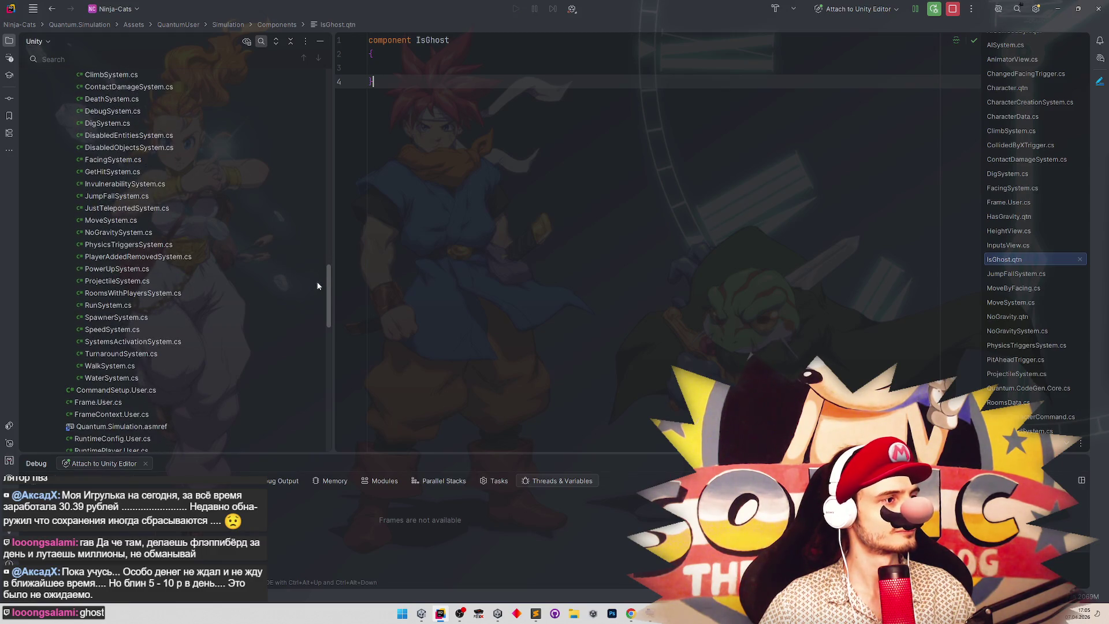
scroll(319, 277, "up", 3)
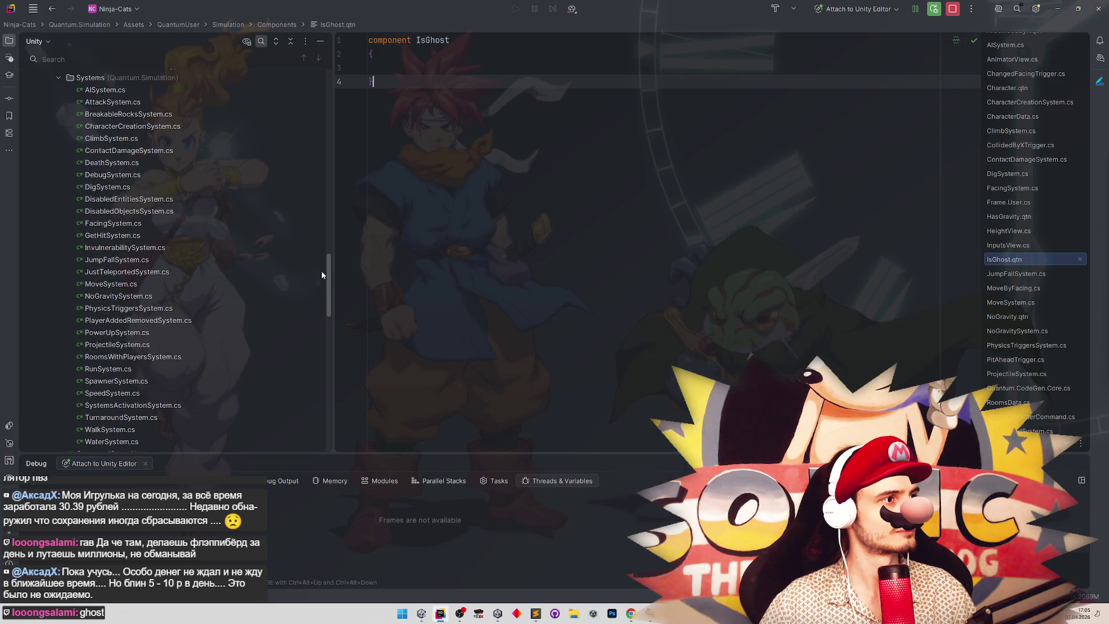
scroll(321, 274, "up", 1)
double_click(283, 306)
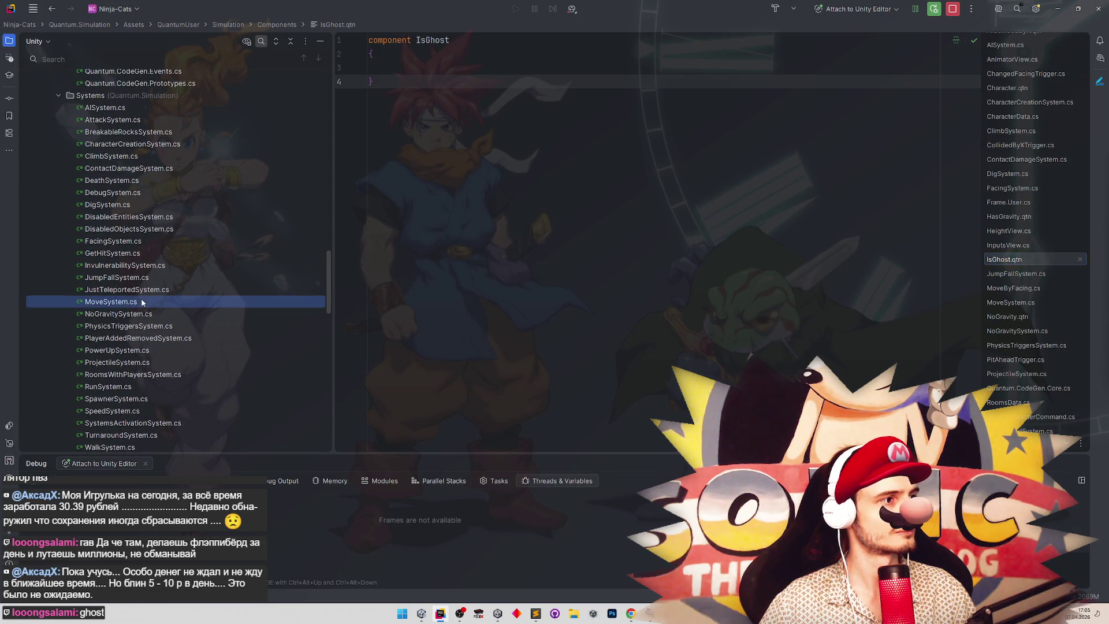
scroll(419, 325, "up", 20)
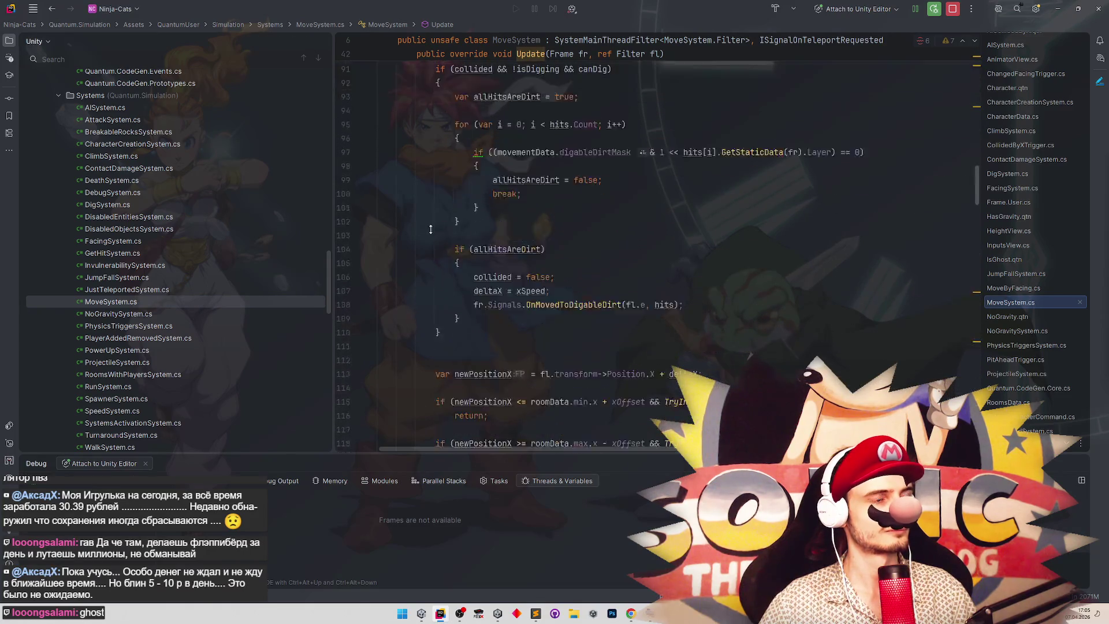
scroll(419, 326, "up", 9)
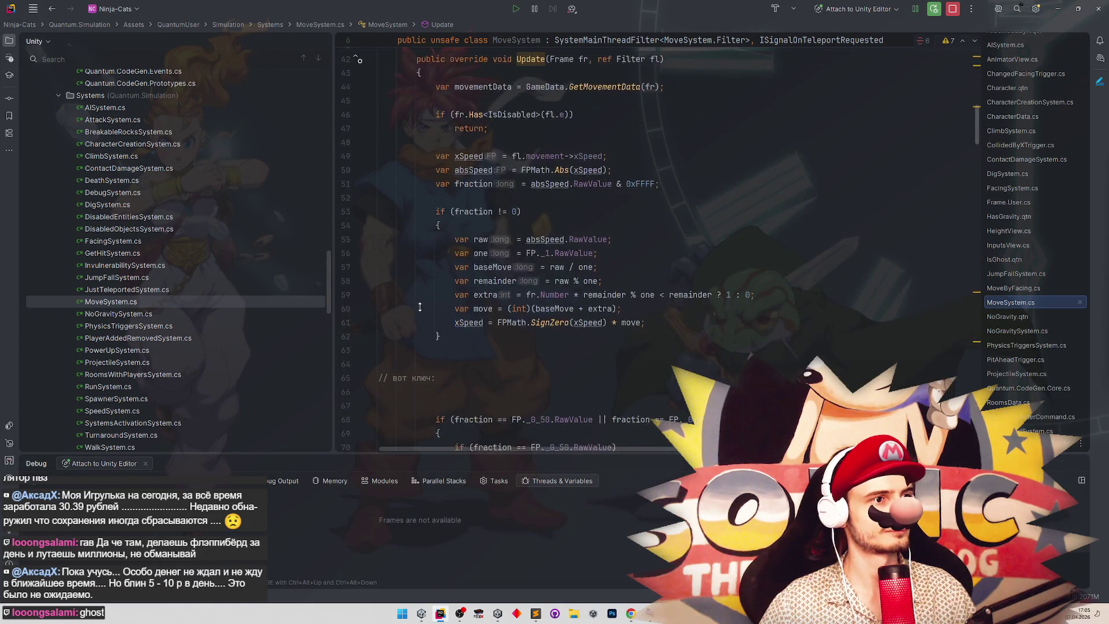
scroll(414, 324, "down", 10)
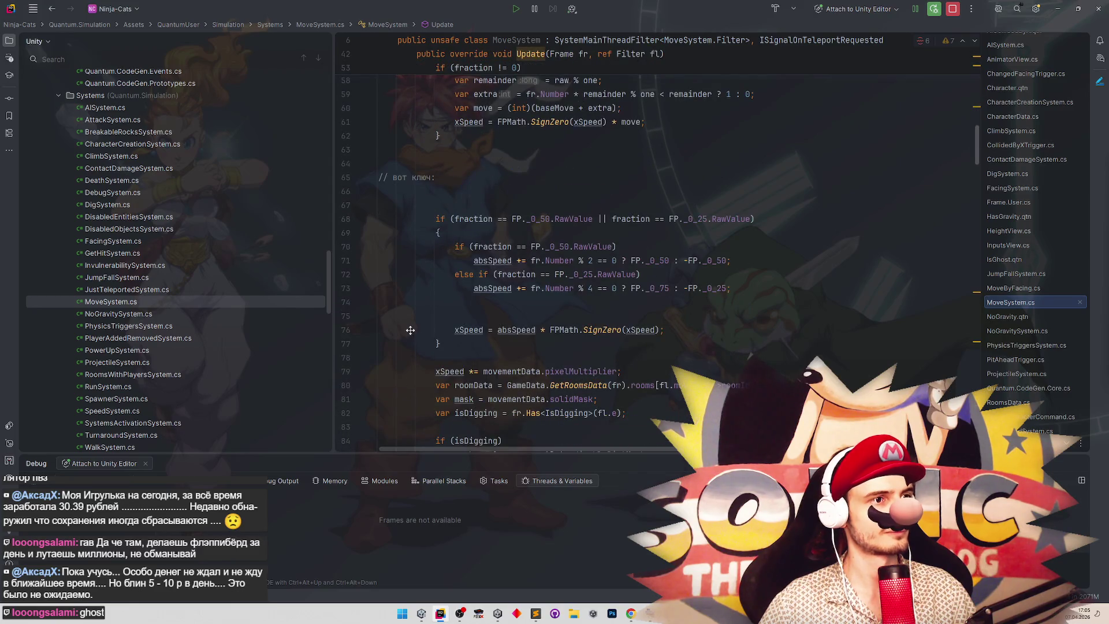
scroll(407, 334, "down", 4)
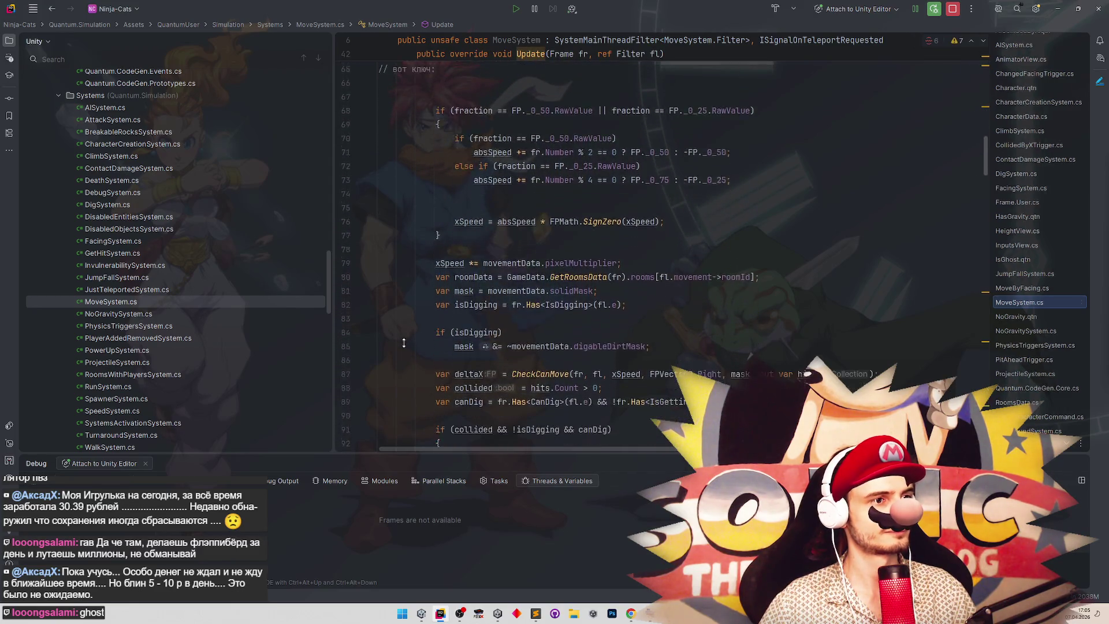
scroll(404, 340, "down", 1)
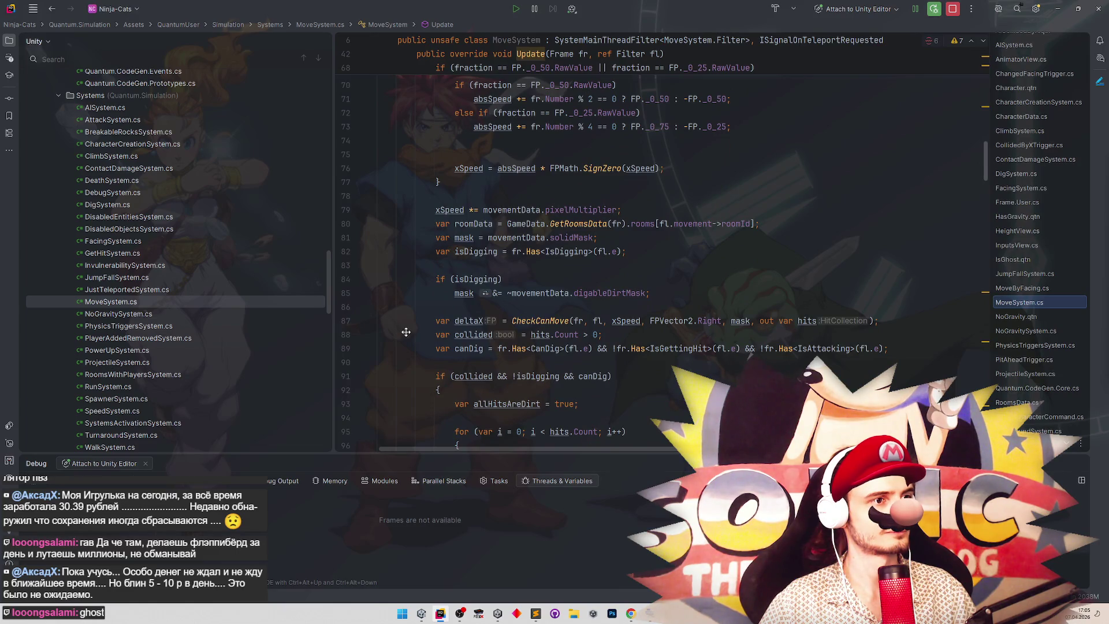
scroll(406, 332, "down", 2)
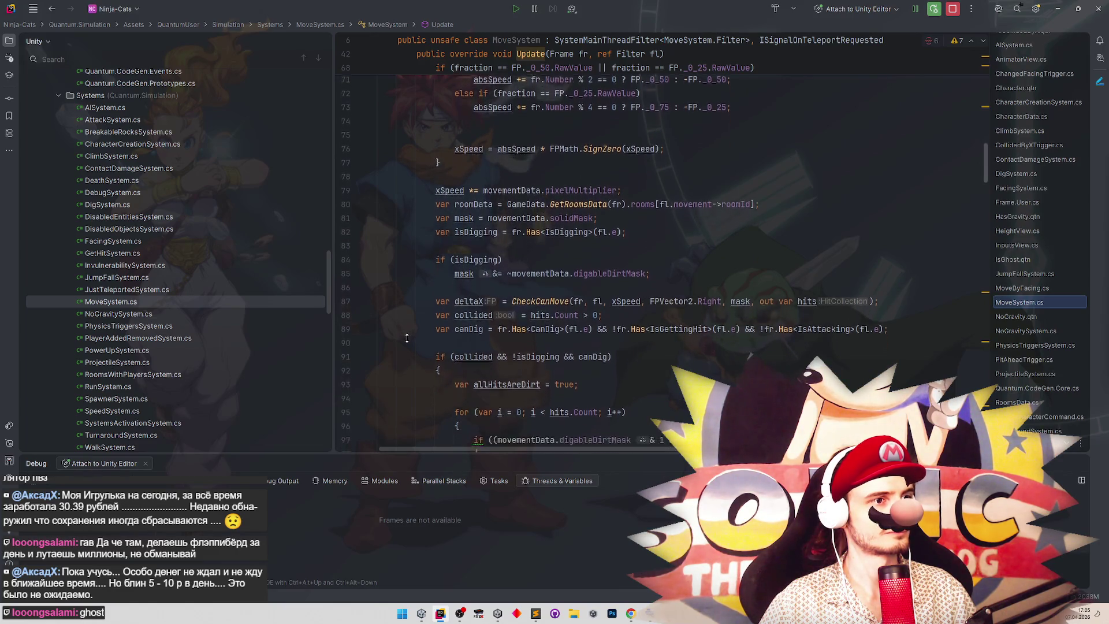
left_click(436, 147)
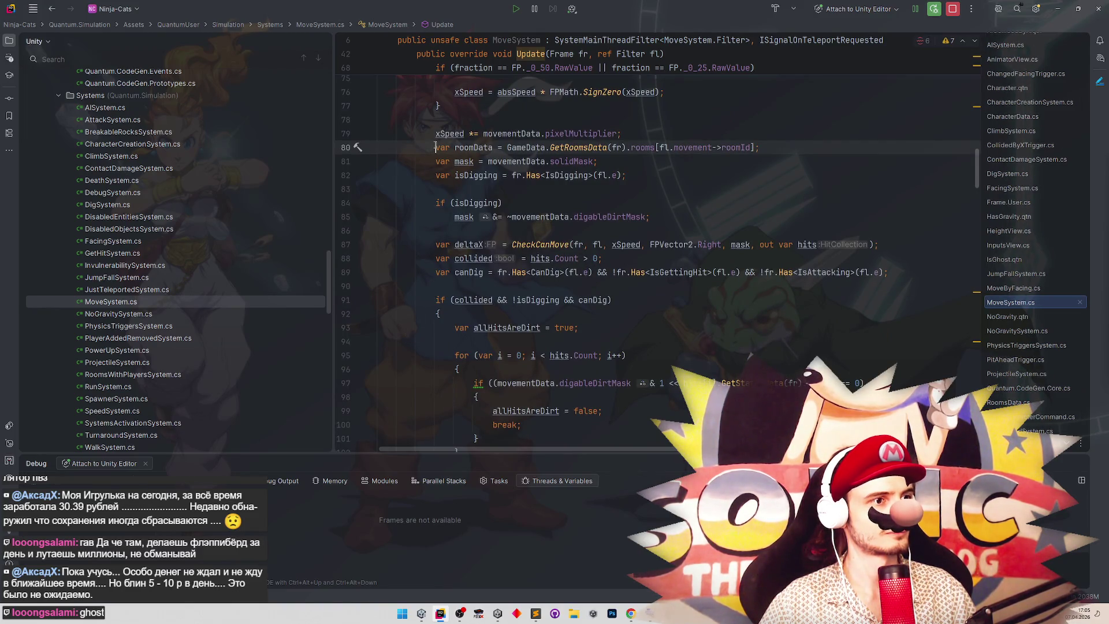
left_click_drag(436, 148, 440, 185)
left_click(440, 185)
mouse_move(436, 147)
left_mouse_down()
mouse_move(462, 400)
mouse_move(436, 163)
mouse_move(450, 174)
mouse_move(483, 486)
mouse_move(467, 452)
mouse_move(503, 328)
mouse_move(518, 320)
mouse_move(528, 418)
mouse_move(549, 323)
mouse_move(578, 314)
left_mouse_up()
Delete the '// вот ключ:' comment and blank lines, then scroll down to the bounds checks.
scroll(598, 288, "up", 10)
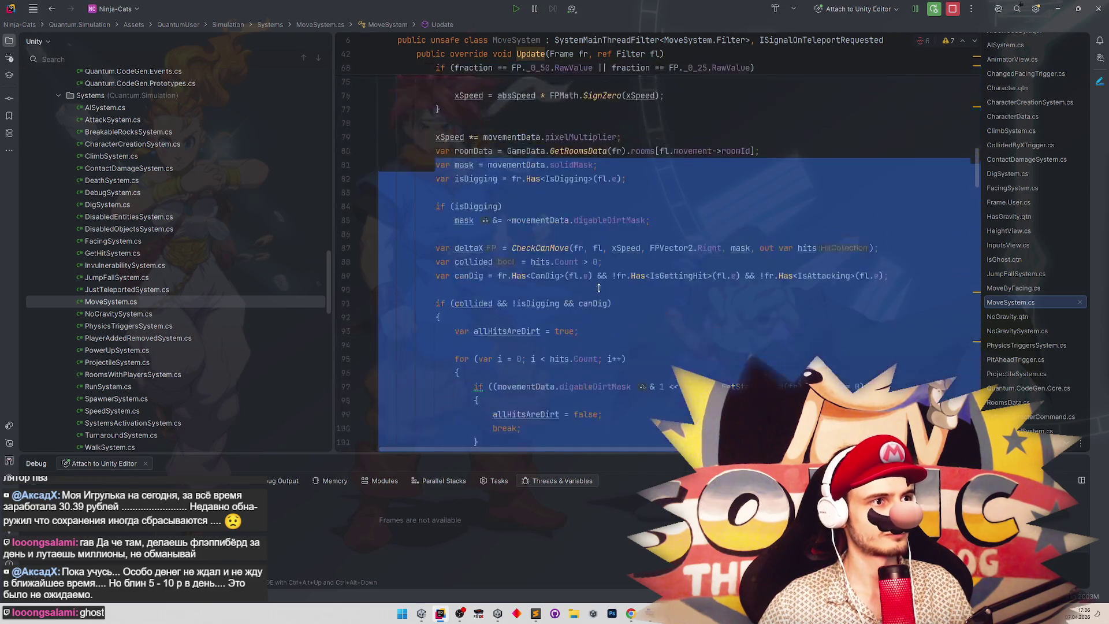
scroll(599, 287, "up", 3)
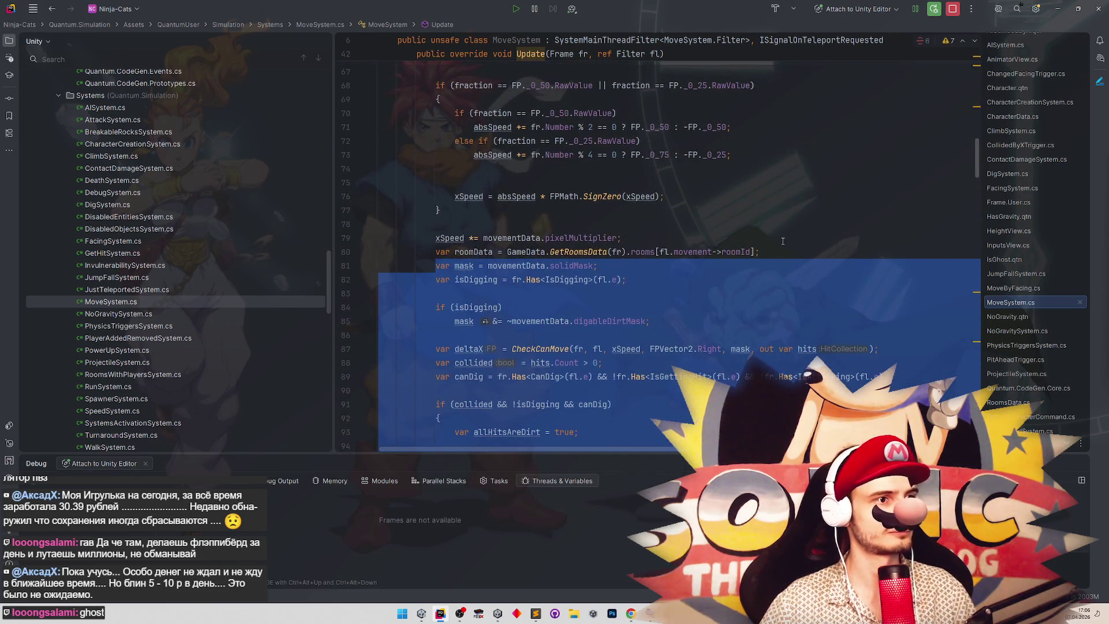
scroll(751, 246, "up", 10)
scroll(711, 250, "down", 8)
left_click(354, 95, "shift")
key("BackSpace")
key("BackSpace")
key("BackSpace")
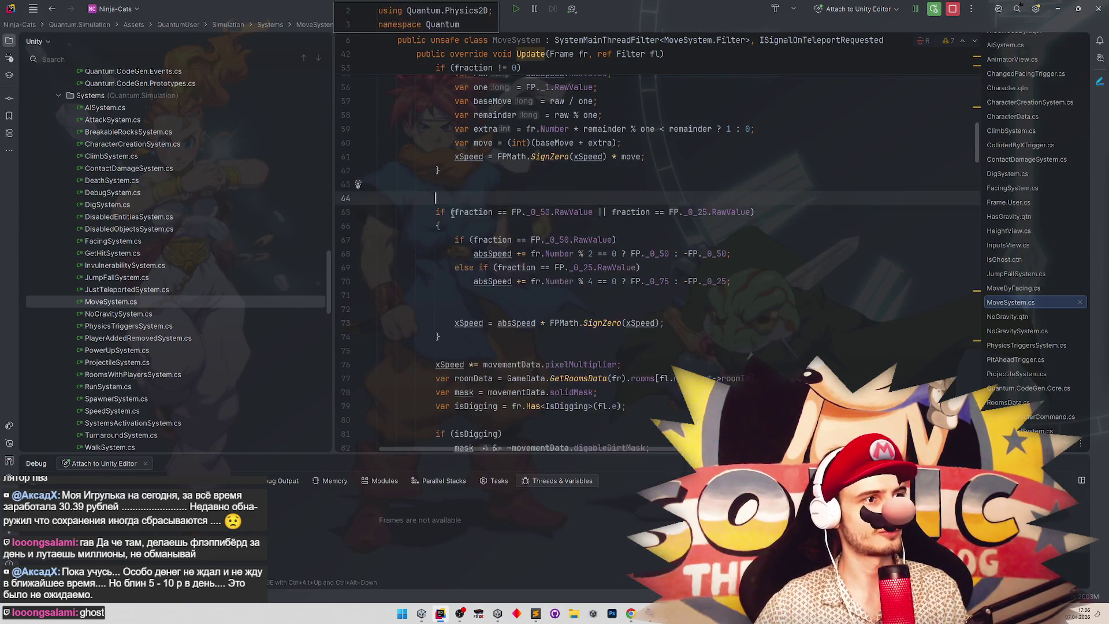
key("BackSpace")
scroll(639, 237, "down", 4)
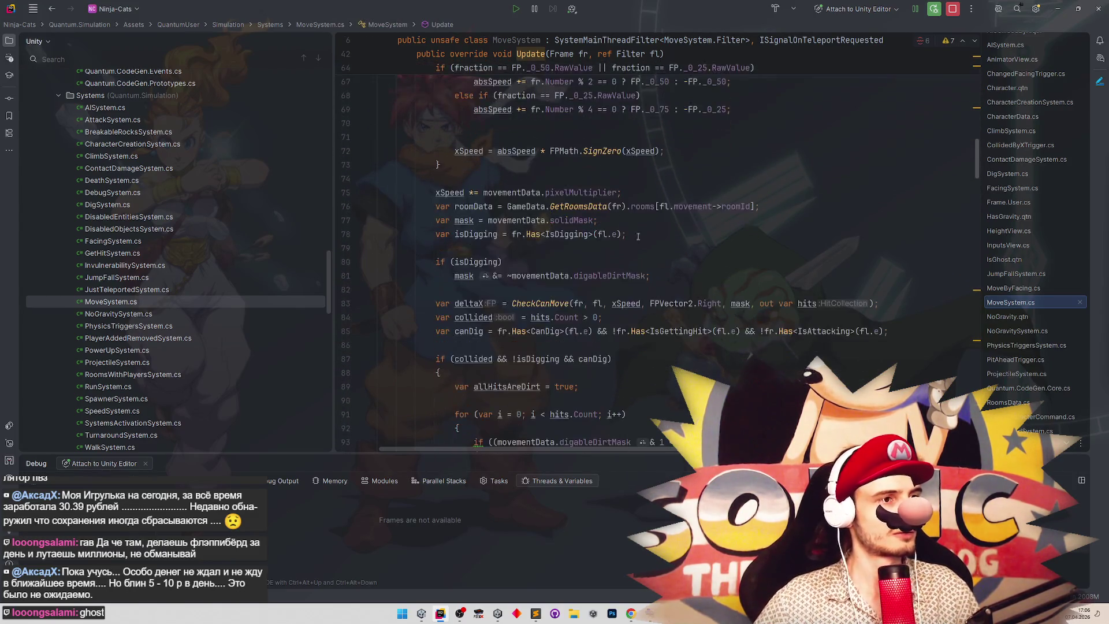
scroll(611, 309, "down", 10)
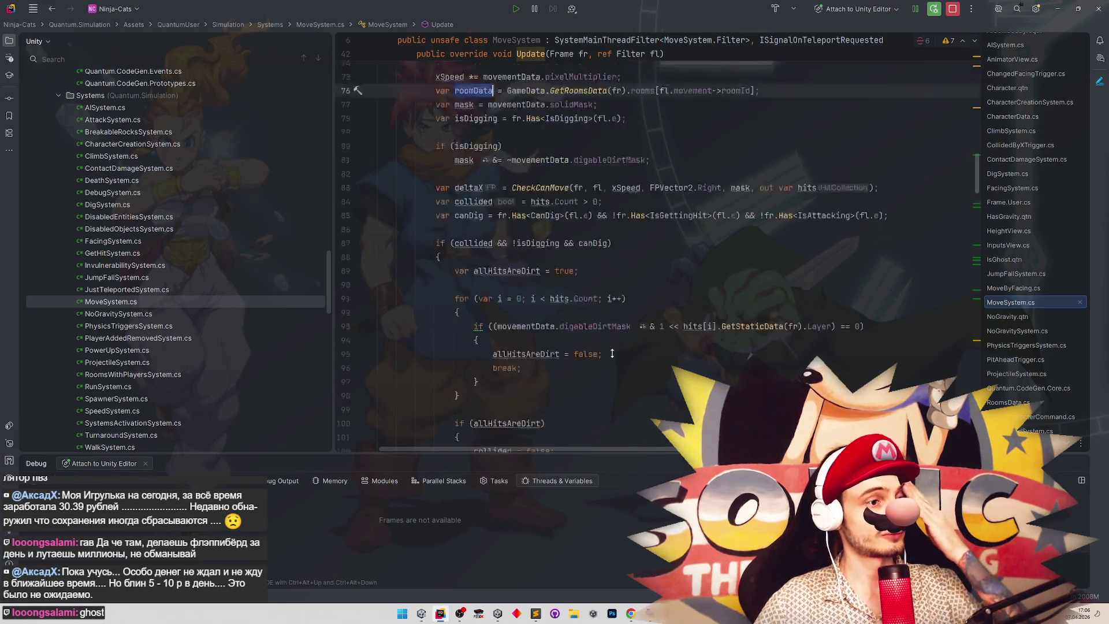
scroll(613, 306, "down", 2)
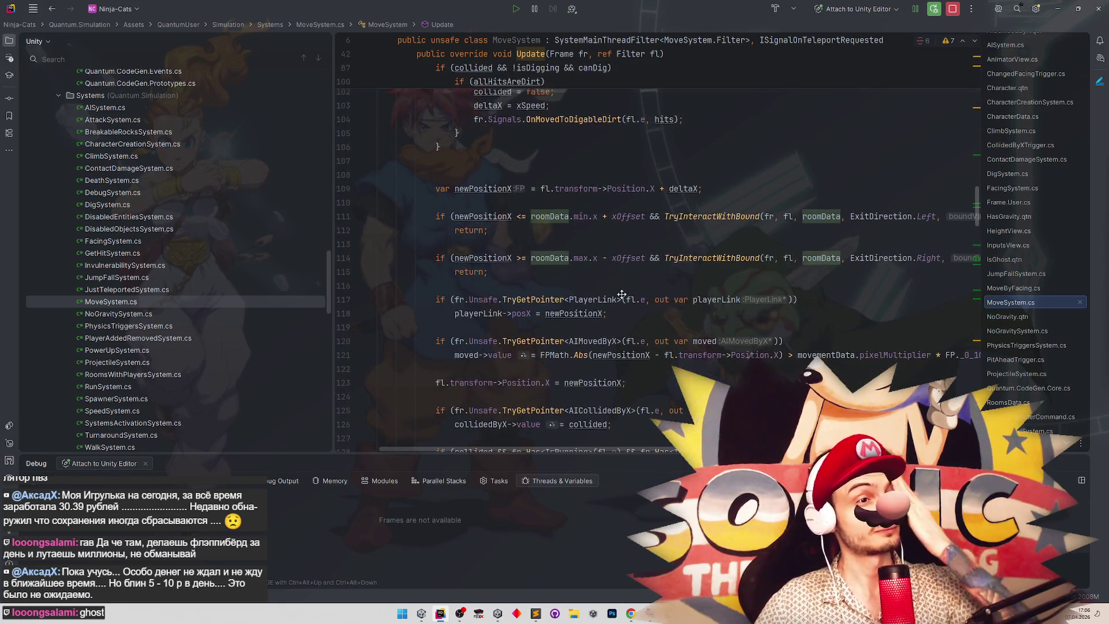
scroll(621, 298, "down", 2)
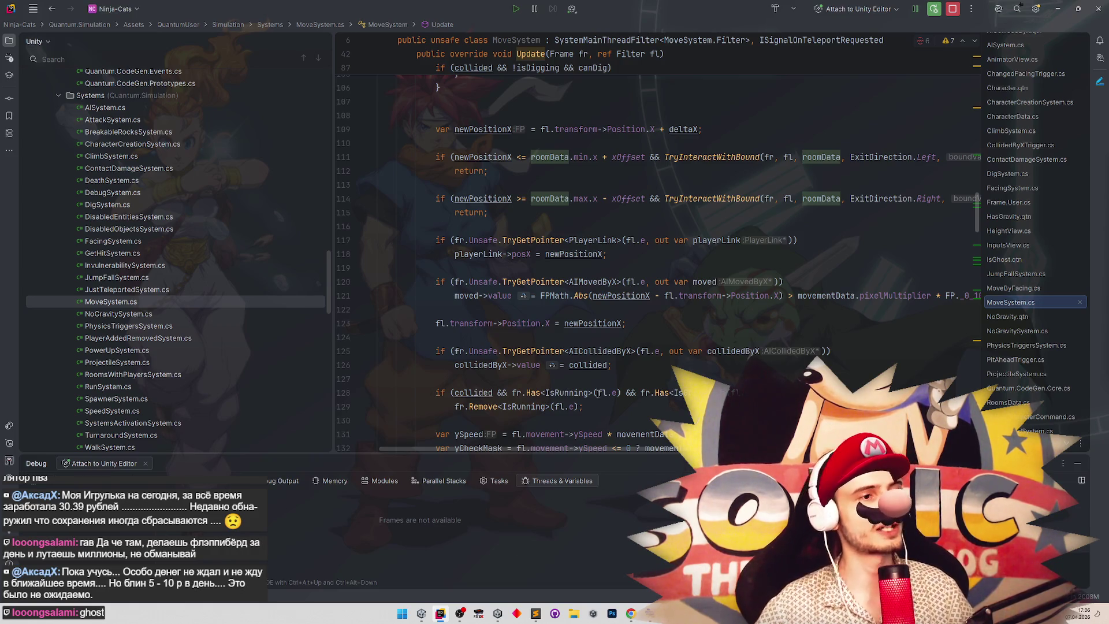
mouse_move(598, 393)
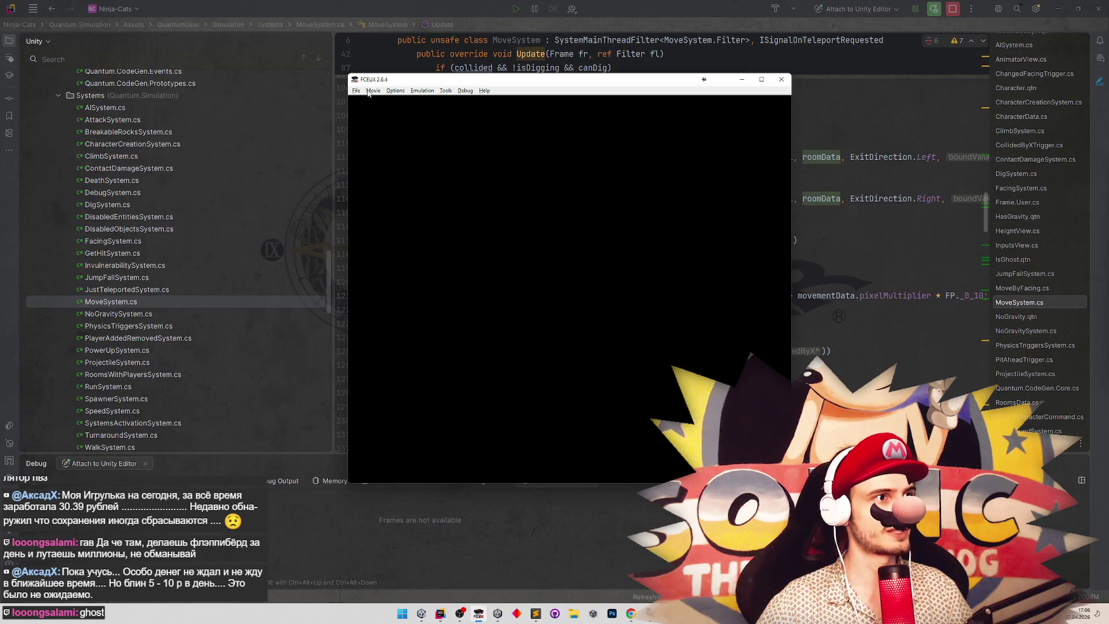
Load Samurai Pizza Cats from recent ROMs, load state 1, walk right, then minimize FCEUX.
left_click(356, 91)
mouse_move(435, 121)
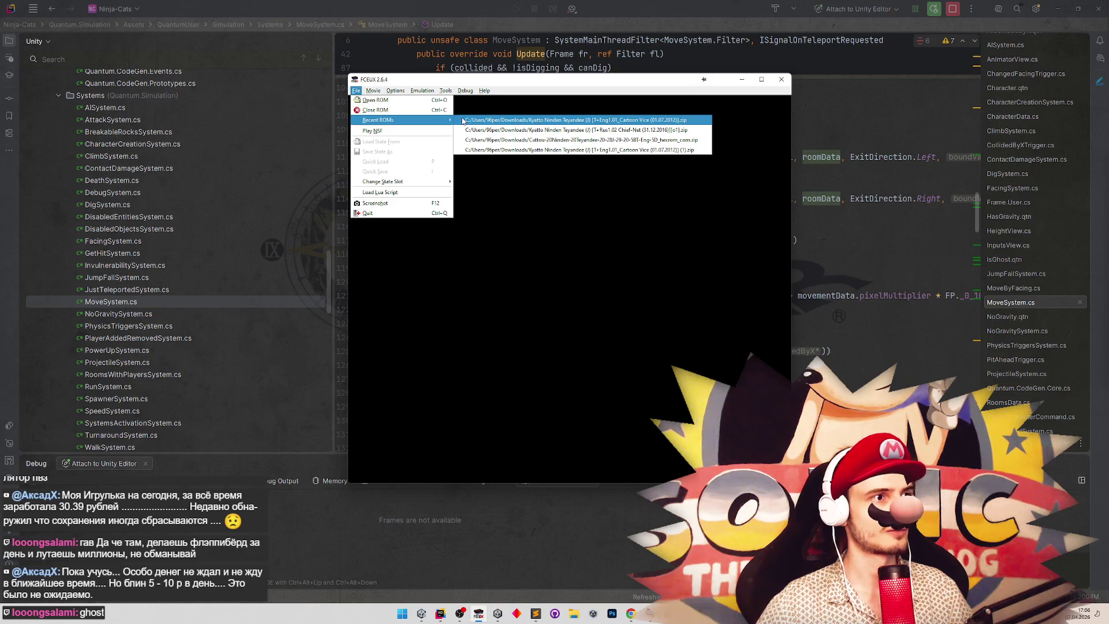
left_click(463, 120)
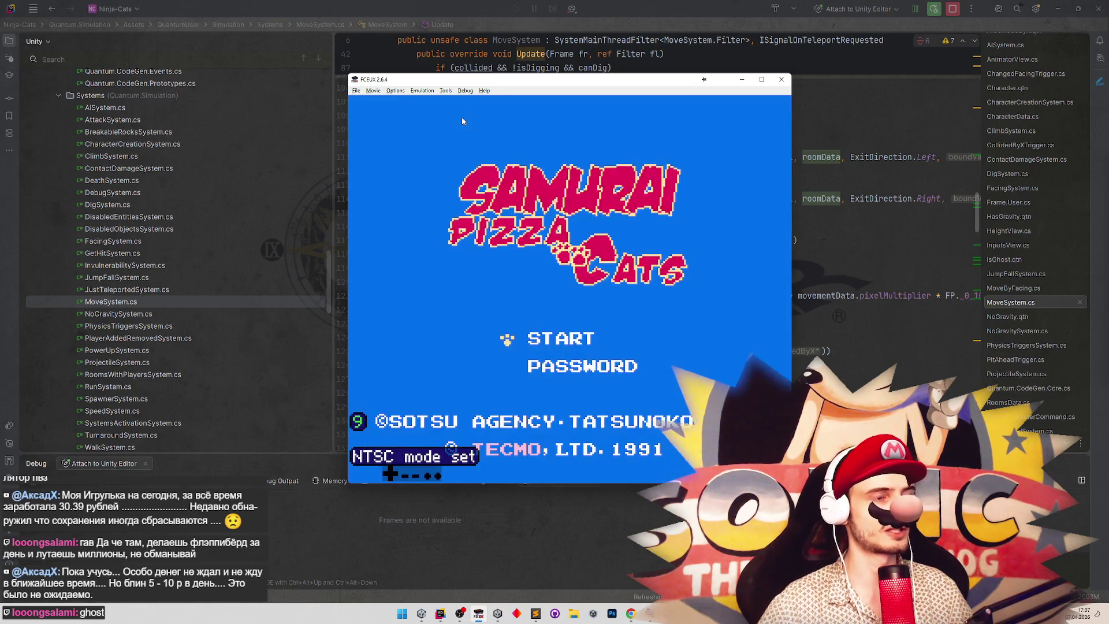
key("Return")
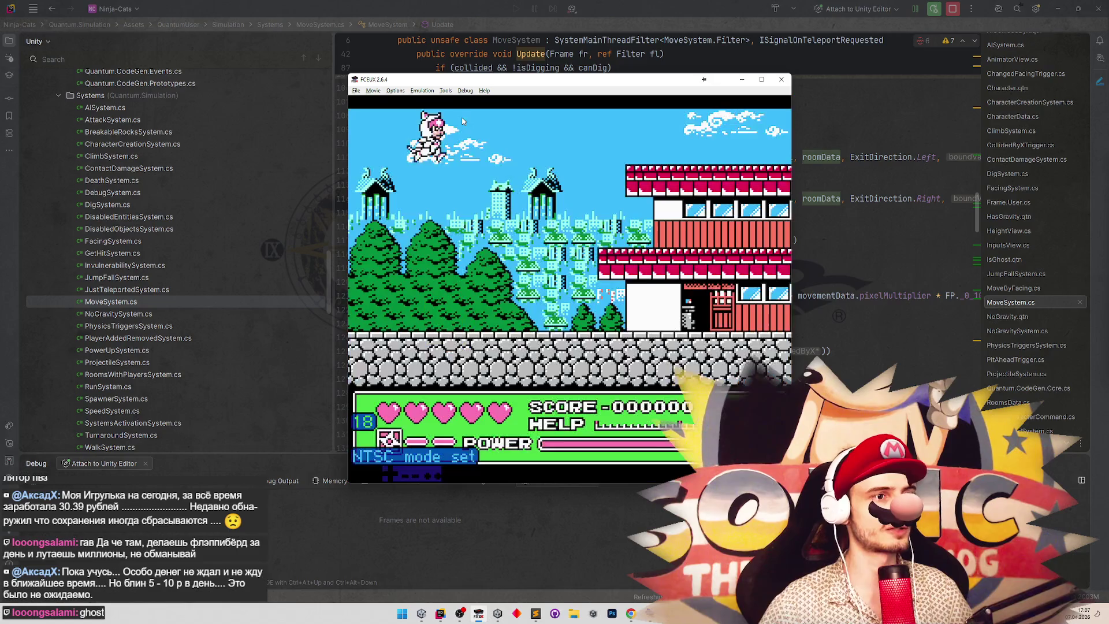
key("F7")
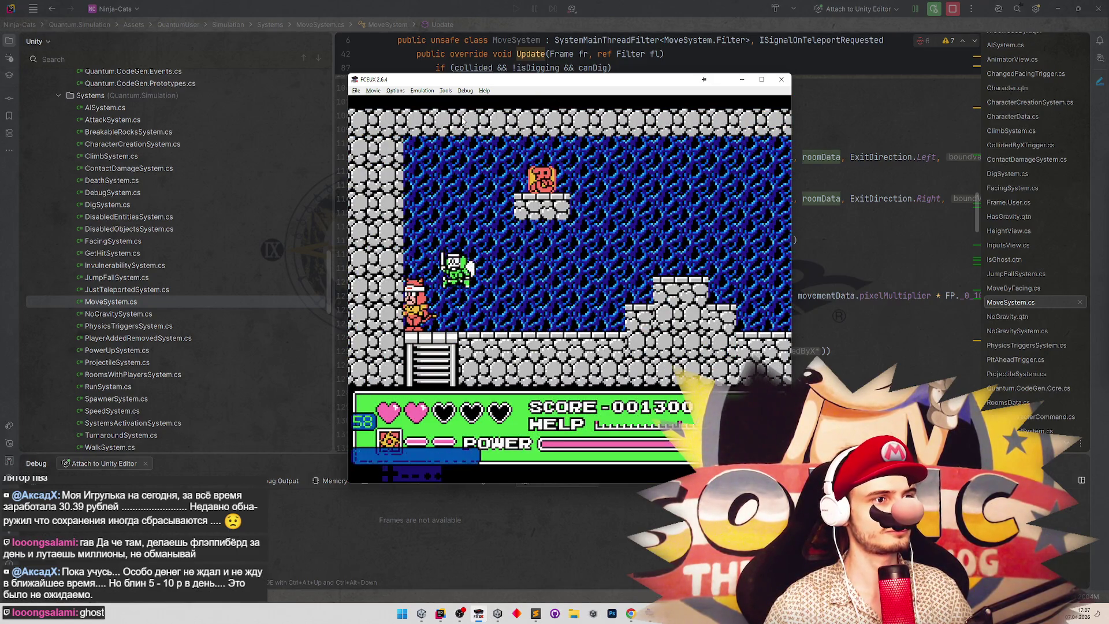
key("Right")
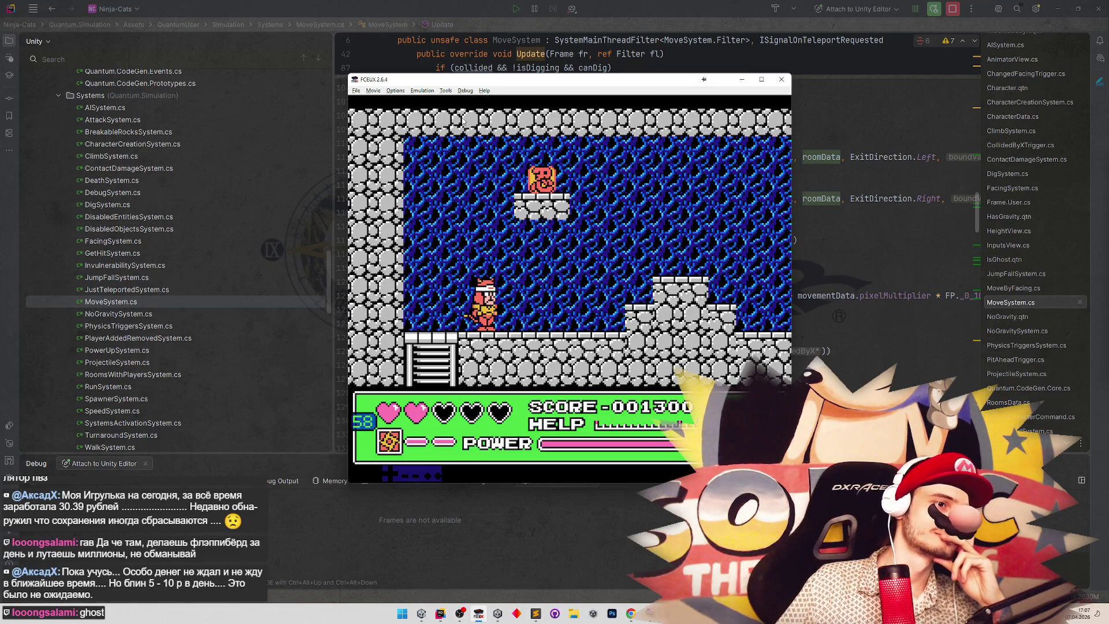
left_click(738, 79)
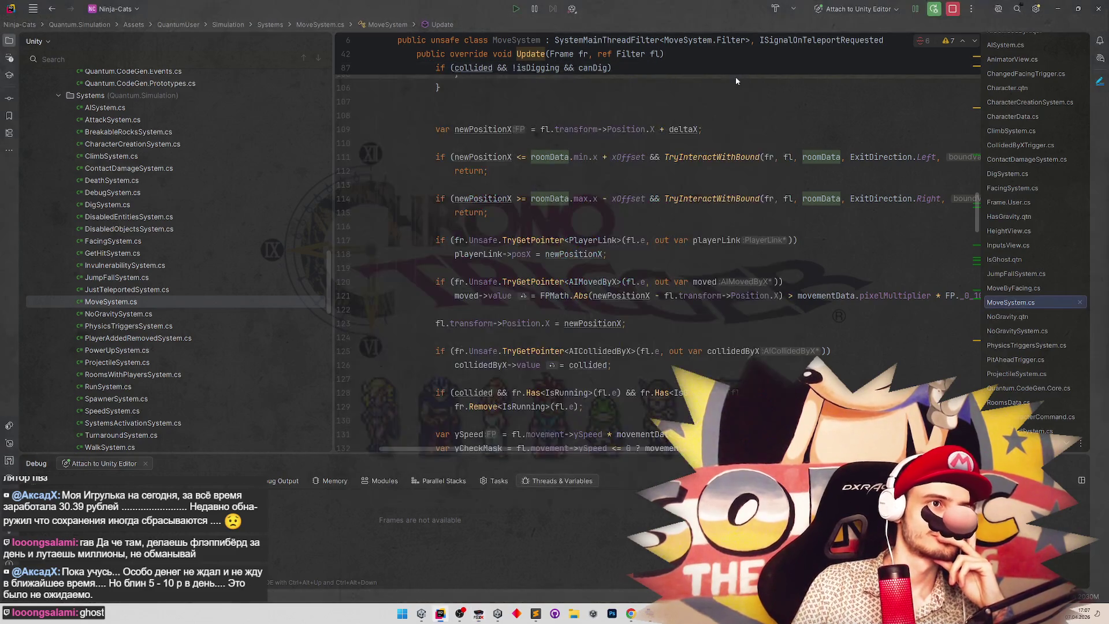
mouse_move(620, 128)
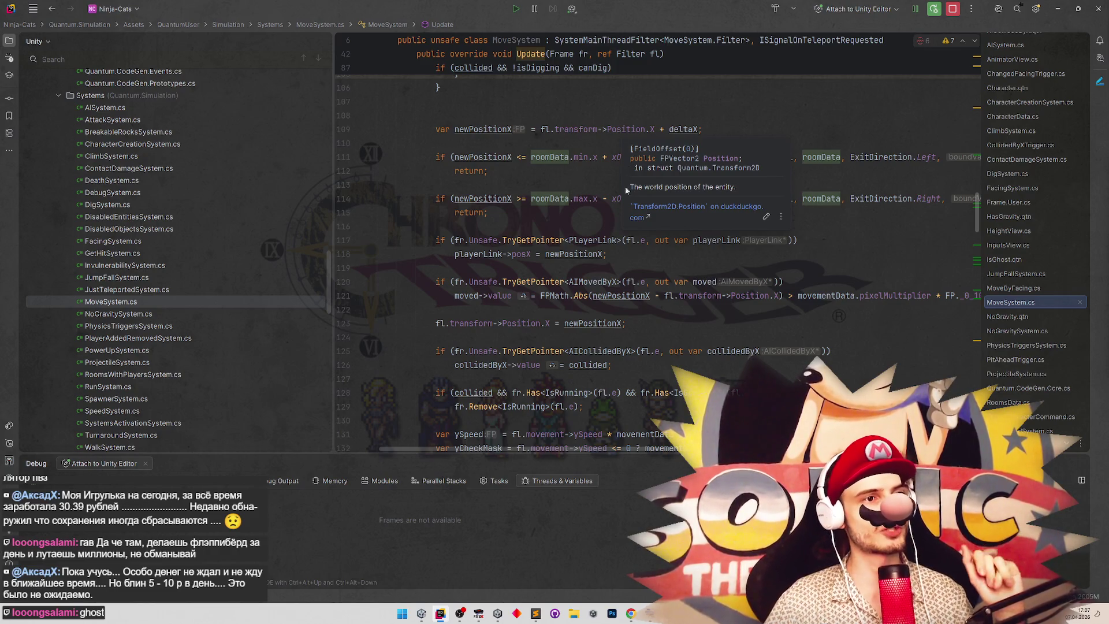
mouse_move(509, 212)
left_mouse_down()
mouse_move(404, 199)
mouse_move(382, 157)
left_mouse_up()
left_click(519, 212)
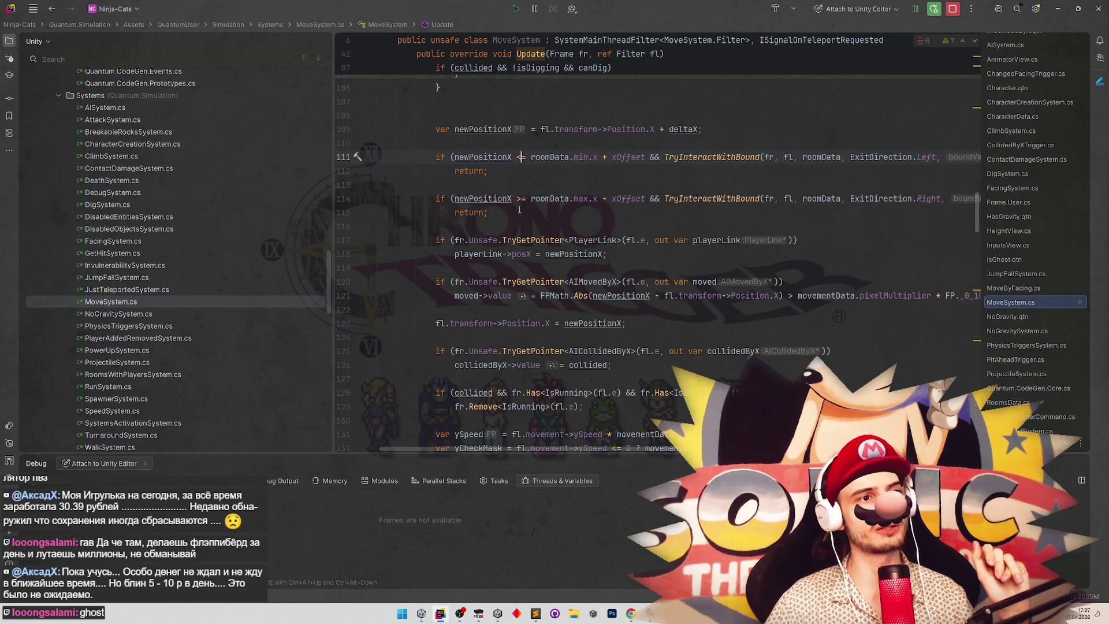
scroll(519, 210, "up", 8)
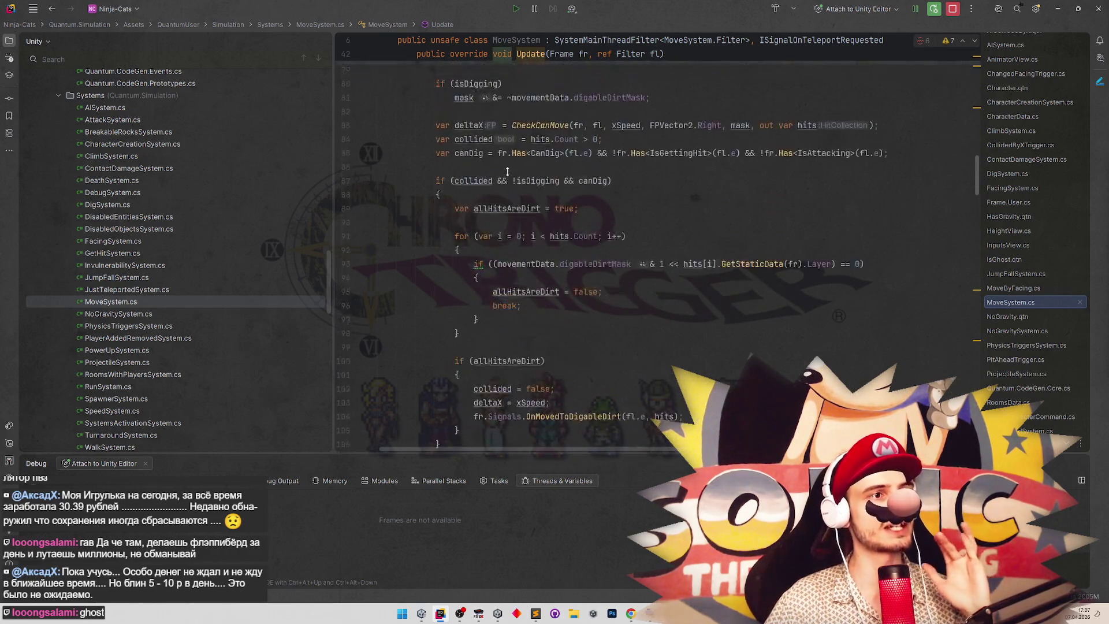
scroll(507, 247, "down", 6)
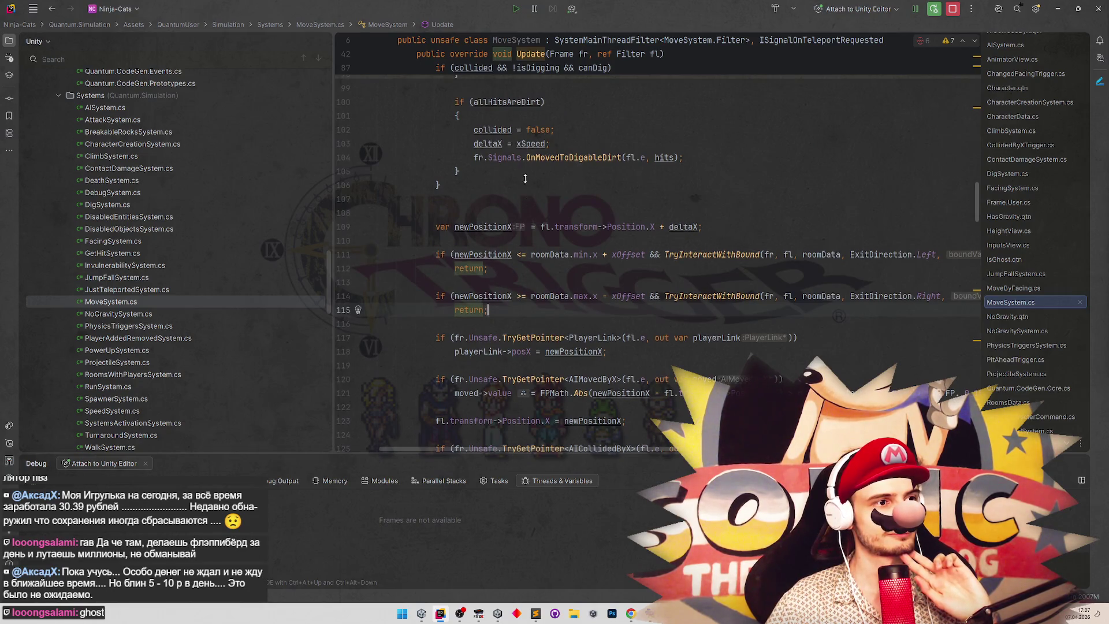
scroll(523, 202, "up", 4)
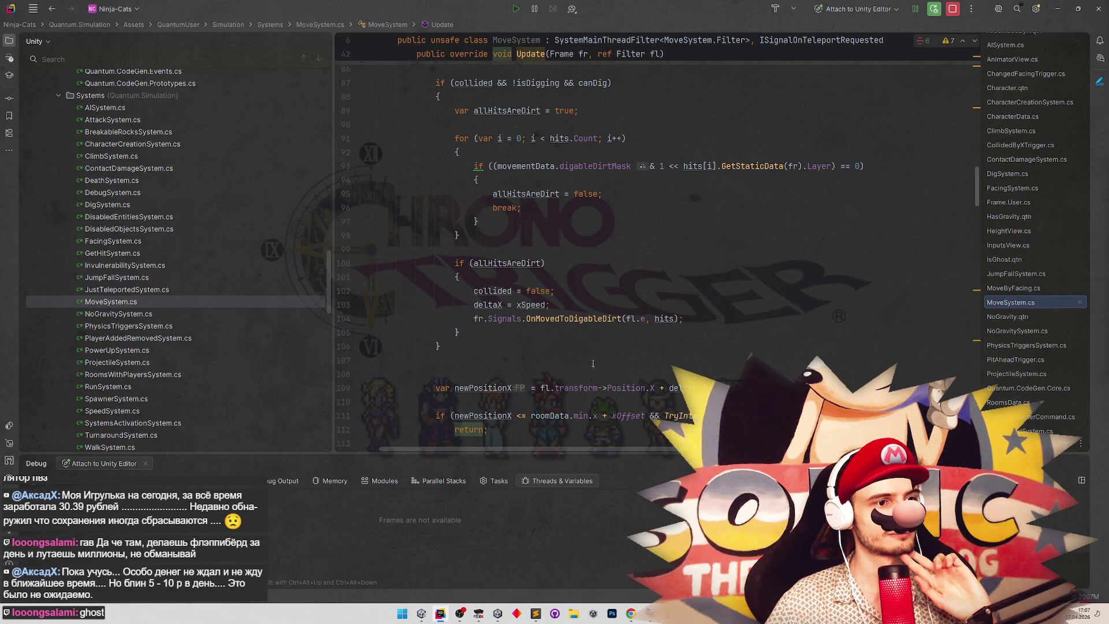
scroll(688, 357, "down", 4)
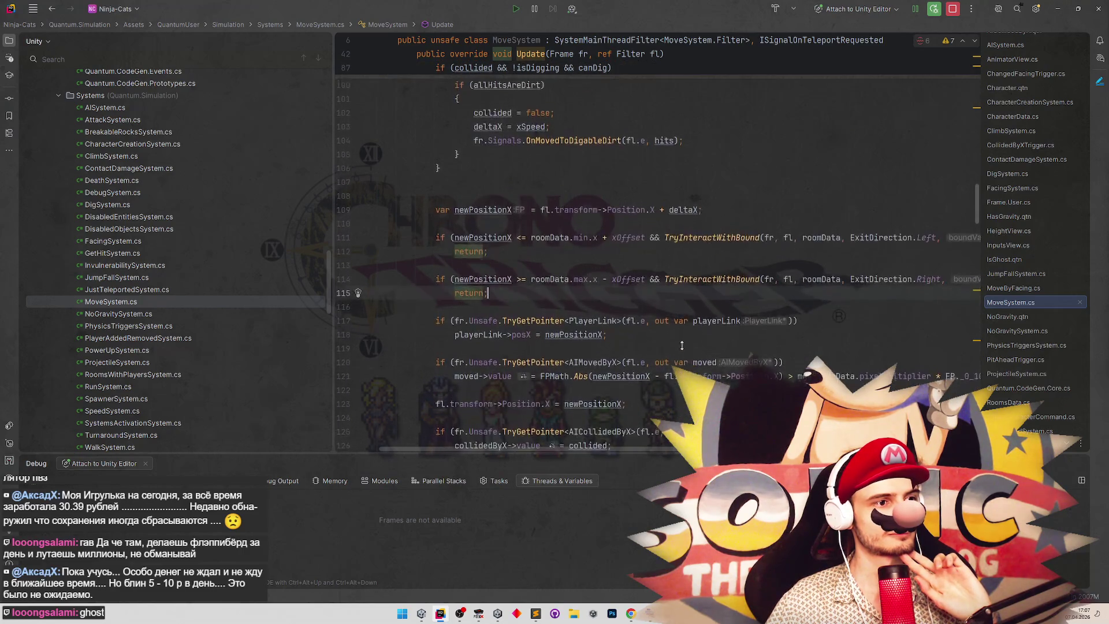
scroll(682, 345, "up", 1)
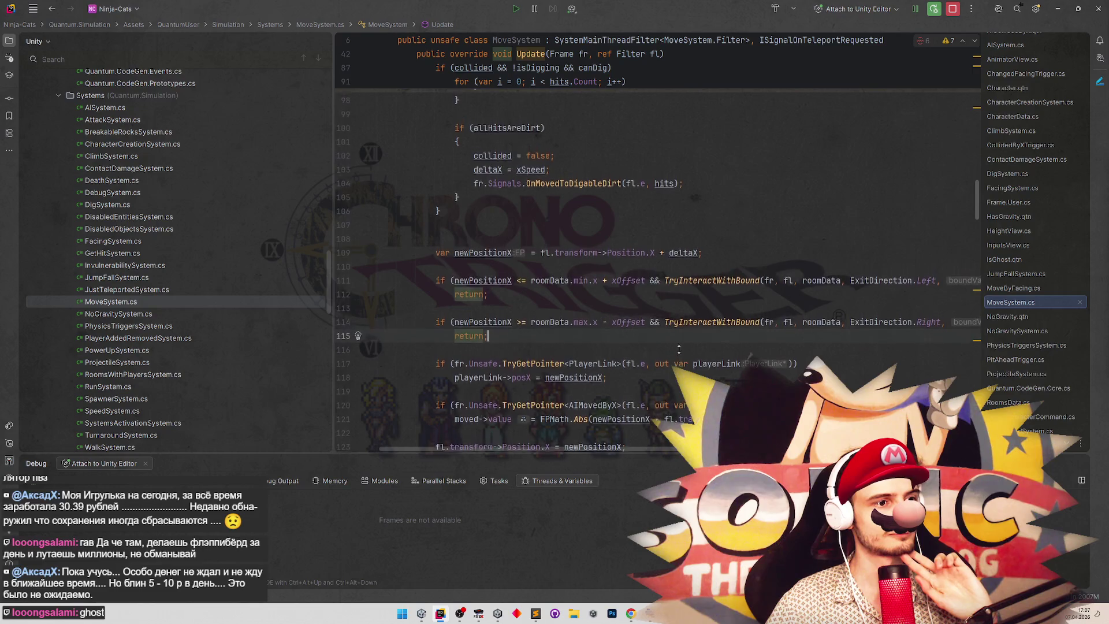
scroll(578, 289, "up", 2)
left_click(484, 253)
mouse_move(484, 253)
left_mouse_down()
mouse_move(462, 81)
mouse_move(461, 150)
left_mouse_up()
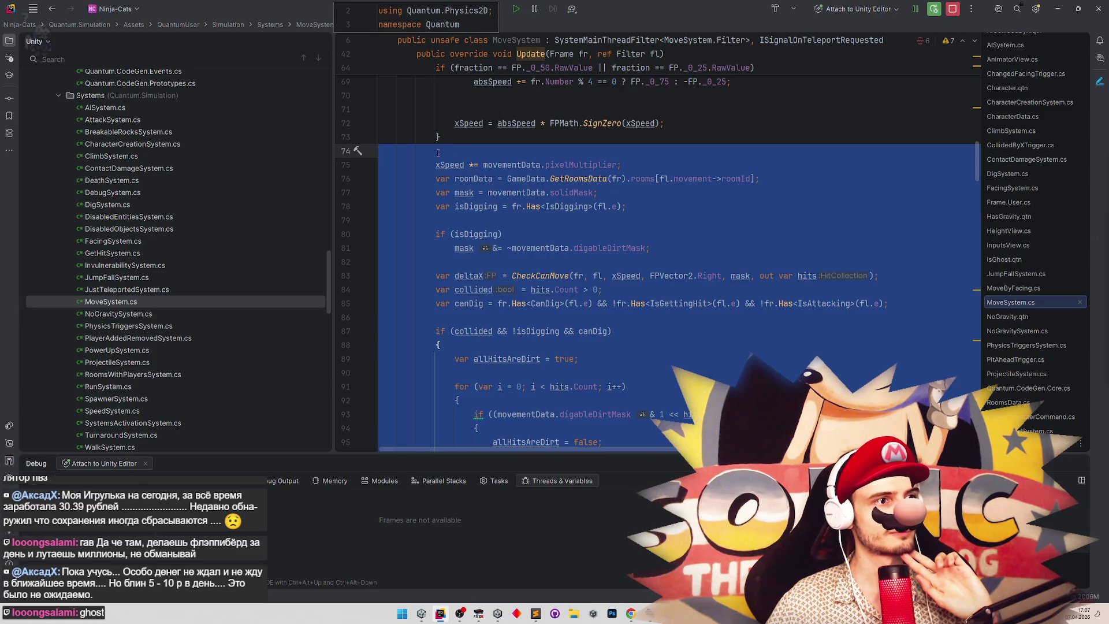
Insert 'var isGhost = fr.Has<IsGhost>(fl.e);' on line 76 below the xSpeed line.
left_click(438, 151)
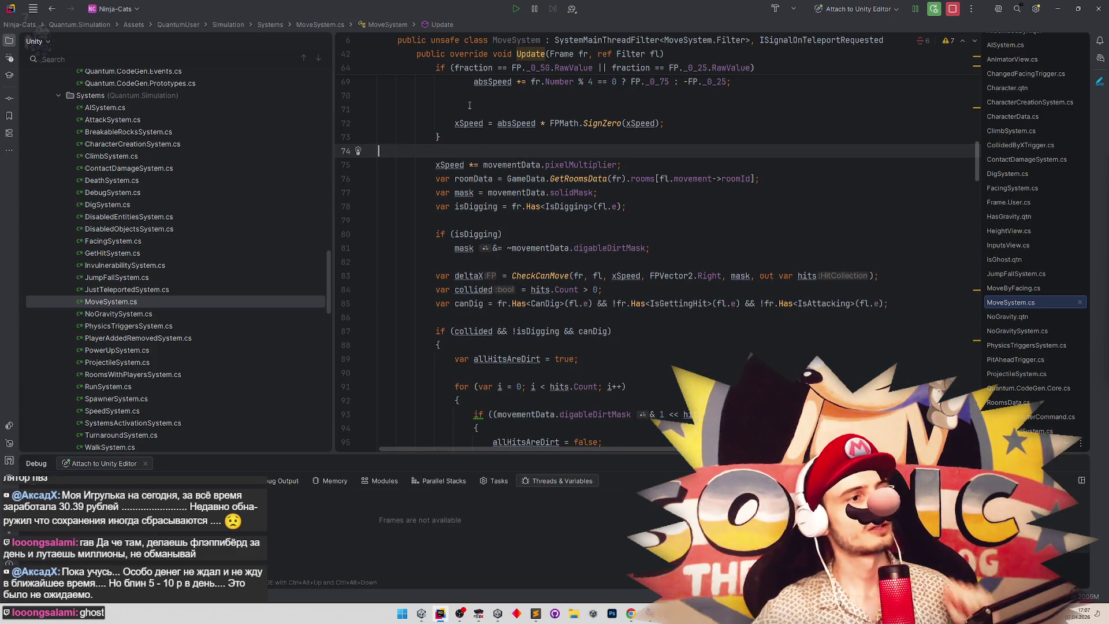
left_click(634, 164)
key("Return")
key("Return")
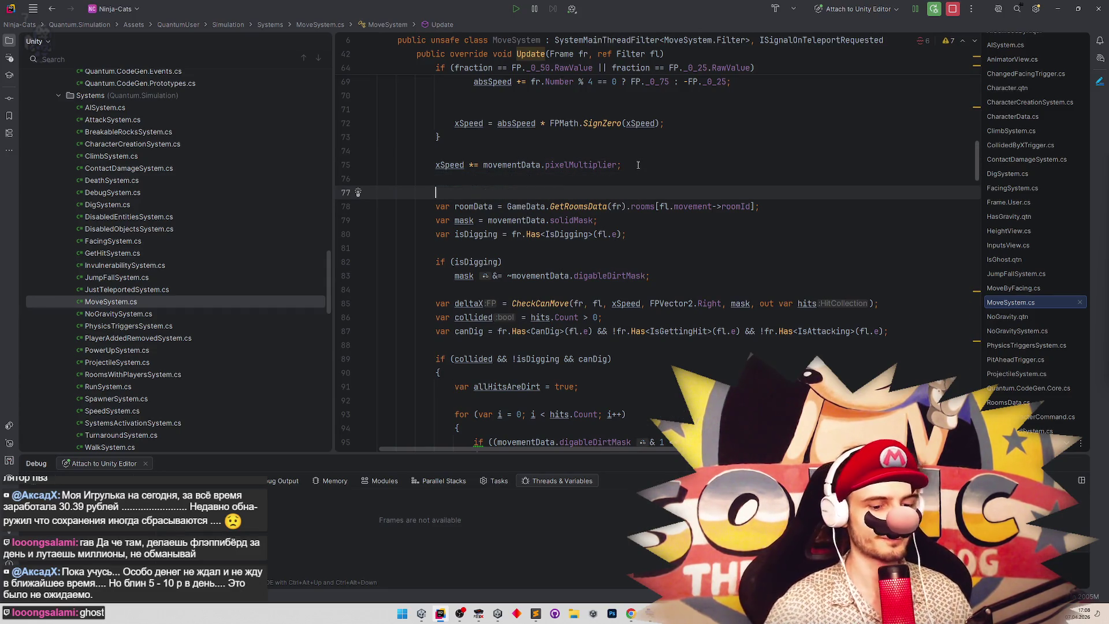
key("Up")
type("var isGro")
key("BackSpace")
key("BackSpace")
type("host = ")
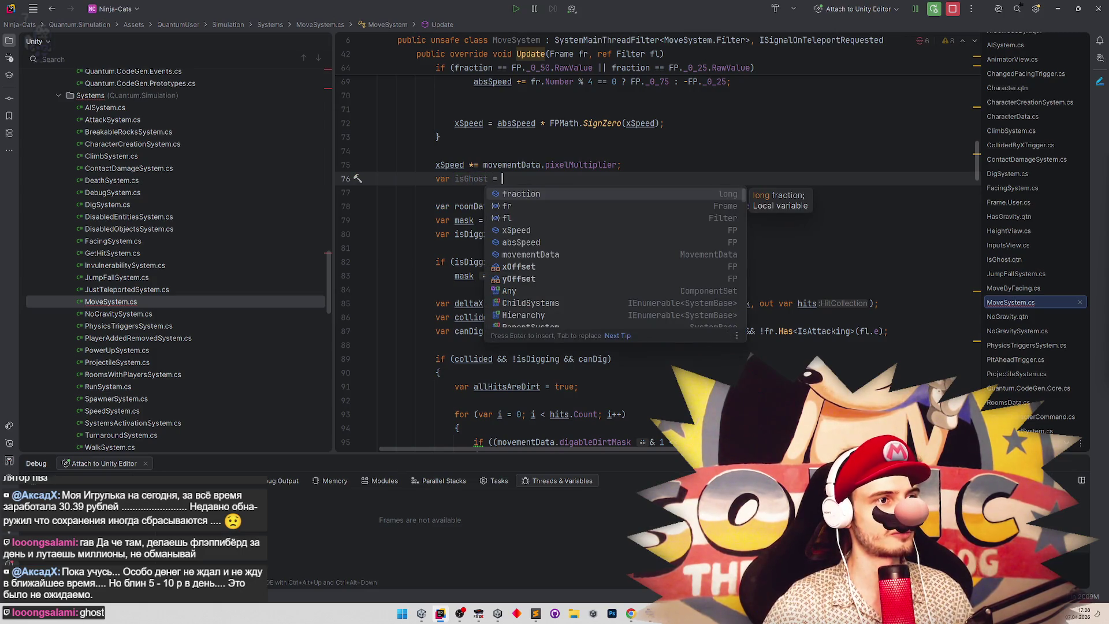
type("fr.")
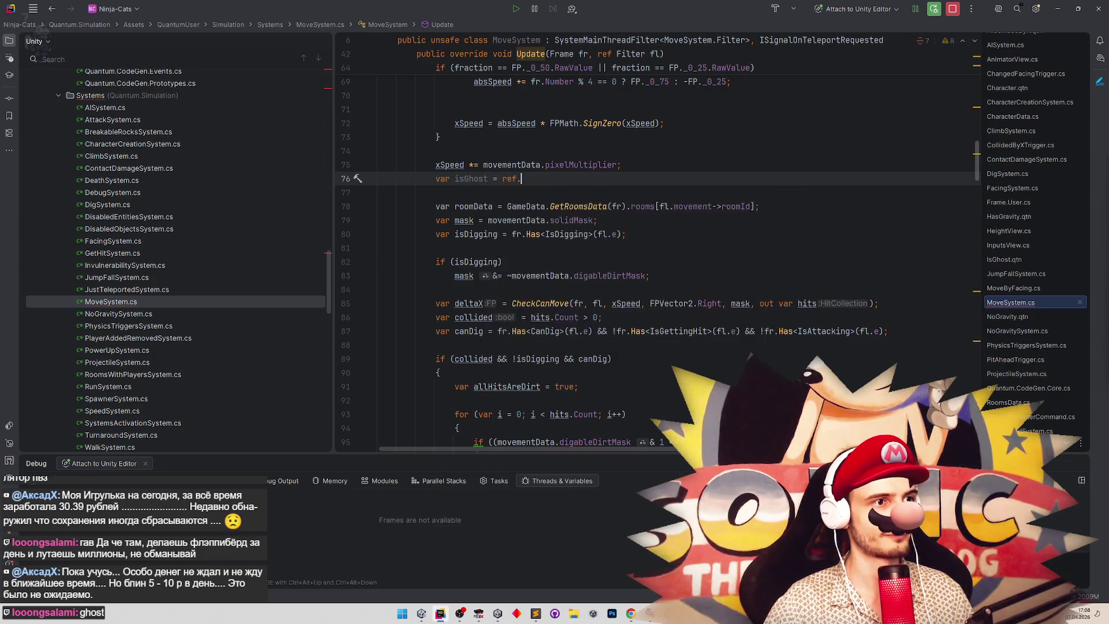
type("has")
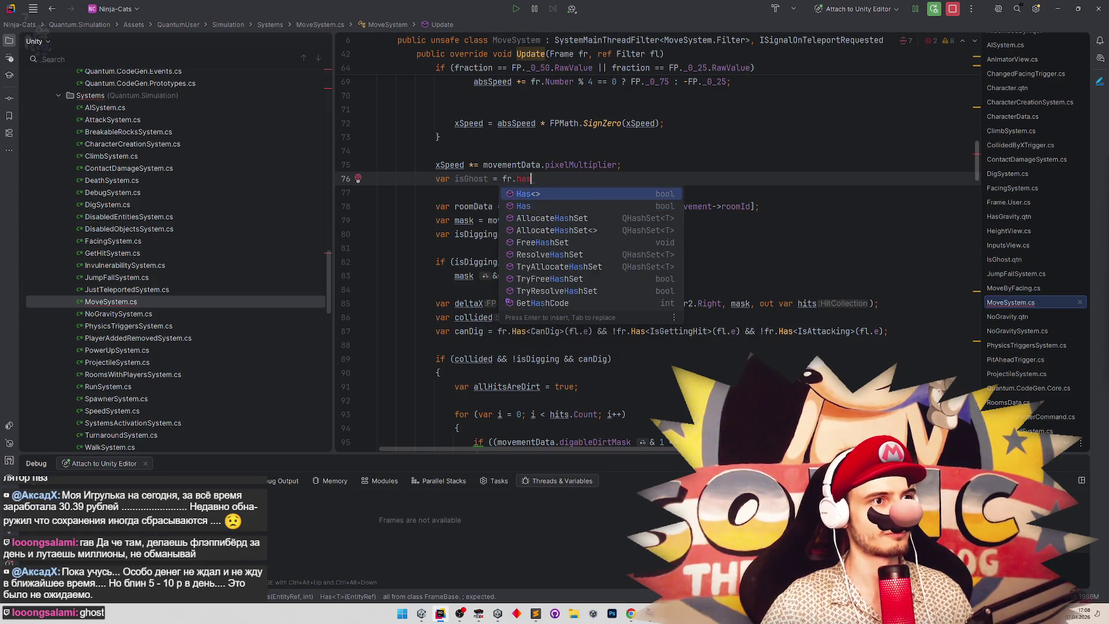
key("Return")
type("IsGho>(")
key("Return")
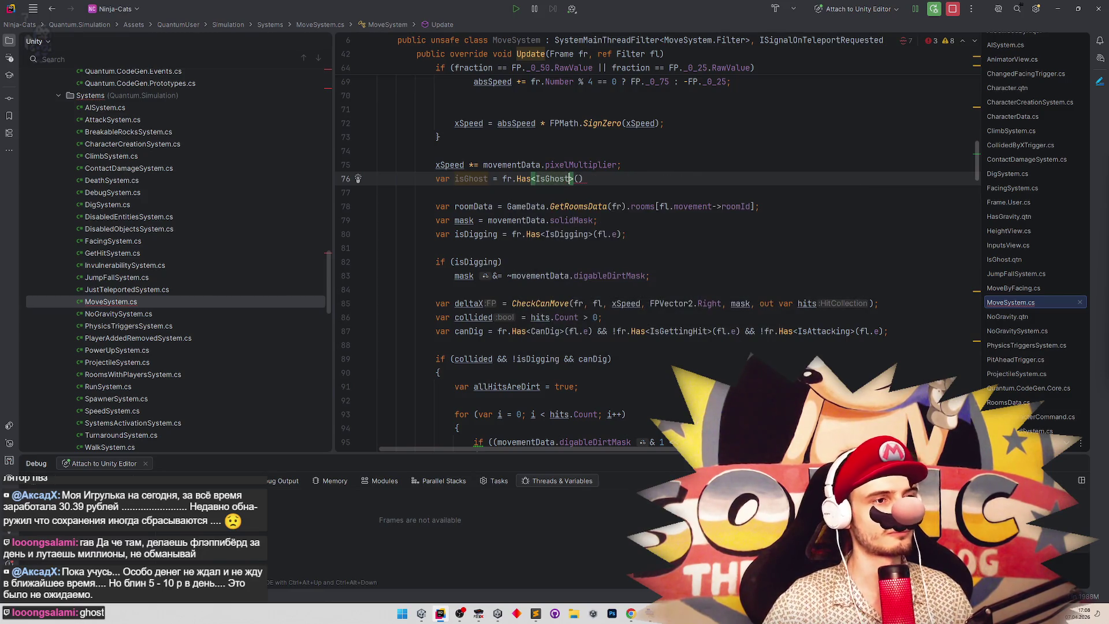
key("Right")
key("Right")
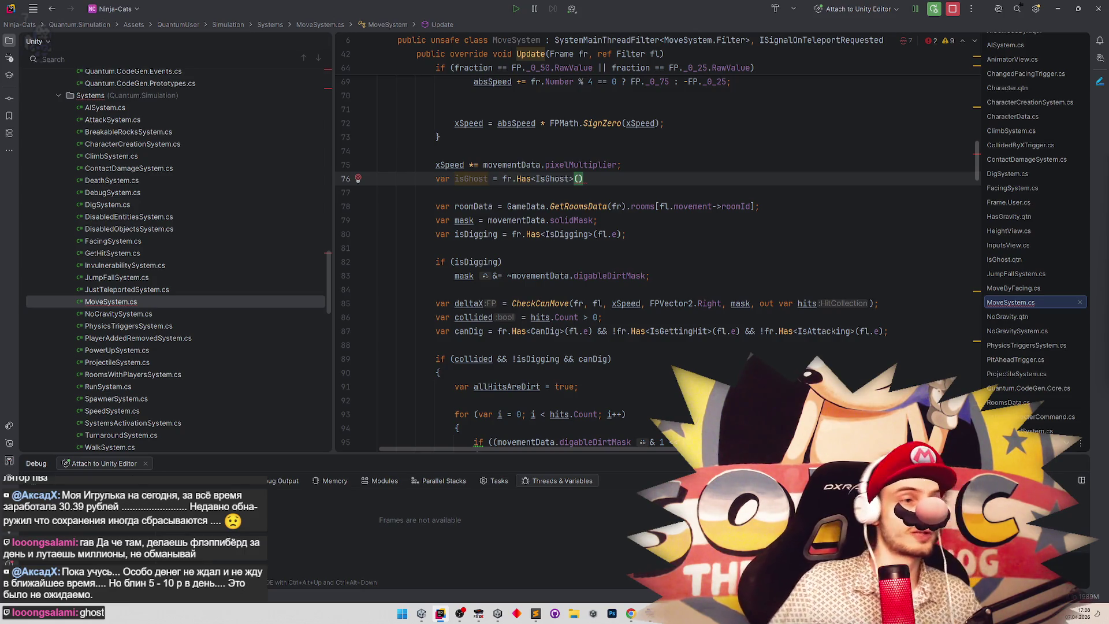
type("fl.e)")
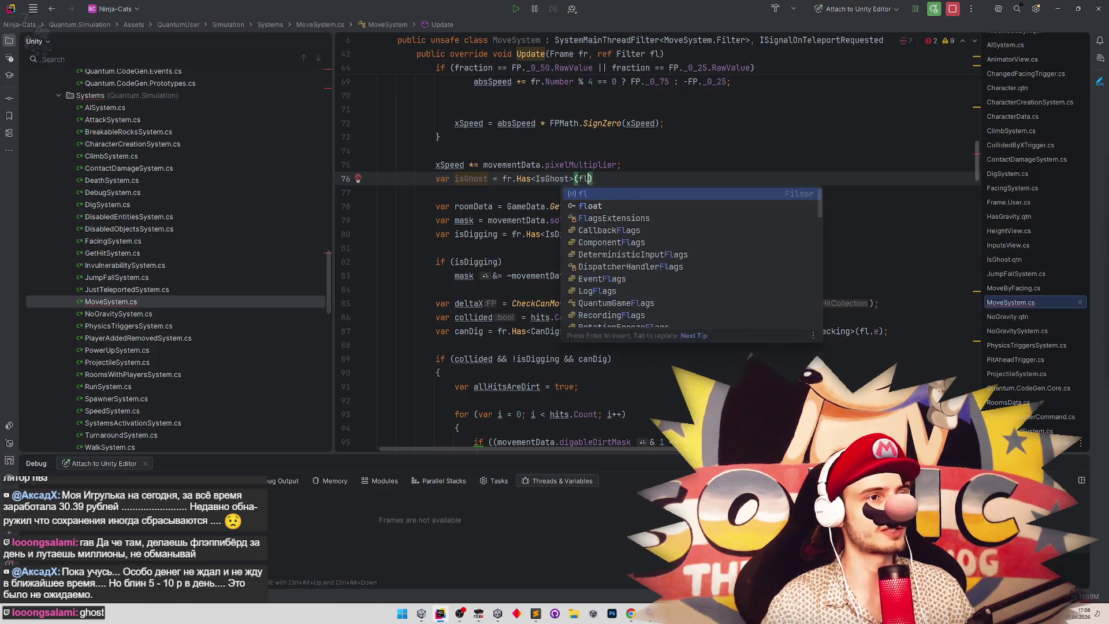
type(";")
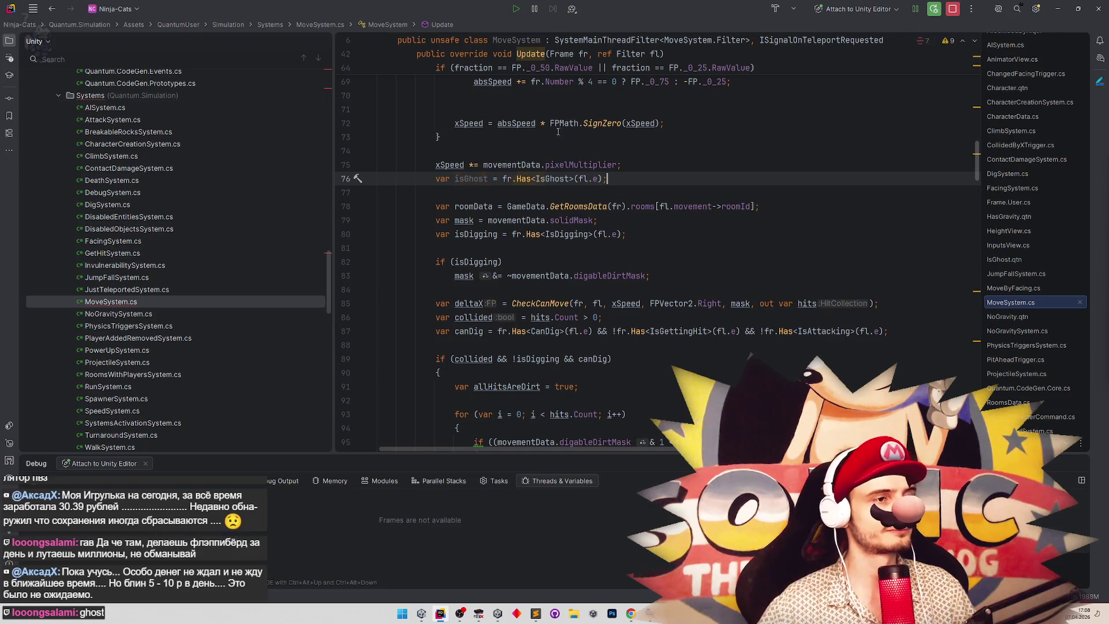
left_click(498, 191)
type("if (")
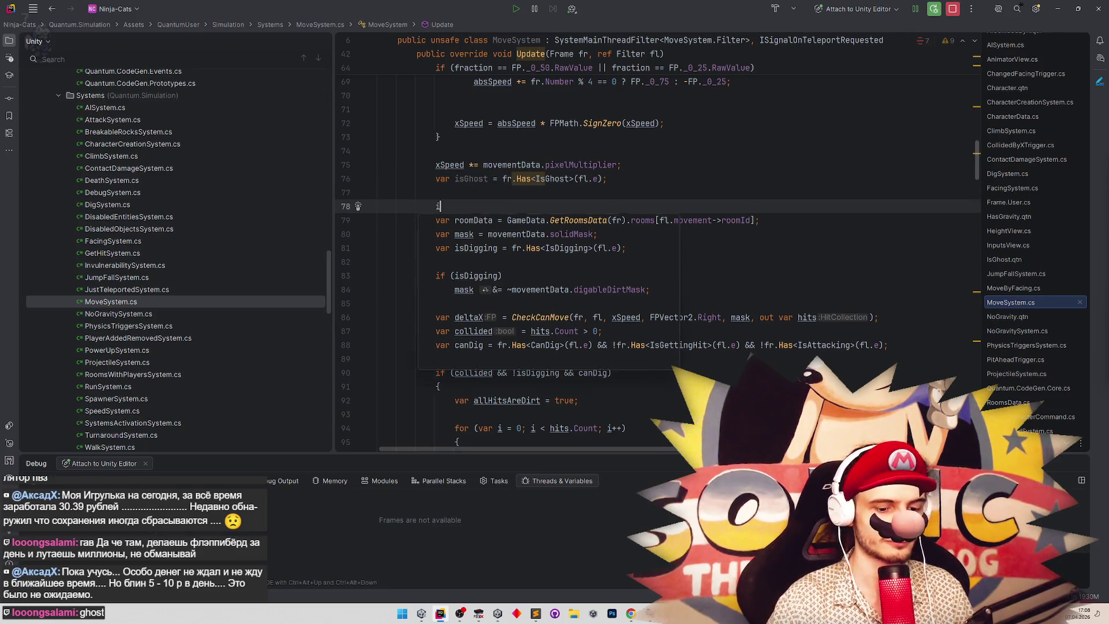
Add an if (!isGhost) block and move the collision-checking code inside its braces.
type("isghost ")
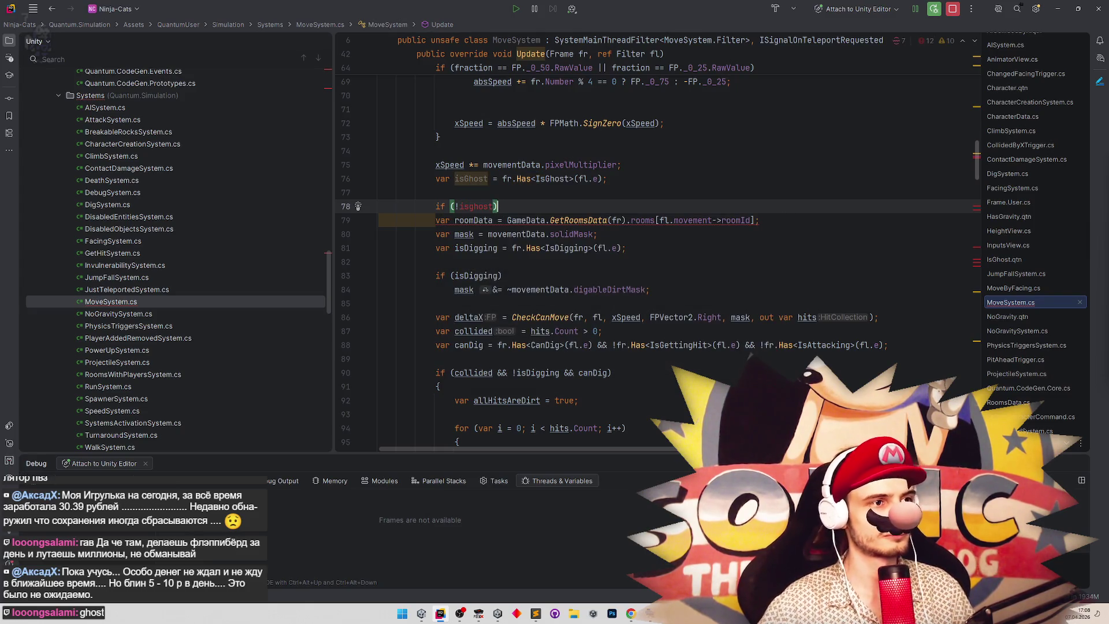
type("G")
type("{")
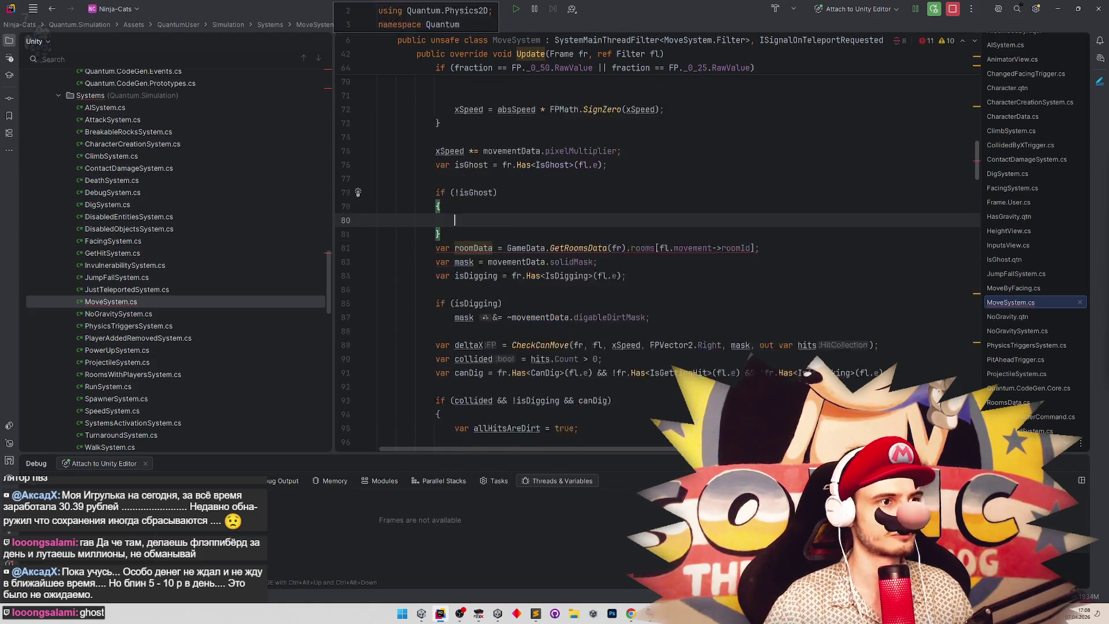
key("Return")
mouse_move(442, 261)
left_mouse_down()
mouse_move(490, 449)
mouse_move(488, 322)
mouse_move(505, 243)
left_mouse_up()
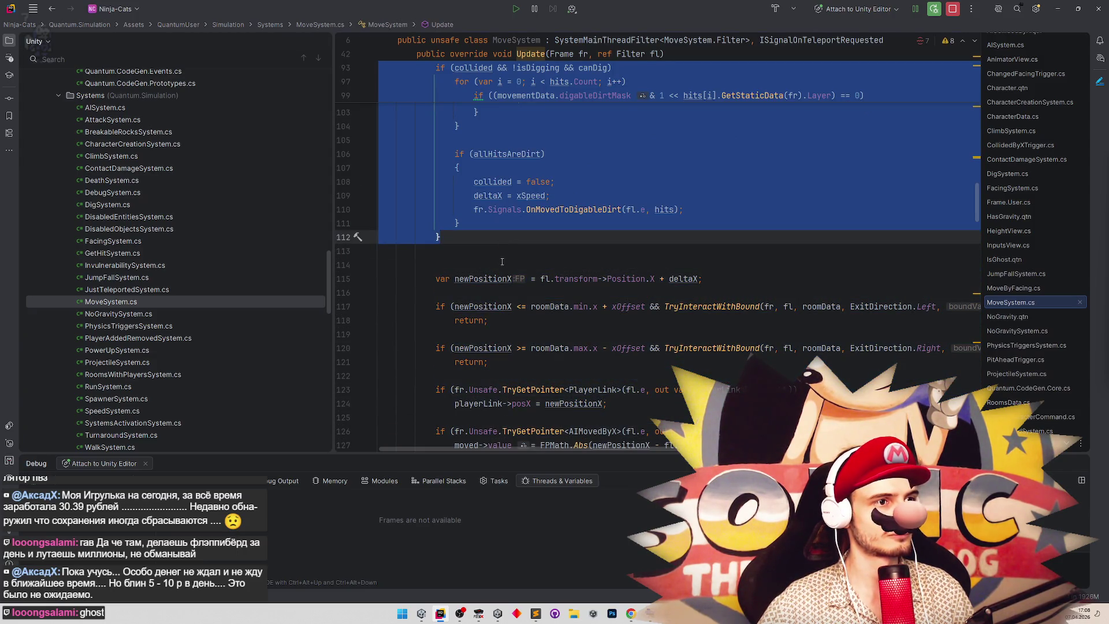
key("ctrl+x")
key("Down")
key("Down")
key("ctrl+v")
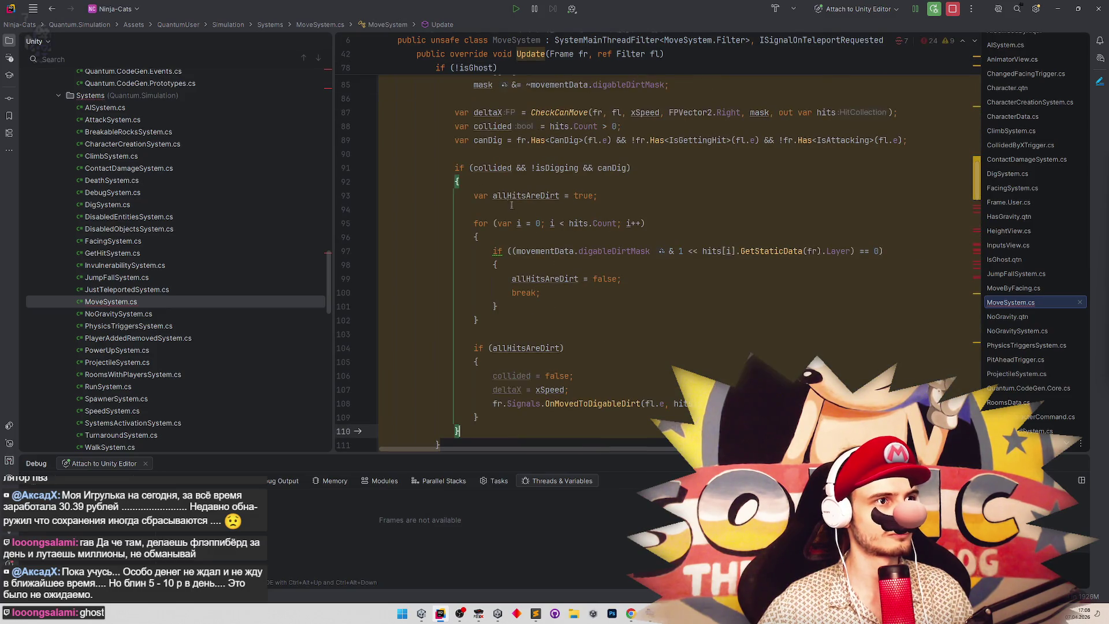
scroll(644, 258, "down", 5)
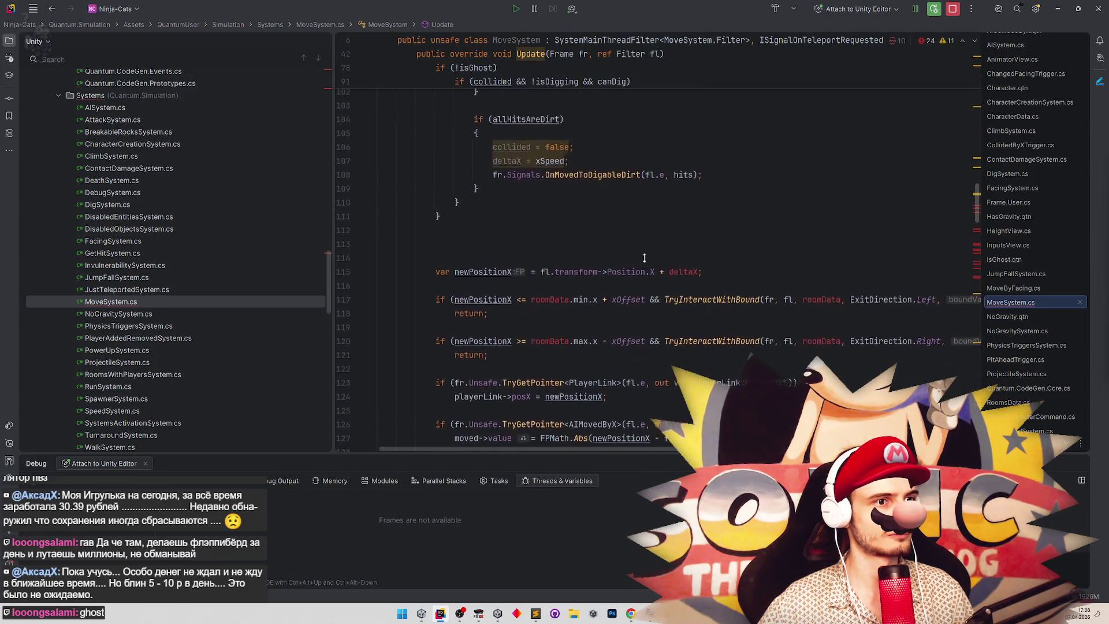
scroll(644, 258, "up", 8)
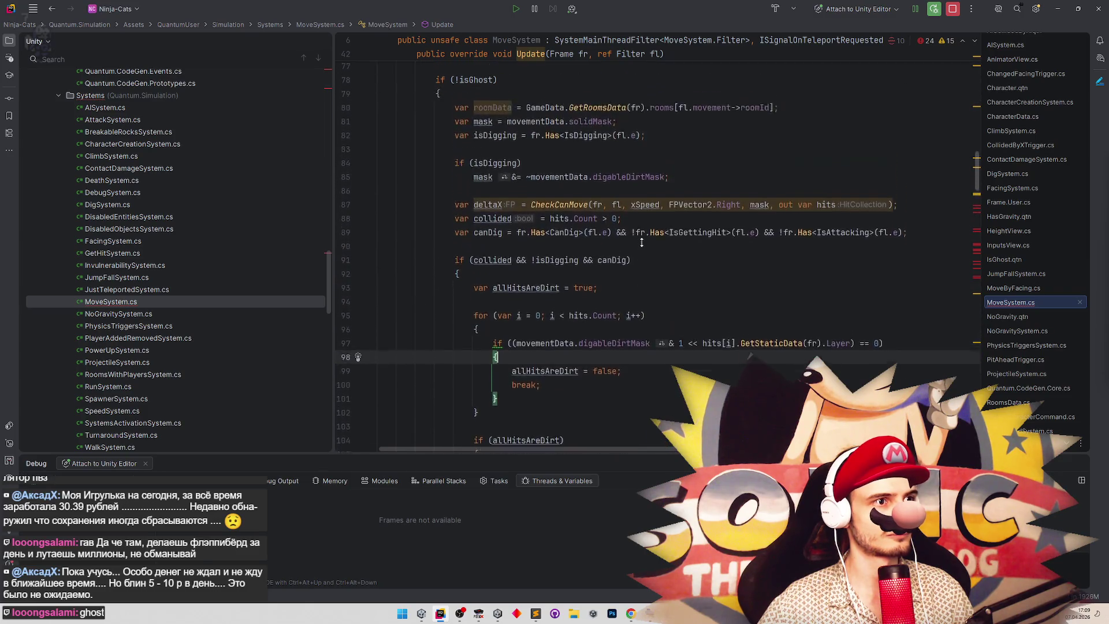
scroll(641, 243, "up", 1)
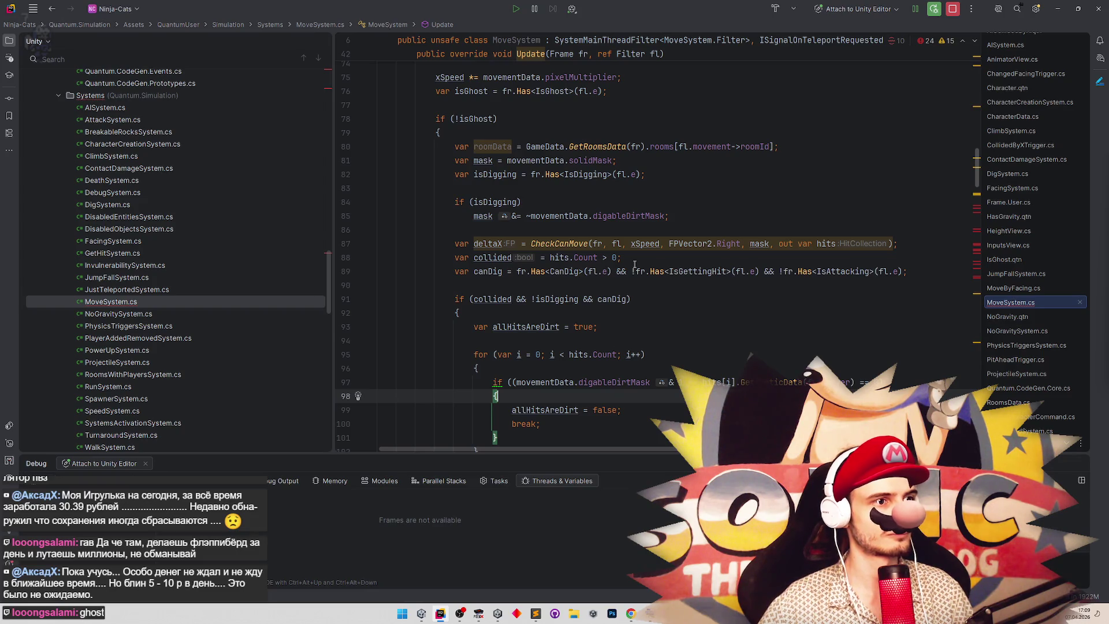
scroll(500, 214, "up", 1)
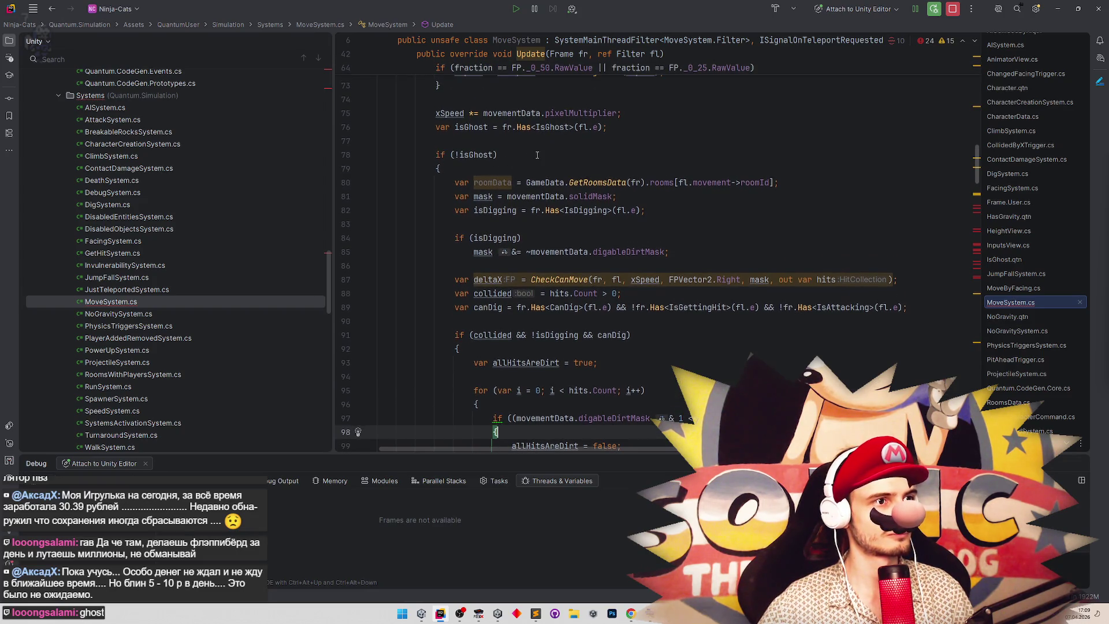
Cut the roomData declaration out of the if (!isGhost) block.
left_click_drag(462, 279, 603, 293)
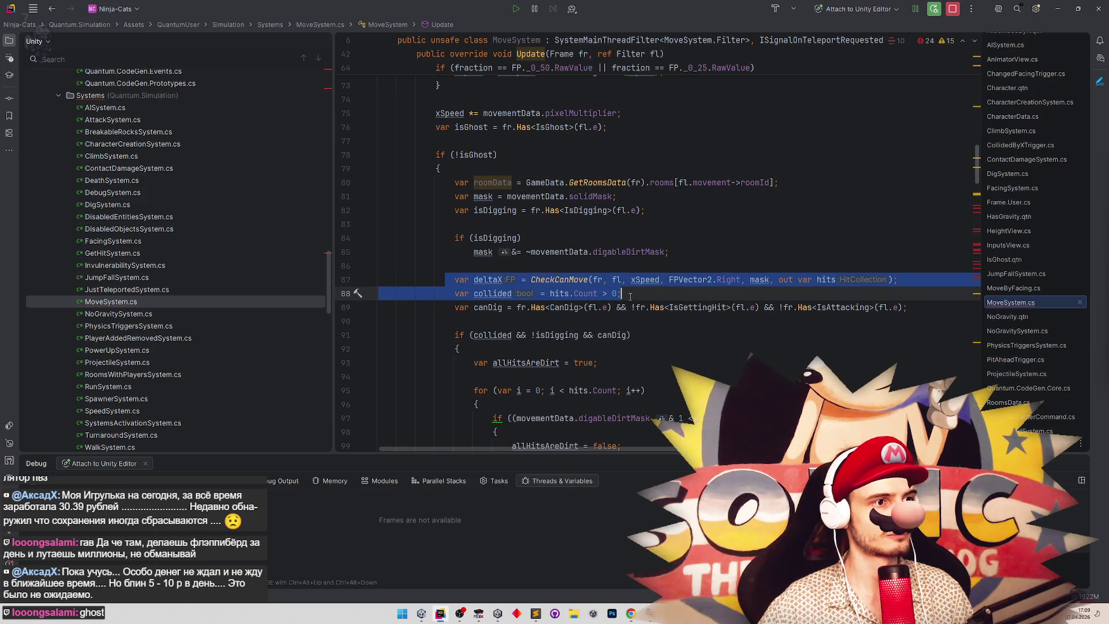
left_click_drag(438, 183, 690, 188)
key("ctrl+x")
left_click(620, 146)
Paste roomData above the ghost check and remove the empty line left inside the block.
key("ctrl+v")
key("Return")
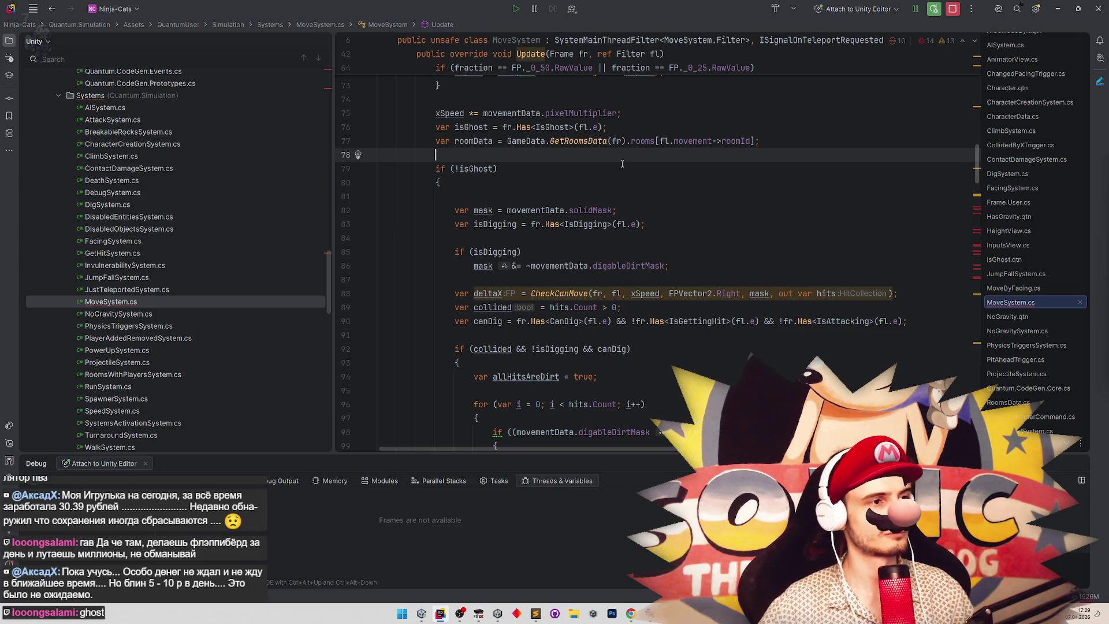
left_click(516, 193)
key("BackSpace")
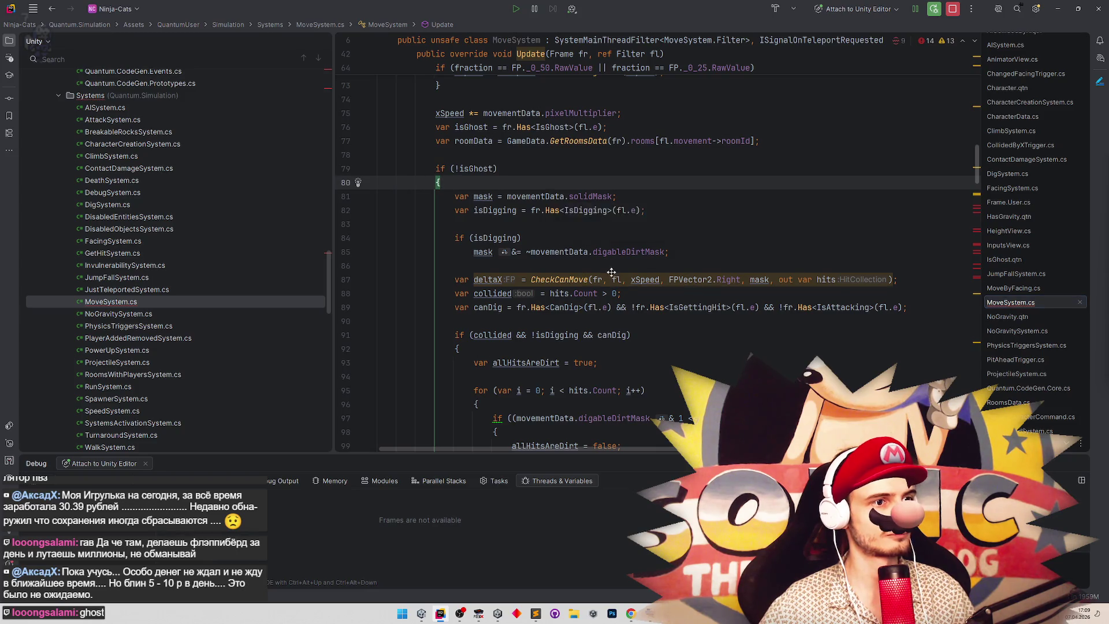
Declare 'var deltaX = 0' just above the if (!isGhost) block.
scroll(609, 271, "down", 8)
scroll(632, 309, "down", 3)
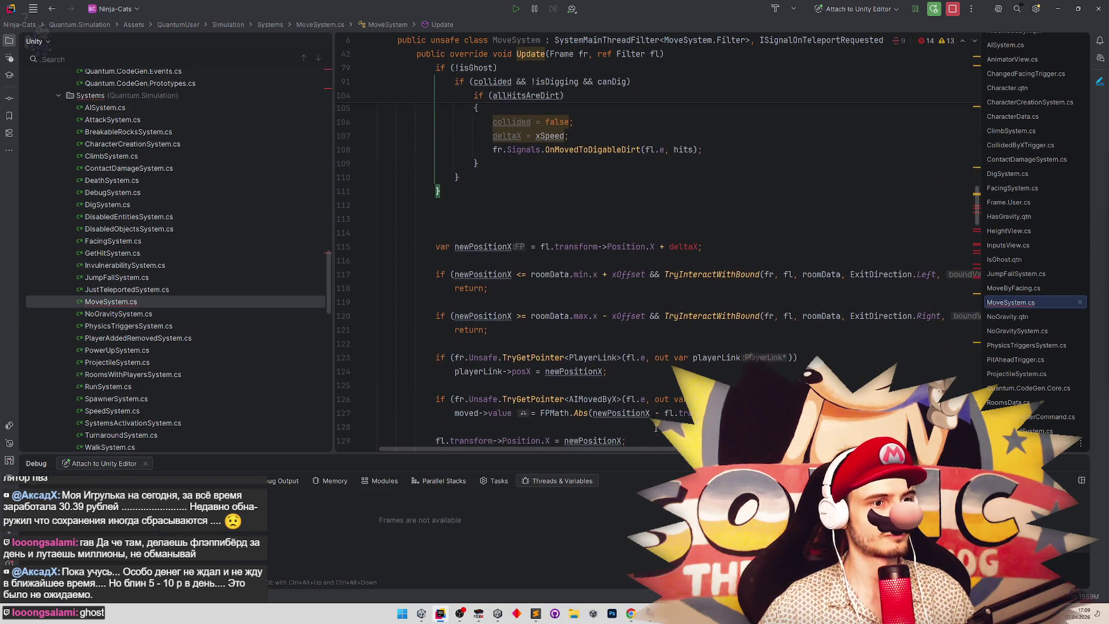
scroll(632, 309, "right", 5)
scroll(579, 391, "left", 5)
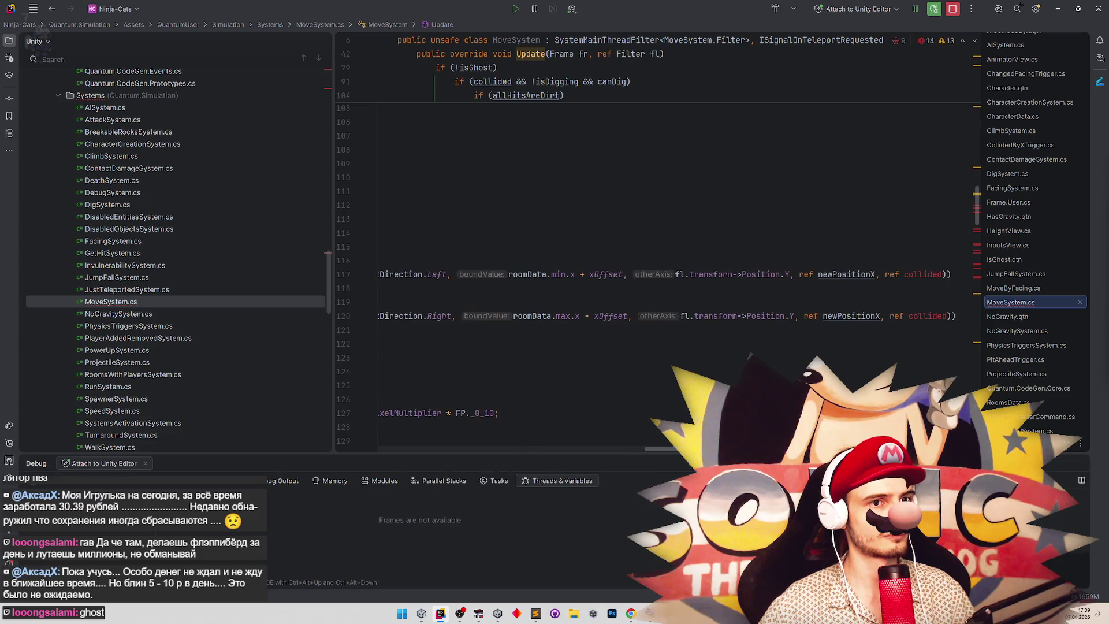
key("ctrl+bracketright")
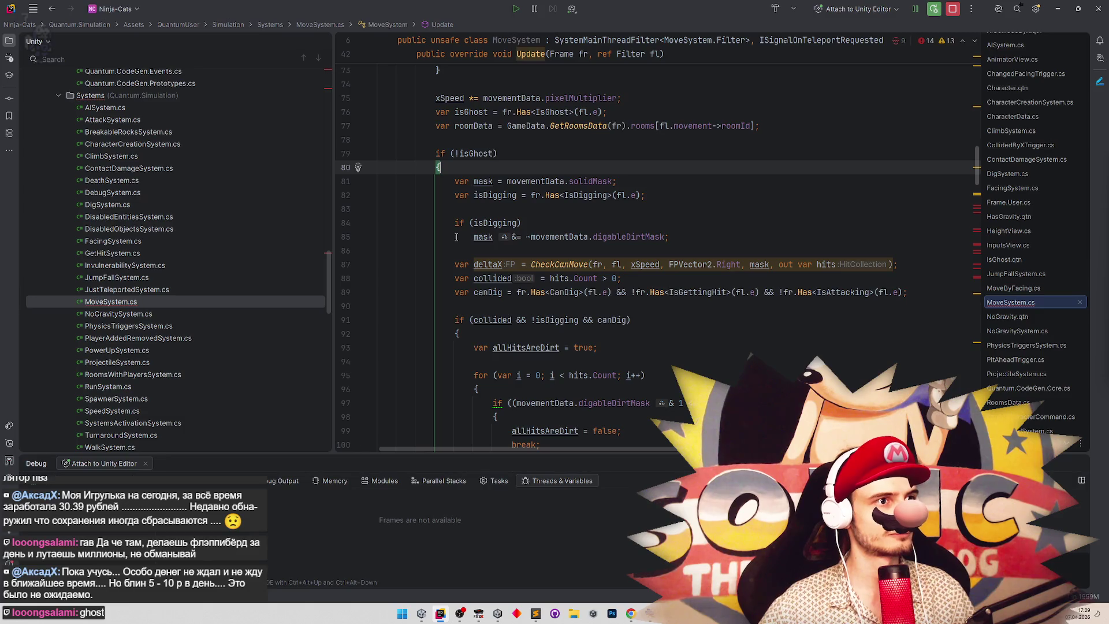
key("Up")
key("Up")
type("var deltaX = 0;")
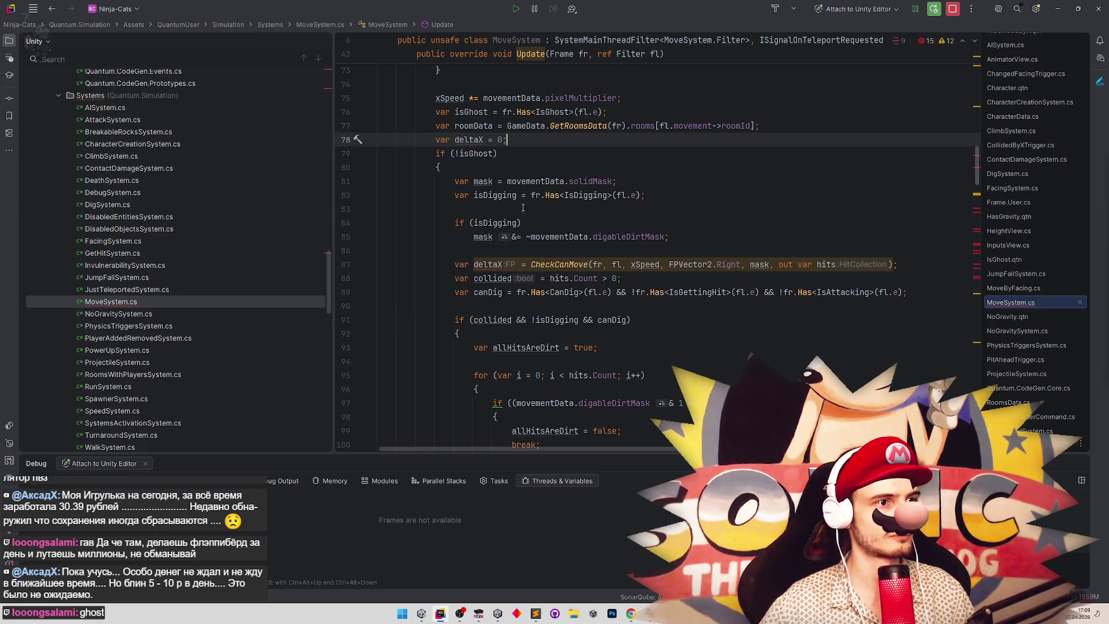
scroll(523, 208, "down", 9)
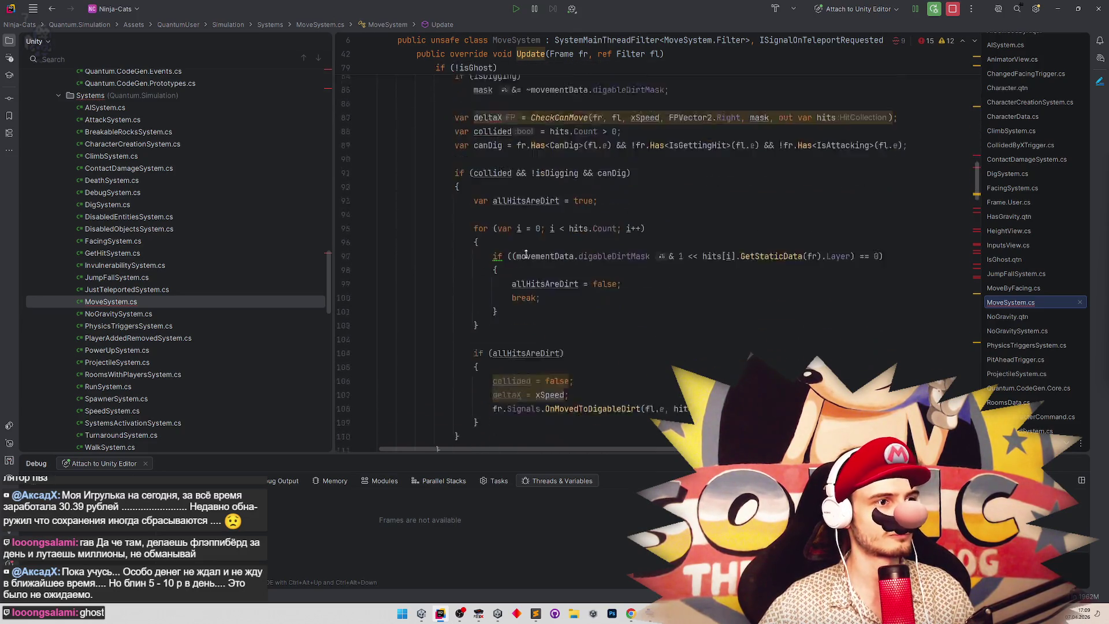
scroll(533, 237, "down", 2)
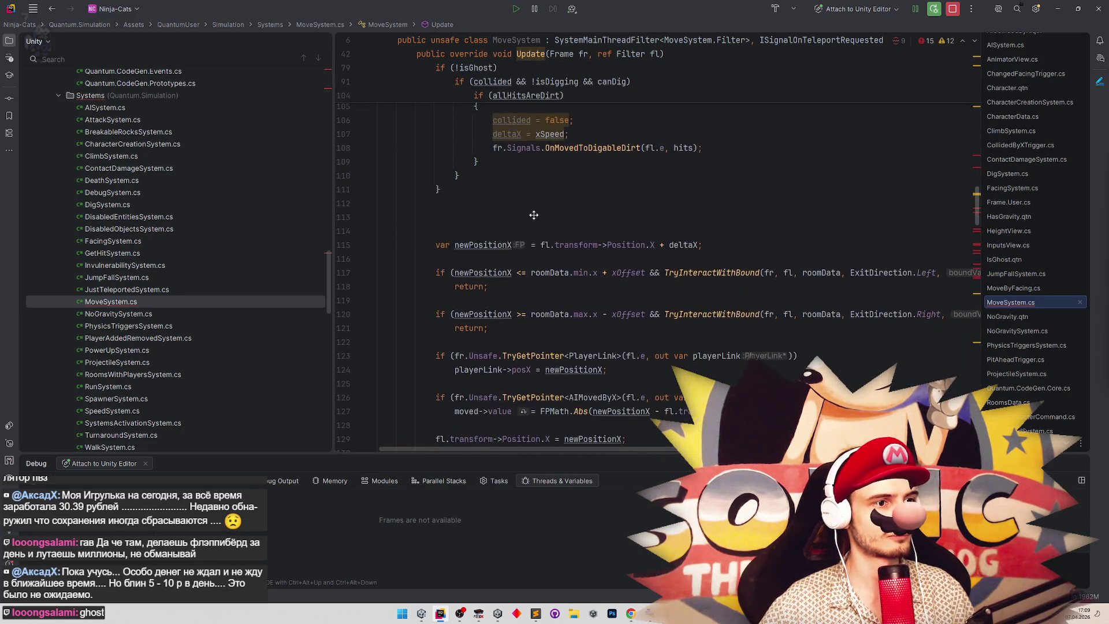
scroll(533, 214, "down", 1)
left_click(577, 335)
scroll(575, 321, "up", 9)
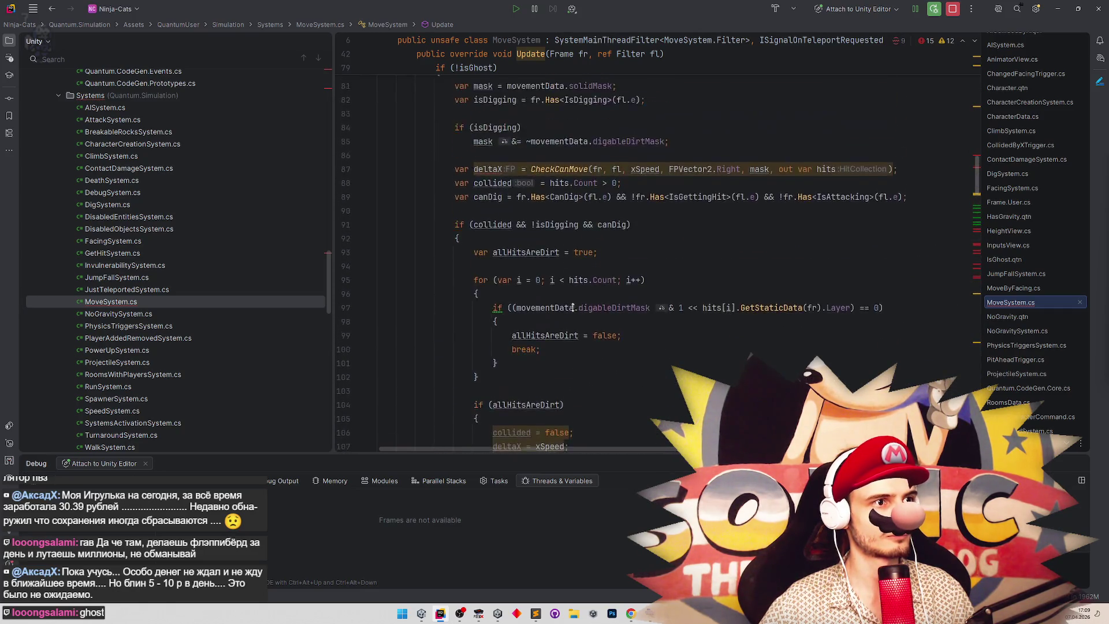
scroll(574, 307, "down", 4)
scroll(653, 324, "up", 8)
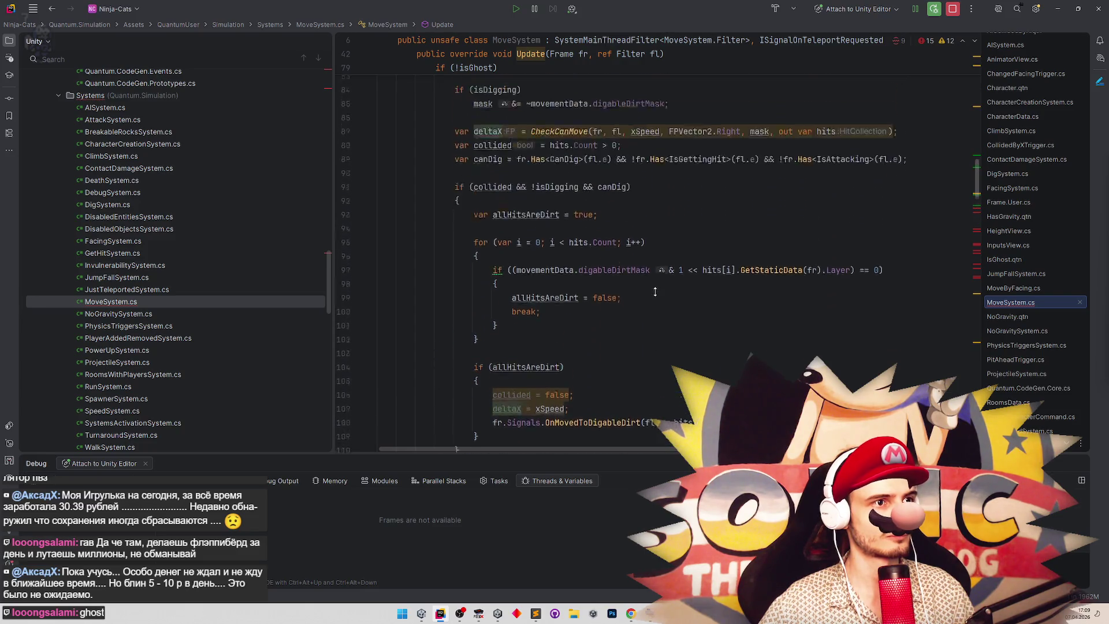
Turn the deltaX declaration inside the block into a plain assignment.
double_click(645, 345)
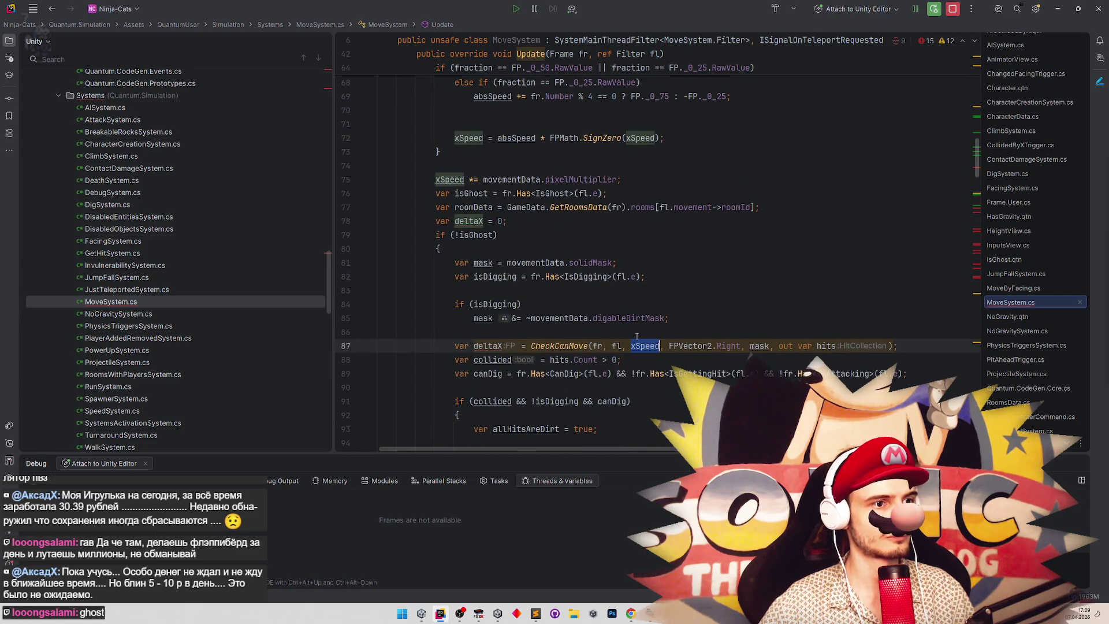
double_click(498, 222)
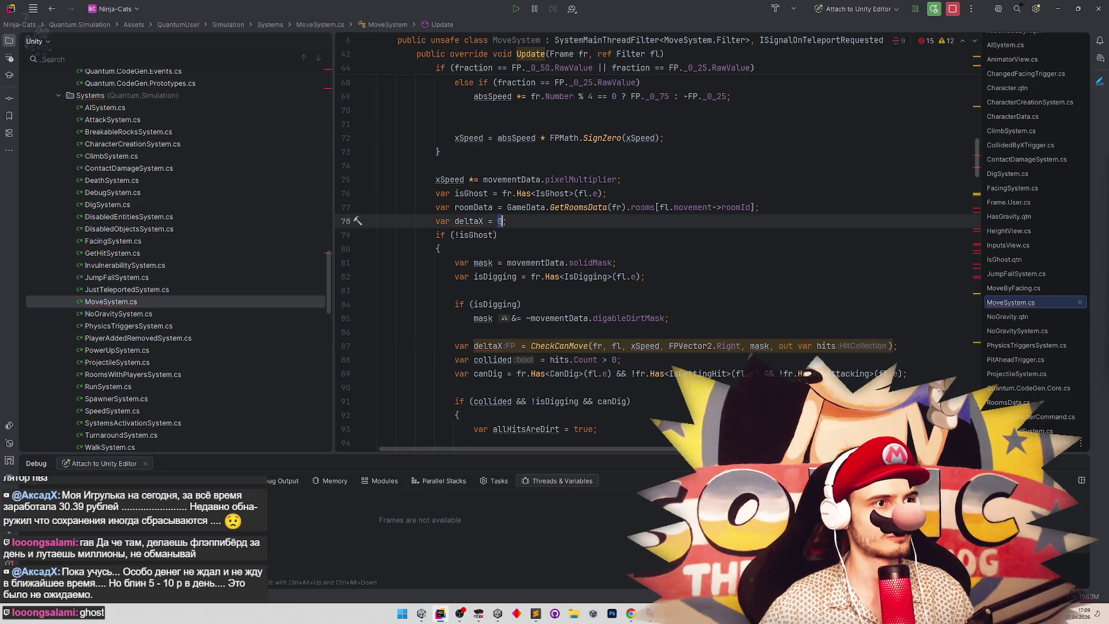
type(";")
left_click(547, 235)
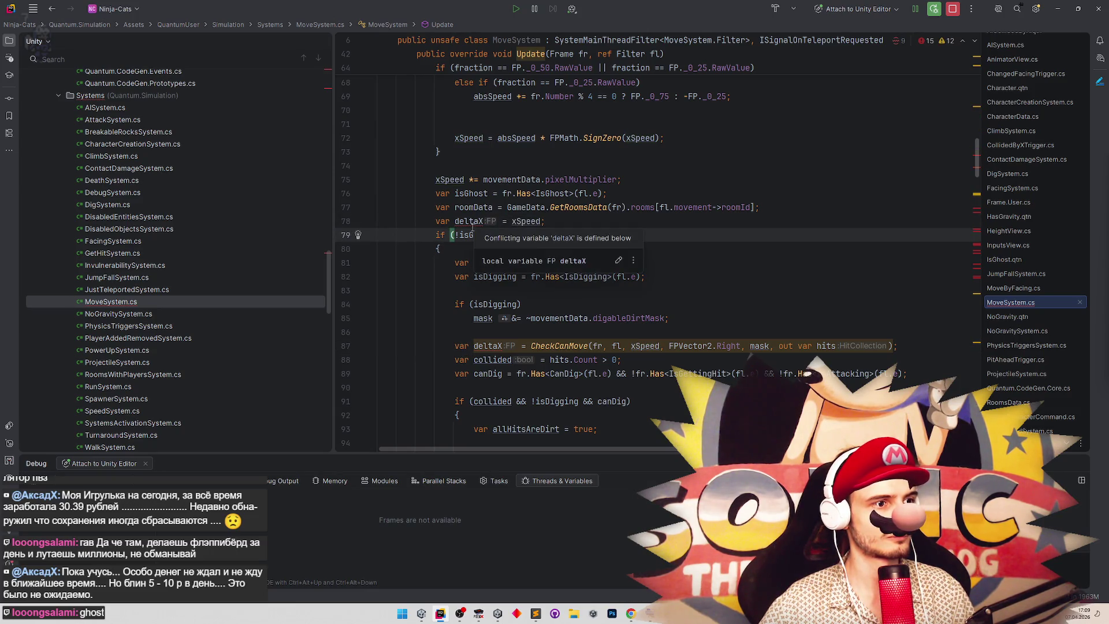
left_click(454, 346)
key("Return")
key("ctrl+Delete")
key("BackSpace")
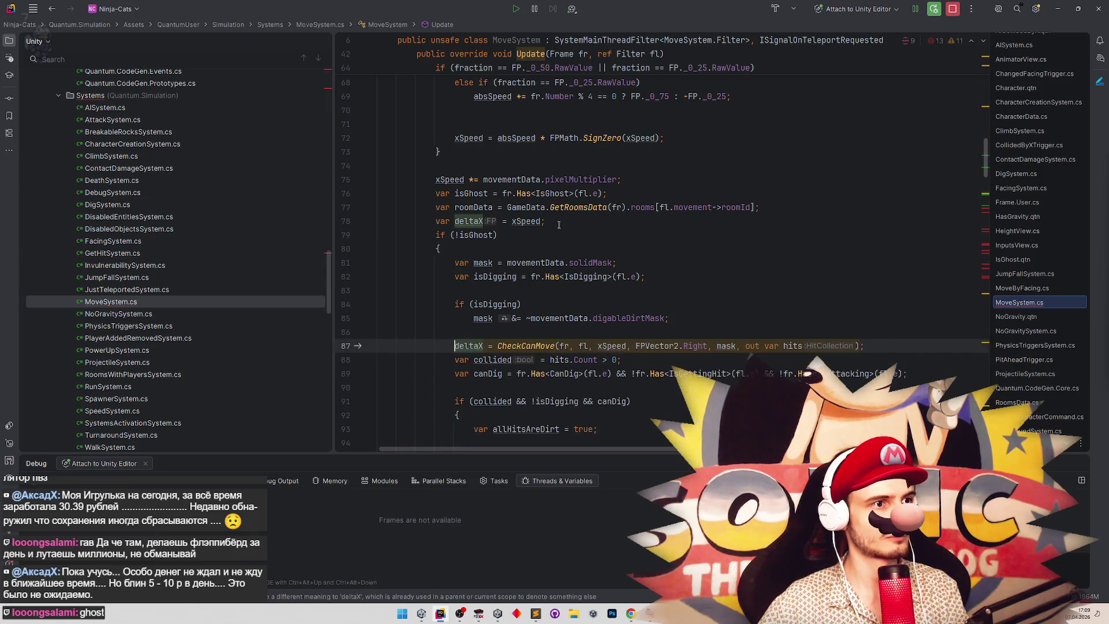
Add 'var collided = false' after the outer deltaX declaration.
left_click(557, 223)
key("Return")
type("ar coll")
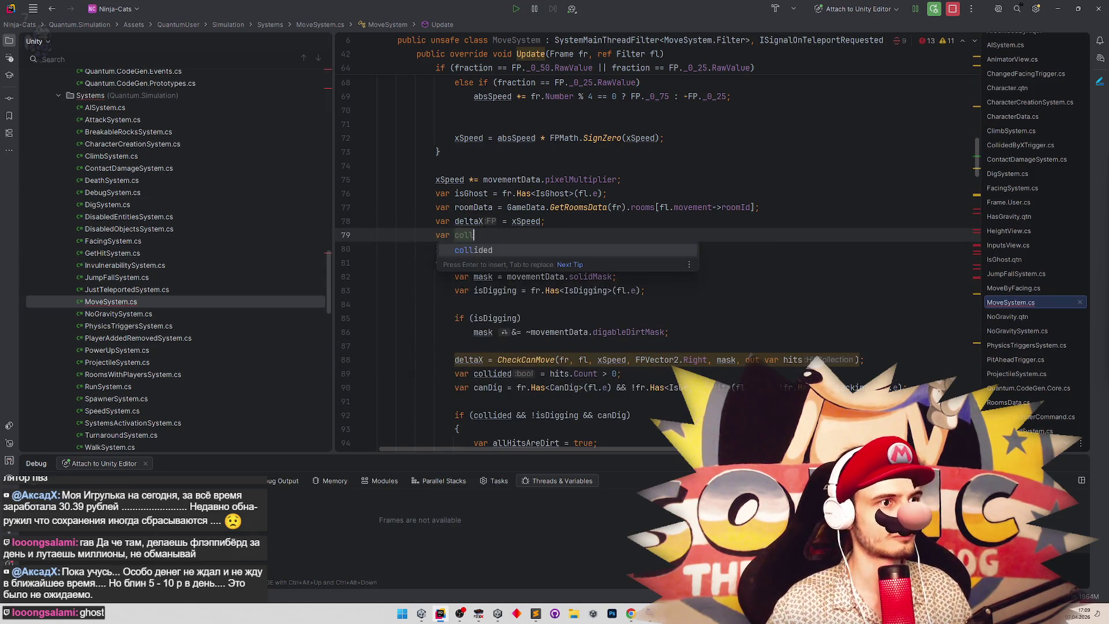
key("Return")
type("= false;")
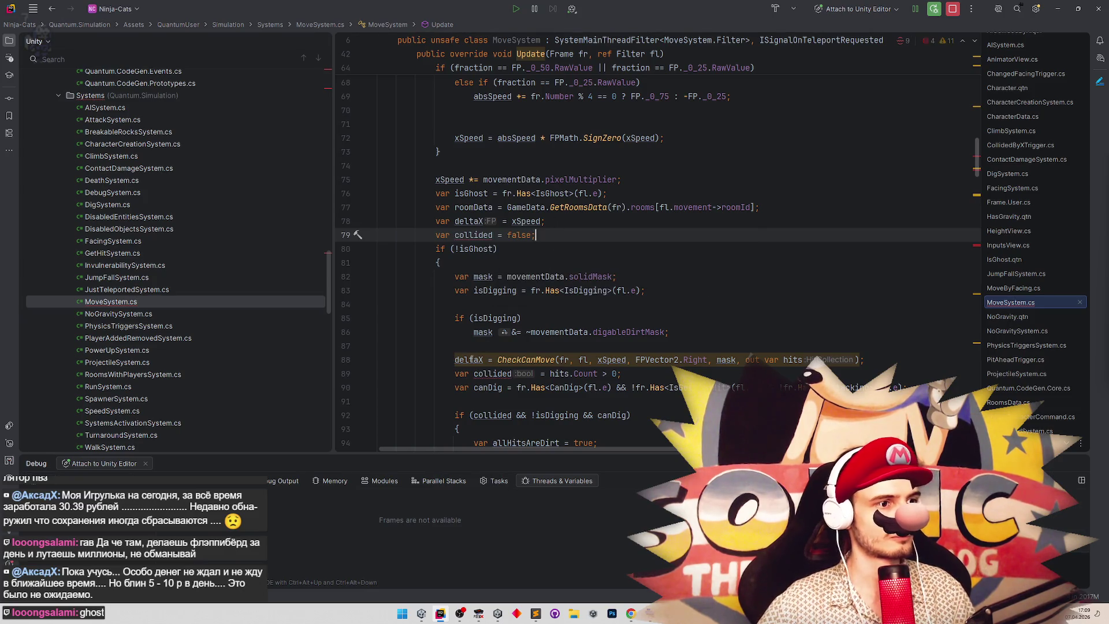
Make the inner collided line an assignment and review the code down to the room-bound checks.
left_click(470, 374)
scroll(479, 348, "down", 2)
key("End")
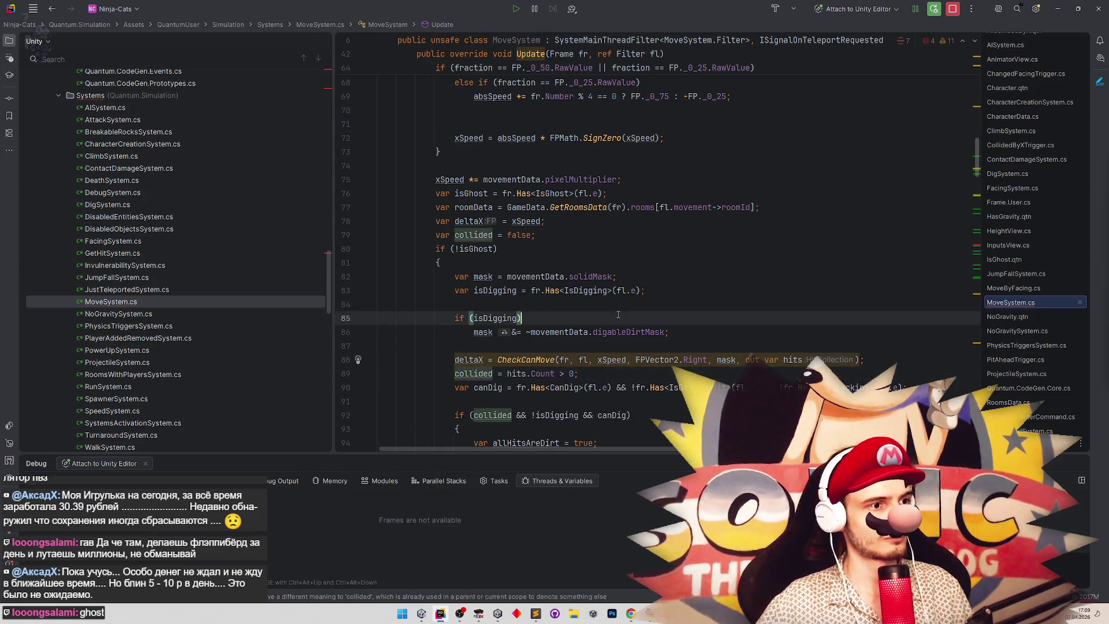
scroll(717, 352, "down", 10)
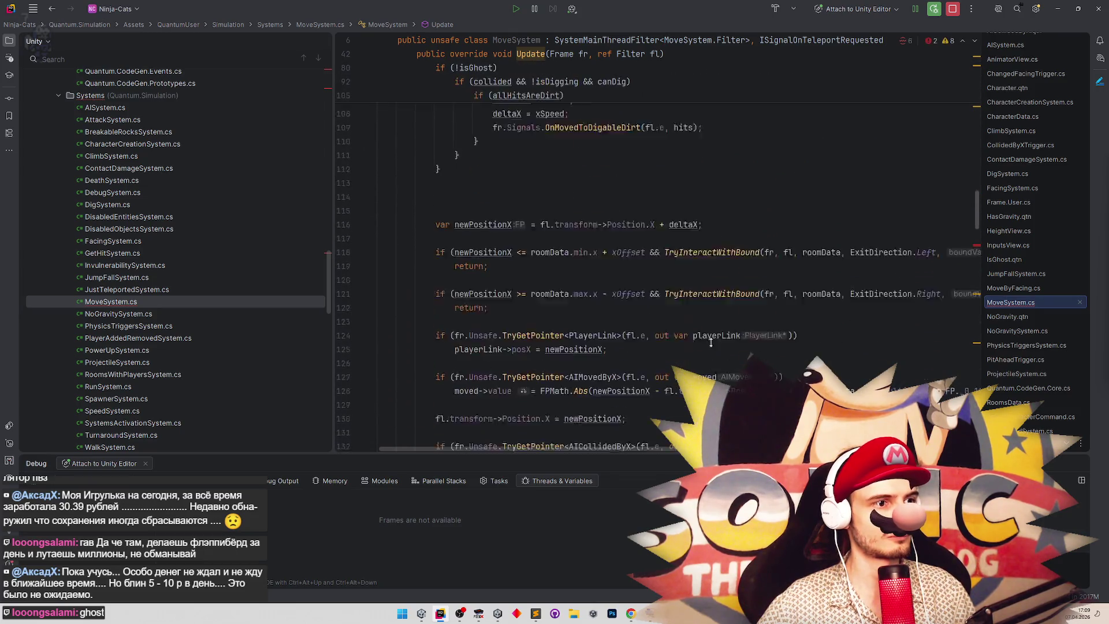
scroll(675, 452, "right", 5)
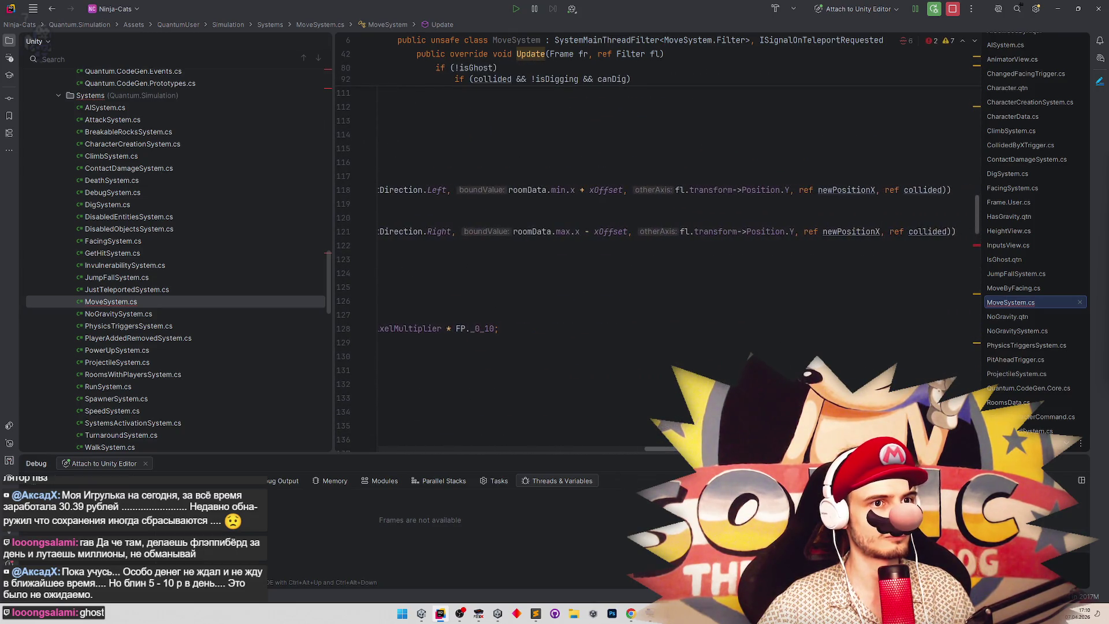
scroll(675, 452, "left", 5)
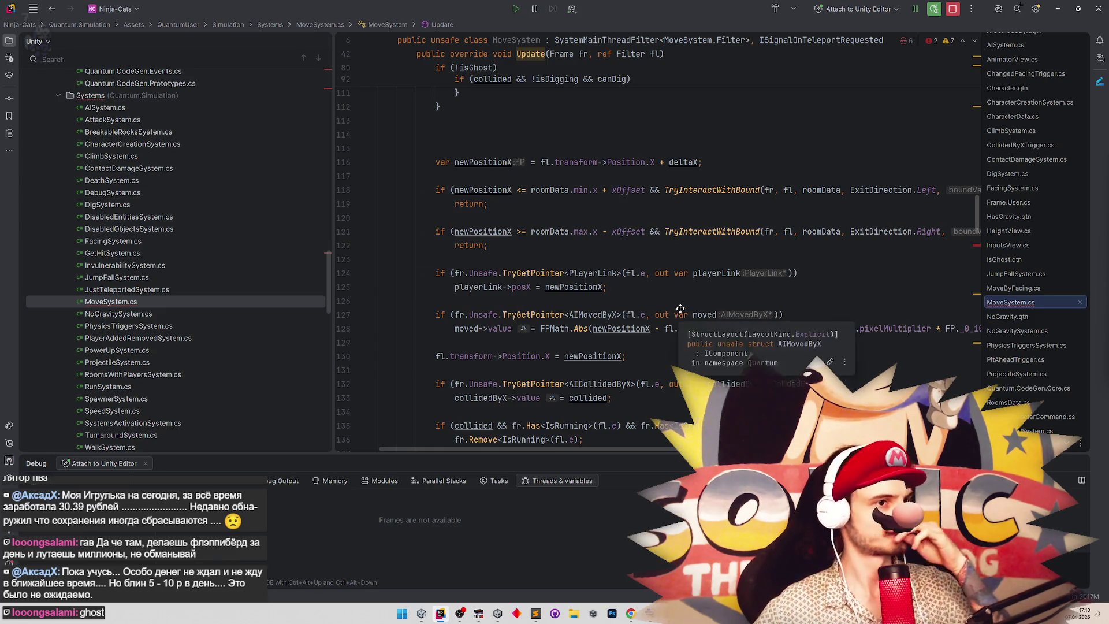
scroll(680, 312, "down", 1)
scroll(679, 315, "down", 3)
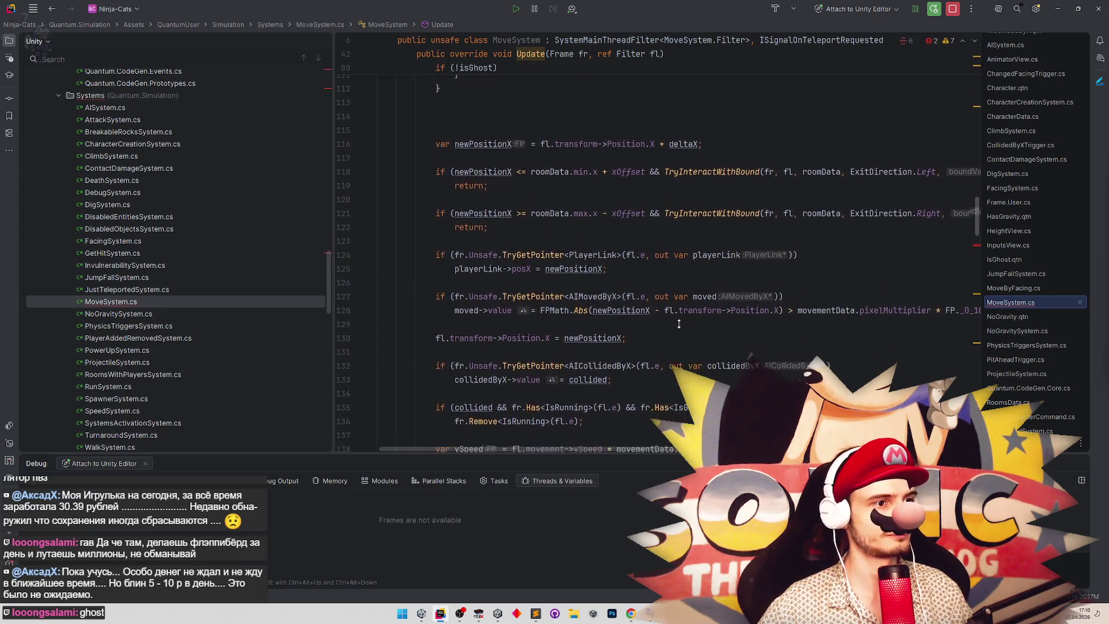
scroll(682, 315, "down", 6)
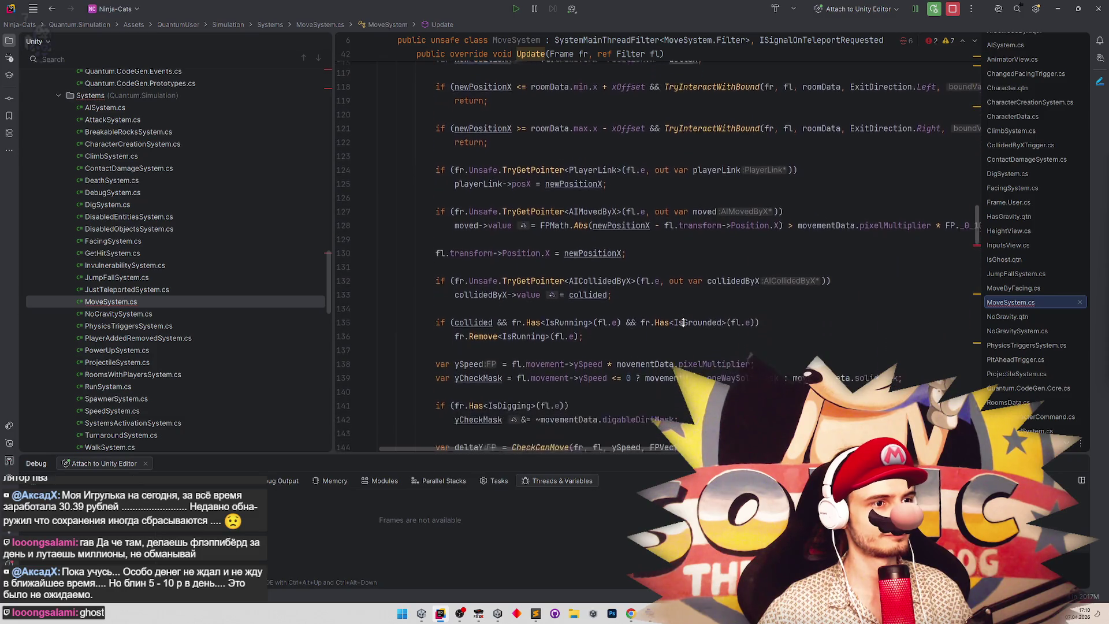
scroll(682, 322, "down", 2)
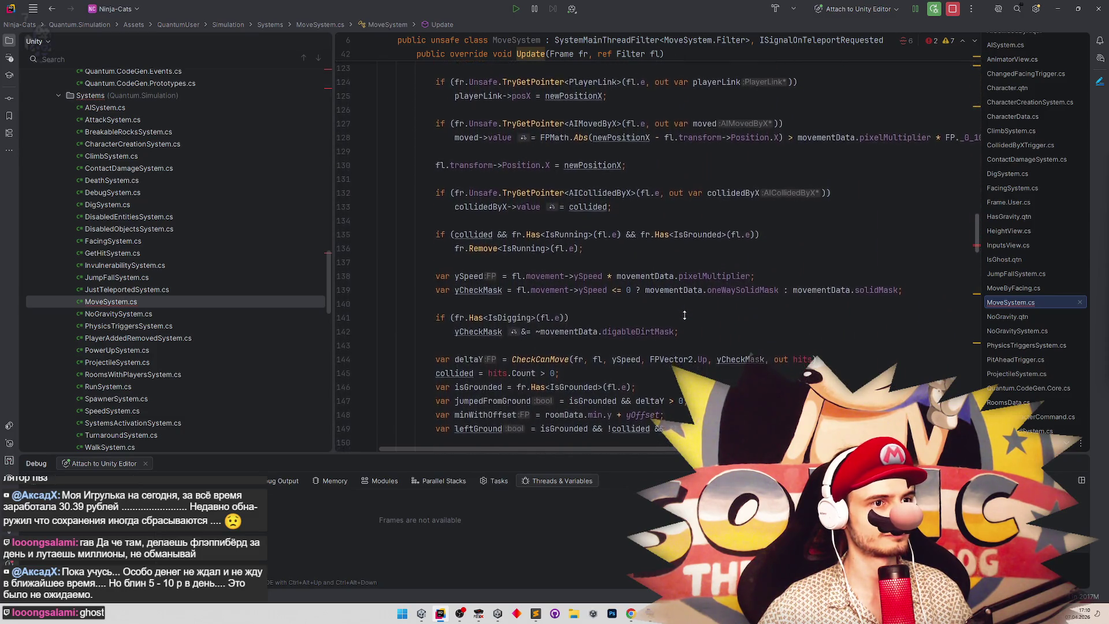
scroll(685, 315, "down", 1)
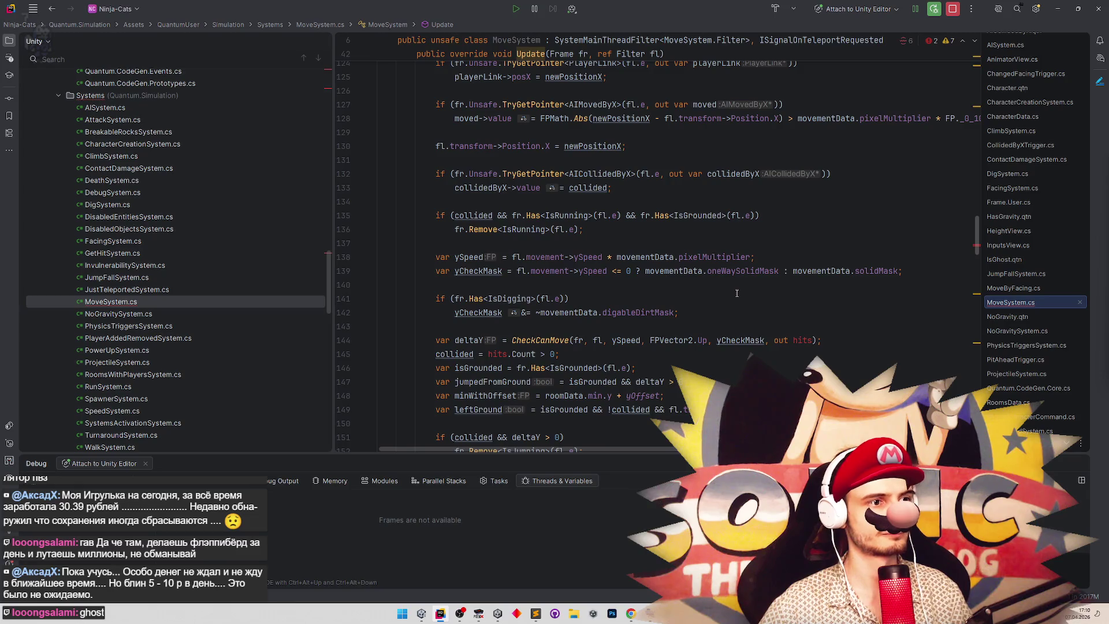
scroll(737, 293, "up", 15)
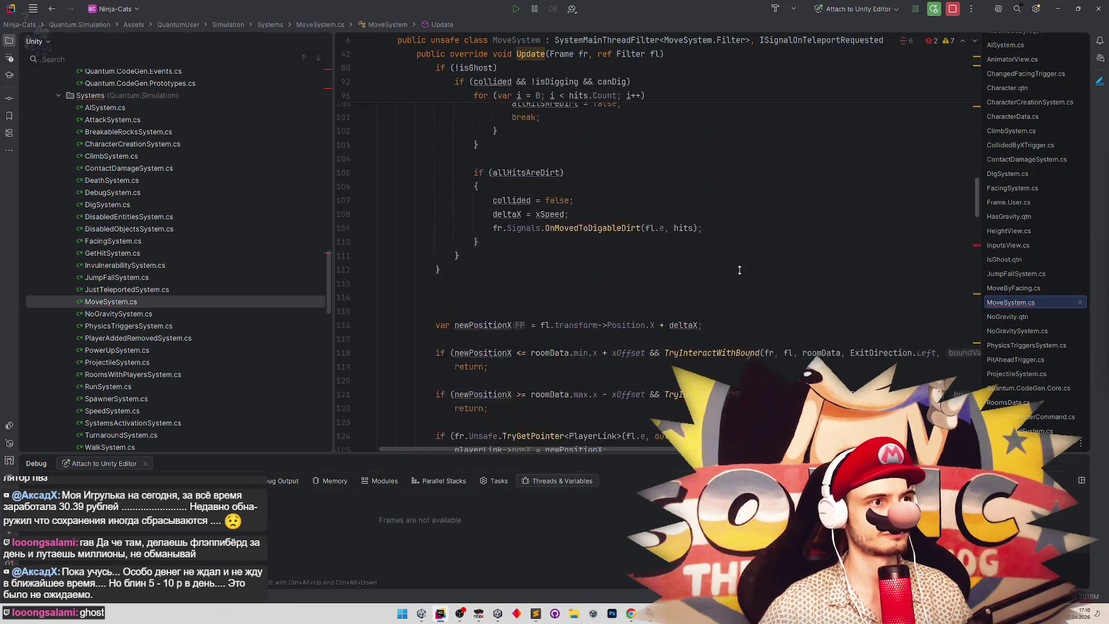
Add a 'HitCollection hits;' declaration after collided, ahead of the if (!isGhost) block.
left_click(744, 267)
scroll(744, 269, "up", 10)
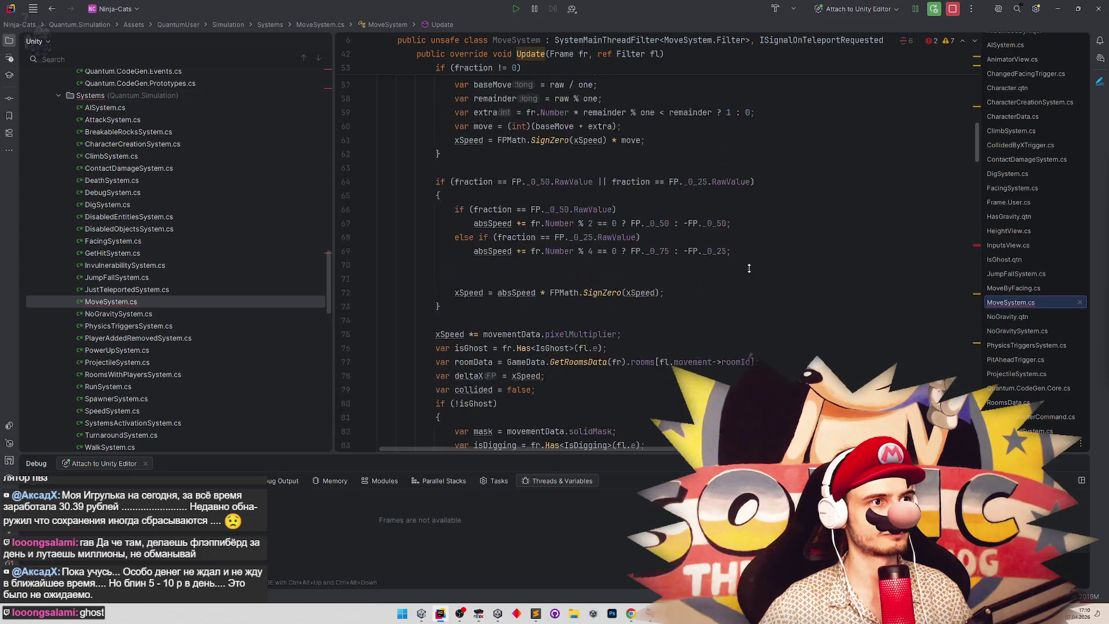
scroll(753, 328, "down", 11)
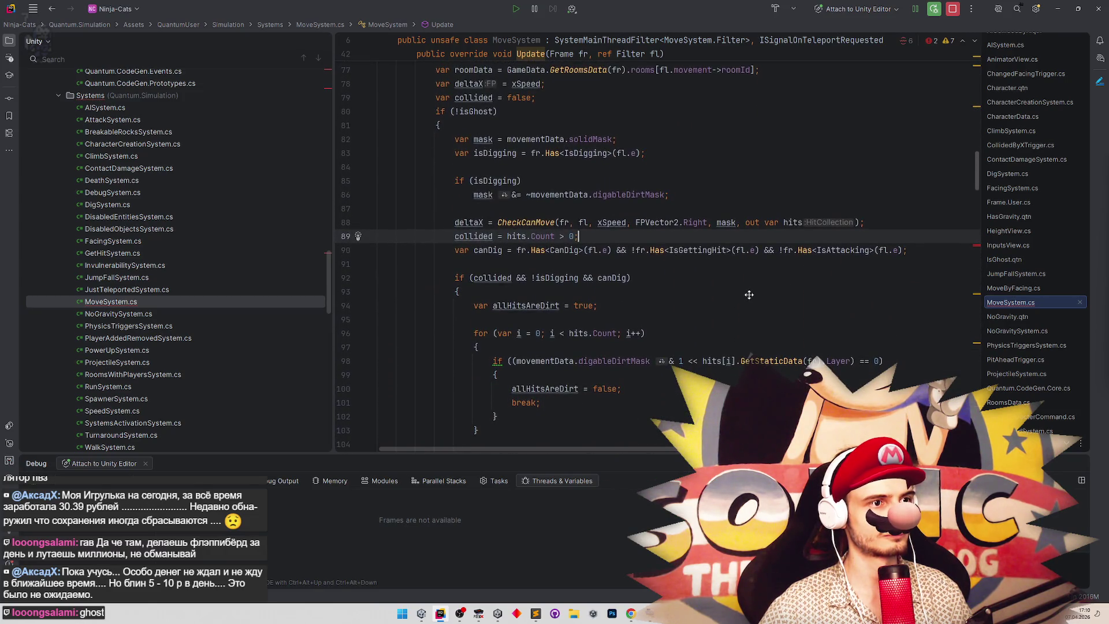
scroll(750, 287, "up", 1)
scroll(745, 301, "down", 2)
scroll(743, 307, "down", 3)
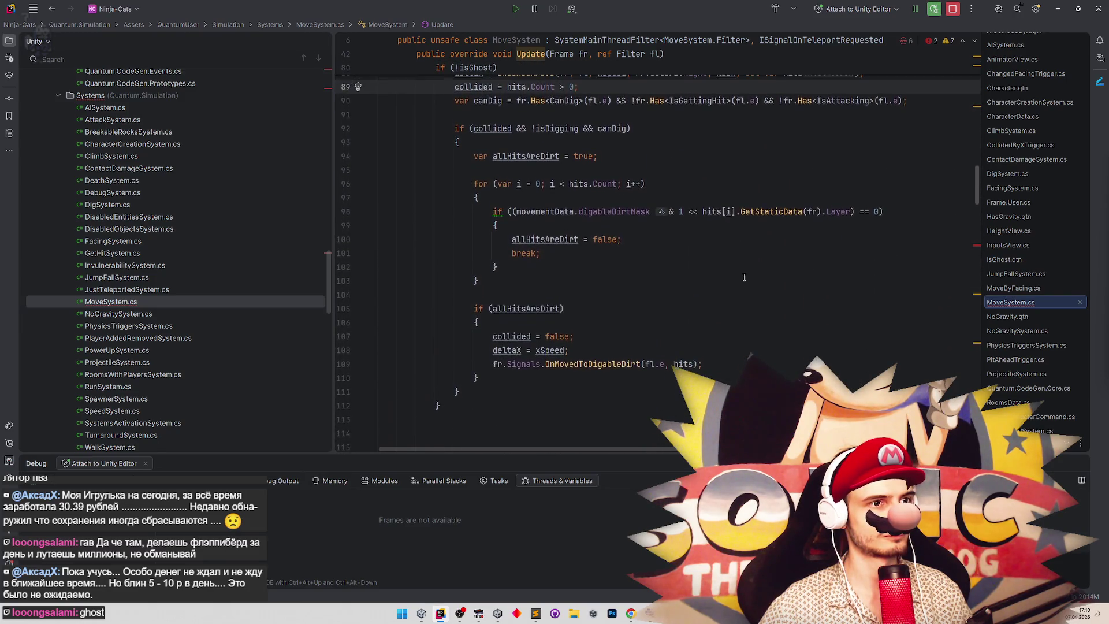
double_click(703, 229)
scroll(771, 267, "up", 5)
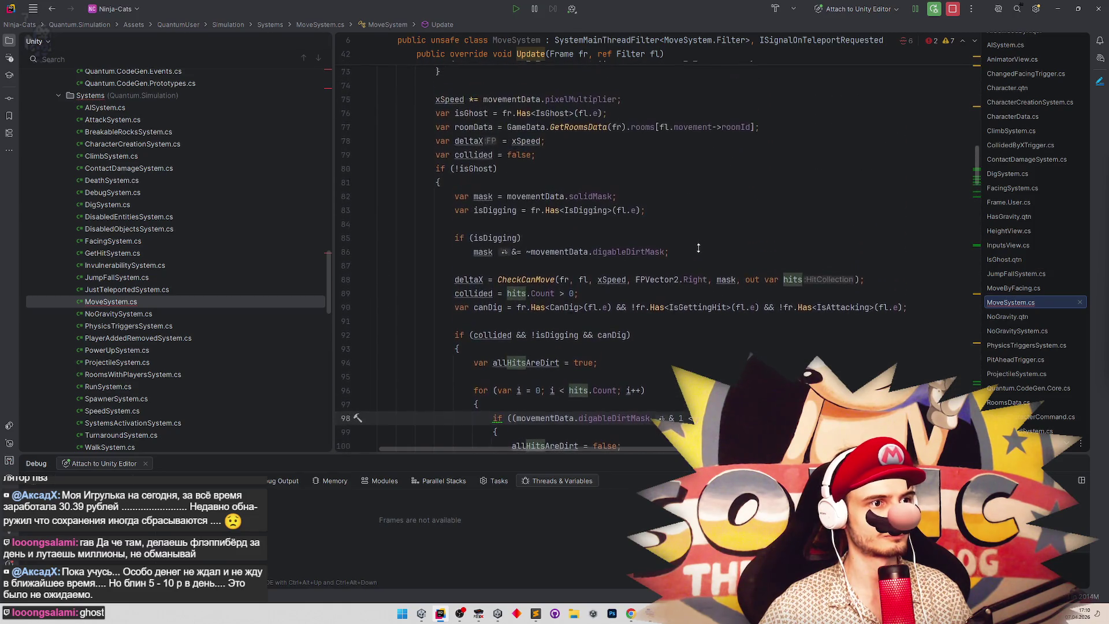
left_click(581, 158)
key("Return")
type("HitC")
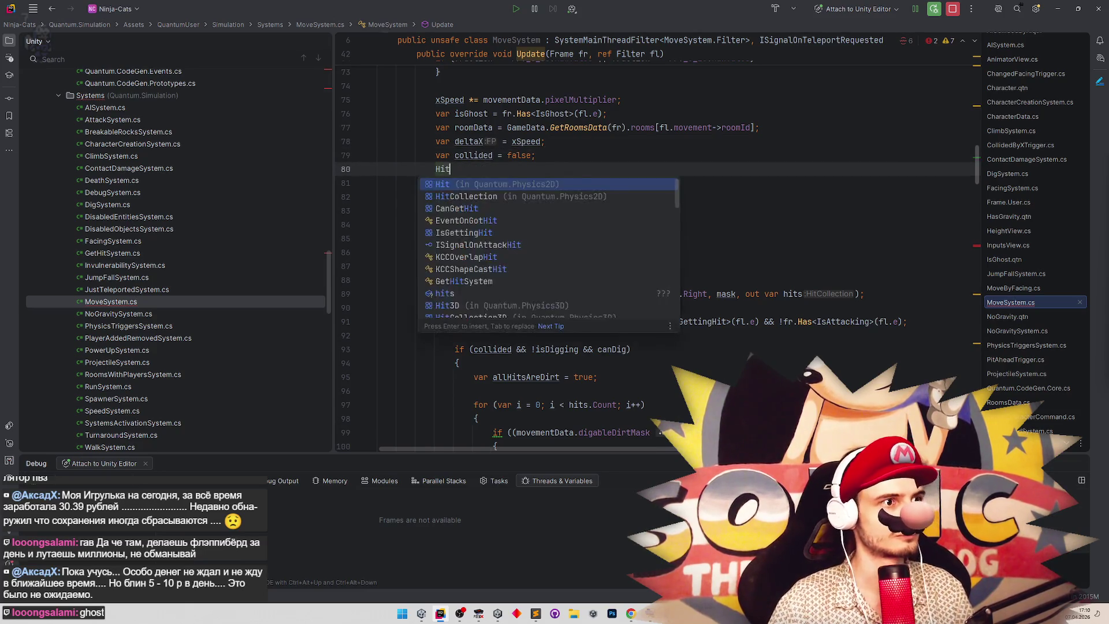
type("ht")
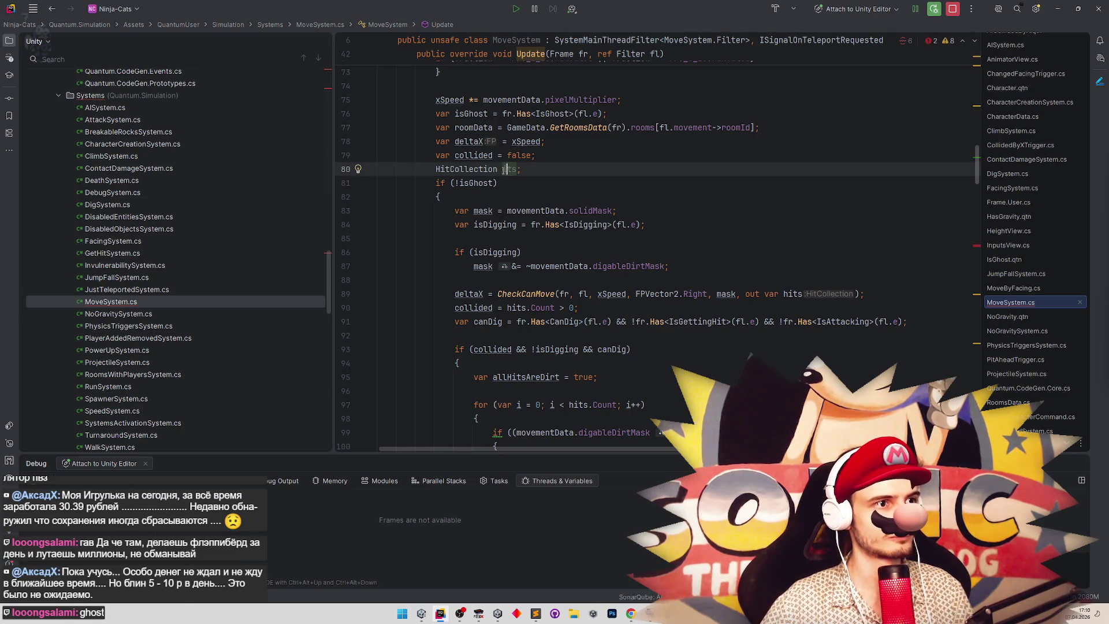
left_click(567, 156)
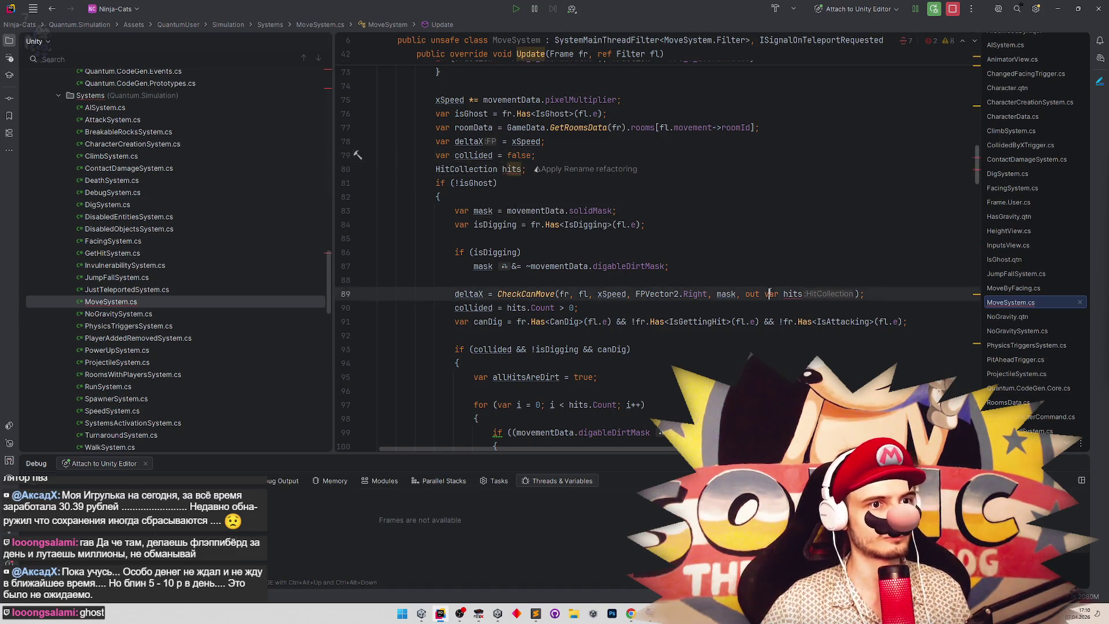
left_click(774, 243)
left_click(672, 202)
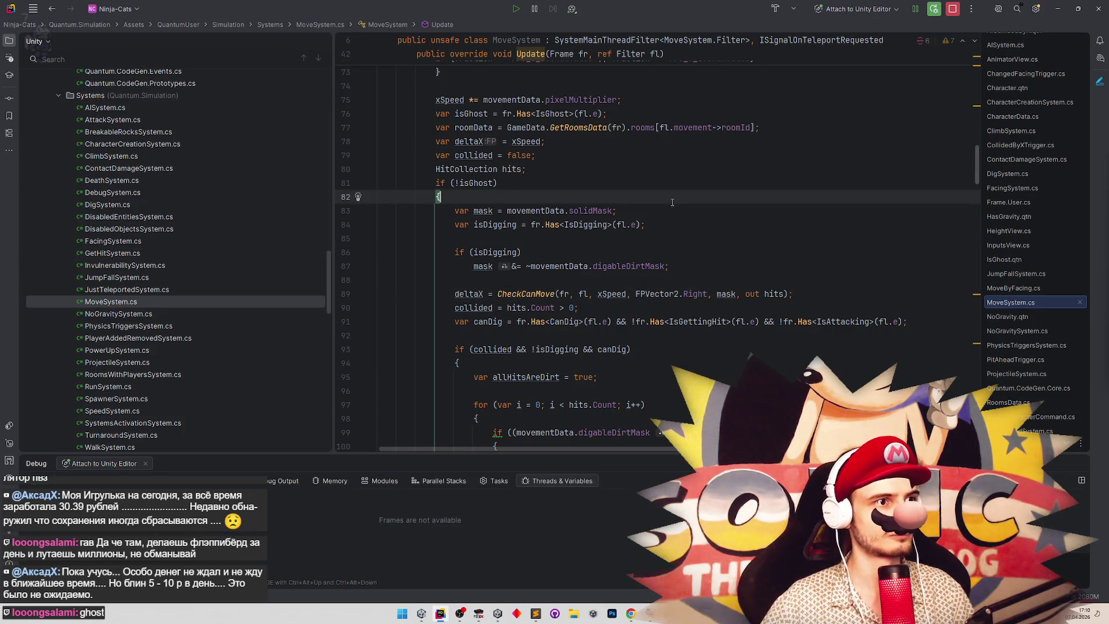
scroll(672, 213, "down", 10)
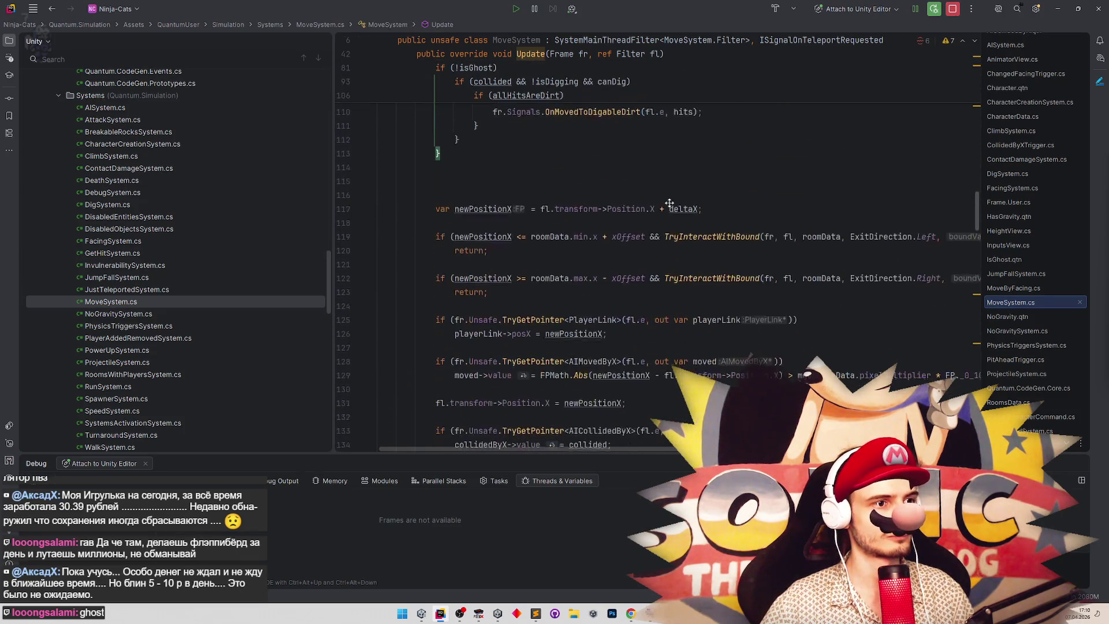
scroll(672, 243, "down", 5)
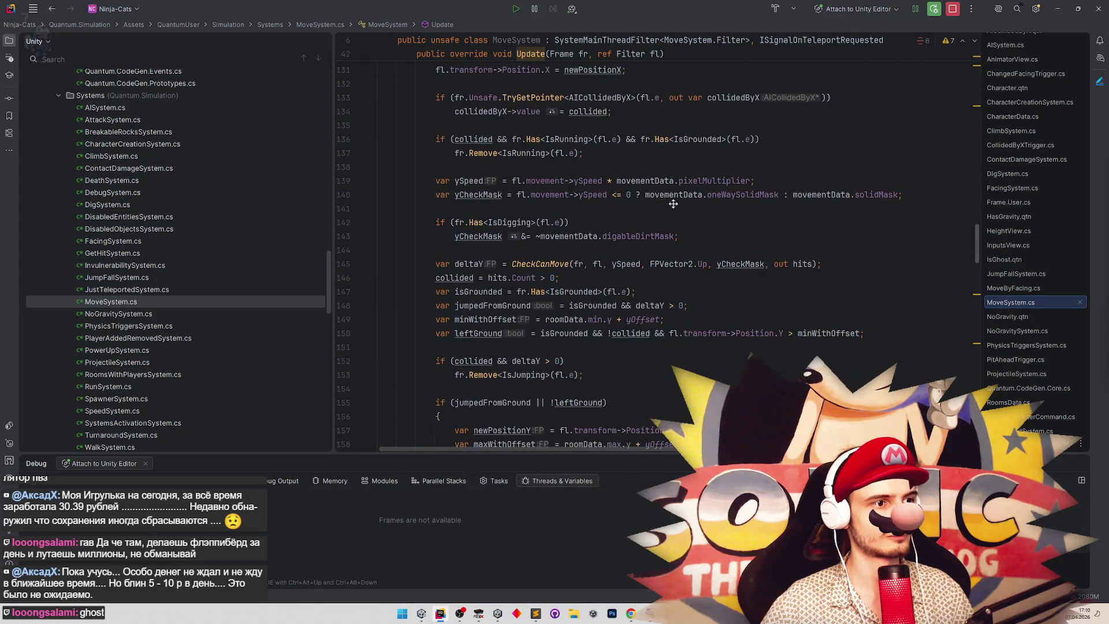
scroll(665, 123, "up", 14)
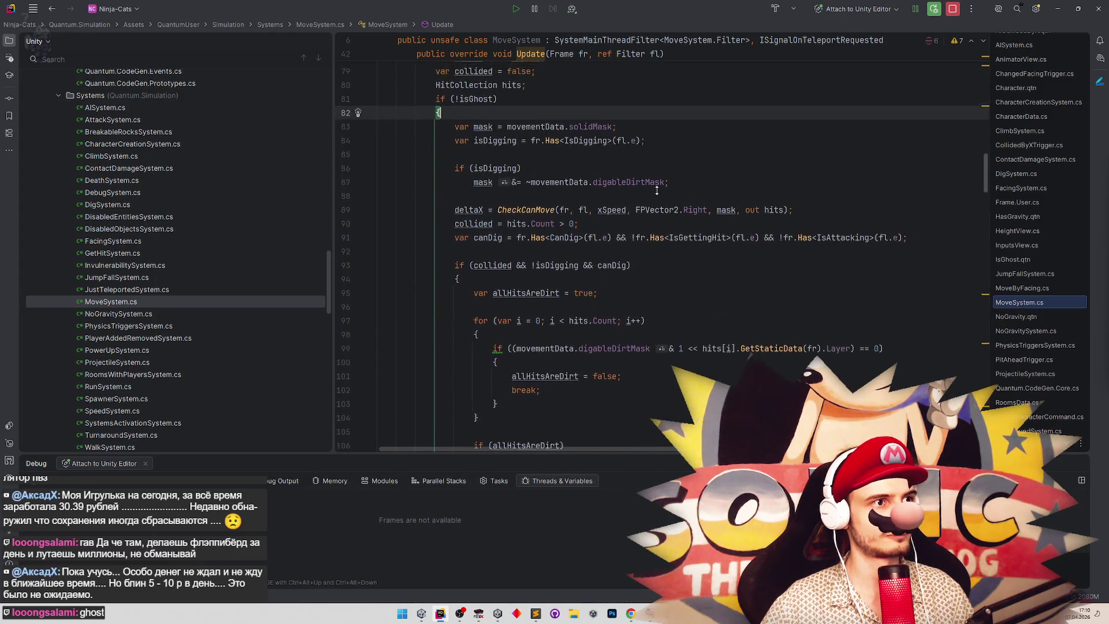
key("ctrl+w")
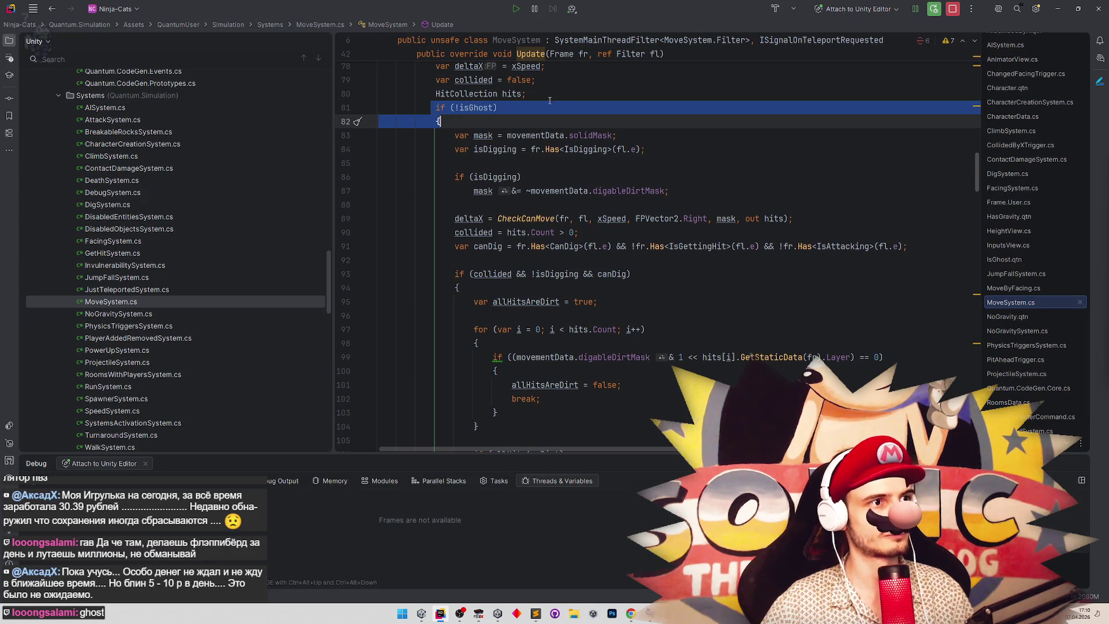
scroll(511, 298, "down", 7)
scroll(511, 299, "up", 5)
scroll(516, 197, "down", 4)
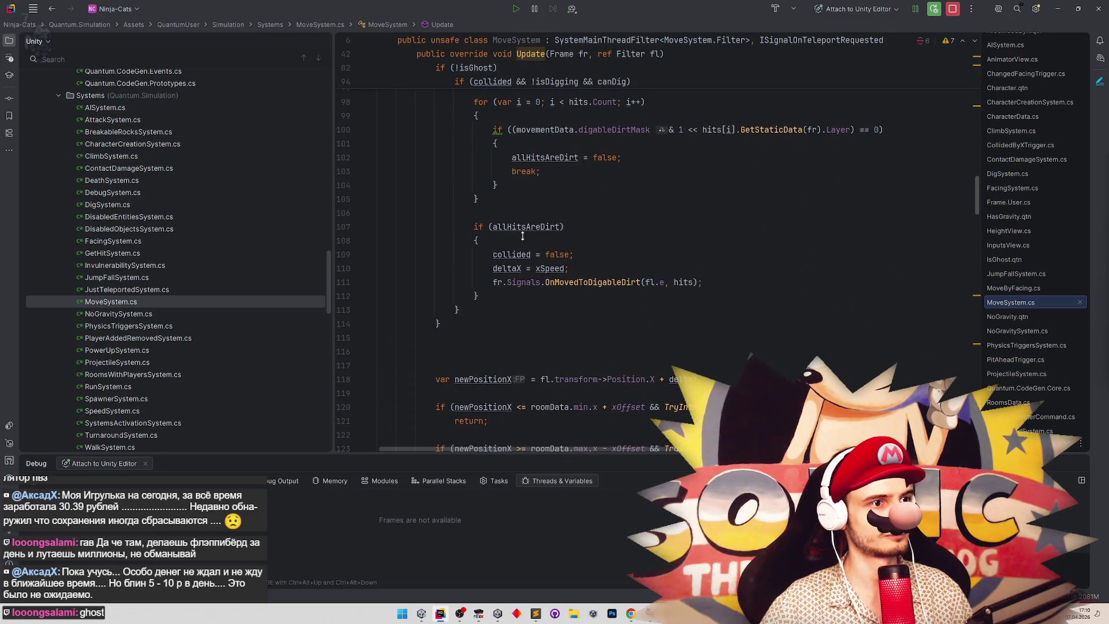
scroll(527, 250, "down", 1)
left_click(427, 304)
key("BackSpace")
key("BackSpace")
key("BackSpace")
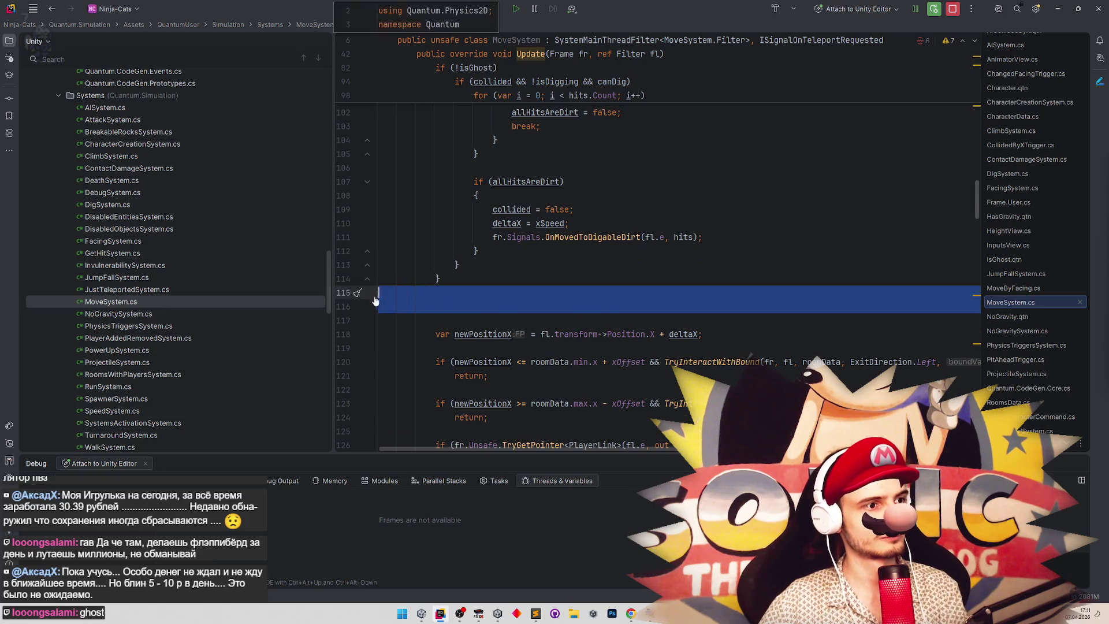
scroll(422, 229, "up", 8)
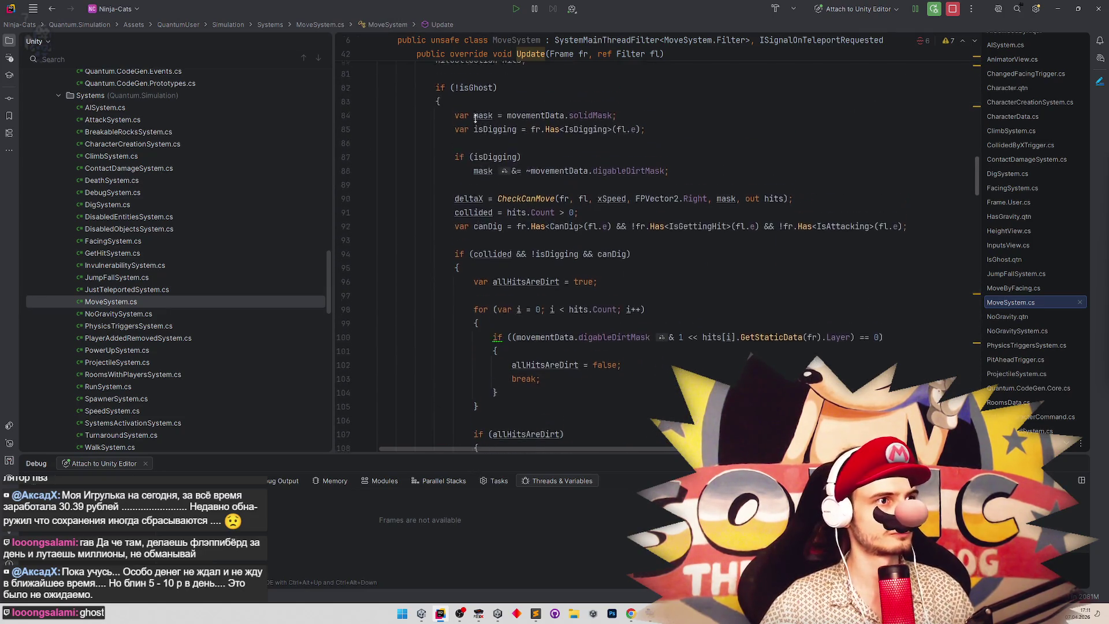
mouse_move(434, 172)
left_mouse_down()
mouse_move(502, 445)
mouse_move(438, 186)
left_mouse_up()
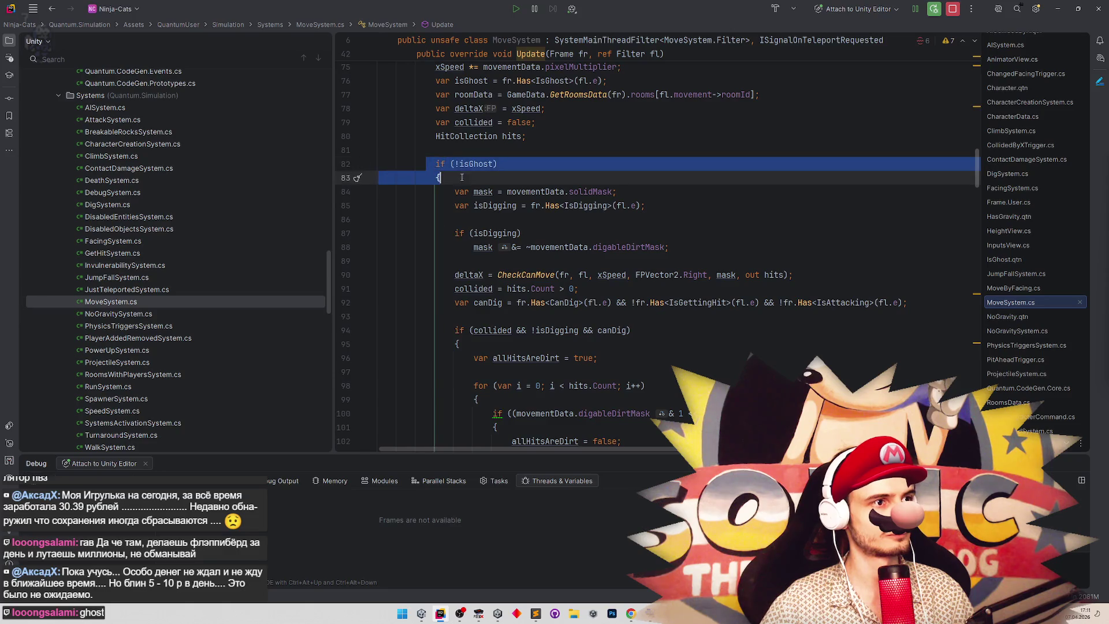
scroll(501, 269, "down", 3)
scroll(501, 269, "down", 9)
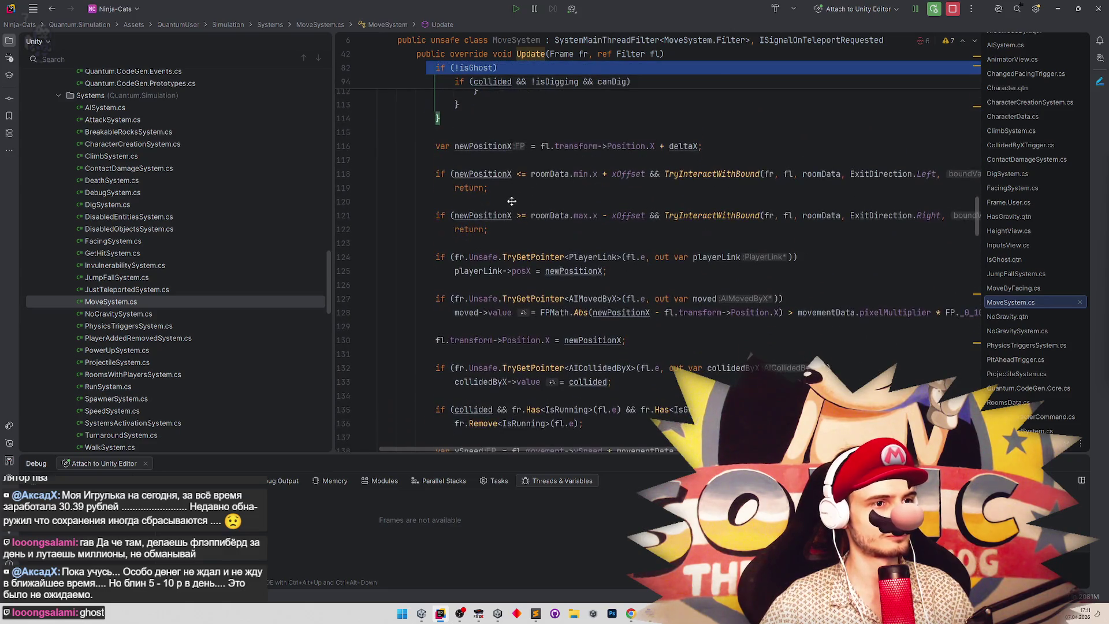
scroll(515, 214, "down", 4)
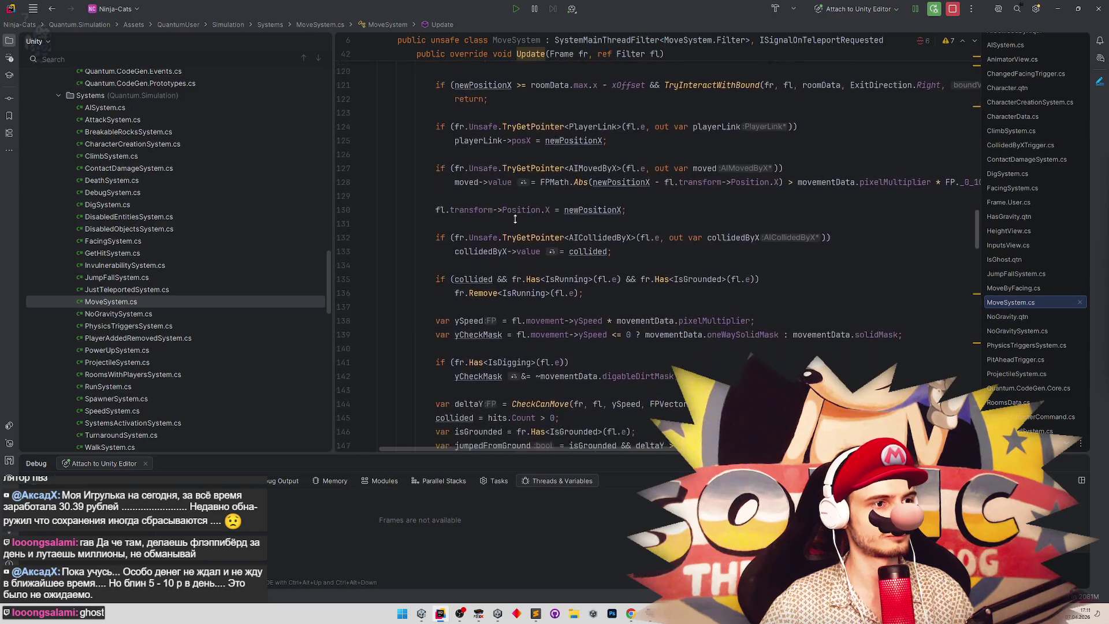
scroll(514, 218, "down", 1)
scroll(515, 207, "up", 1)
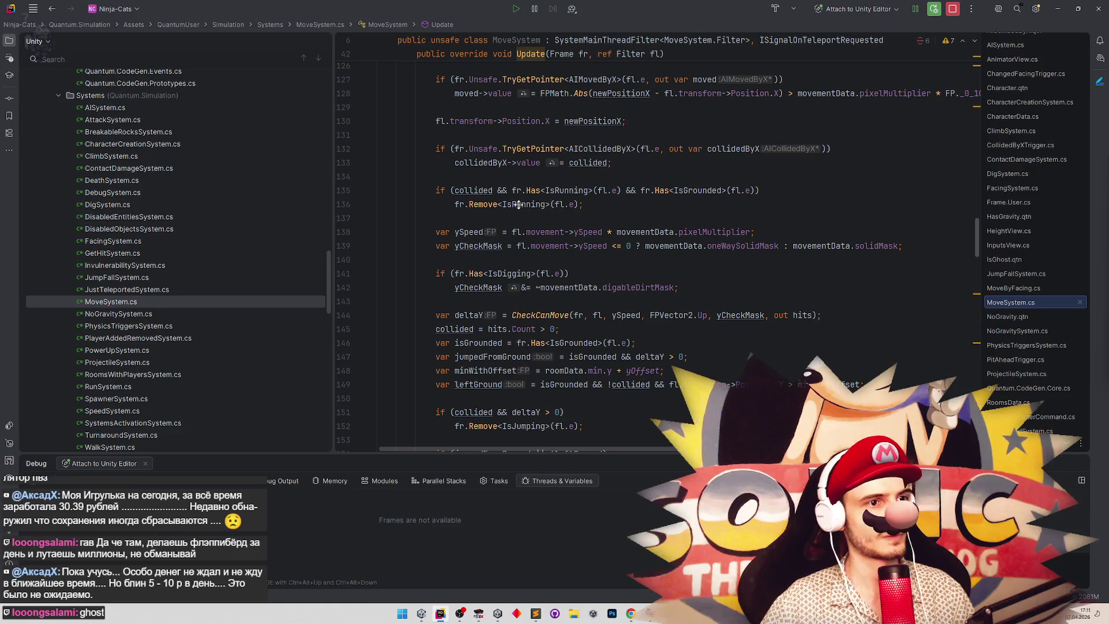
scroll(519, 206, "down", 2)
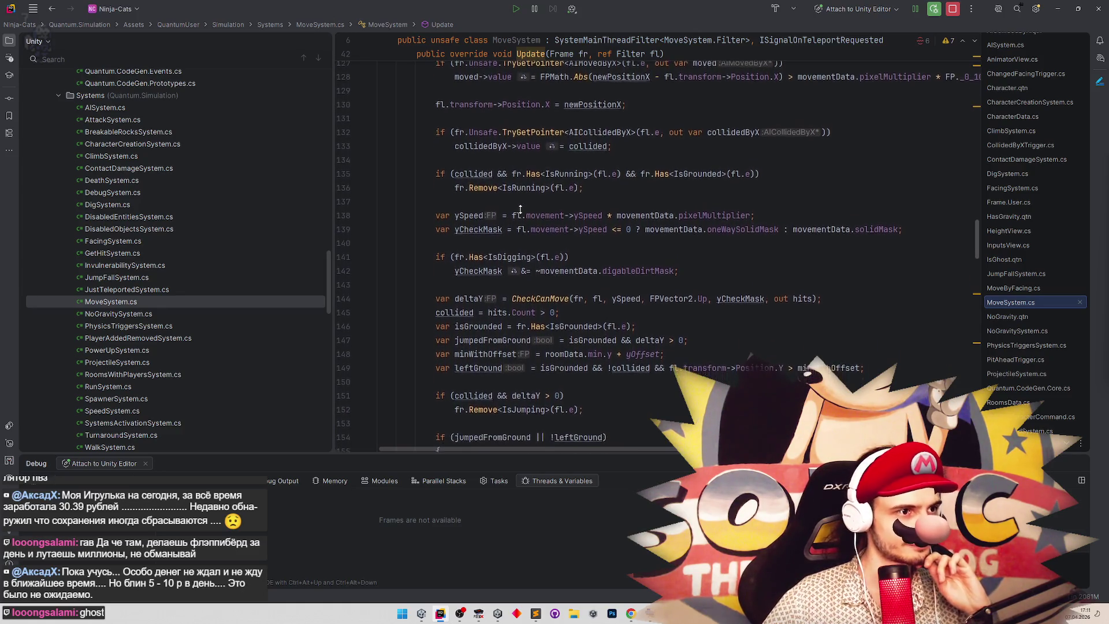
scroll(519, 209, "down", 1)
left_click(483, 215)
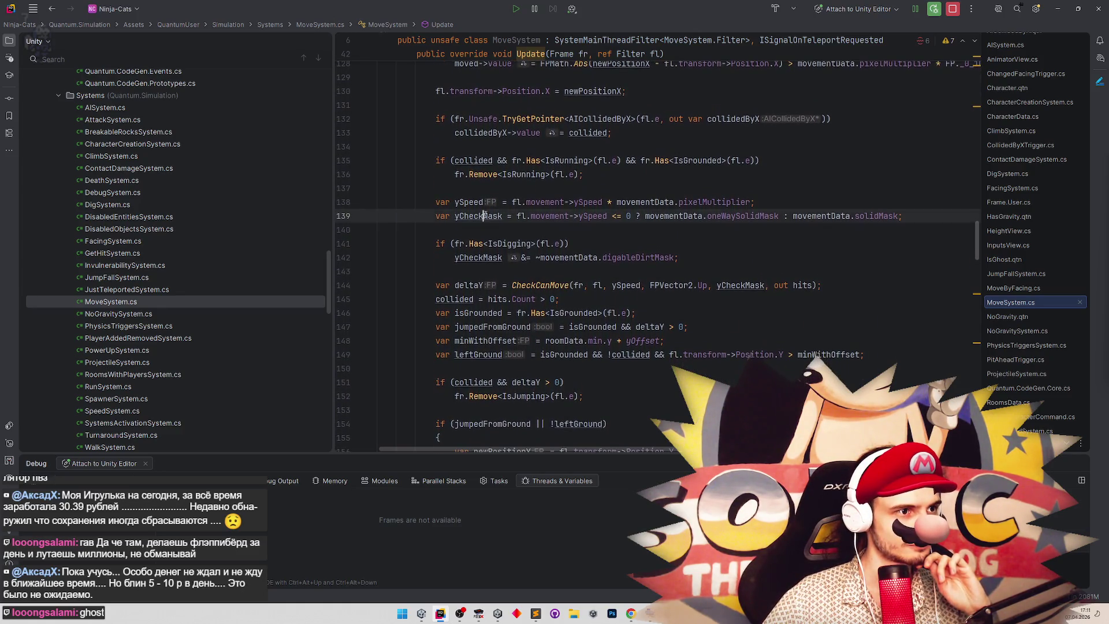
Insert an empty if (isGhost) { } block on new lines after the ySpeed line.
left_click(839, 201)
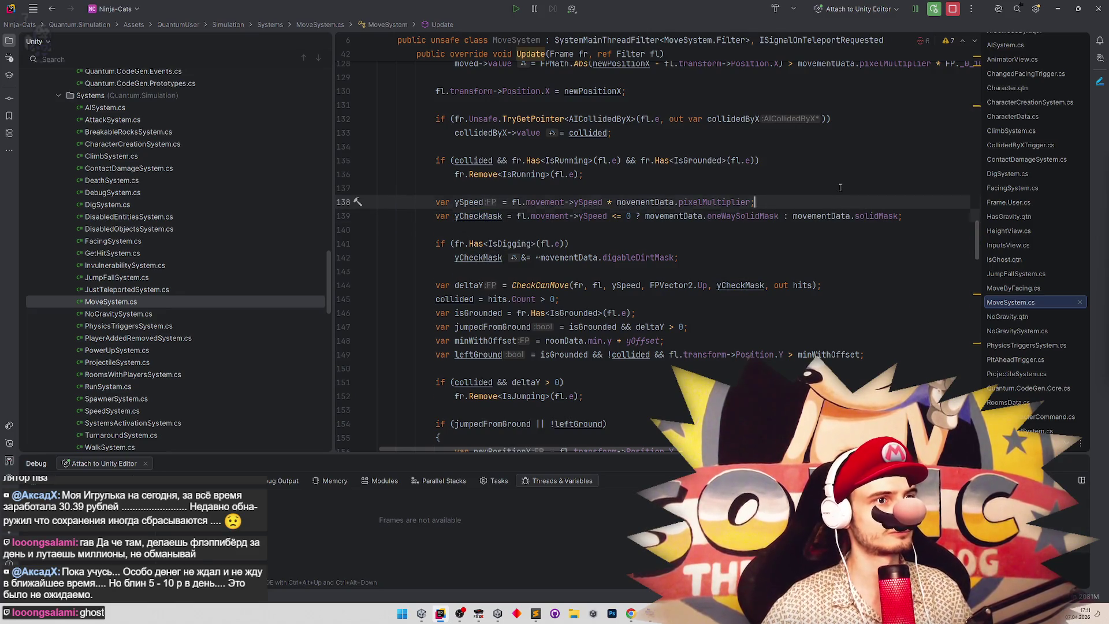
key("Return")
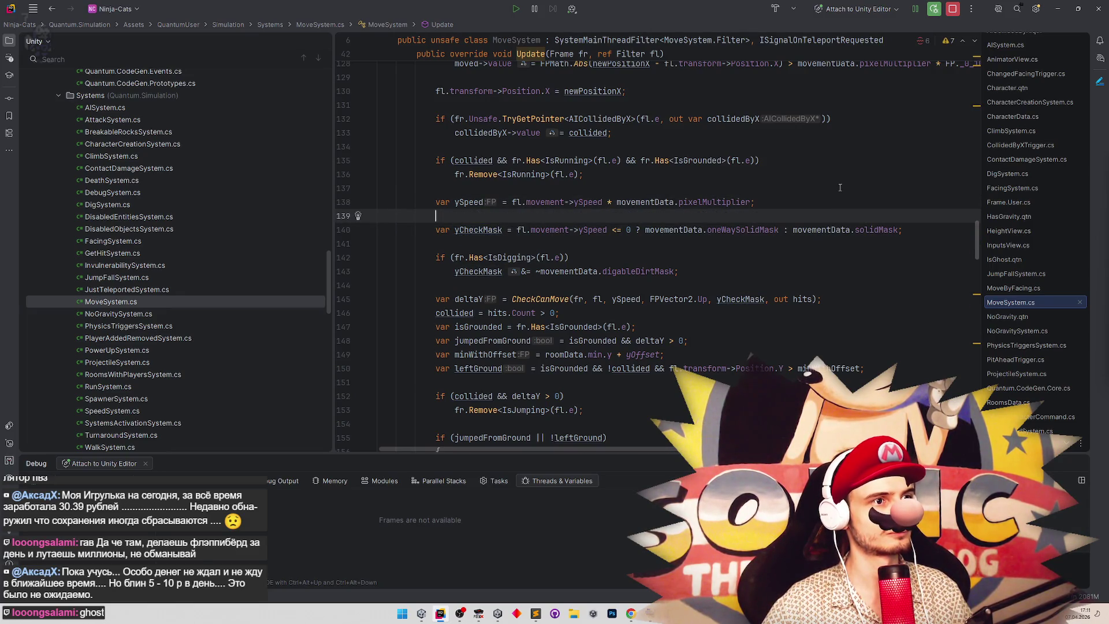
key("Return")
type("if (!isGhost)")
key("Return")
type("{")
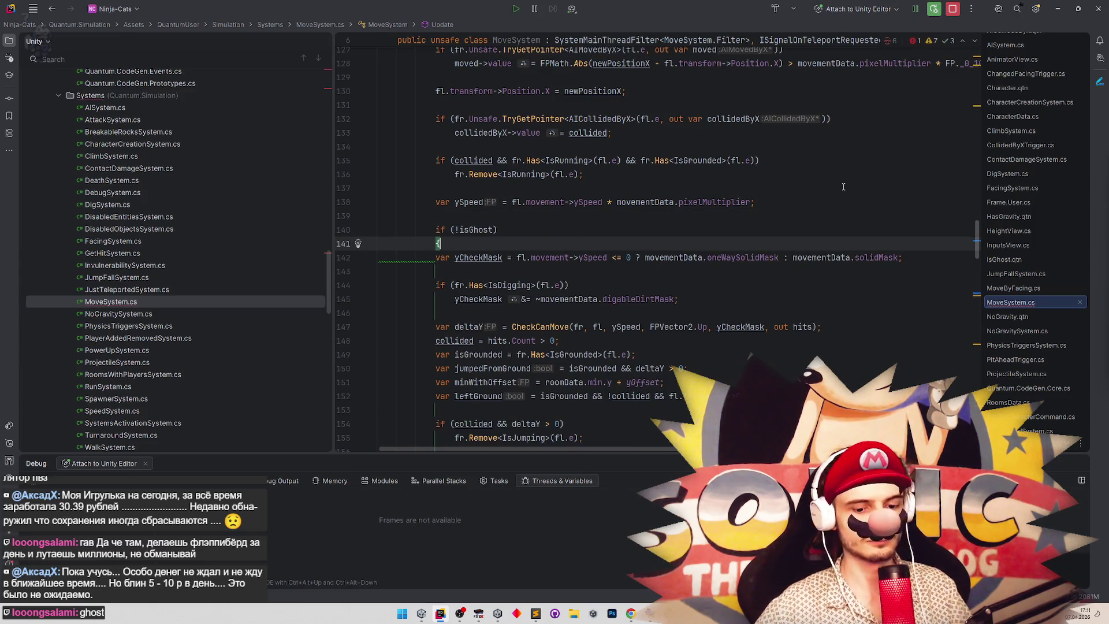
key("Return")
type("}")
key("Return")
mouse_move(438, 271)
left_mouse_down()
mouse_move(520, 416)
mouse_move(549, 398)
mouse_move(565, 413)
mouse_move(571, 498)
mouse_move(578, 334)
mouse_move(549, 66)
mouse_move(546, 247)
mouse_move(594, 411)
mouse_move(574, 283)
mouse_move(577, 65)
mouse_move(579, 222)
left_mouse_up()
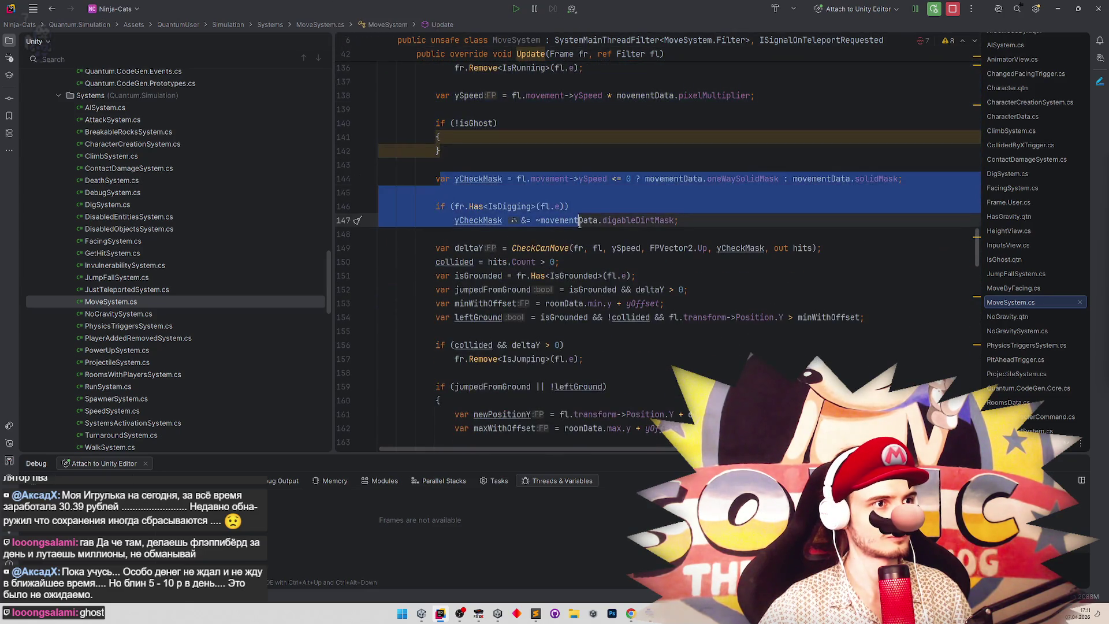
Review the vertical-move code below the new isGhost block.
left_click(542, 262)
left_click(461, 126)
scroll(495, 283, "down", 7)
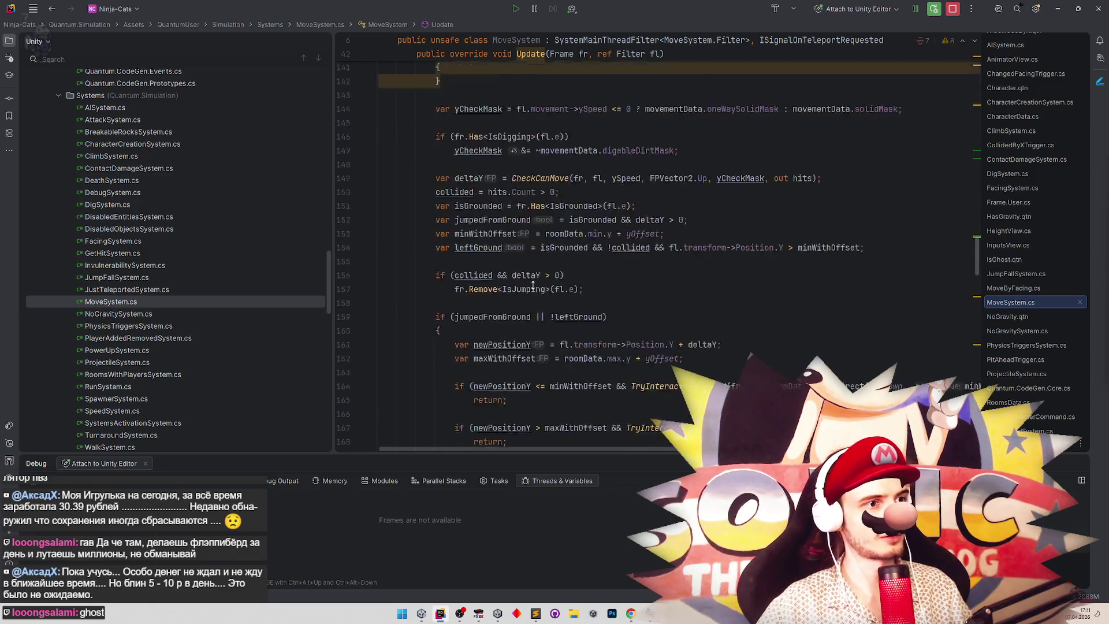
left_click(435, 260)
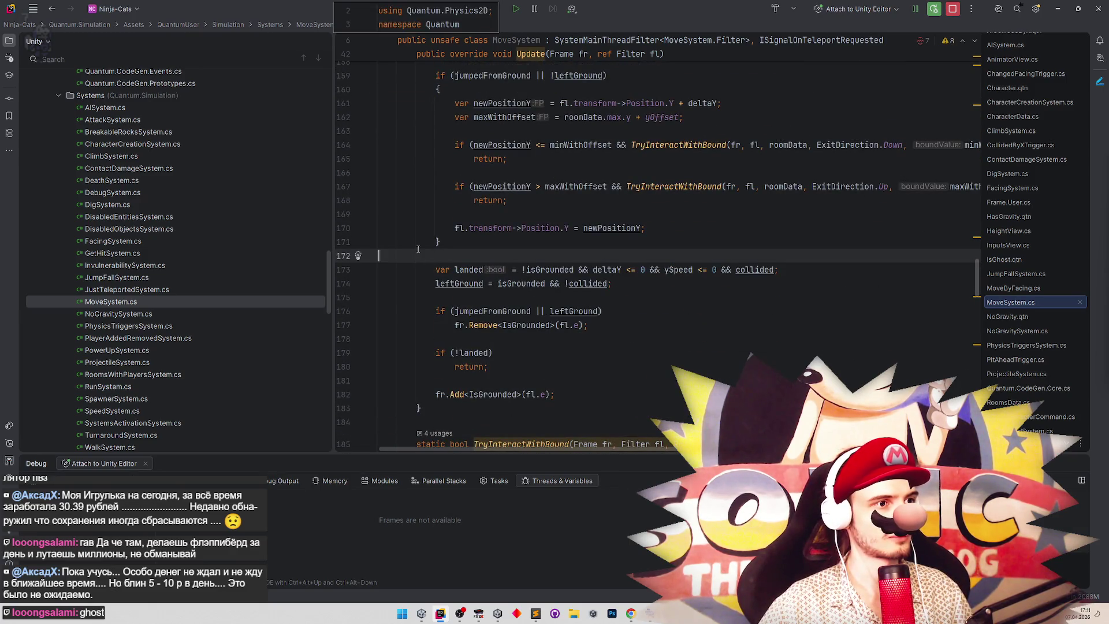
scroll(434, 226, "up", 6)
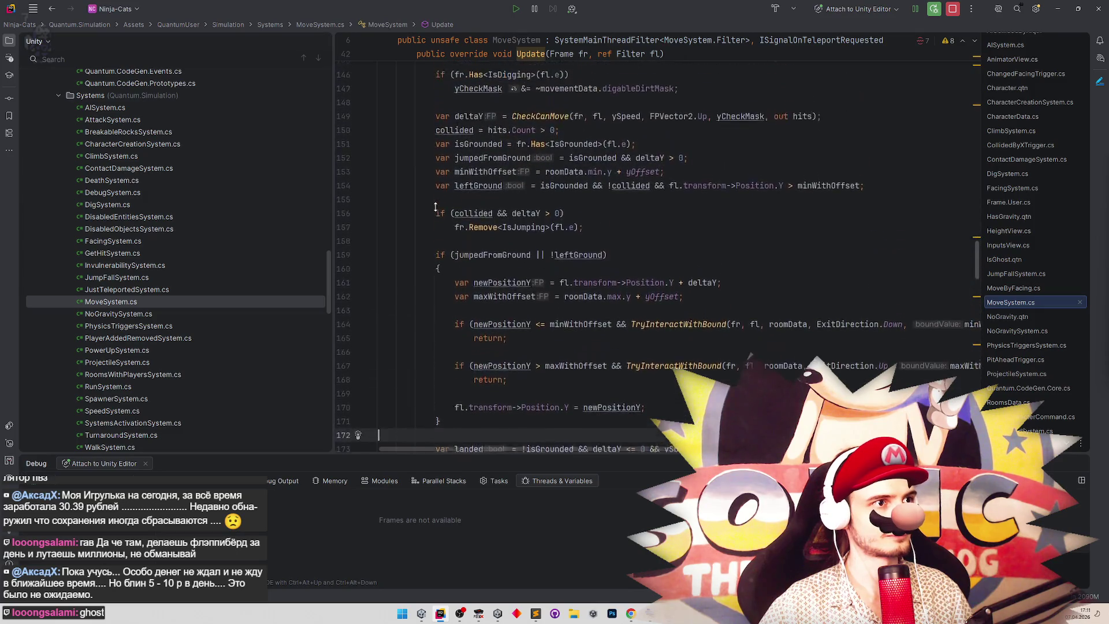
scroll(438, 236, "down", 1)
scroll(440, 226, "up", 3)
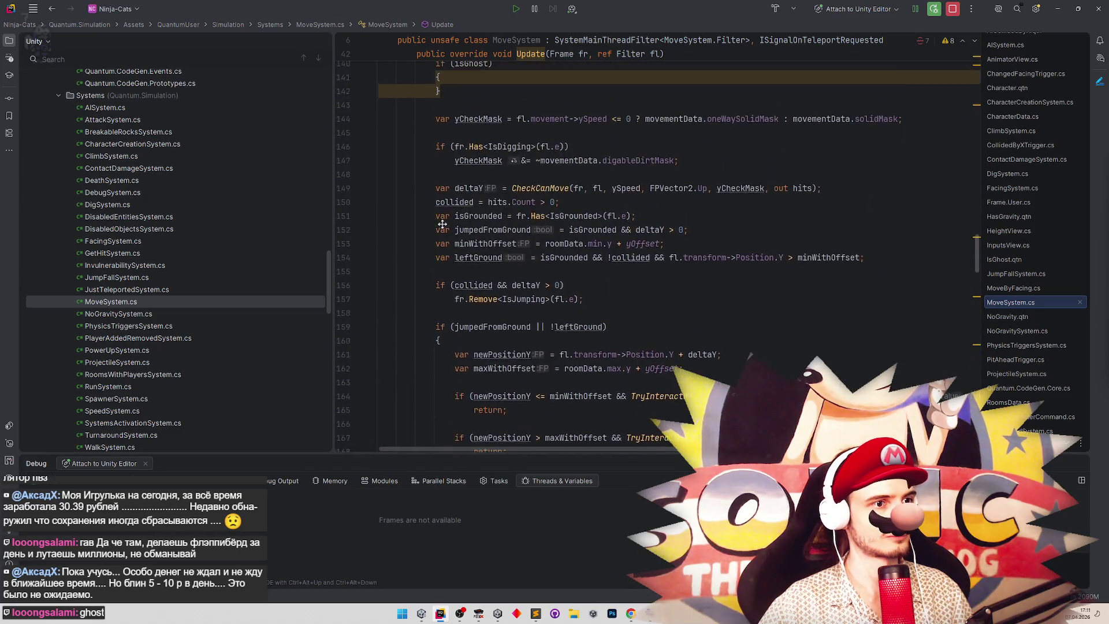
scroll(441, 226, "down", 2)
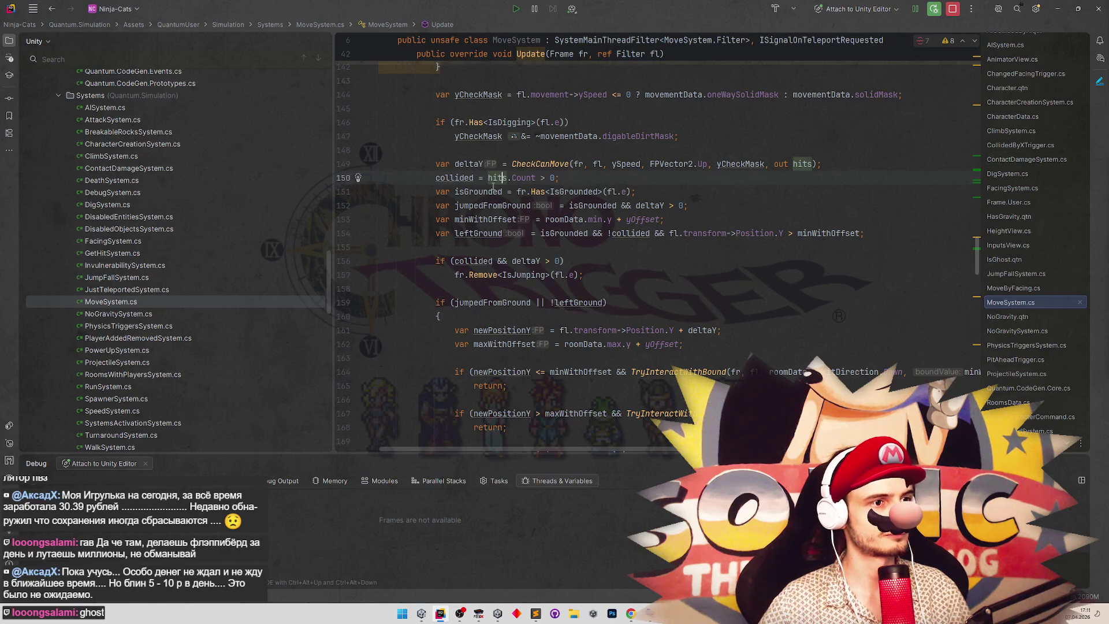
scroll(483, 204, "up", 1)
scroll(483, 202, "up", 1)
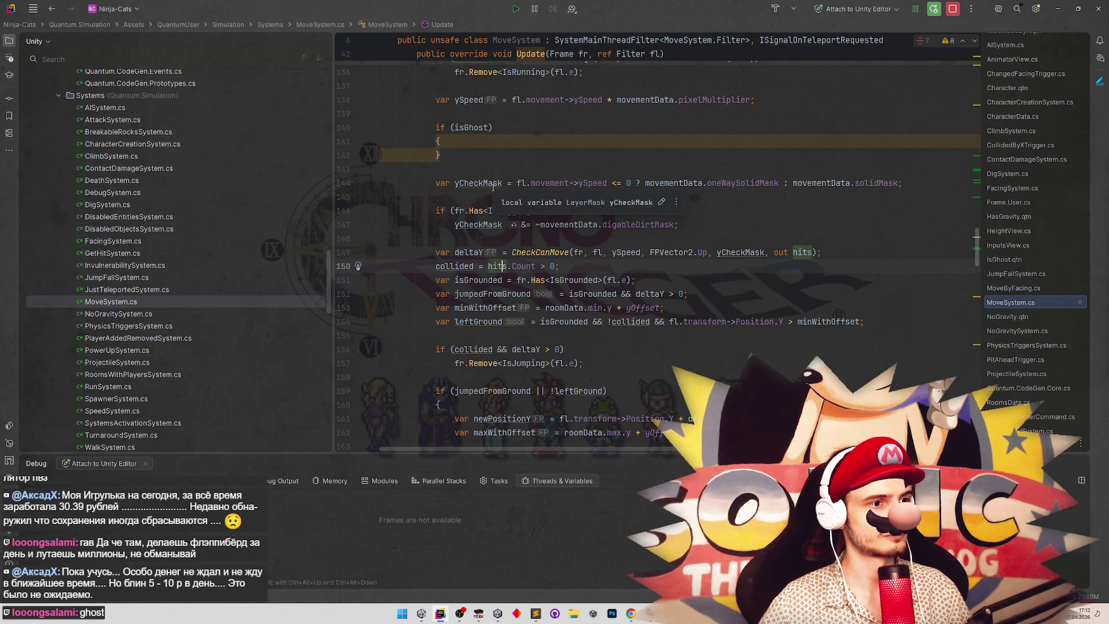
Check where leftGround is used, then begin a 'var' declaration above the isGhost check.
left_click(603, 391)
scroll(633, 320, "up", 1)
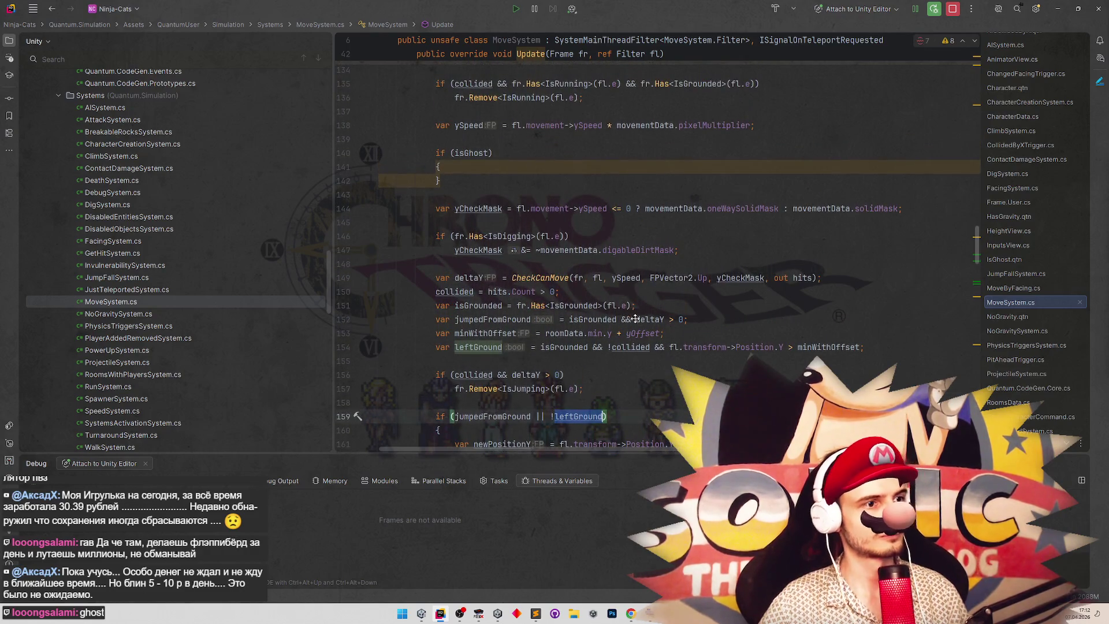
scroll(593, 266, "up", 2)
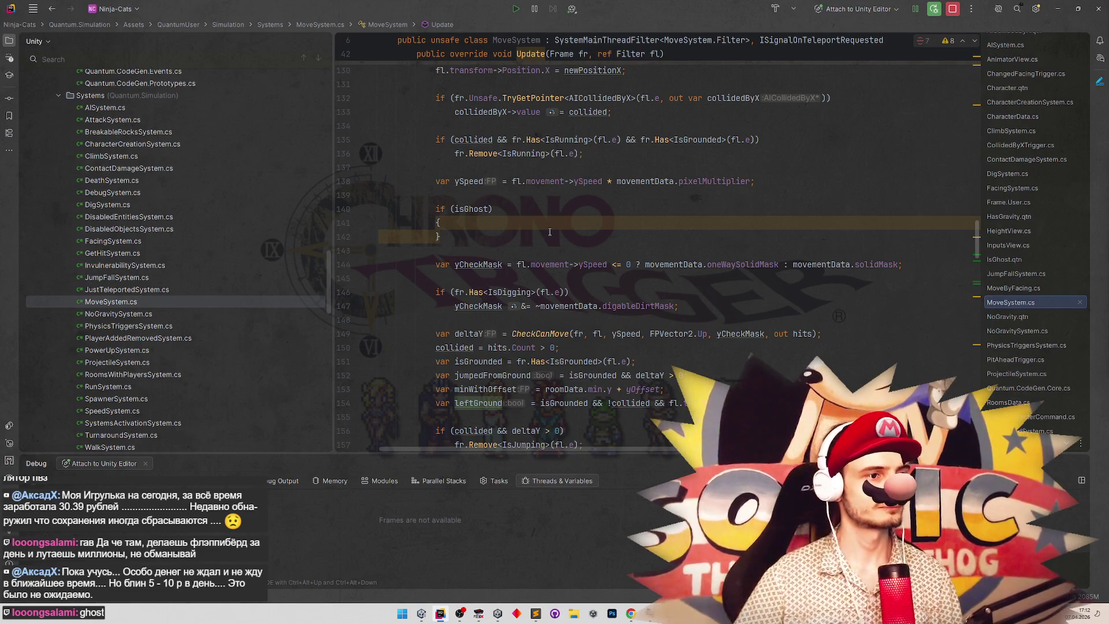
scroll(554, 233, "down", 3)
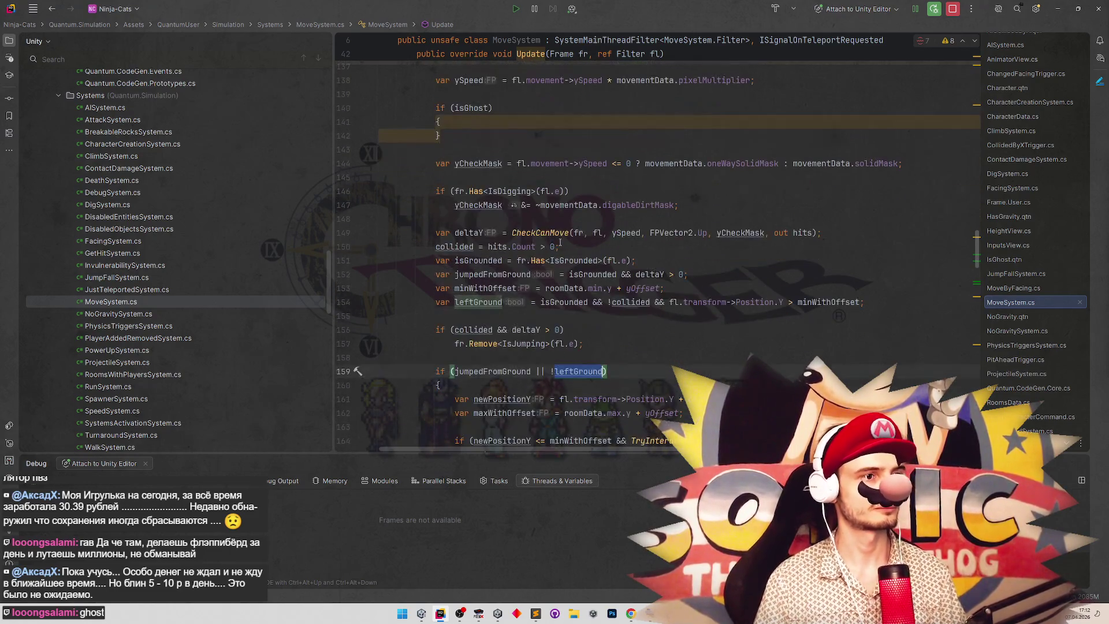
left_click(459, 139)
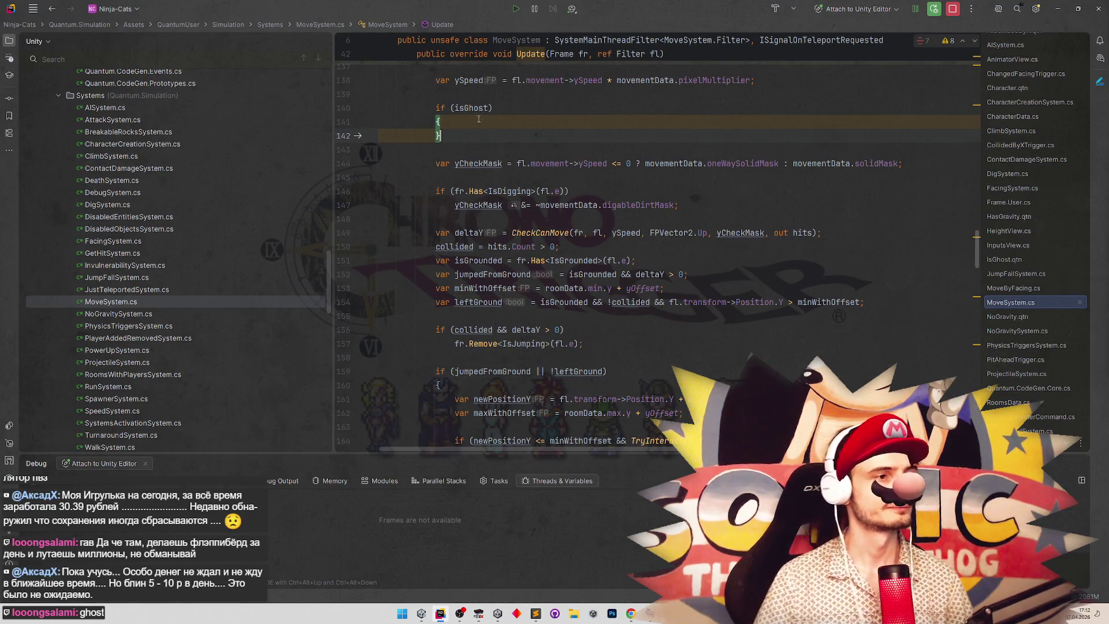
left_click(476, 91)
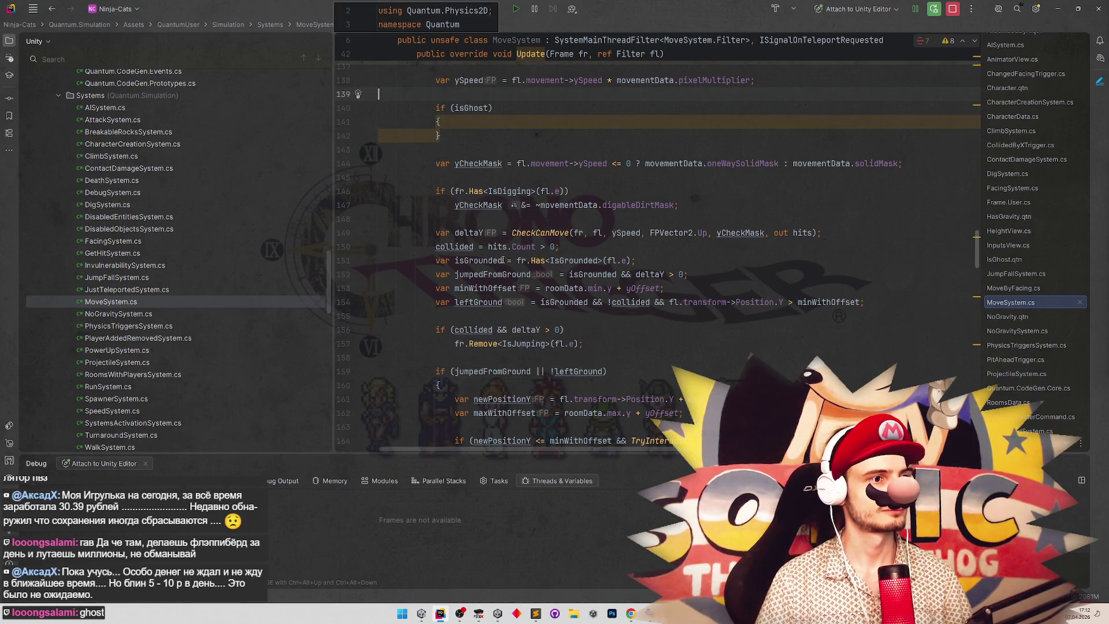
double_click(578, 372)
left_click(462, 93)
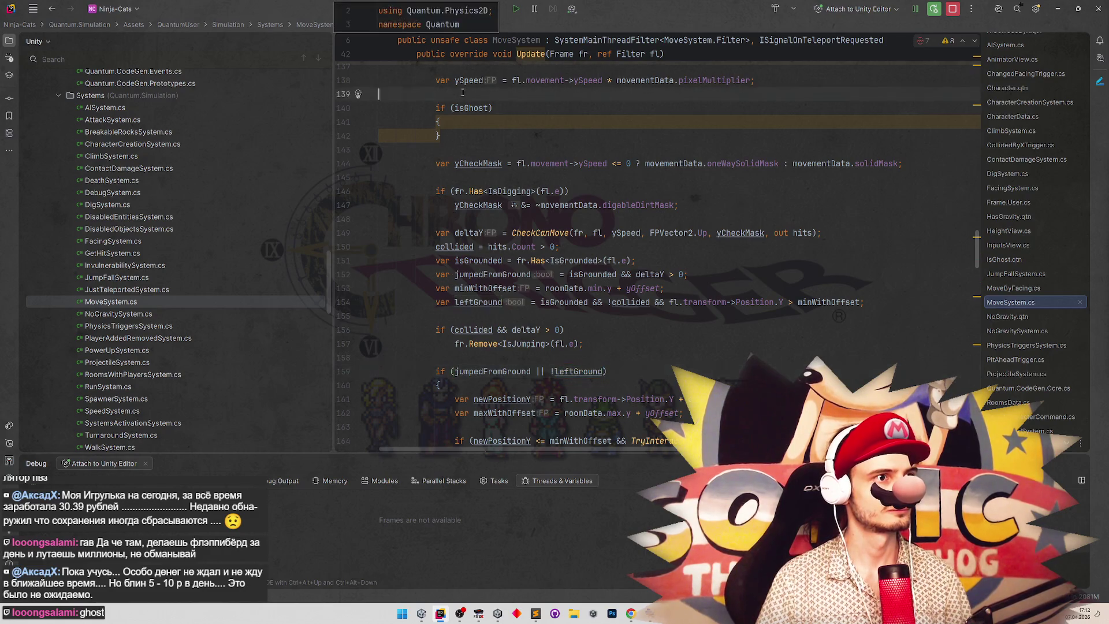
key("Return")
key("Return")
type("var")
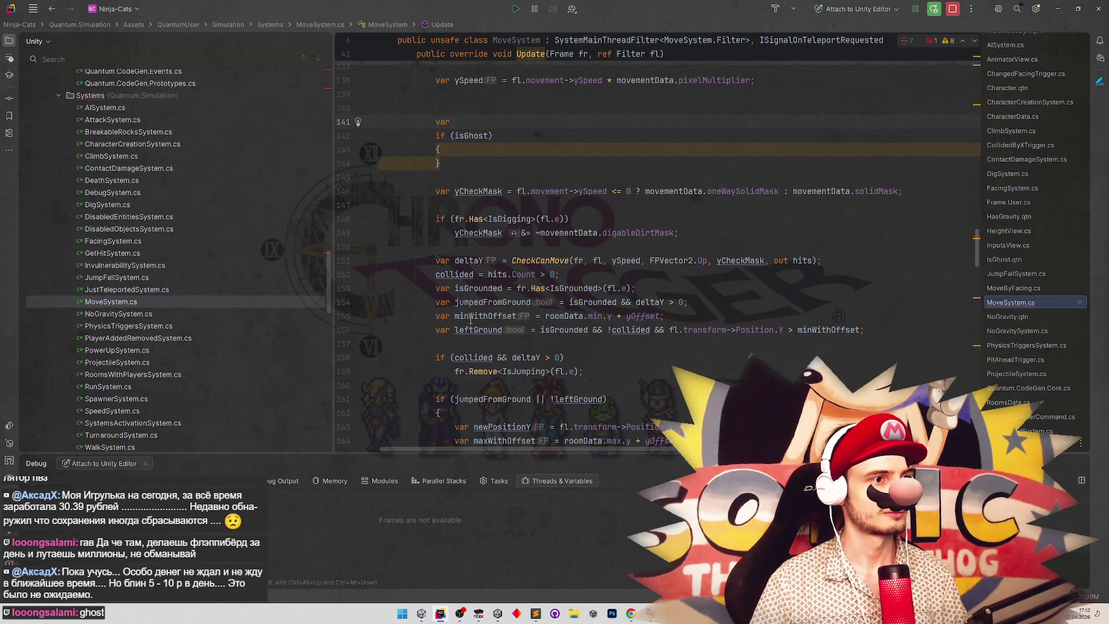
Declare jumpedFromGround = false; and a duplicated leftGround = false; above the isGhost check.
double_click(482, 302)
key("ctrl+c")
left_click(475, 123)
key("ctrl+v")
type("false;")
key("Return")
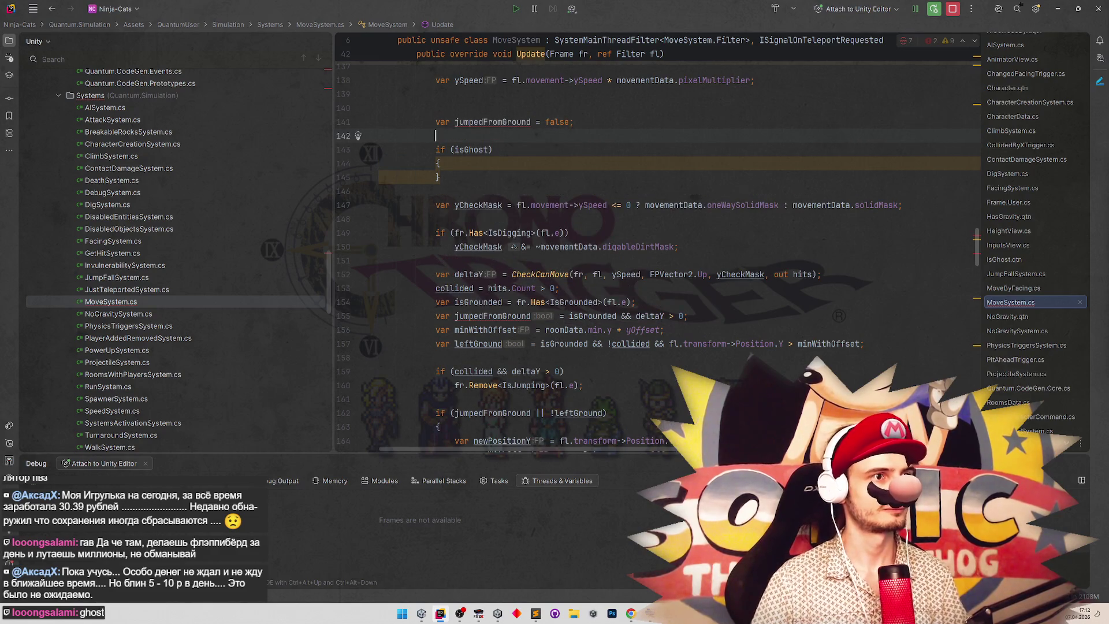
key("Up")
key("ctrl+d")
double_click(492, 135)
type("leftGround")
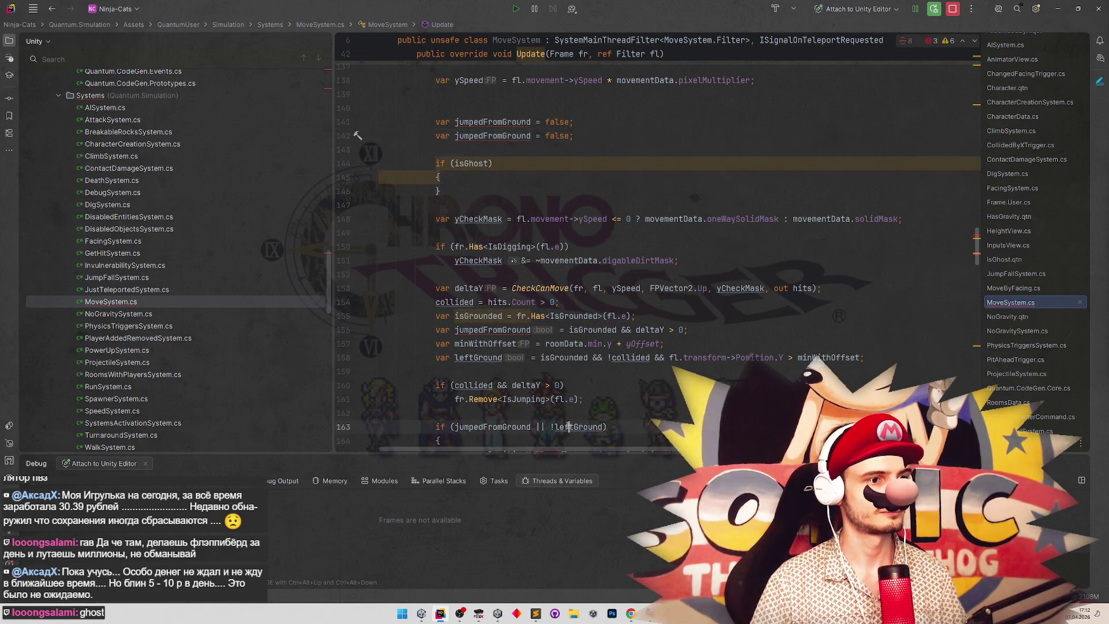
left_click(575, 150)
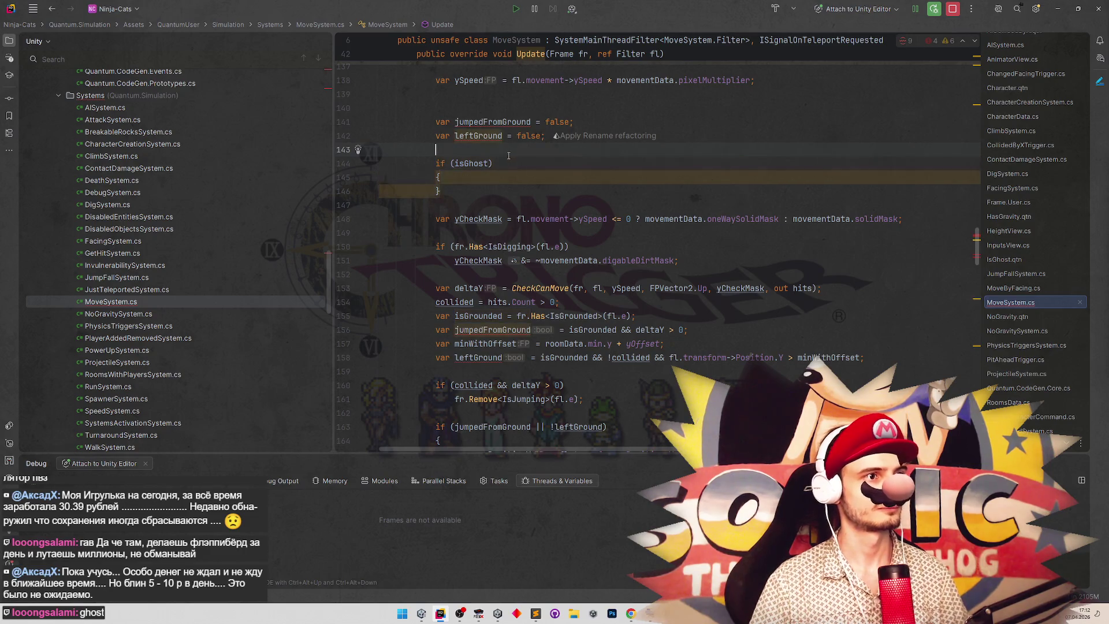
Remove 'var' from the later jumpedFromGround and leftGround lines so they only assign.
double_click(442, 330)
key("Delete")
key("Delete")
key("Down")
key("Down")
key("ctrl+shift+Right")
key("Delete")
key("Delete")
left_click(570, 246)
Negate the block condition to if (!isGhost).
left_click(479, 181)
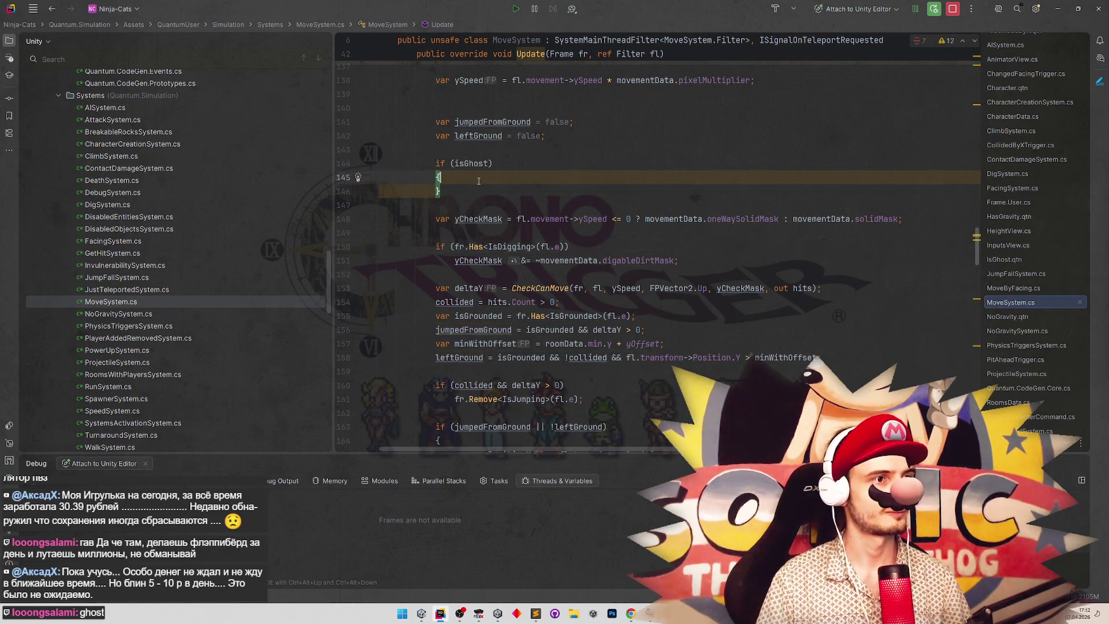
left_click(454, 164)
type("!")
key("Down")
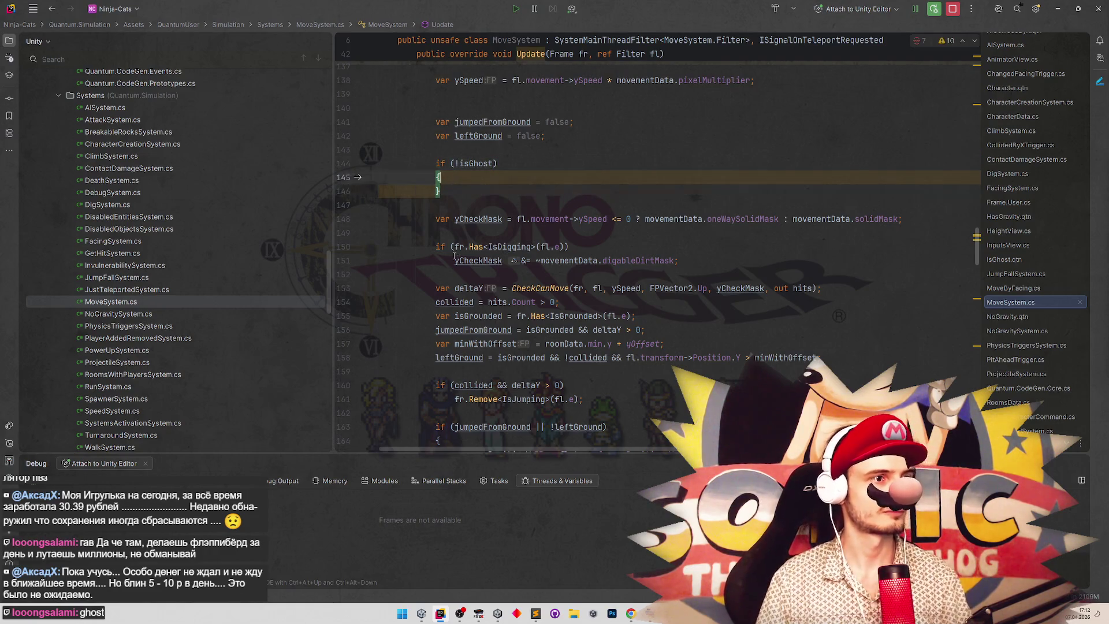
Move the collision and ground-check code inside the non-ghost block and reformat it.
mouse_move(435, 219)
left_mouse_down()
mouse_move(498, 253)
mouse_move(520, 316)
mouse_move(554, 358)
mouse_move(619, 402)
mouse_move(492, 175)
left_mouse_up()
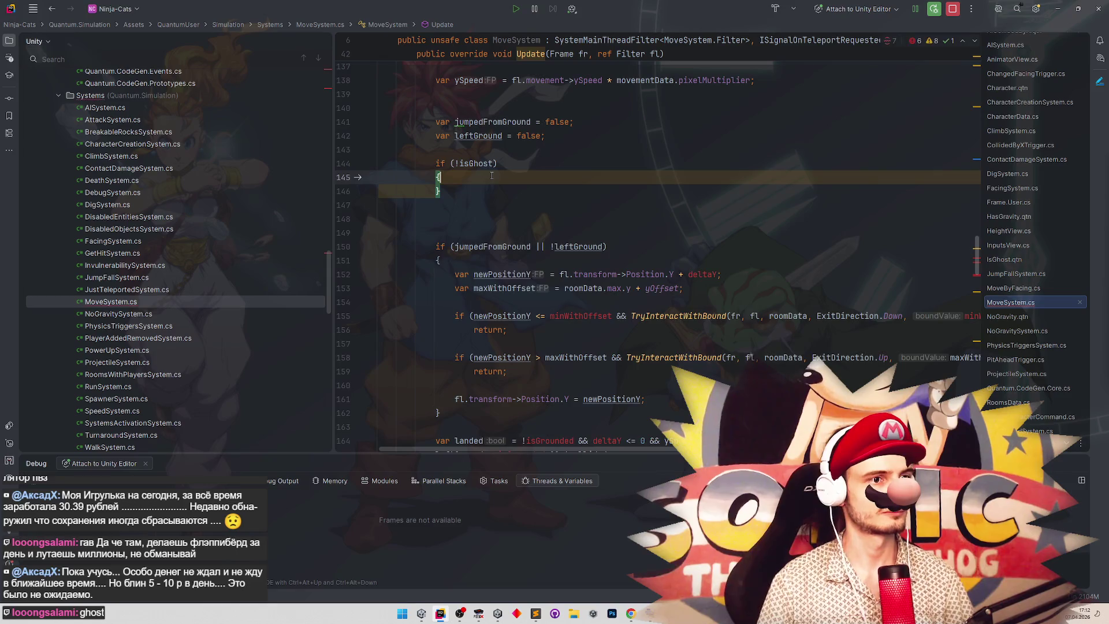
left_click(658, 316)
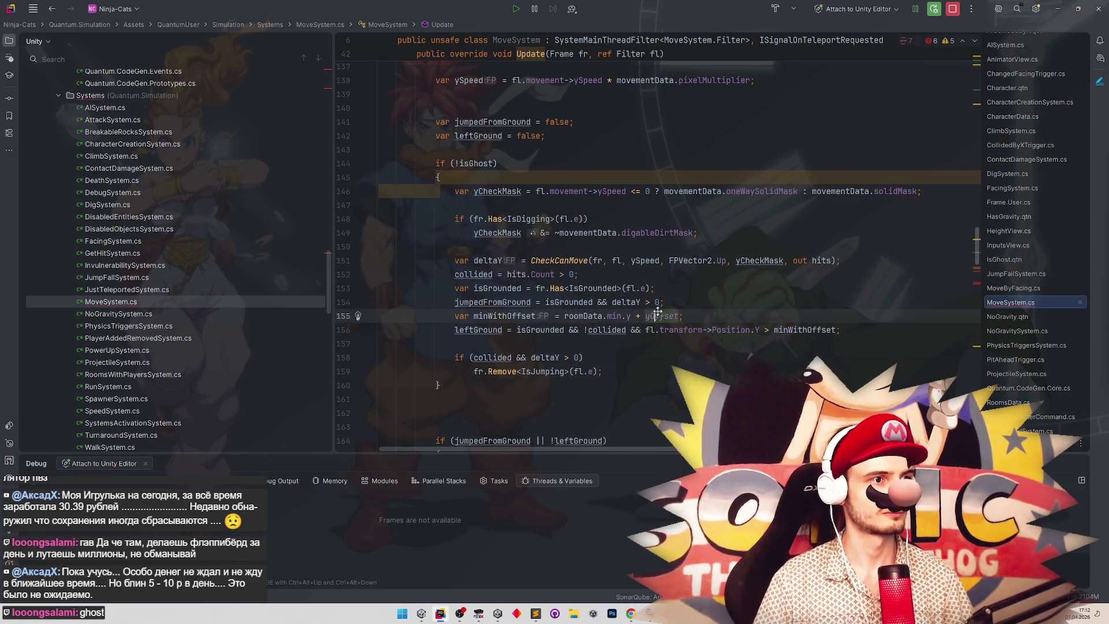
key("ctrl+alt+l")
Declare var deltaY = ySpeed; above the block and drop 'var' from the inner deltaY.
left_click(462, 123)
type("var ")
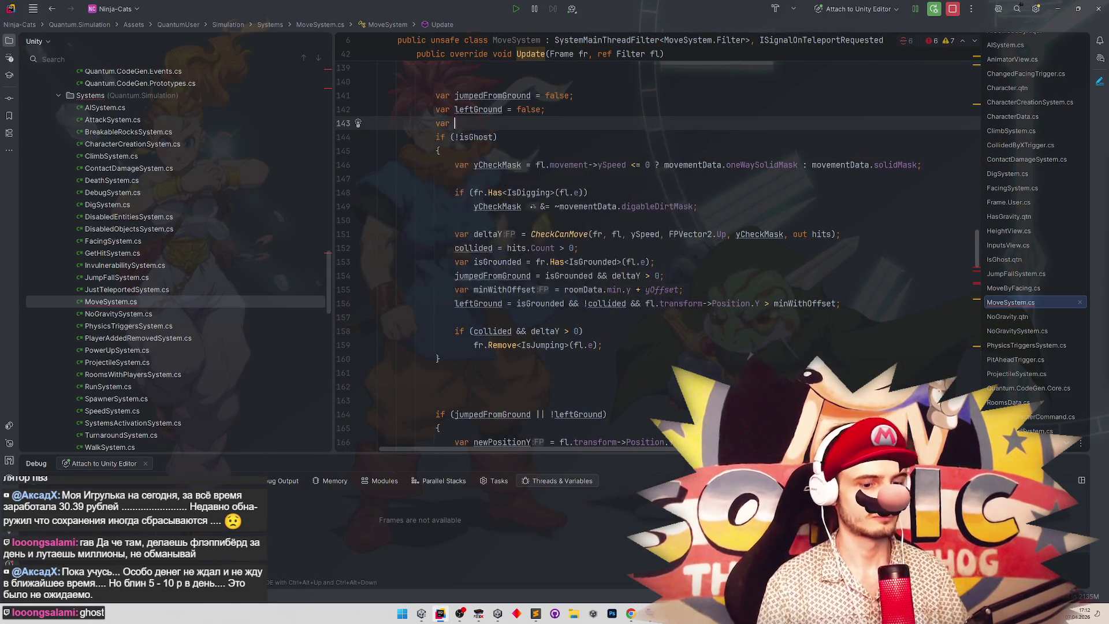
type("deltaY =")
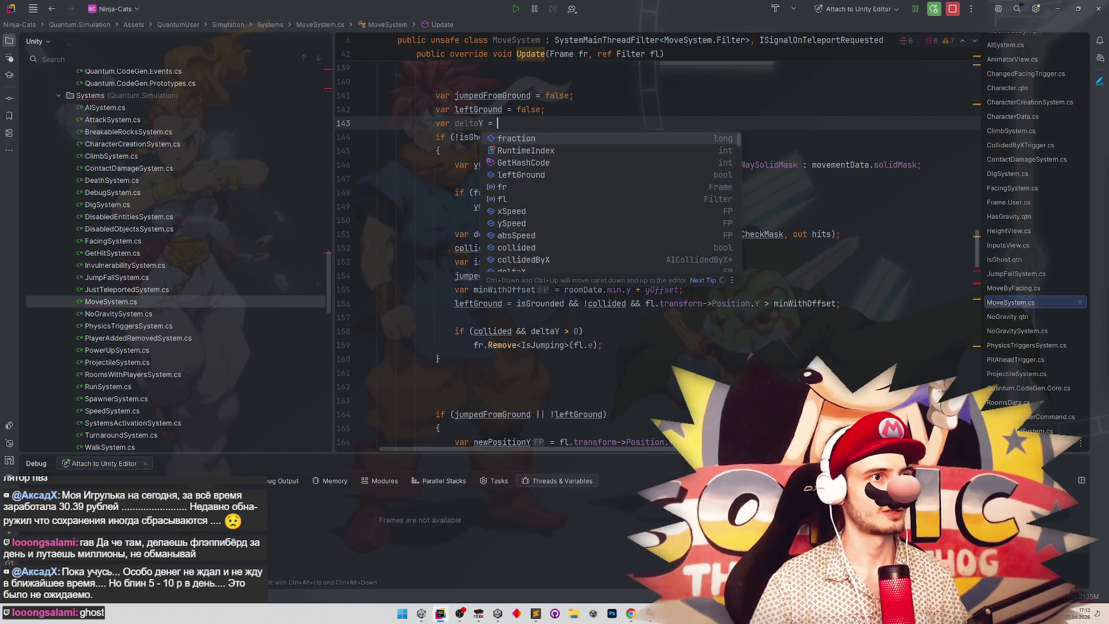
left_click(436, 164)
left_click(525, 123)
scroll(473, 166, "up", 3)
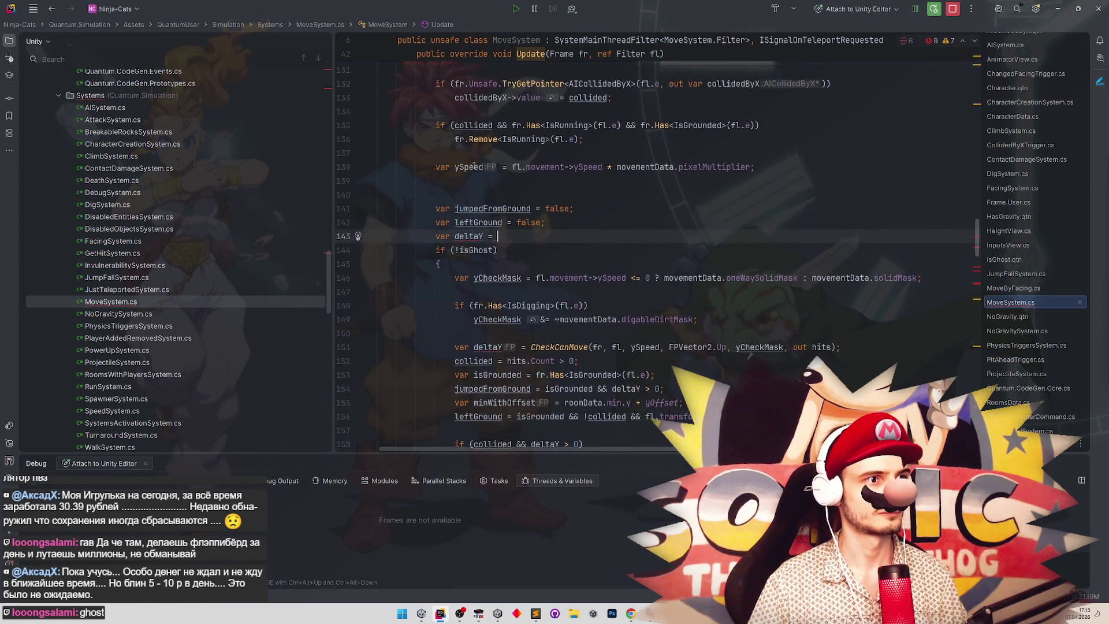
type("ySpeed;")
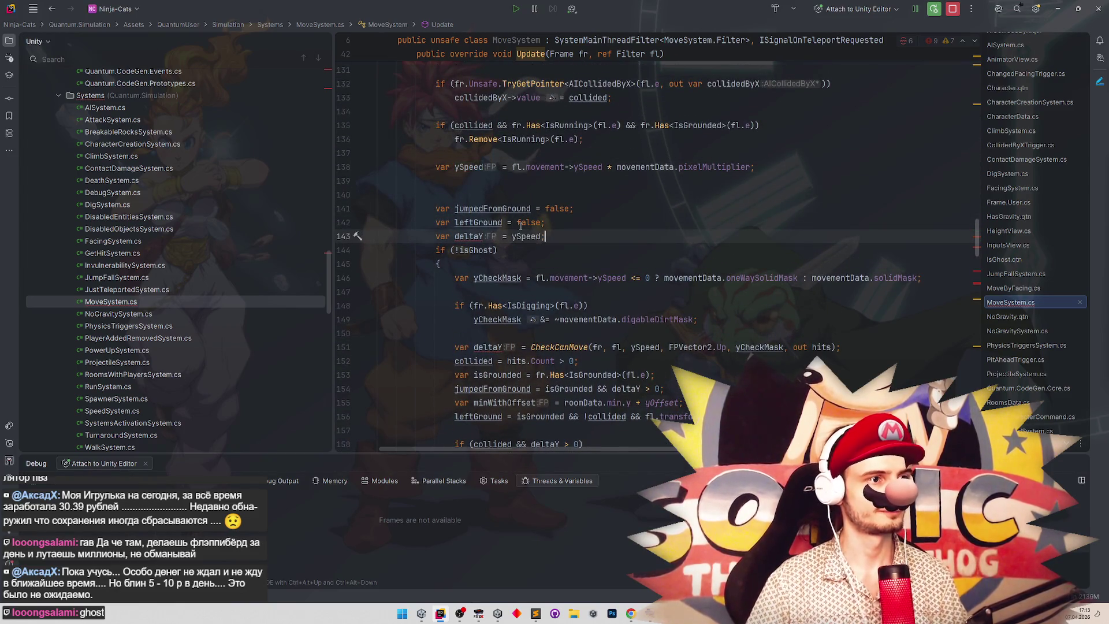
left_click(456, 347)
key("Delete")
key("Delete")
key("Delete")
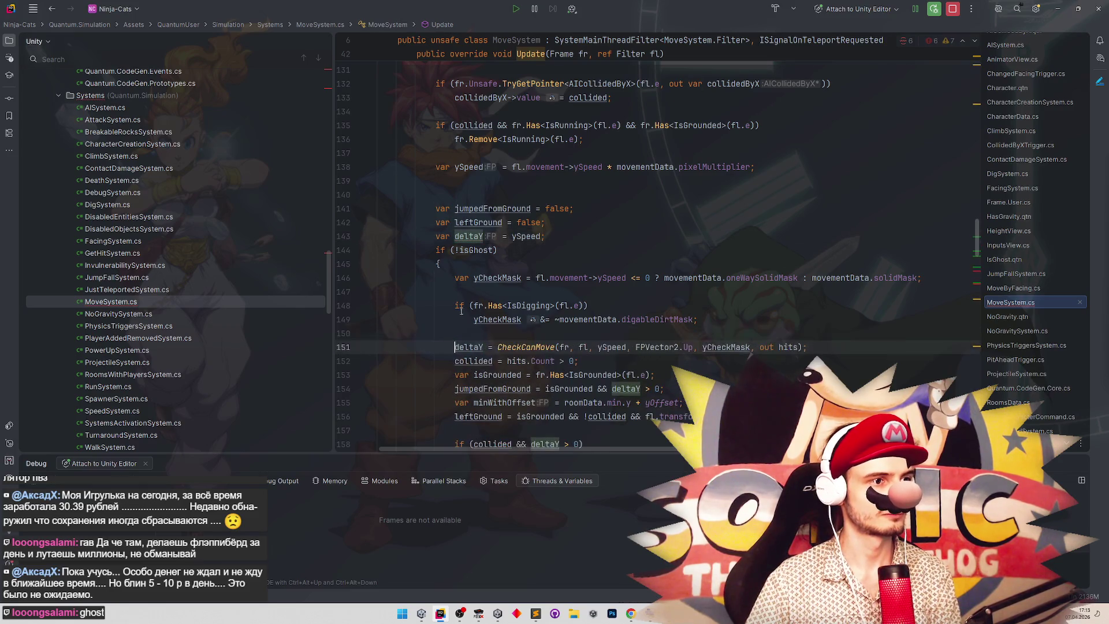
left_click(555, 236)
key("Return")
Move the minWithOffset declaration out of the block to above the ghost check.
scroll(587, 261, "down", 1)
scroll(586, 261, "down", 4)
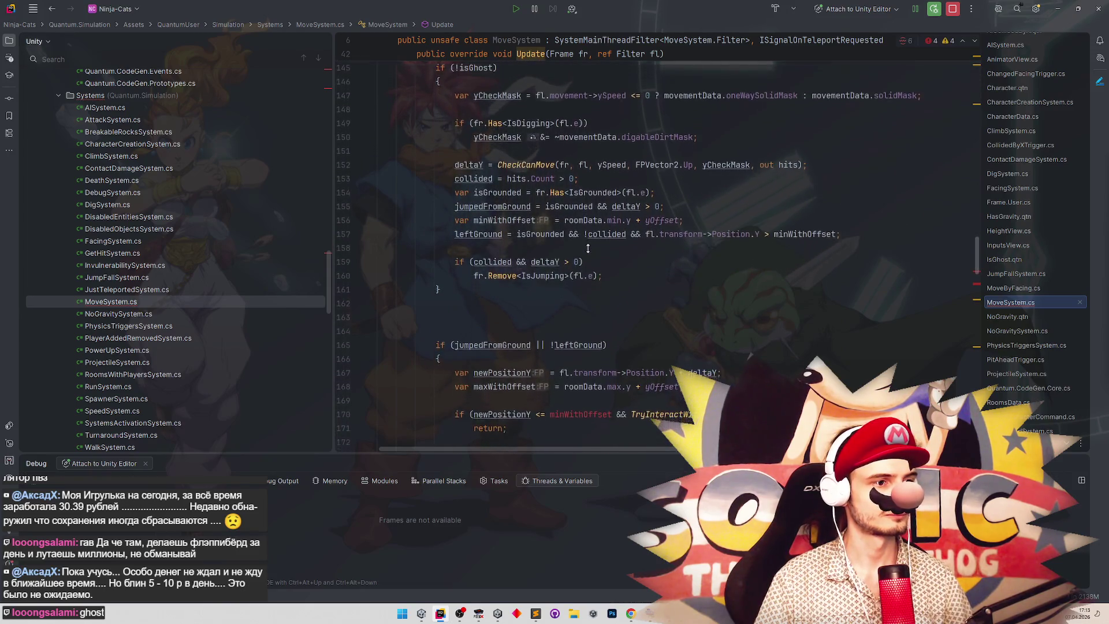
scroll(587, 249, "down", 1)
double_click(572, 383)
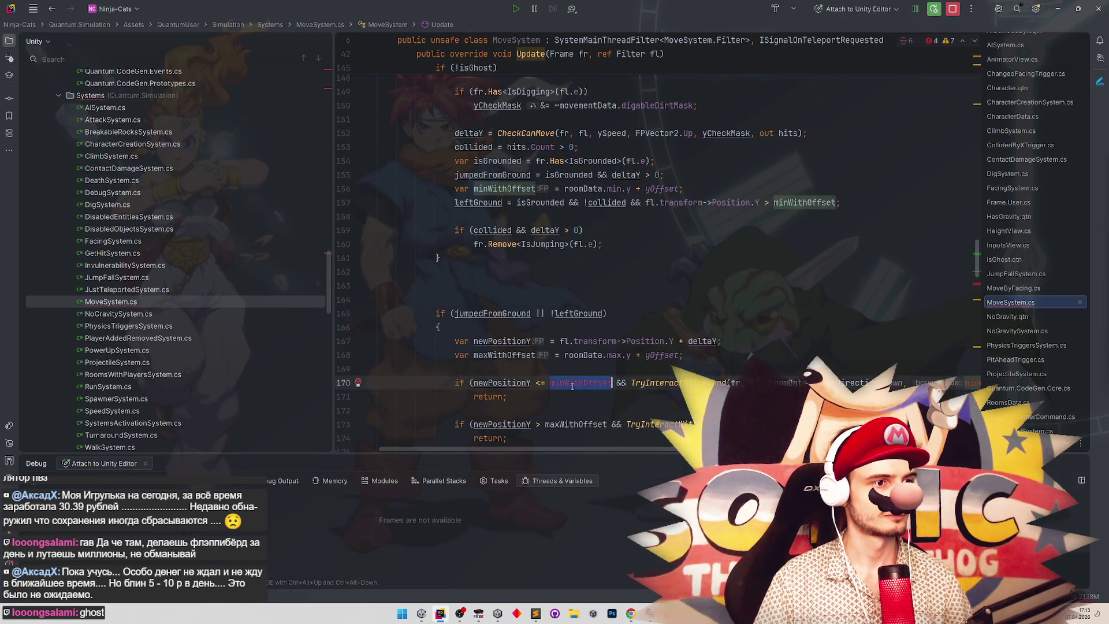
scroll(537, 301, "up", 4)
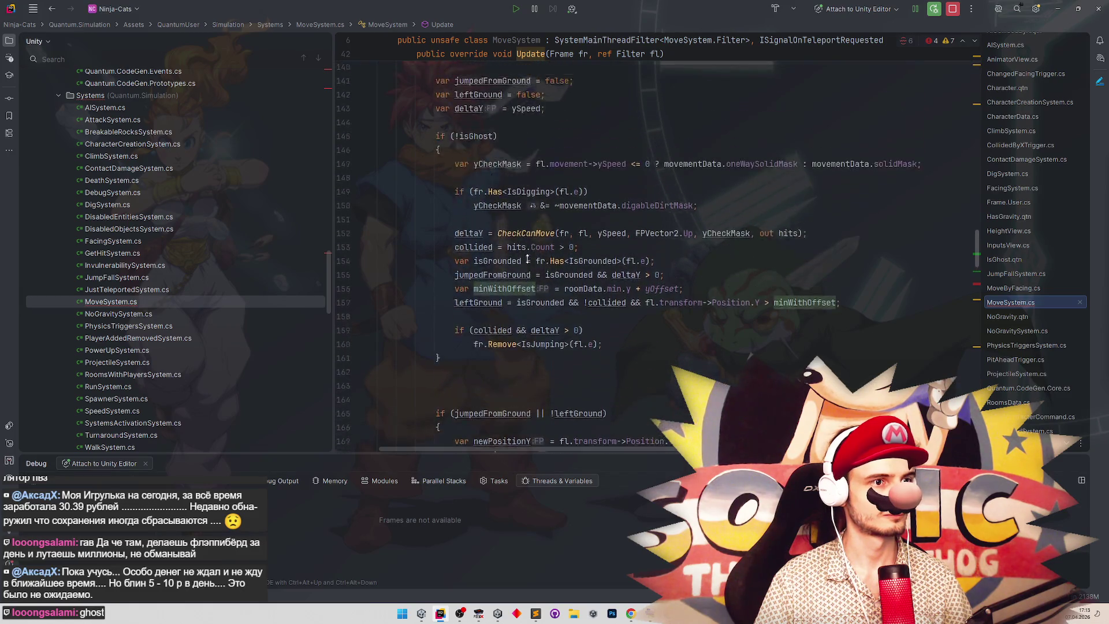
scroll(529, 272, "up", 1)
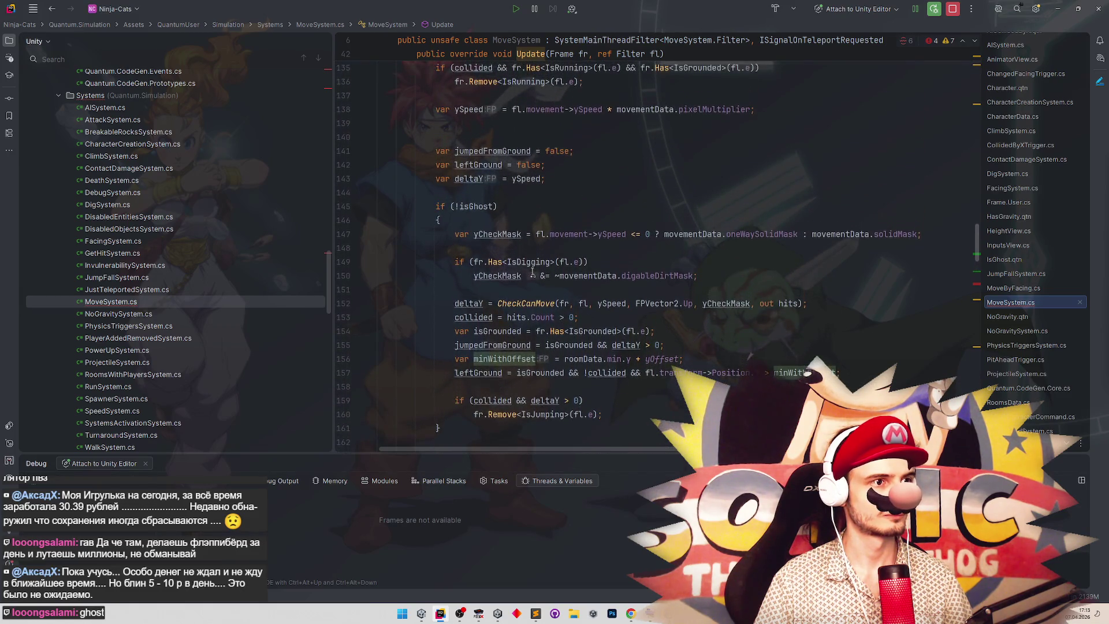
left_click_drag(452, 359, 742, 360)
key("ctrl+x")
left_click(492, 192)
key("ctrl+v")
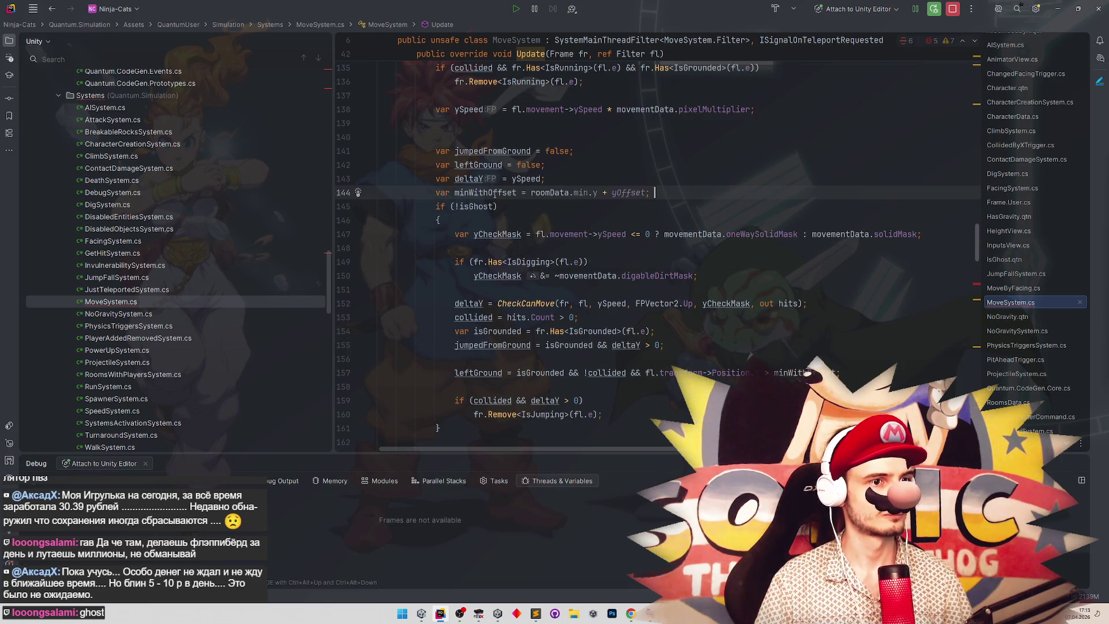
key("BackSpace")
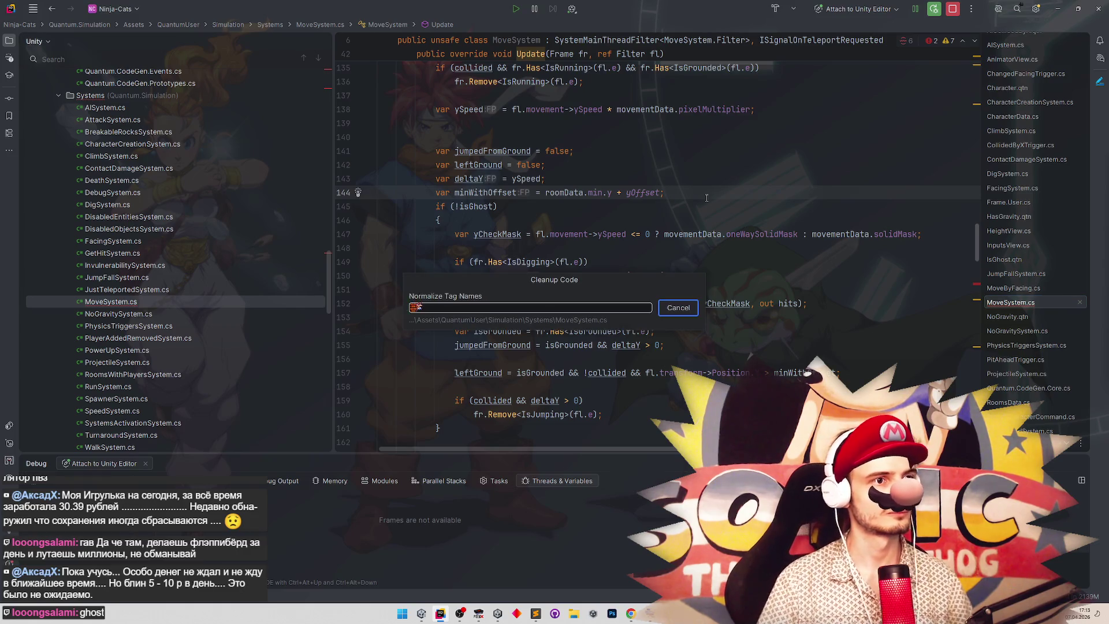
key("Return")
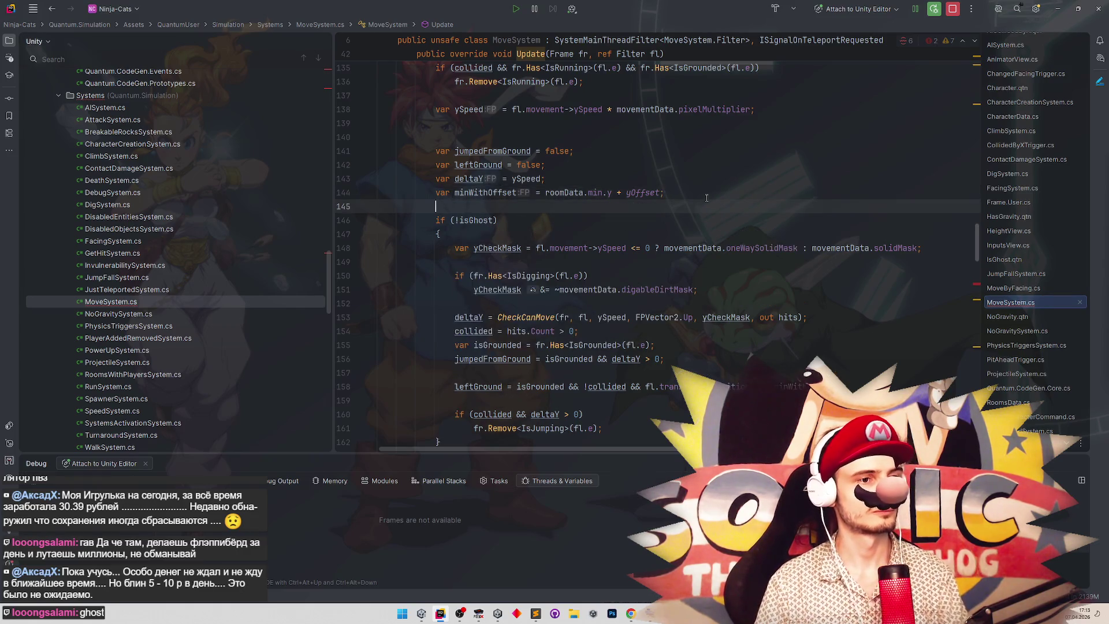
Declare var isGrounded = false; above the block and drop 'var' from the inner isGrounded.
scroll(691, 231, "down", 5)
scroll(688, 247, "down", 3)
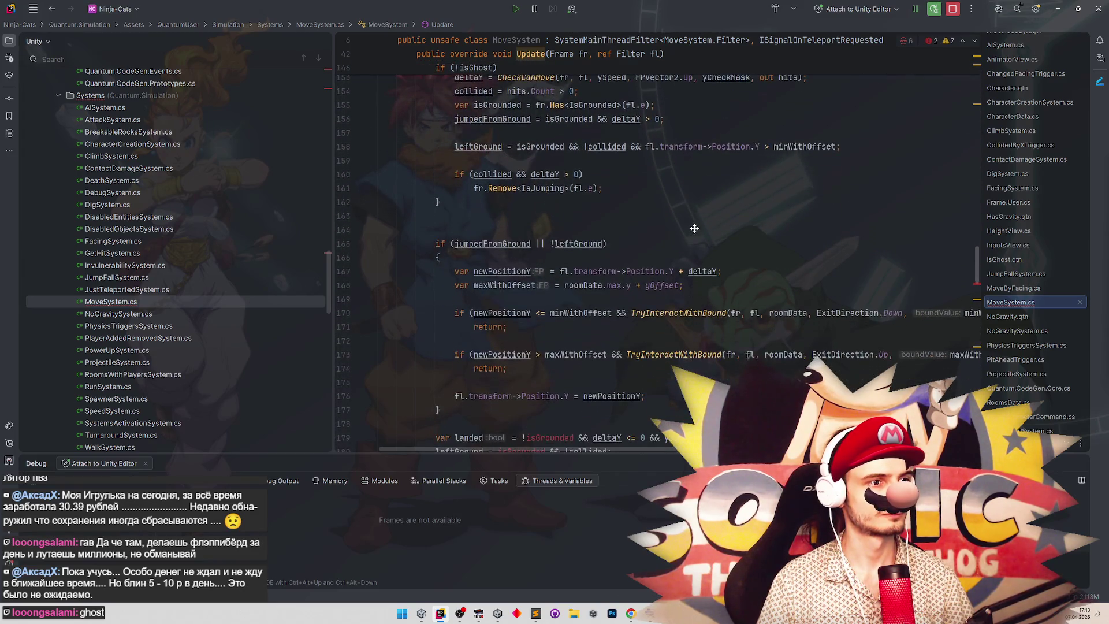
scroll(689, 234, "up", 2)
scroll(689, 233, "up", 4)
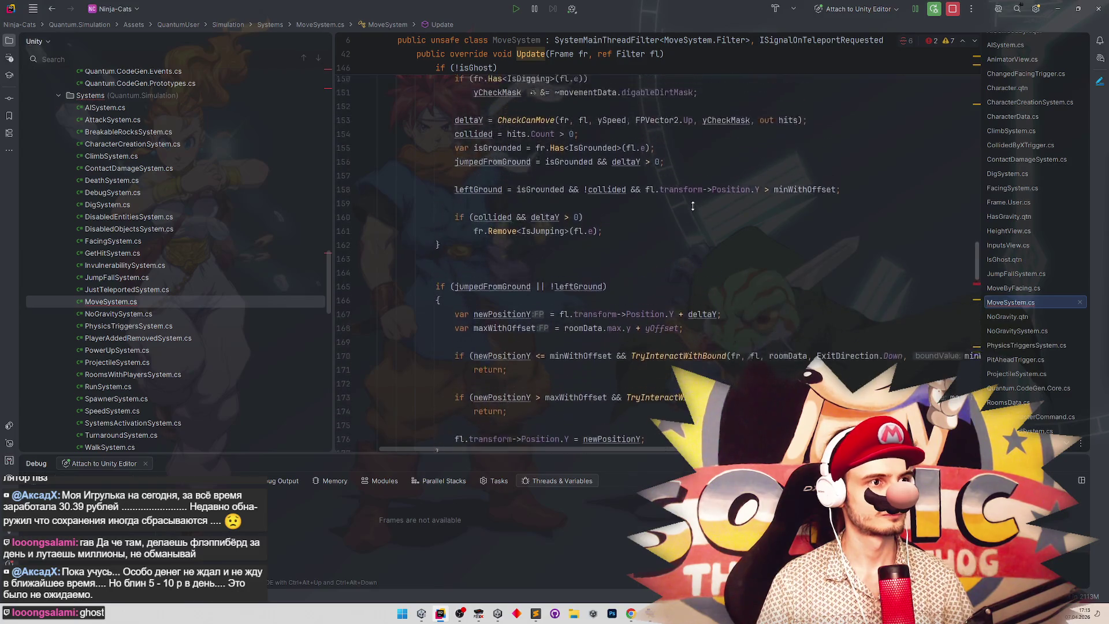
key("Up")
key("Up")
key("End")
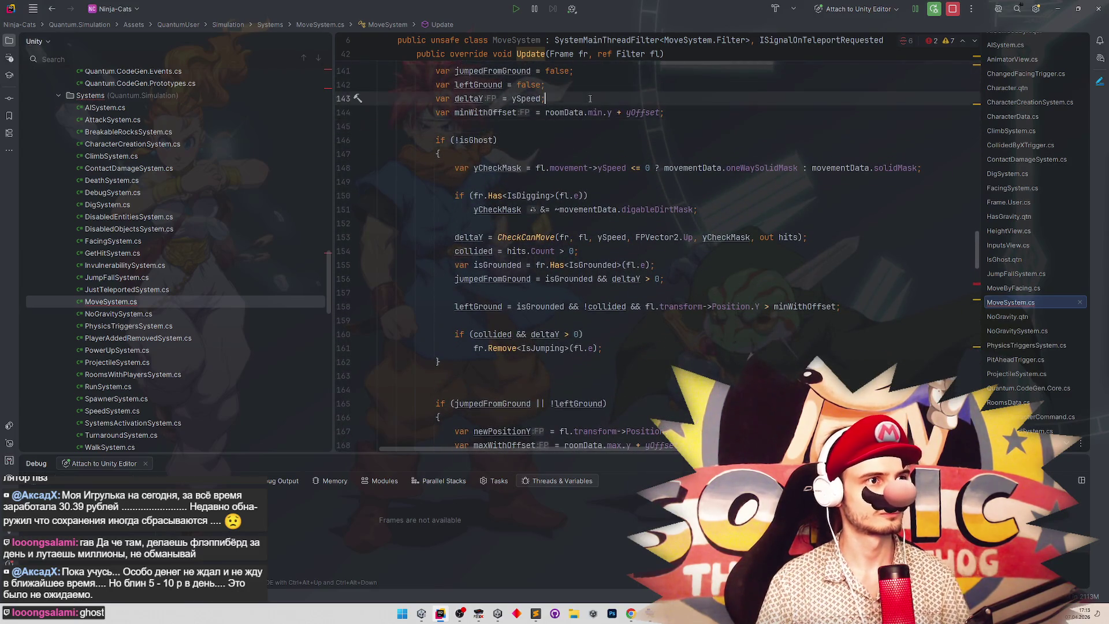
key("Return")
type("var isGroun")
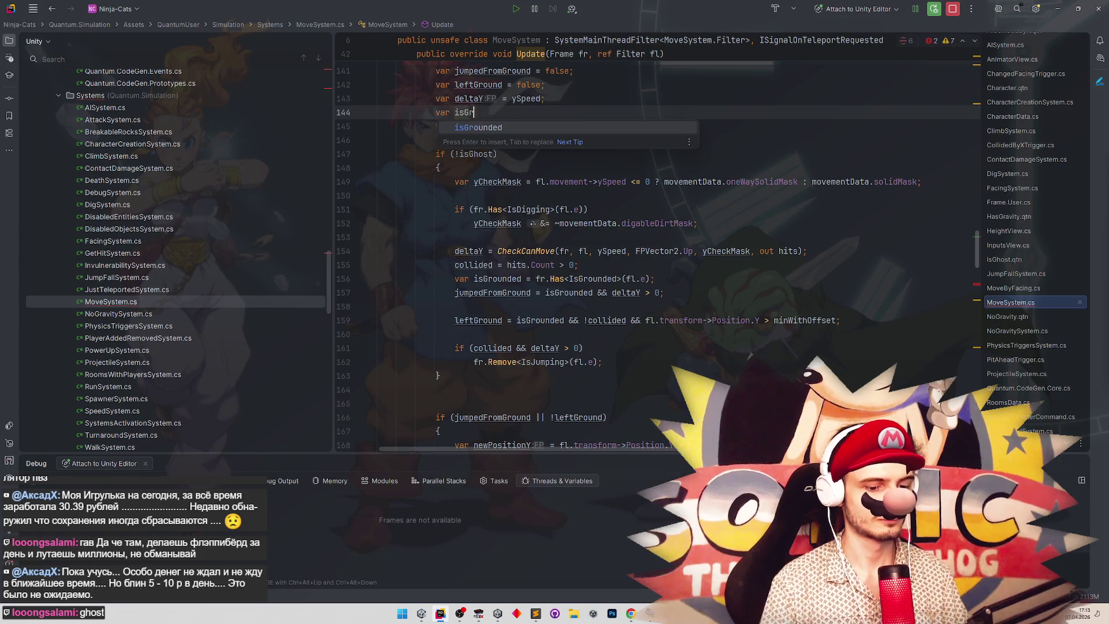
type("ded = false;")
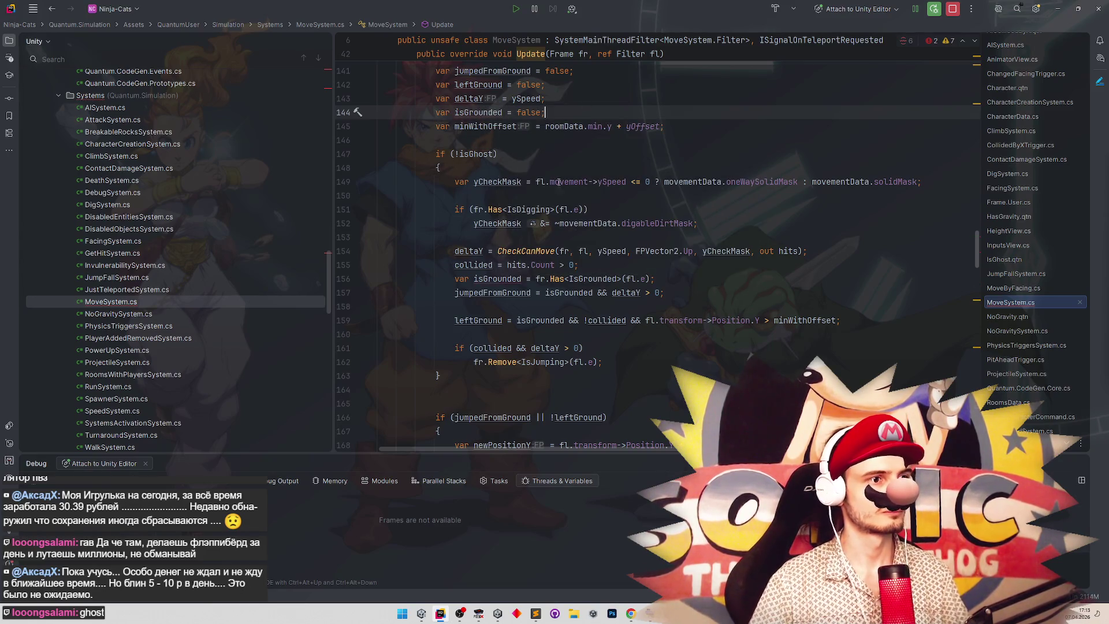
double_click(458, 280)
key("Delete")
key("Delete")
key("Down")
key("Down")
key("Down")
scroll(672, 342, "down", 5)
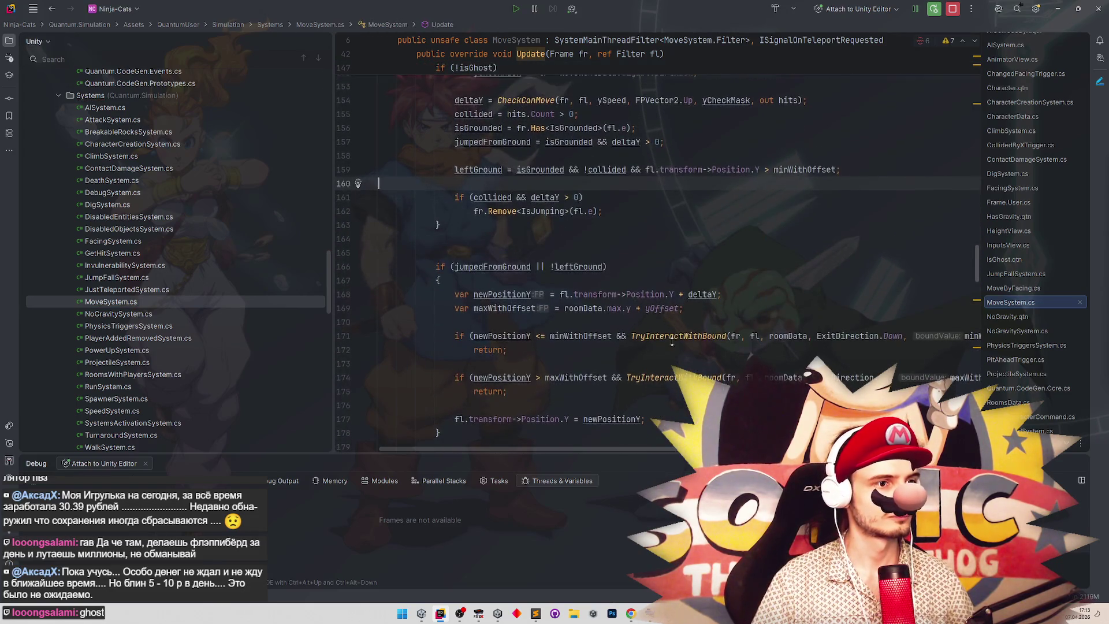
Add 'if (isGhost) return;' after the vertical-movement block.
scroll(672, 341, "down", 3)
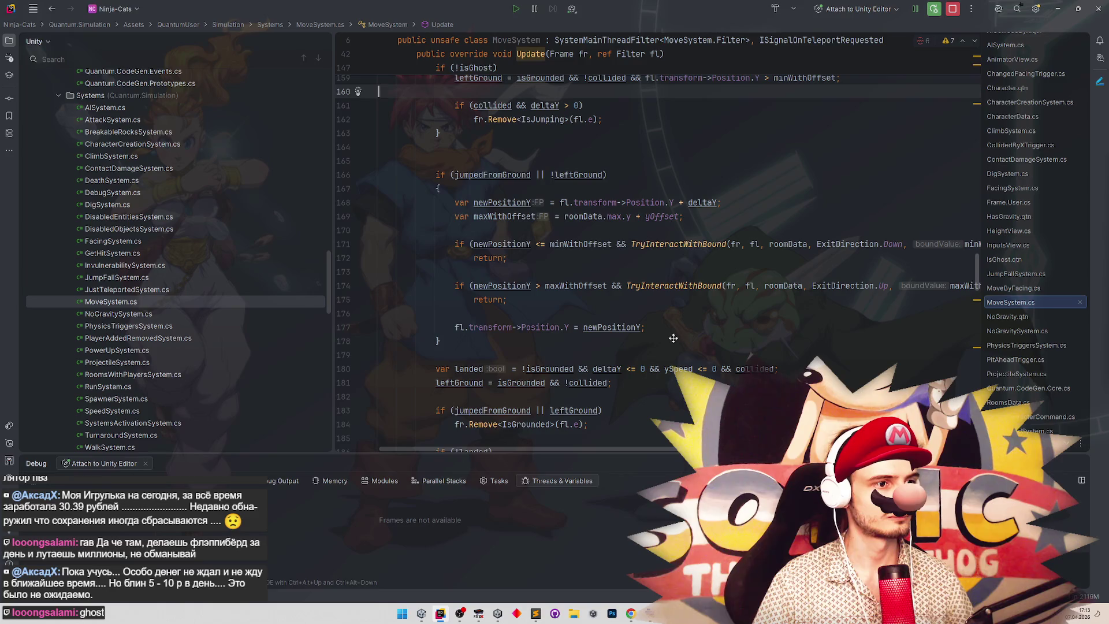
scroll(673, 343, "down", 2)
scroll(674, 346, "down", 3)
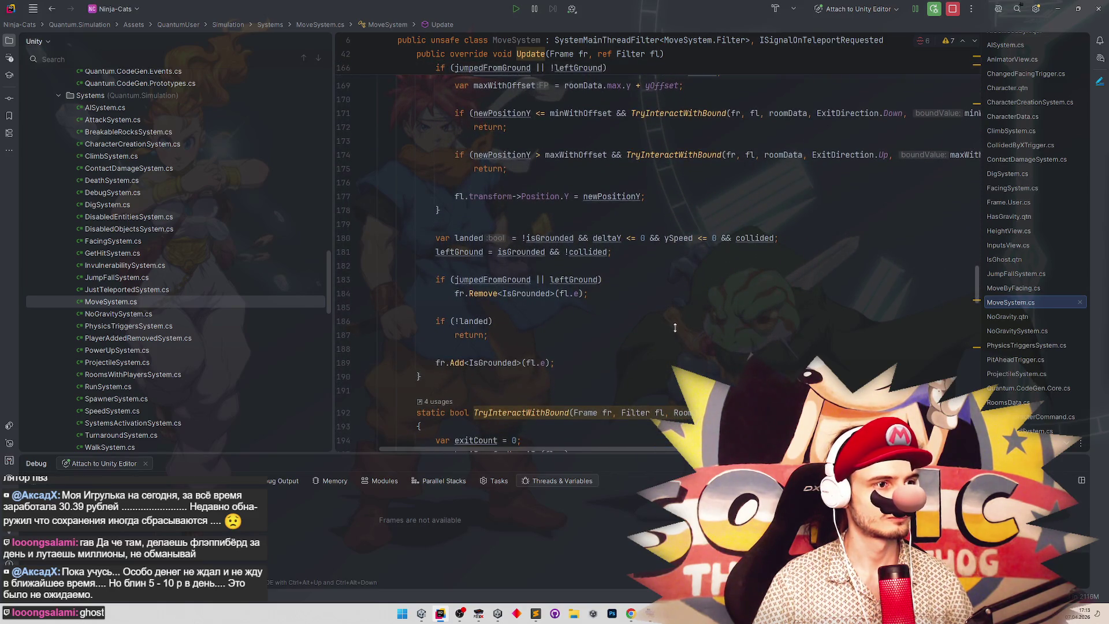
scroll(674, 328, "up", 2)
scroll(676, 330, "up", 7)
scroll(678, 301, "down", 8)
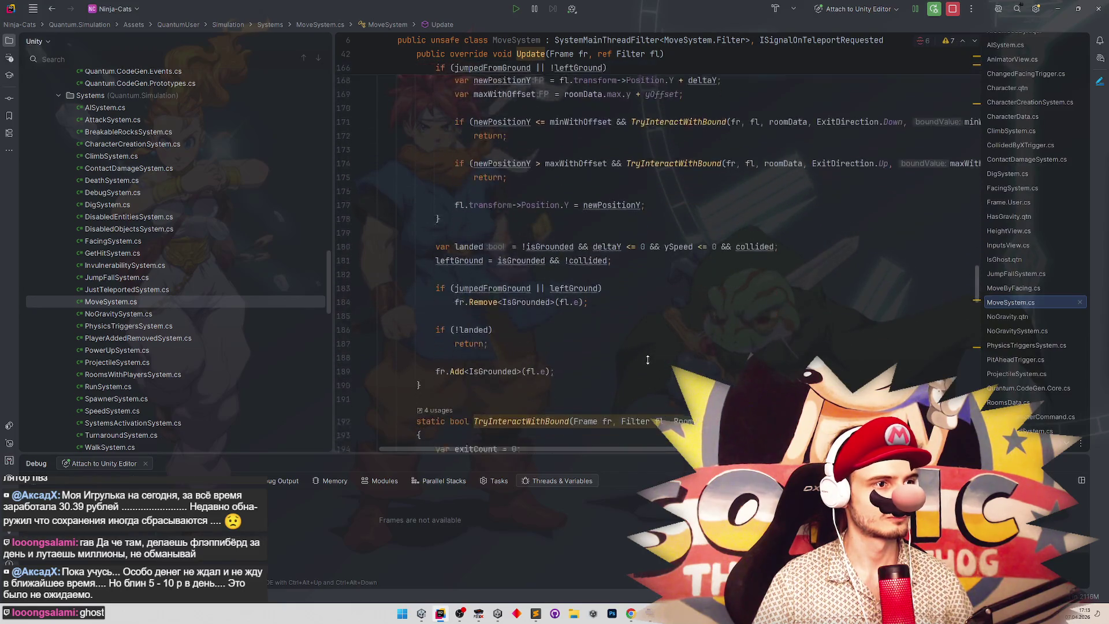
scroll(648, 360, "down", 1)
left_click(475, 196)
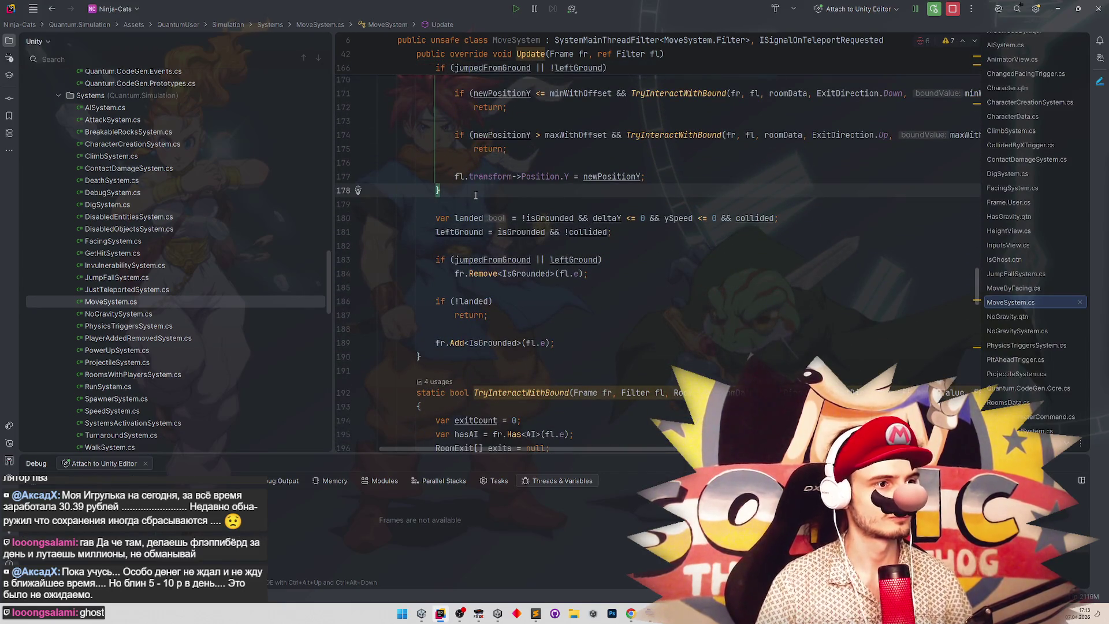
key("Return")
key("Return")
type("if ")
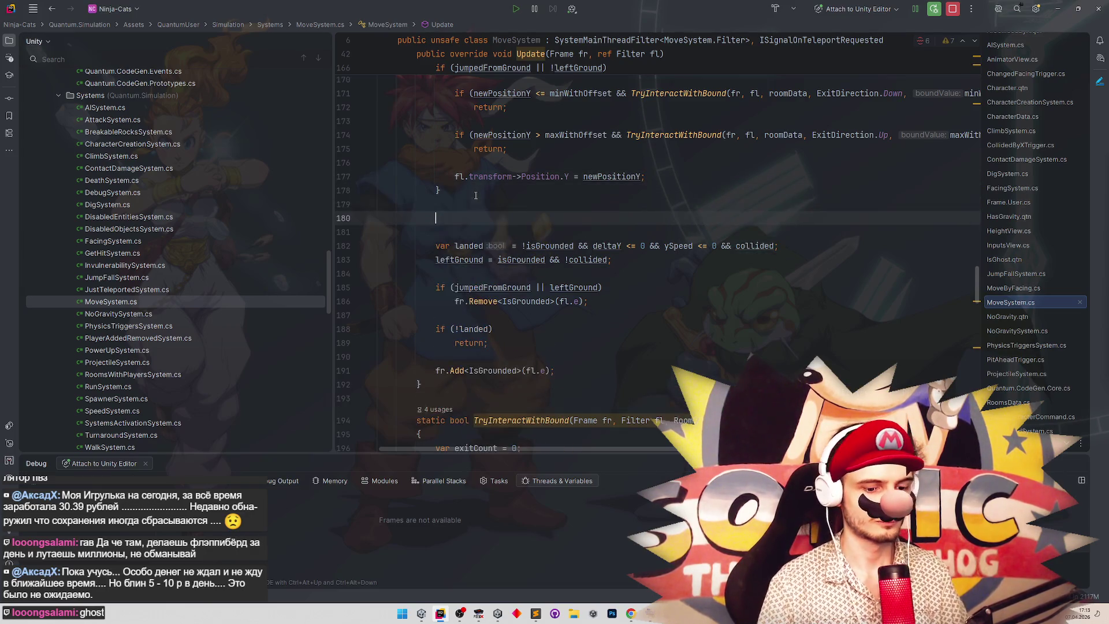
type("(isGhost)")
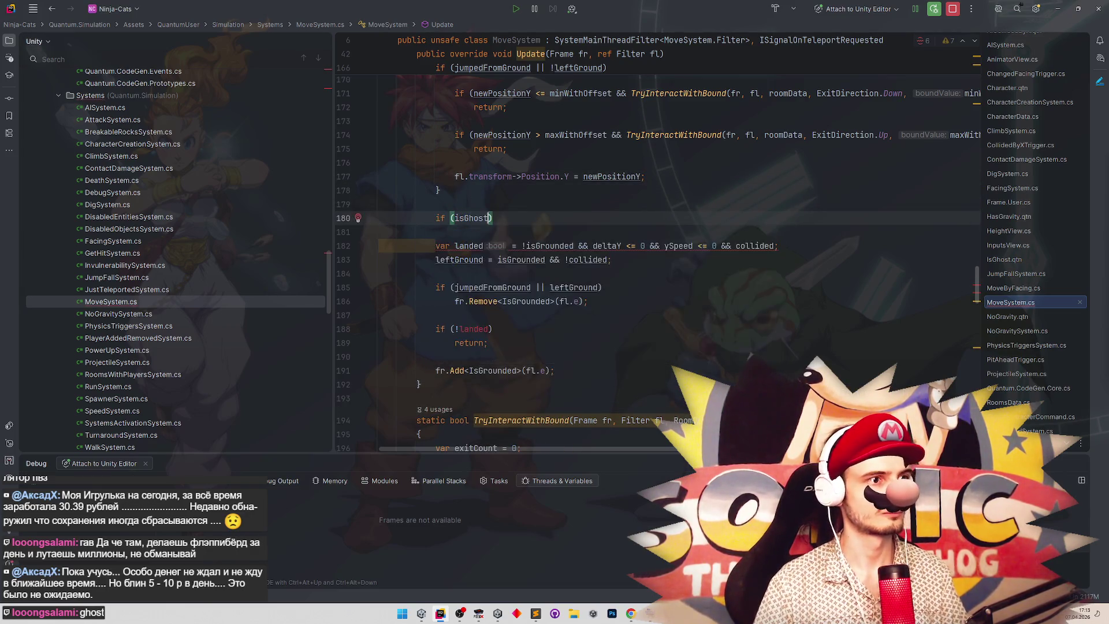
key("Return")
type("return;")
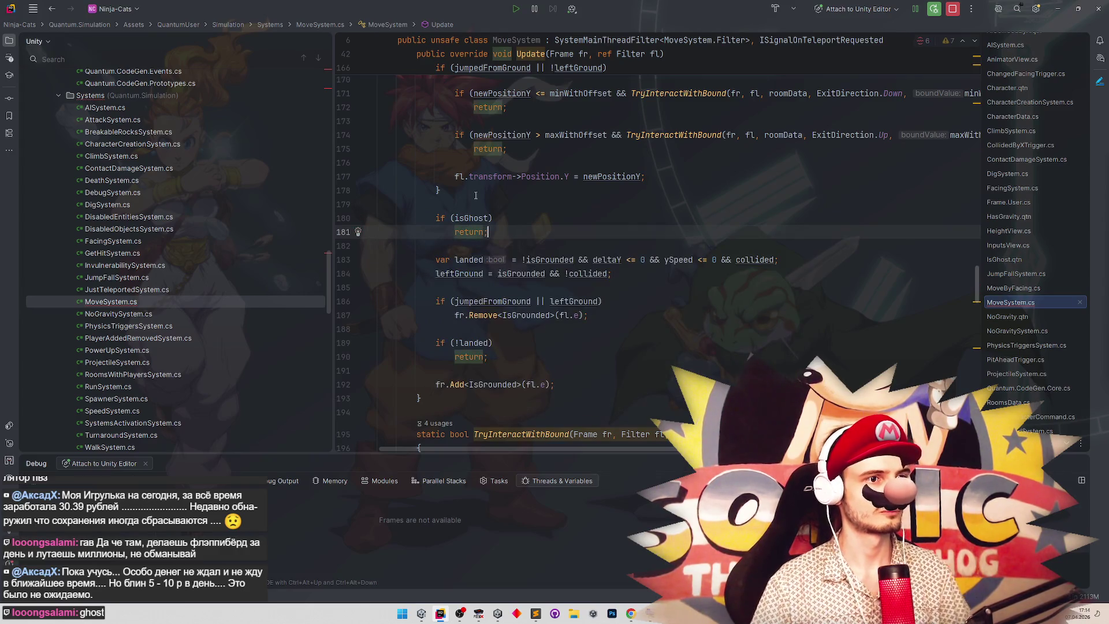
Rewrite the landed check as if (landed) fr.Add<IsGrounded>(fl.e); and remove leftover blank lines.
scroll(544, 233, "down", 1)
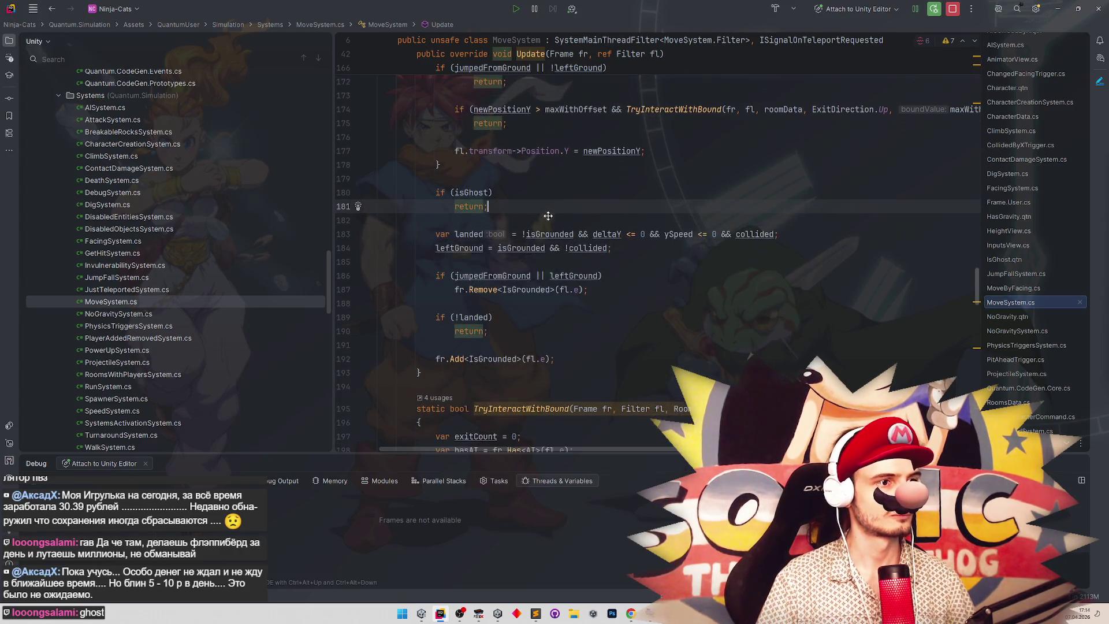
scroll(562, 213, "down", 1)
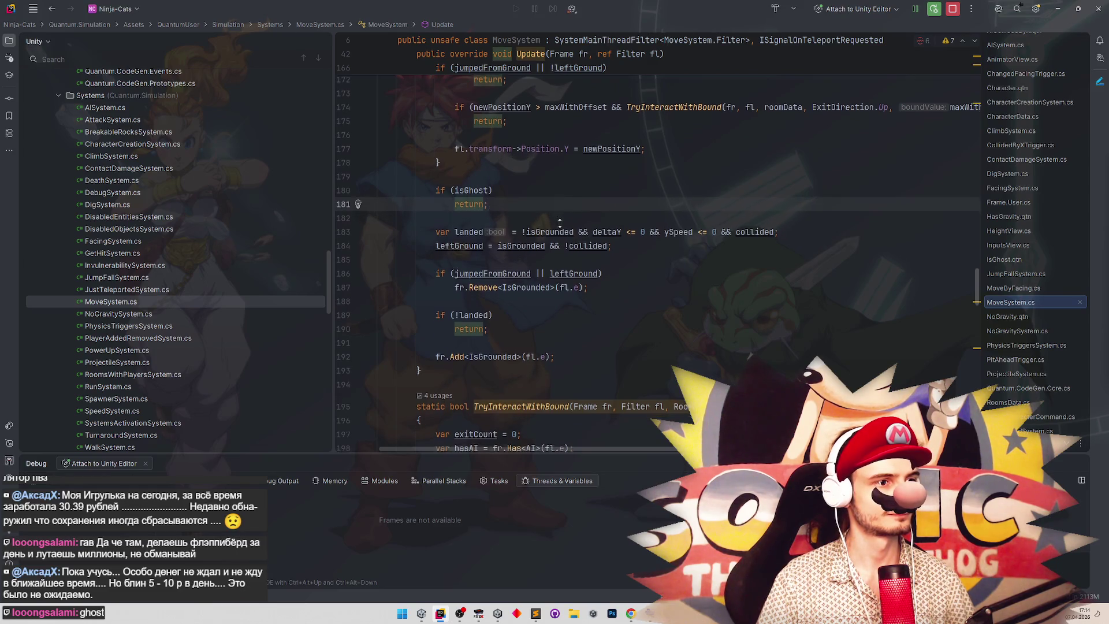
left_click(463, 302)
key("BackSpace")
mouse_move(554, 339)
left_mouse_down()
mouse_move(436, 339)
mouse_move(478, 312)
left_mouse_up()
key("Delete")
type("fr.Add<IsGrounded>(fl.e);")
left_click(578, 283)
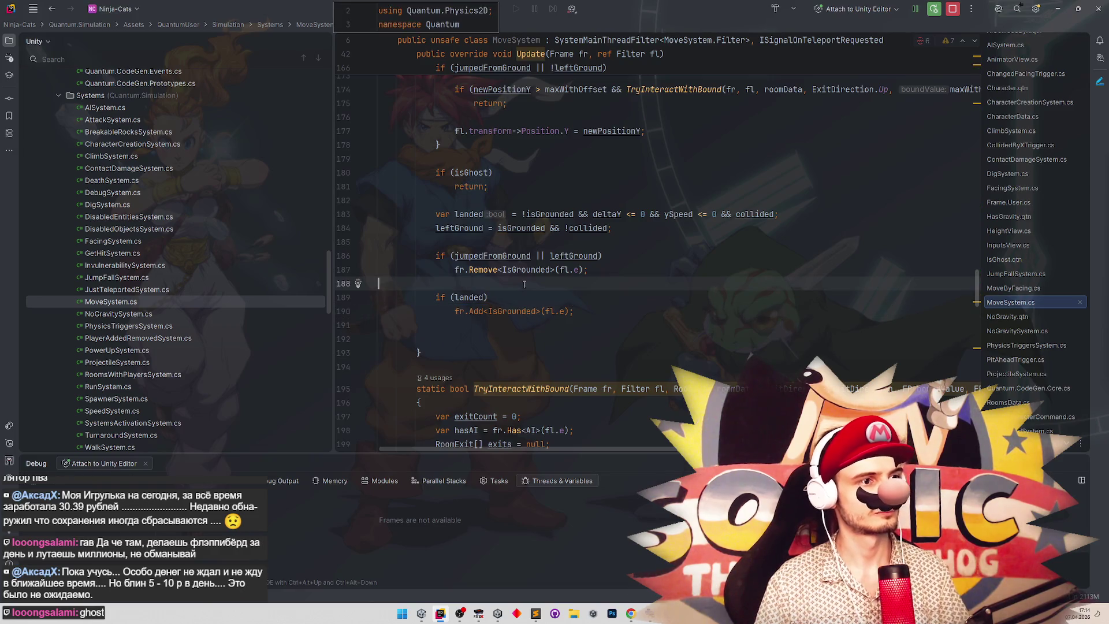
left_click(621, 272)
scroll(549, 311, "up", 1)
left_click(460, 351)
key("BackSpace")
key("BackSpace")
Minimize Rider to reveal Unity.
scroll(665, 298, "up", 7)
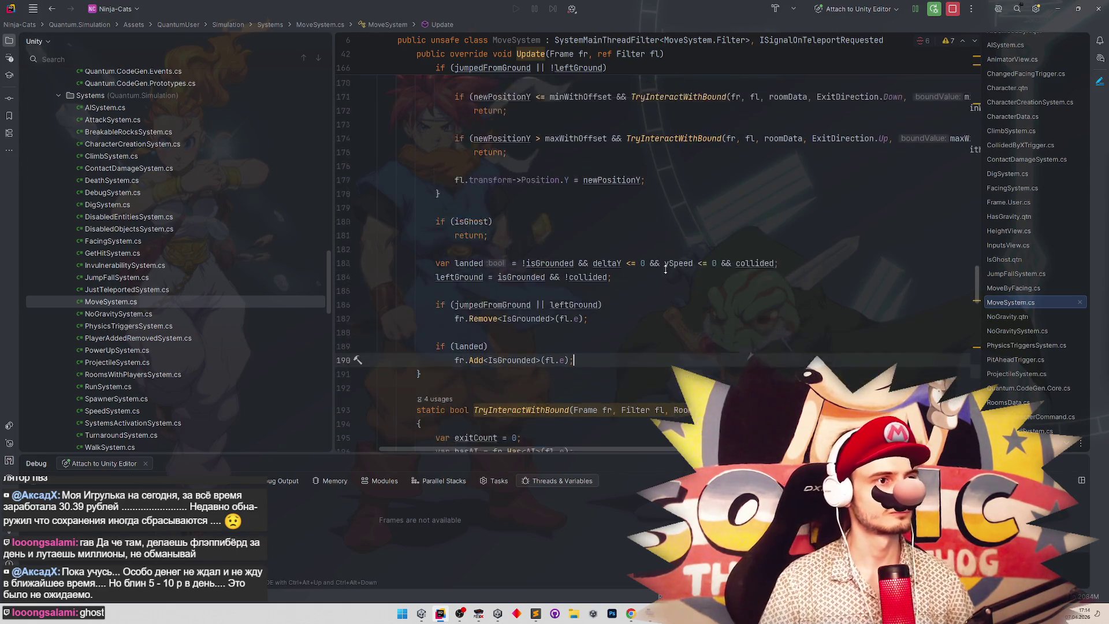
scroll(665, 298, "up", 6)
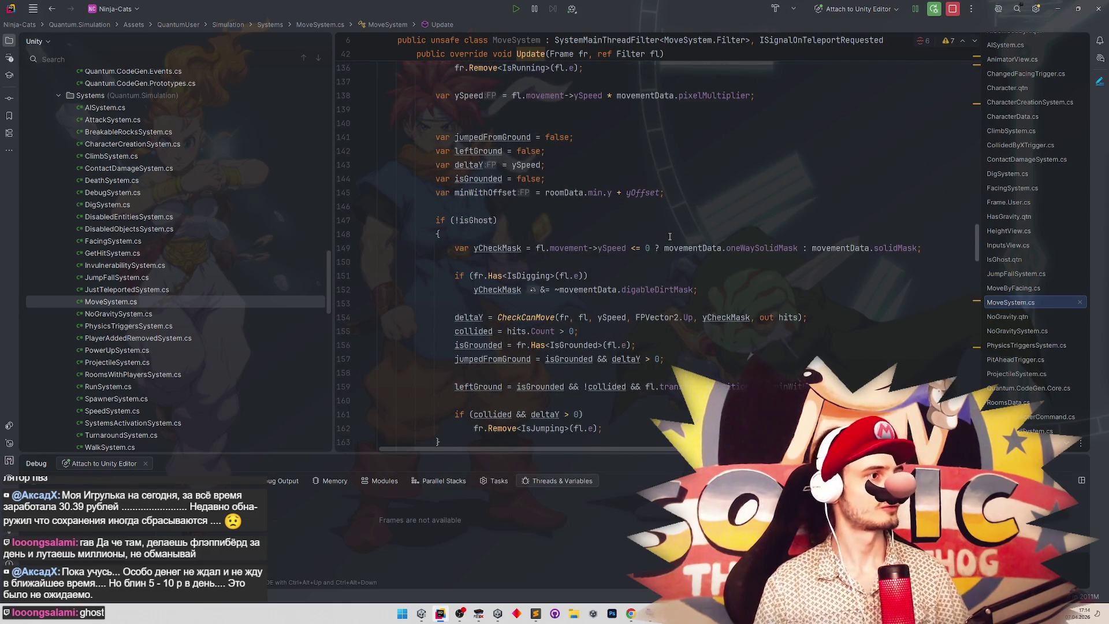
scroll(670, 236, "down", 15)
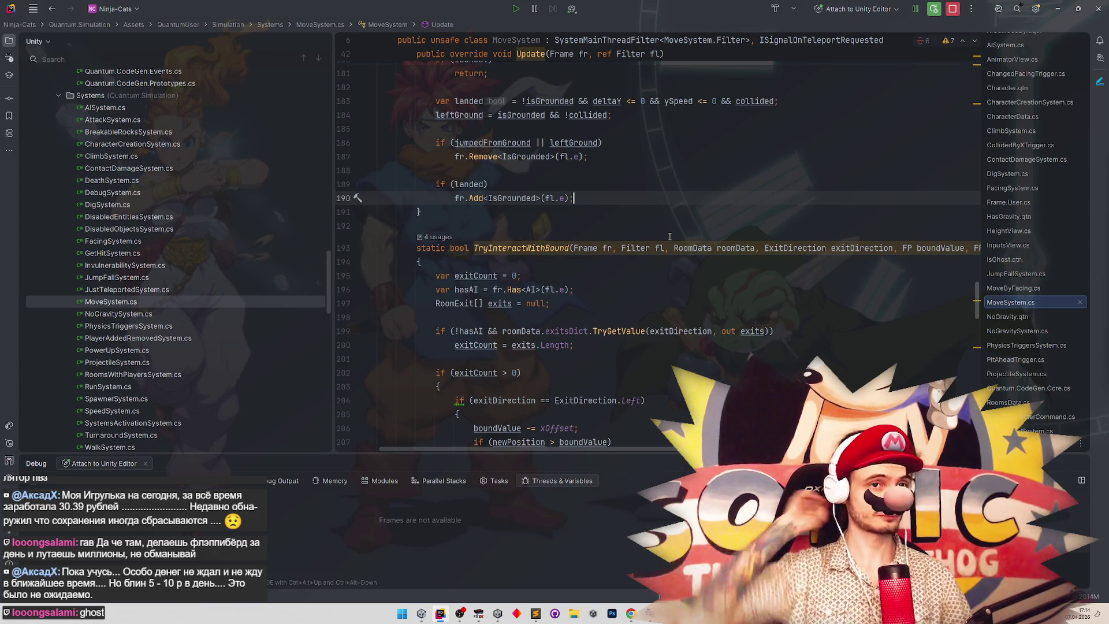
left_click(1056, 9)
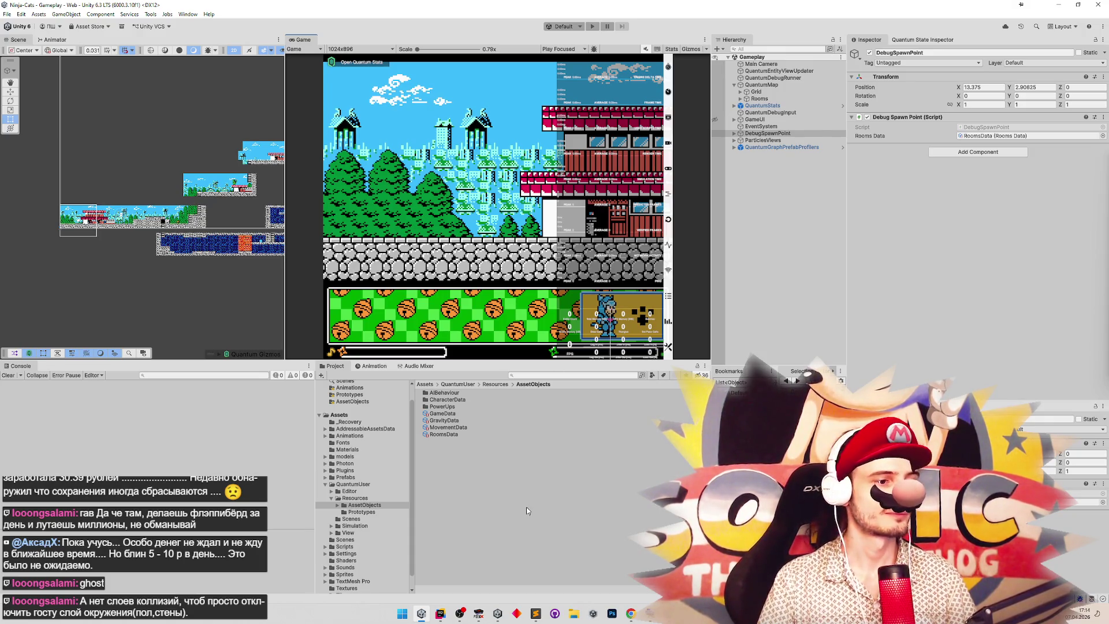
Bring MoveSystem.cs back briefly, then Alt+Tab over to the Unity editor.
left_click(437, 615)
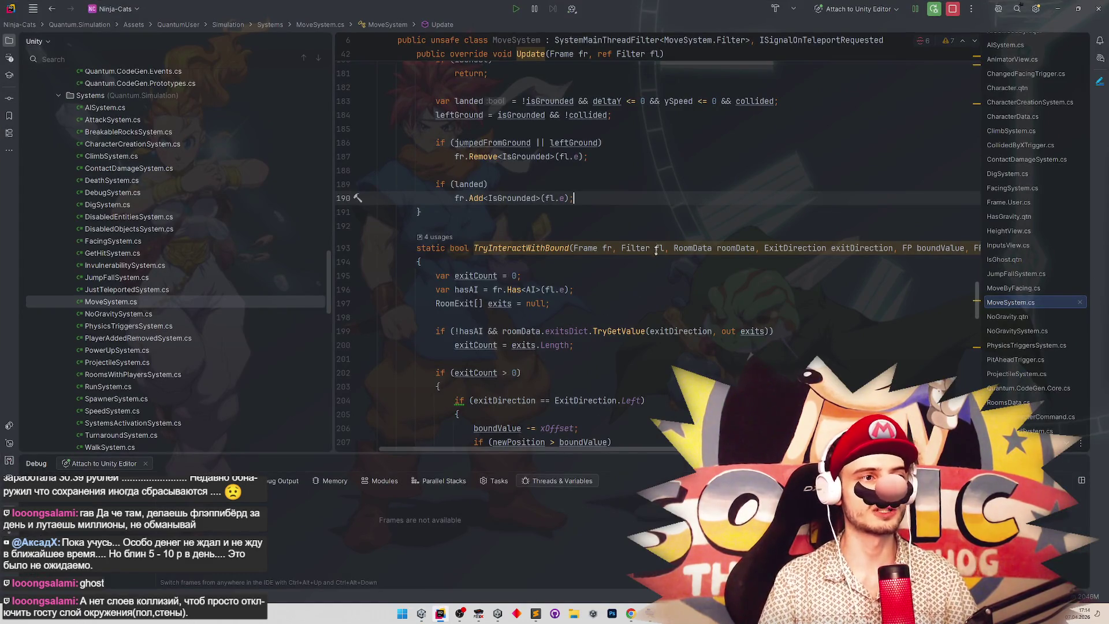
scroll(656, 250, "down", 10)
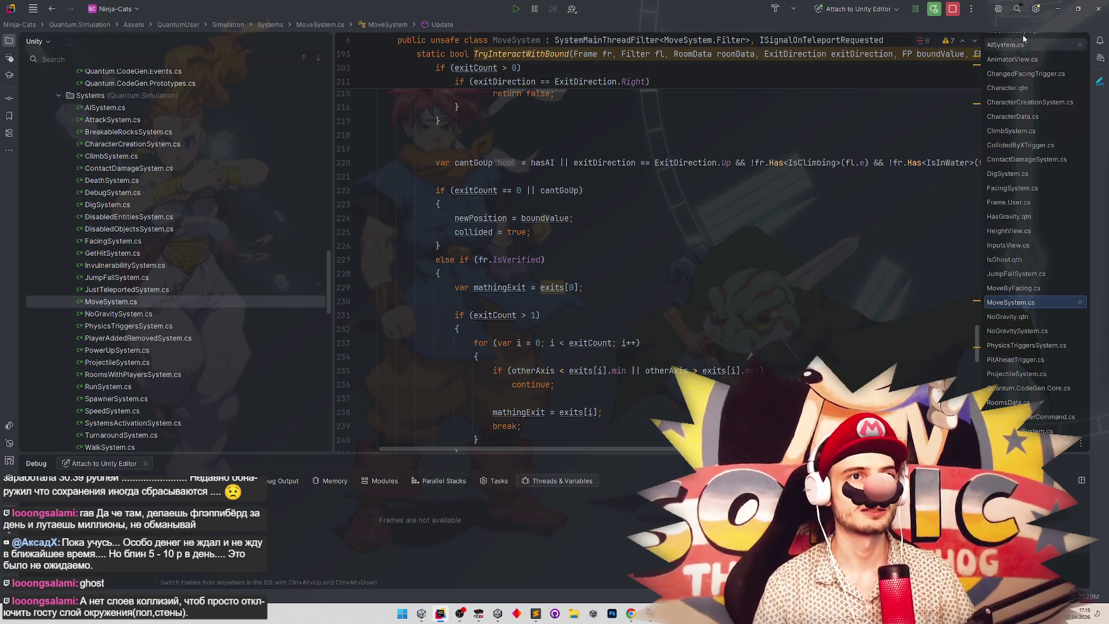
key("alt+Tab")
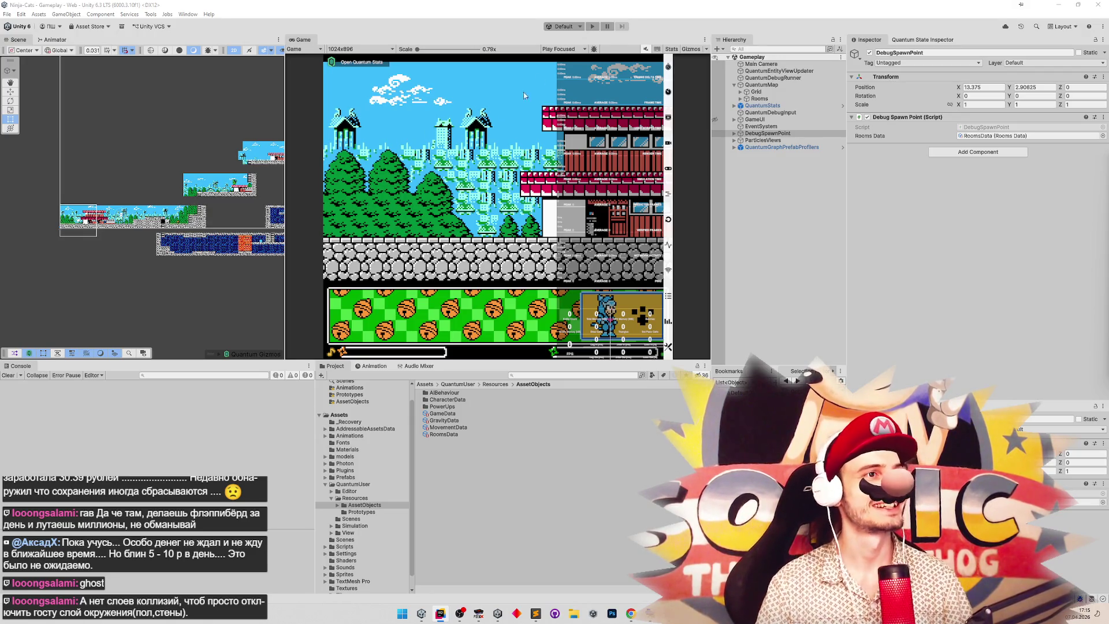
Start and then stop play mode in Unity.
left_click(595, 39)
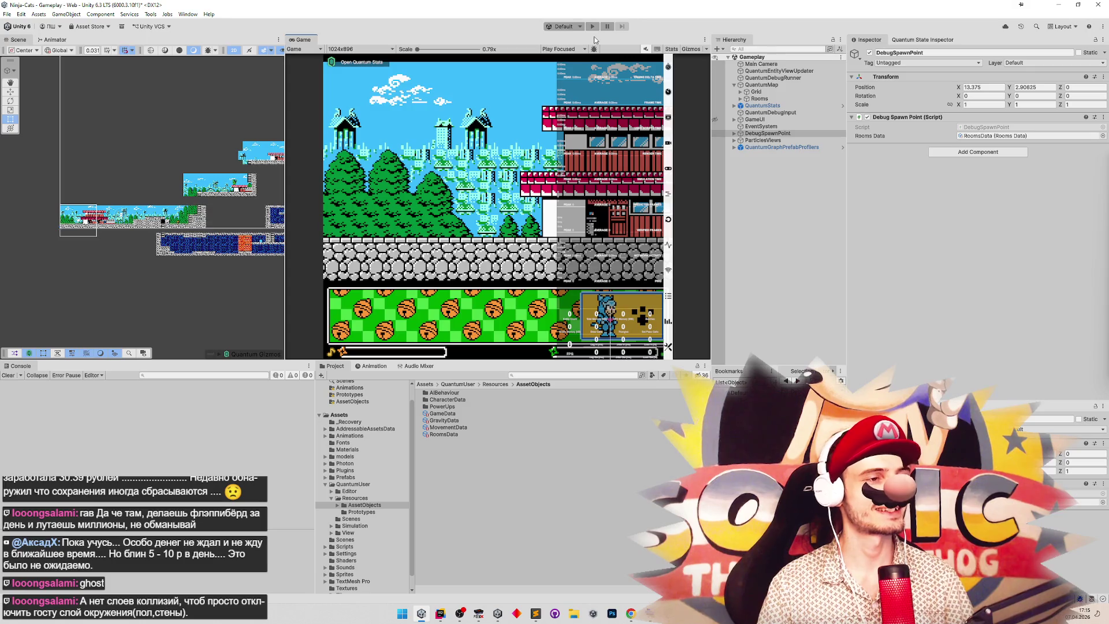
left_click(592, 26)
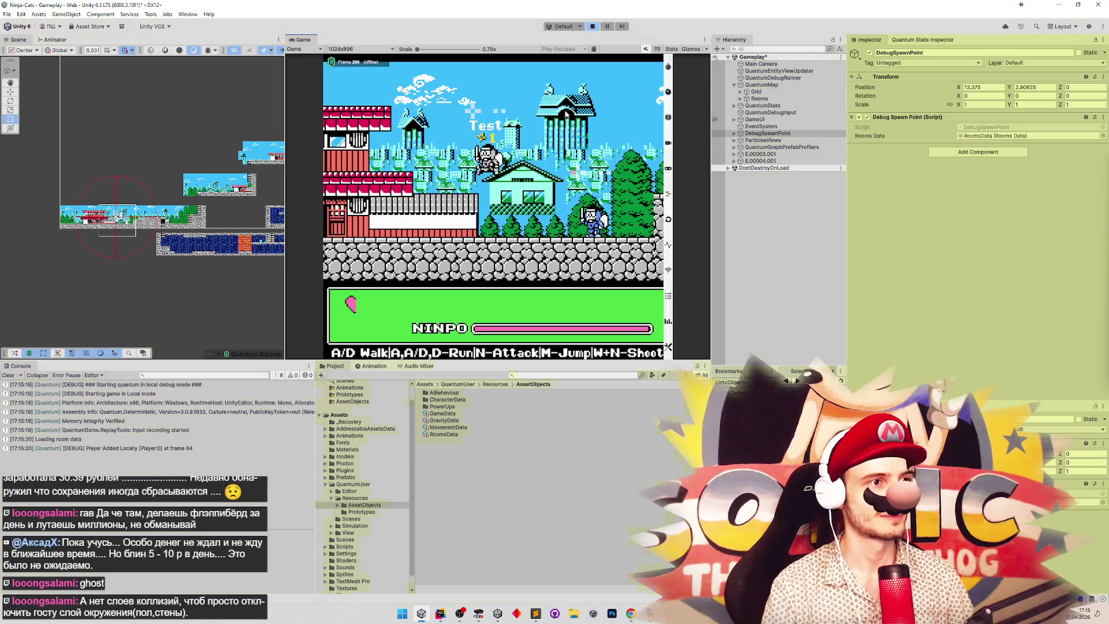
key("ctrl+p")
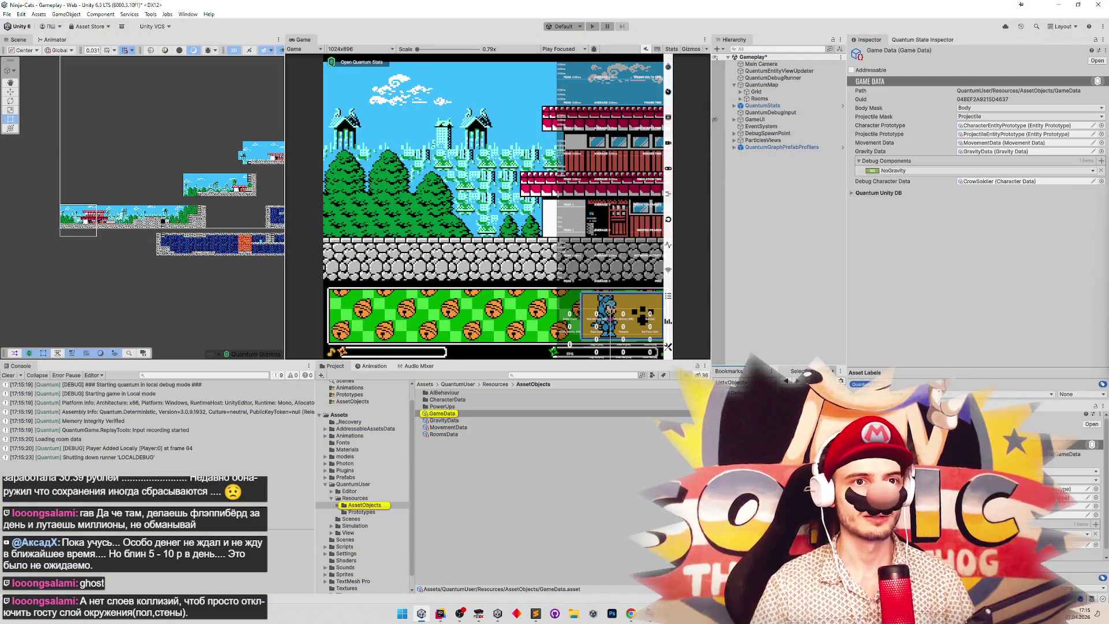
Add IsGhost to GameData's Debug Components beside NoGravity and save the scene.
left_click(1101, 161)
left_click(963, 181)
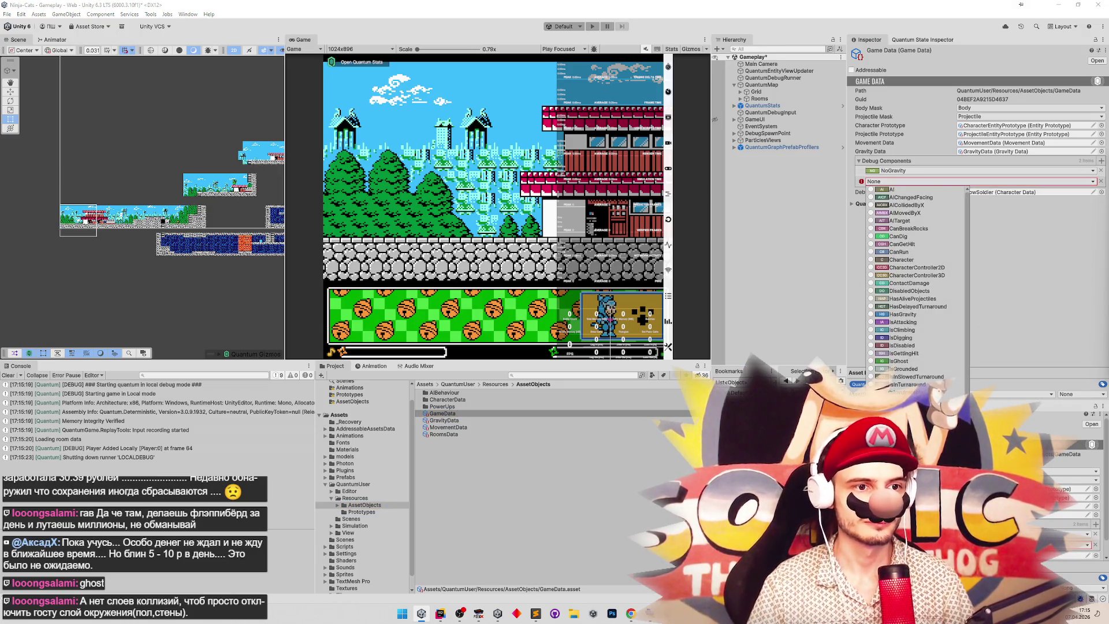
left_click(897, 361)
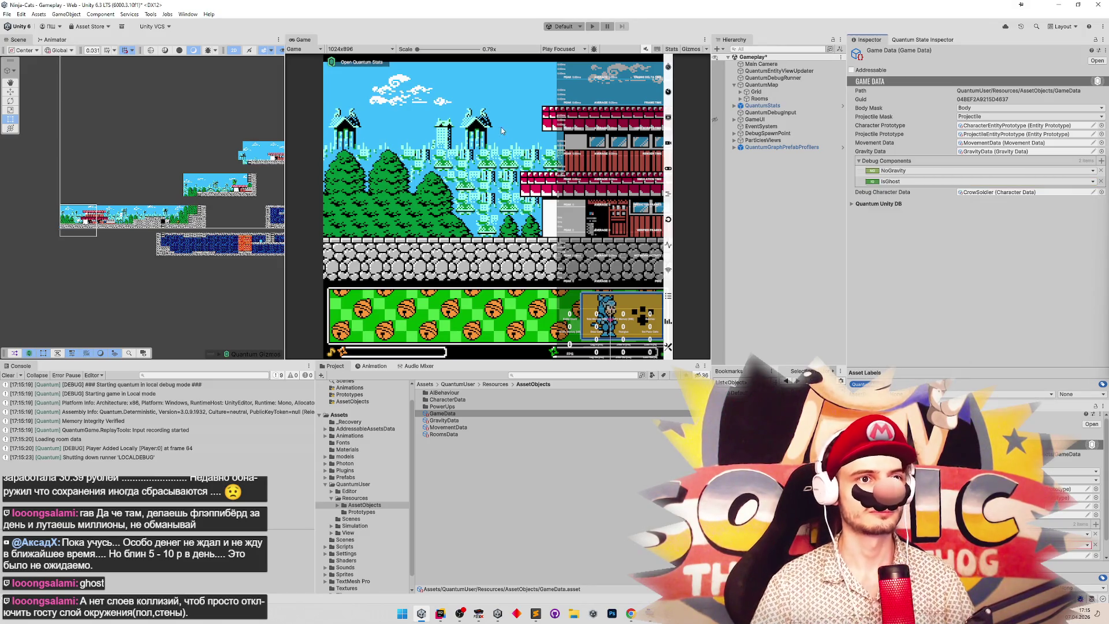
key("ctrl+s")
Play-test the ghost with A, W and S, sinking through the ground into the blue room and back, then return to Rider.
key("ctrl+p")
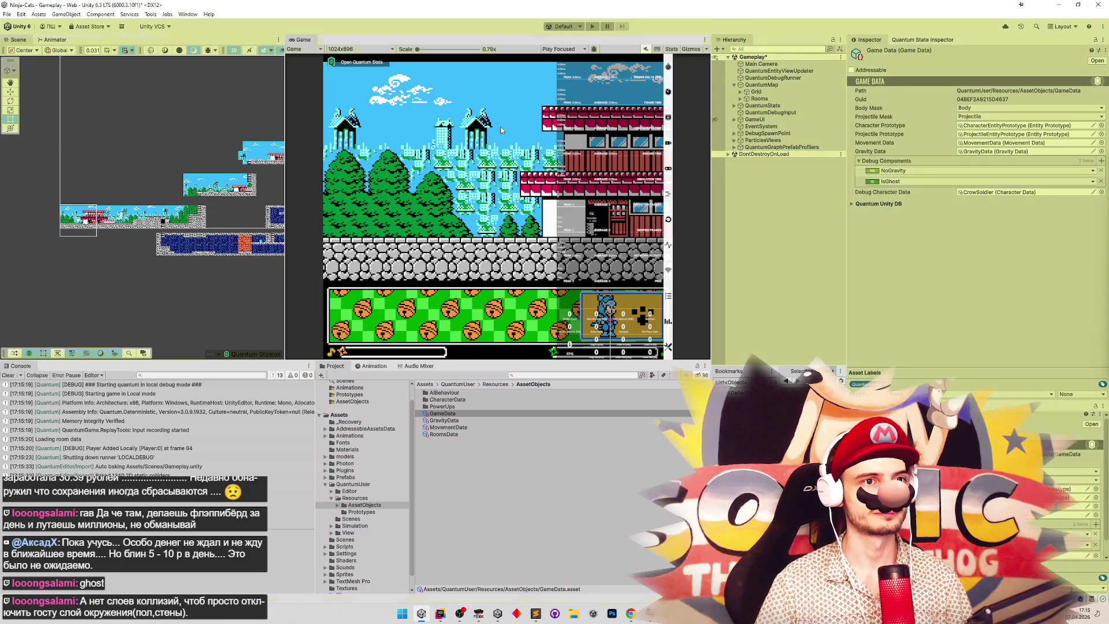
key("a")
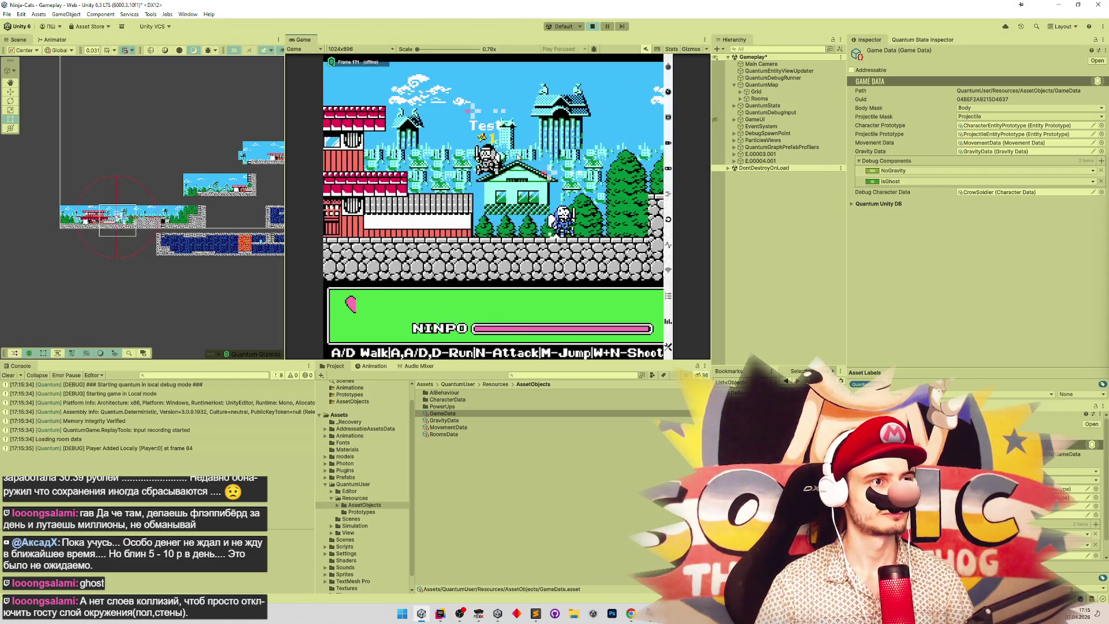
key("a")
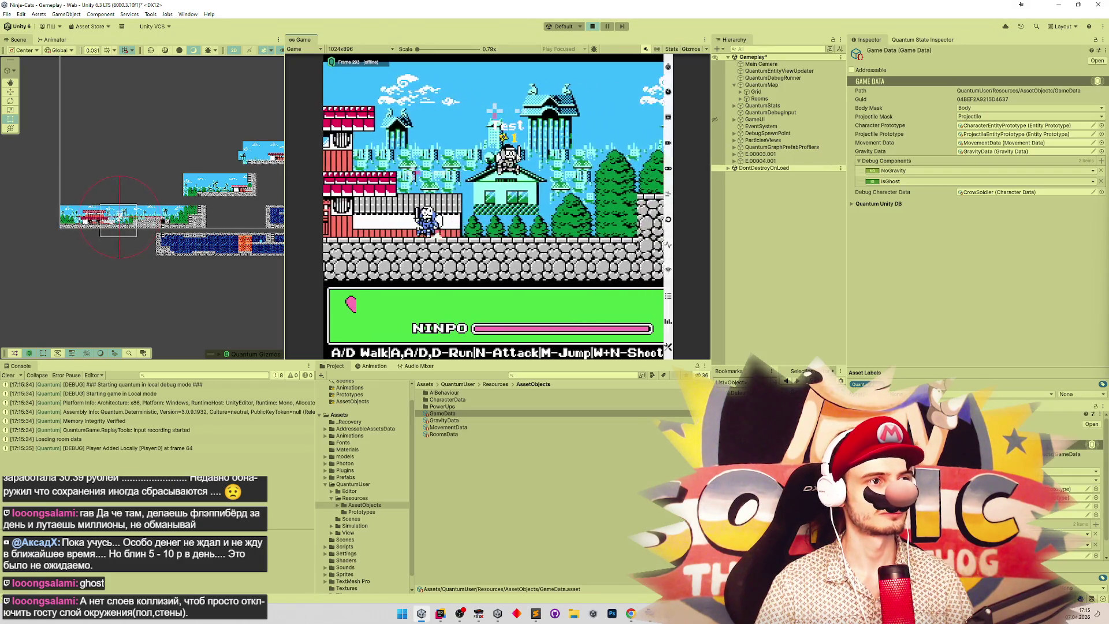
key("a")
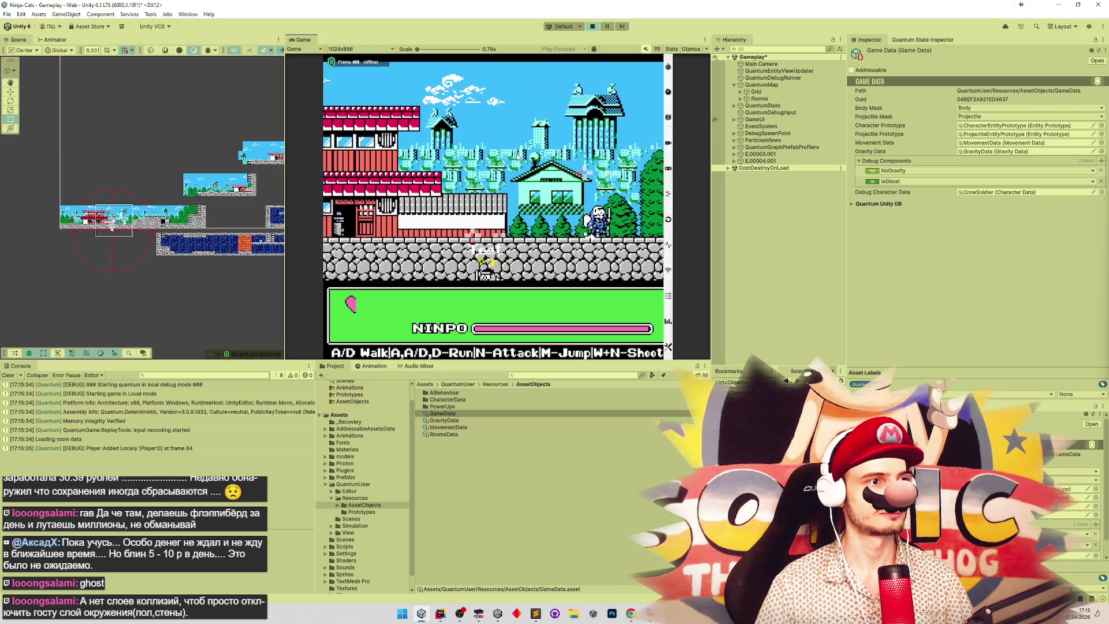
key("w")
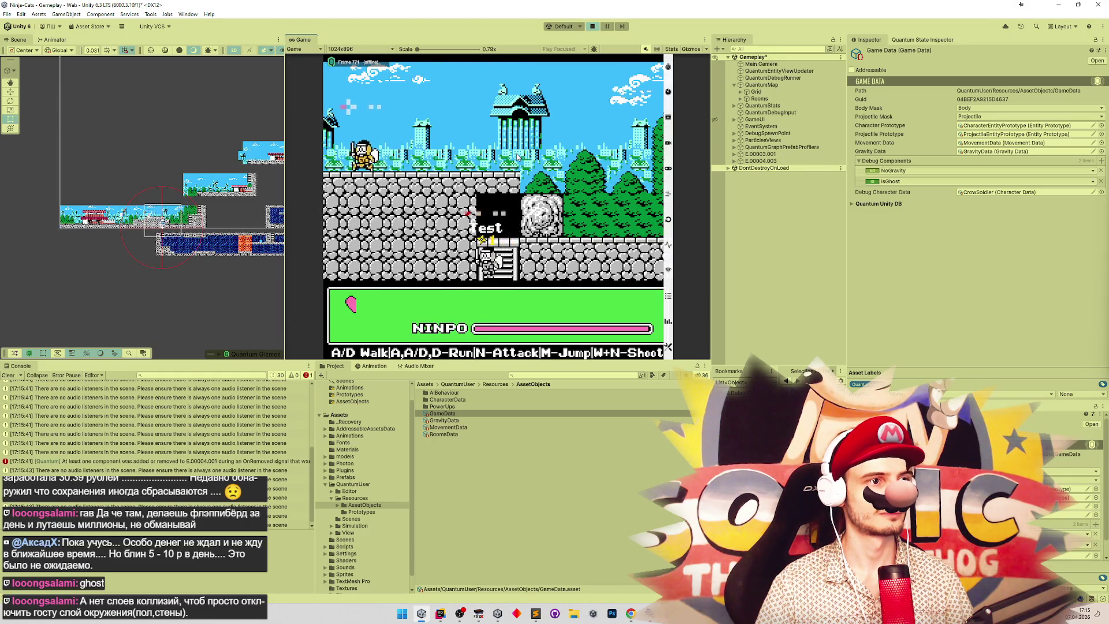
key("s")
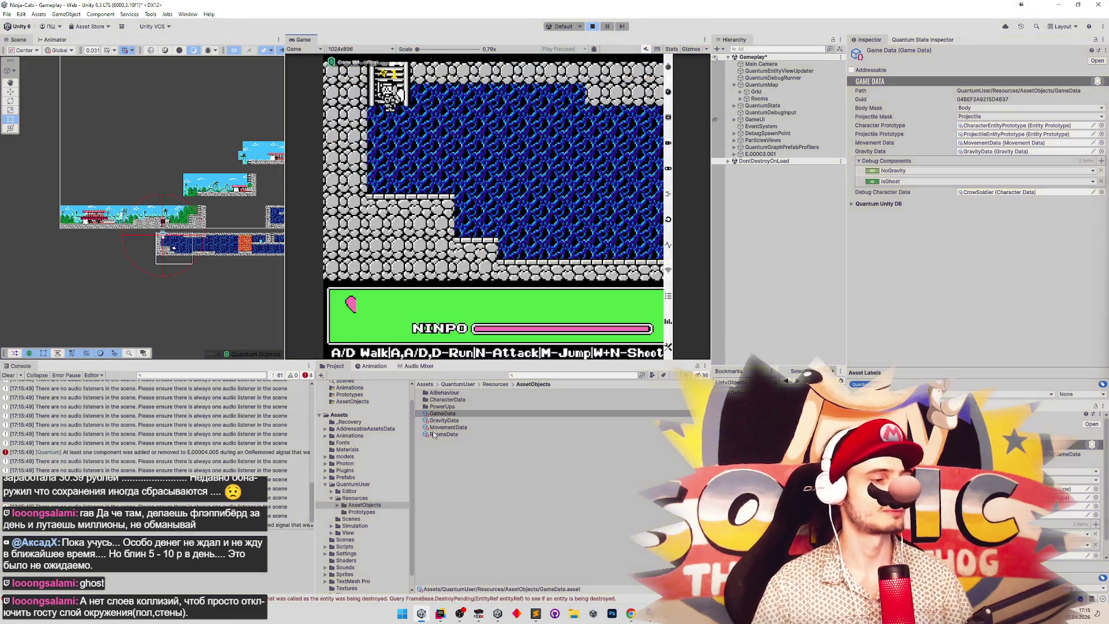
key("alt+Tab")
mouse_move(327, 284)
left_mouse_down()
mouse_move(326, 295)
mouse_move(324, 280)
left_mouse_up()
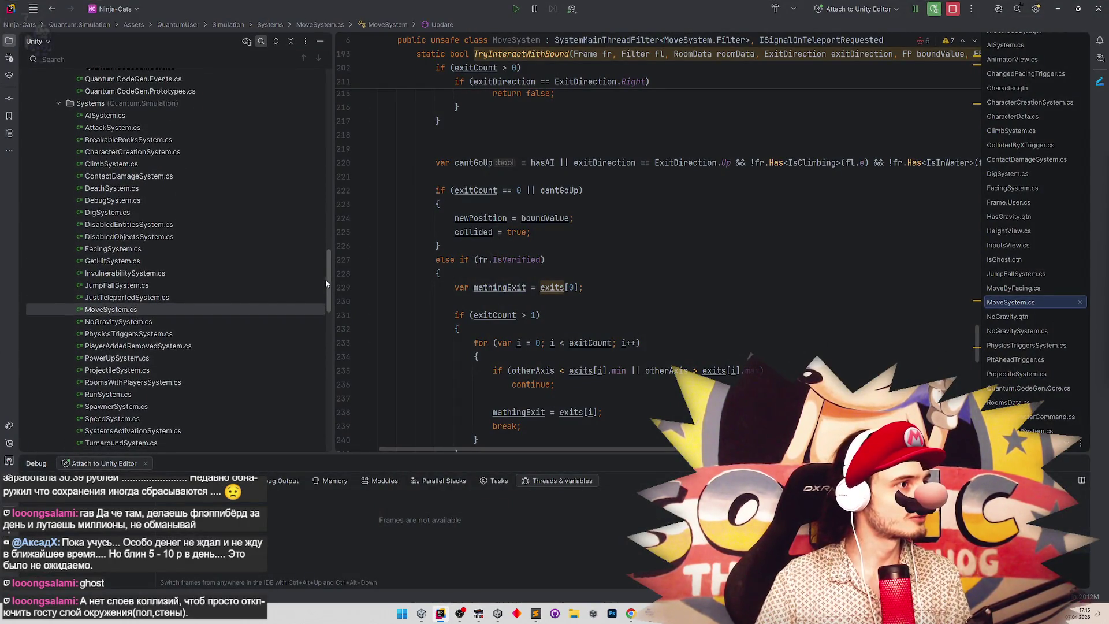
Open PhysicsTriggersSystem.cs and scroll through its OnTriggerEnter2D trigger handling.
double_click(171, 334)
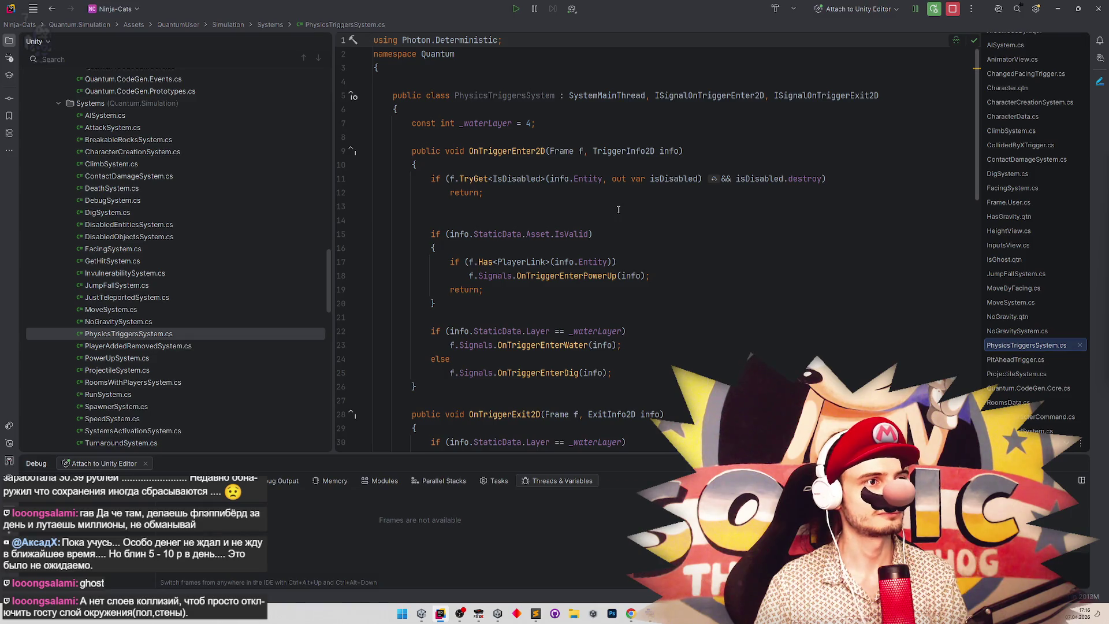
scroll(616, 209, "down", 4)
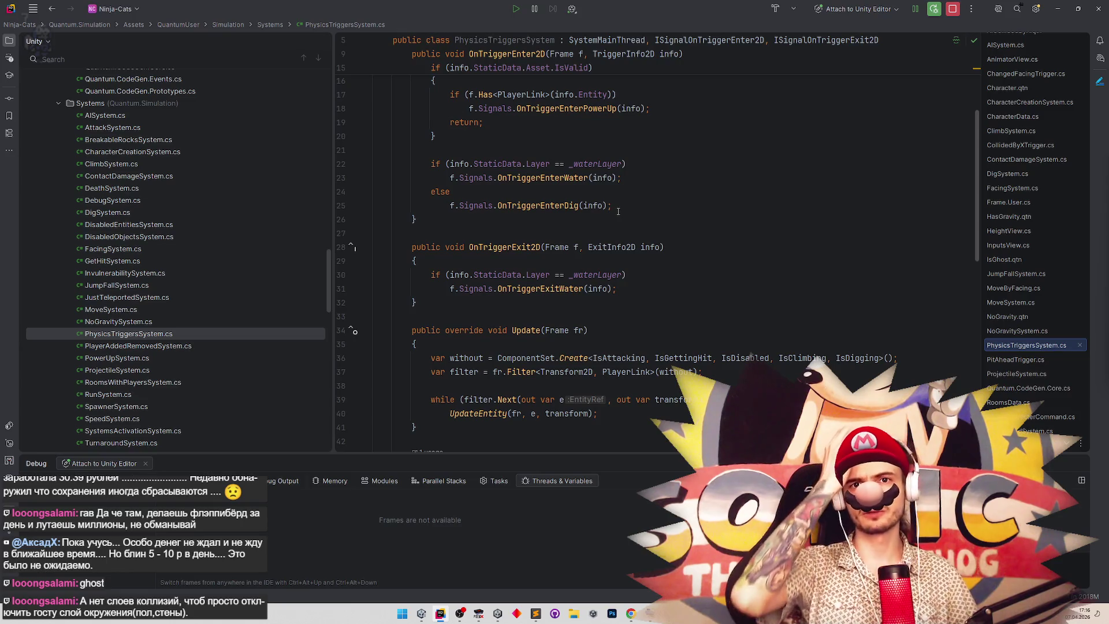
scroll(618, 212, "up", 3)
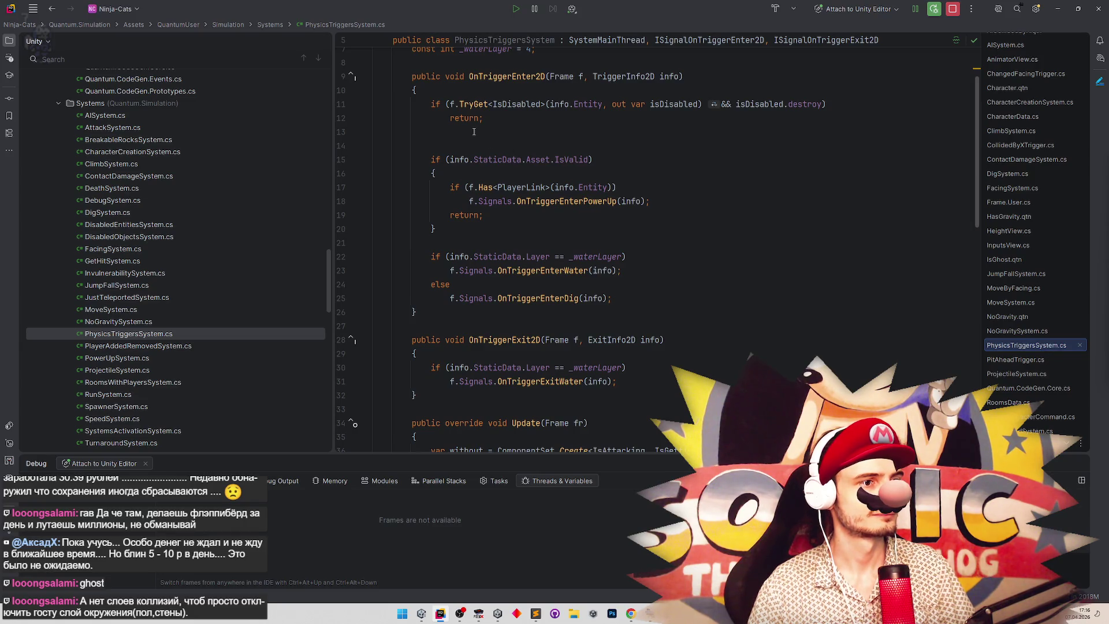
scroll(486, 118, "up", 2)
scroll(498, 117, "down", 1)
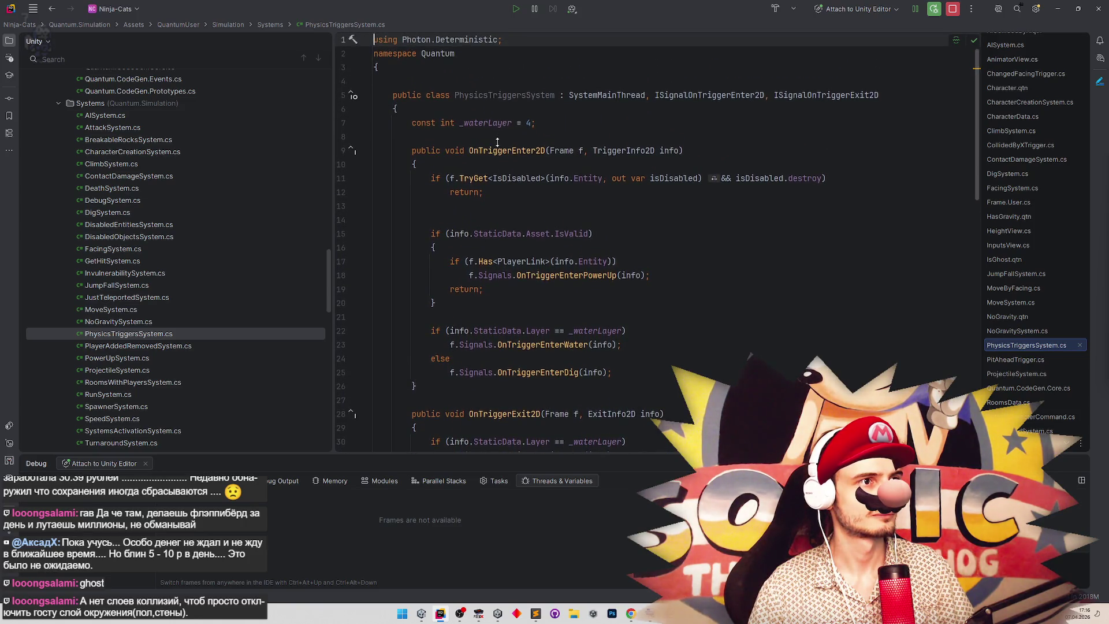
scroll(497, 144, "down", 1)
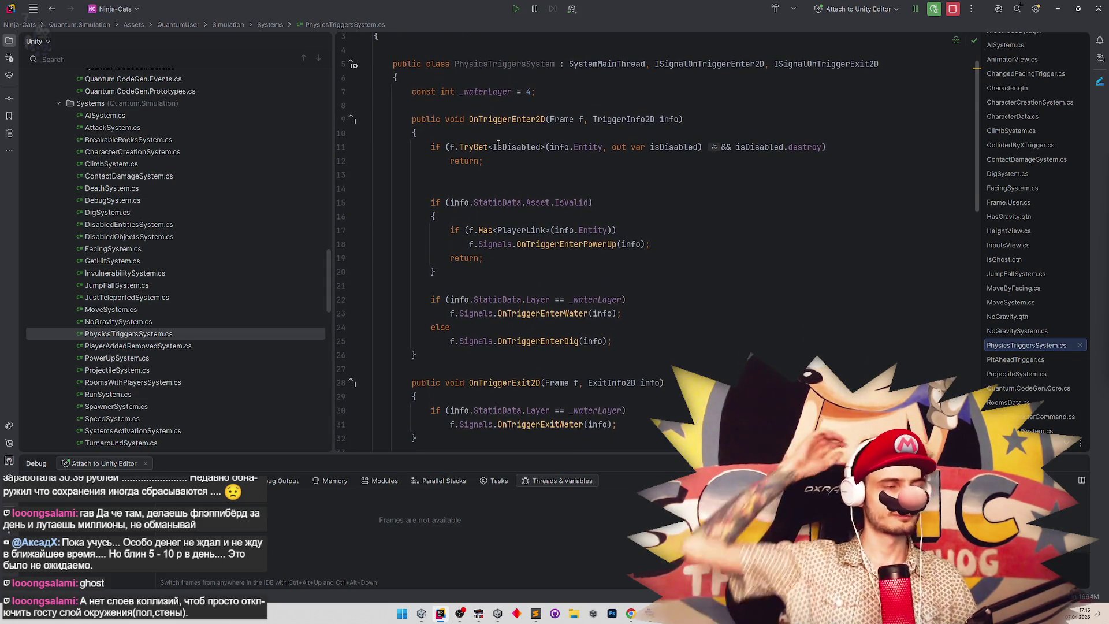
Add IsGhost to the ComponentSet.Create filter on line 36.
type("IsGhost")
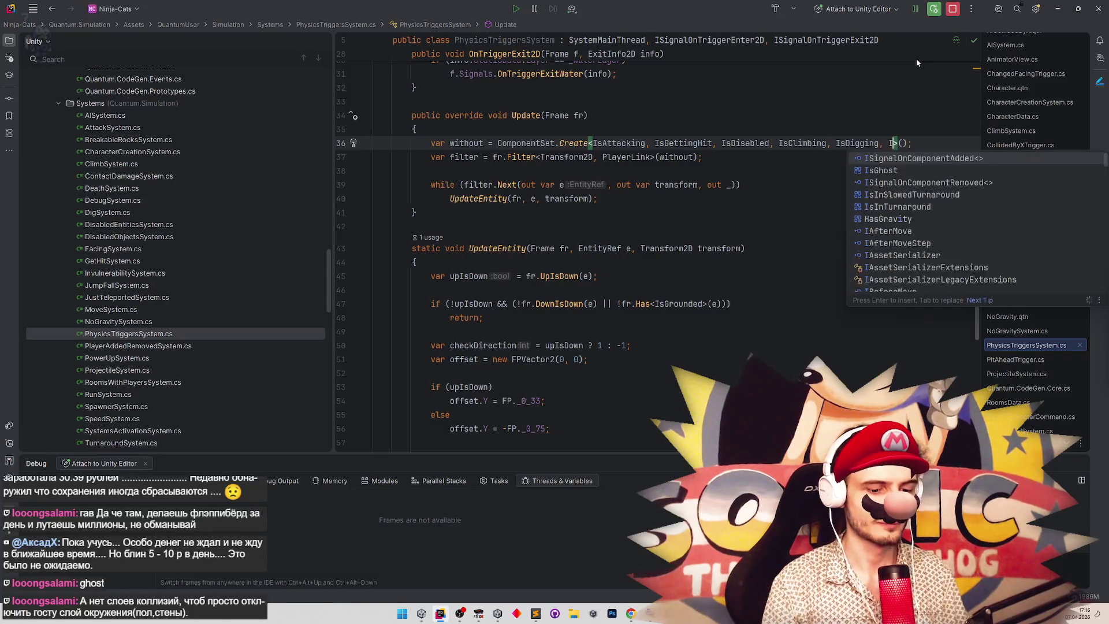
key("Return")
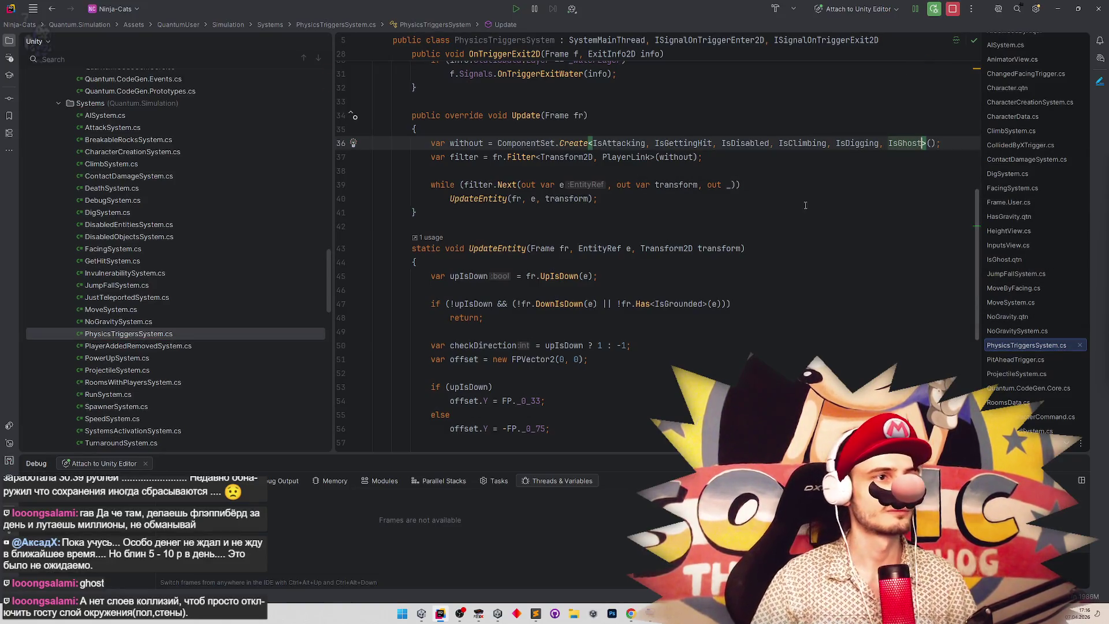
scroll(794, 225, "up", 10)
scroll(800, 207, "down", 1)
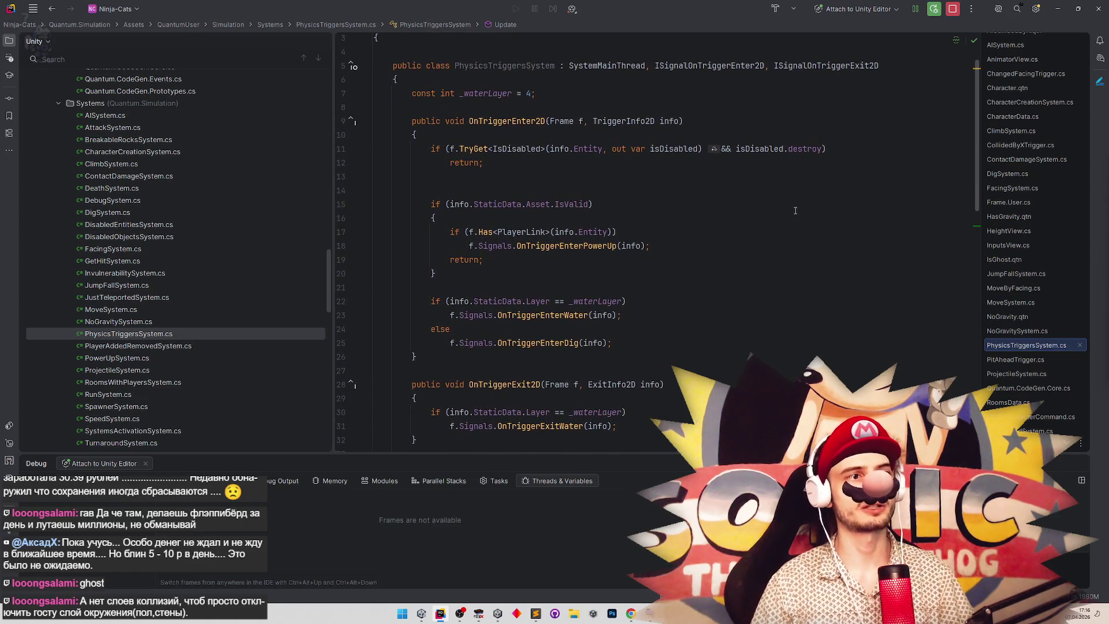
Review the power-up and water signal lines and the IsValid block's end, then switch to Unity.
left_click(670, 245)
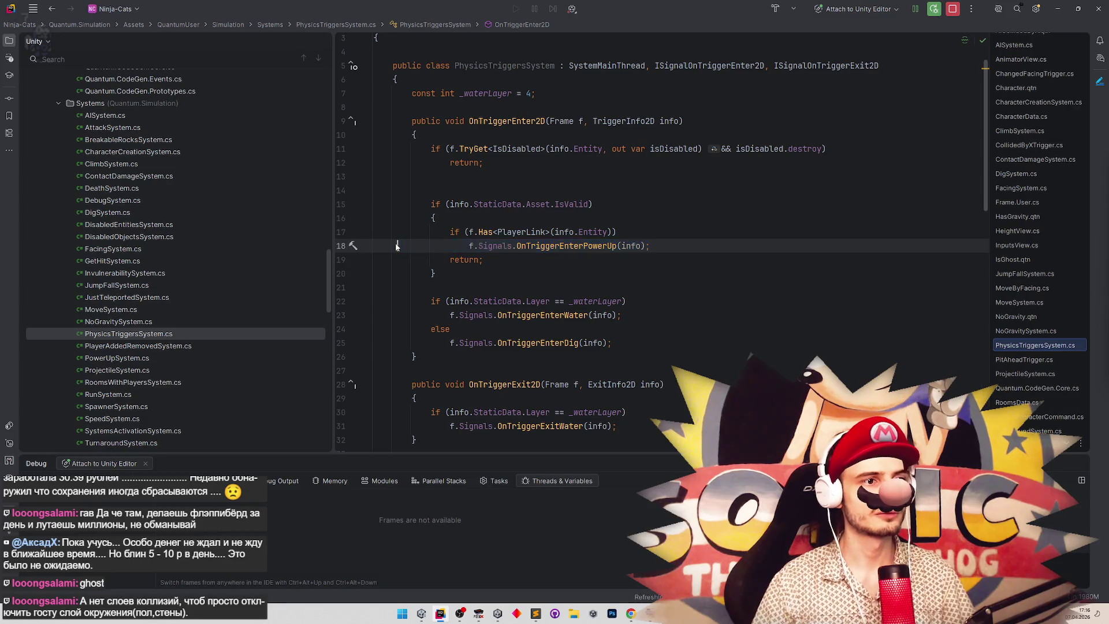
left_click(651, 320)
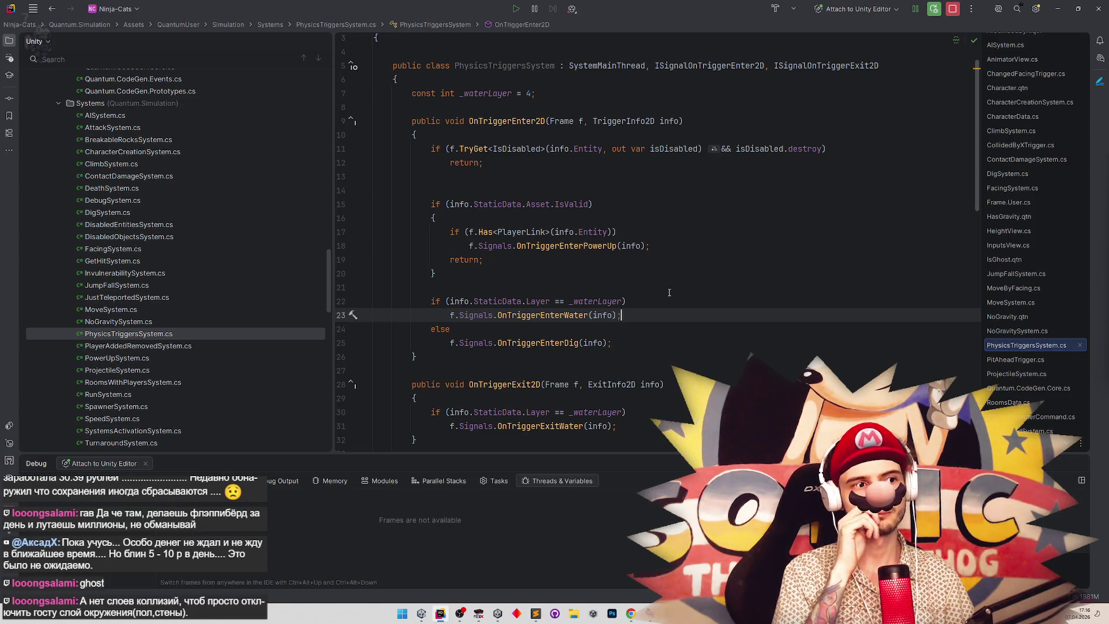
left_click(483, 277)
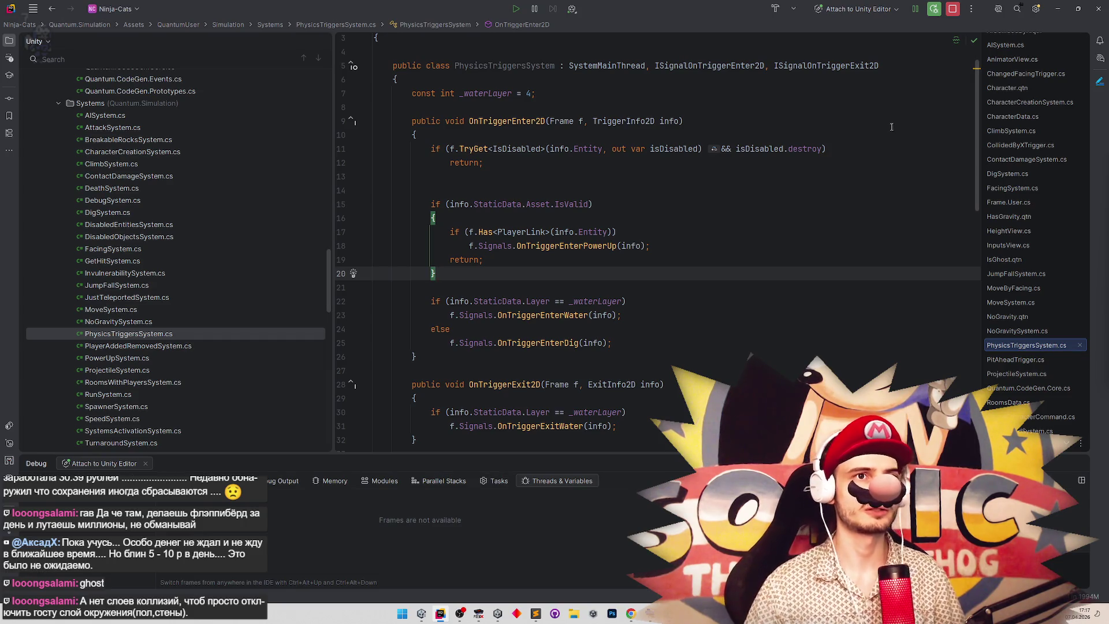
key("alt+Tab")
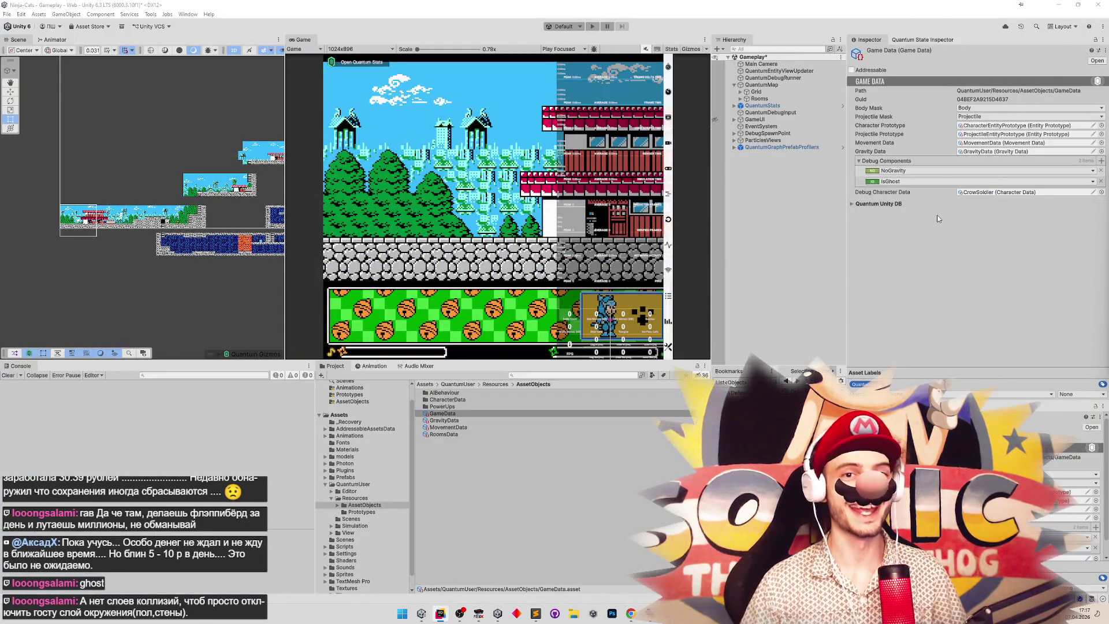
Check every use of info in the method, then start the game in Unity.
left_click(440, 612)
left_click(602, 342)
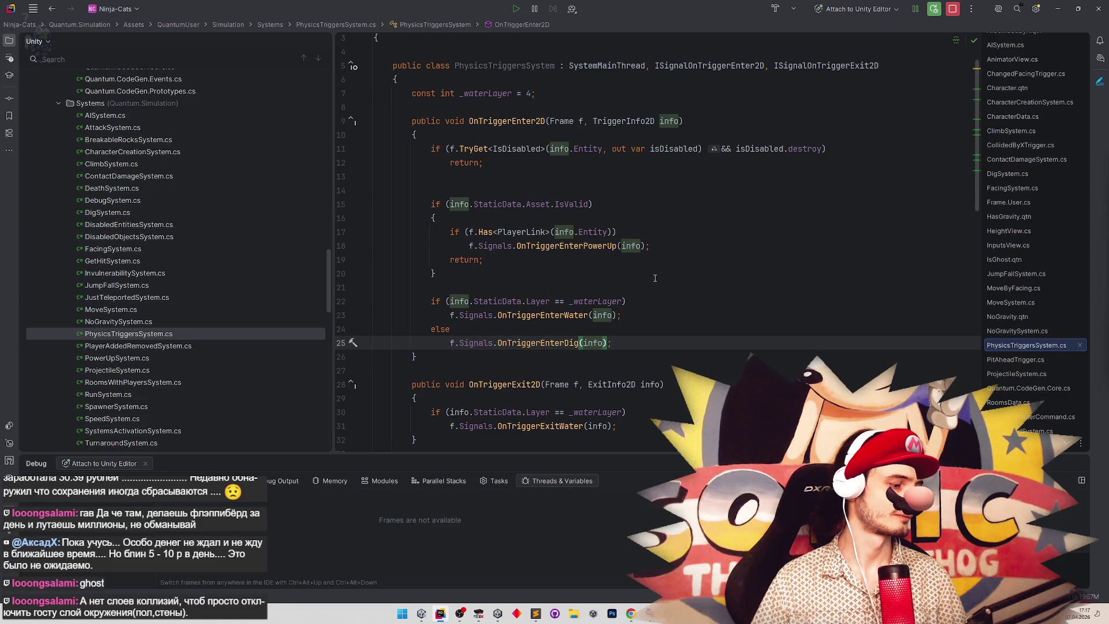
left_click(1060, 8)
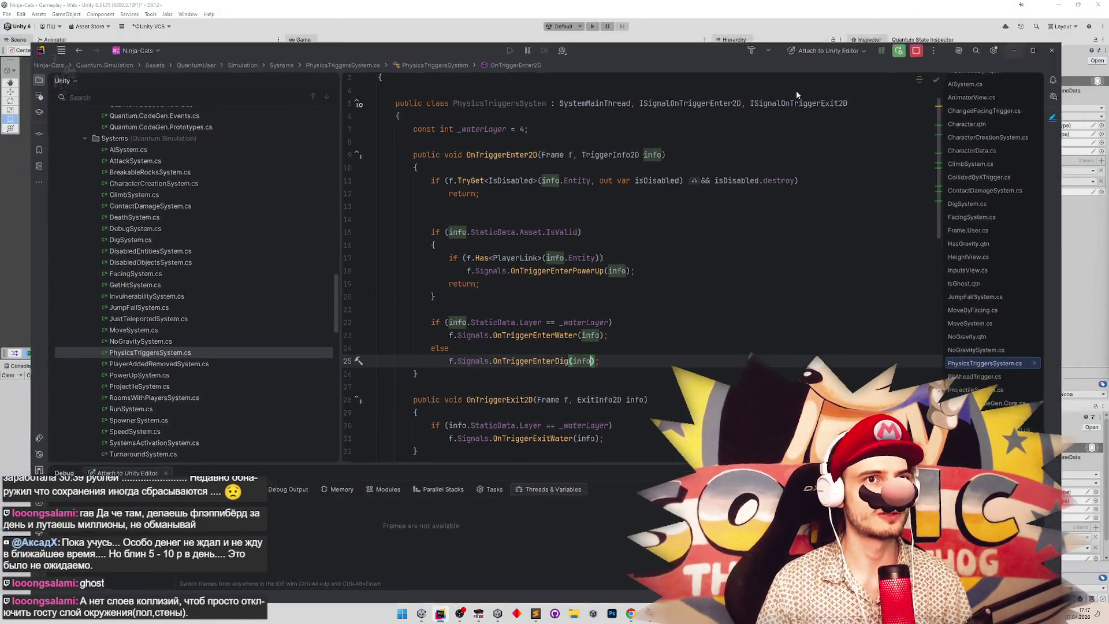
key("ctrl+p")
Move the ghost across the rooftops, down through the blue cave, up the walls and rightward.
key("a")
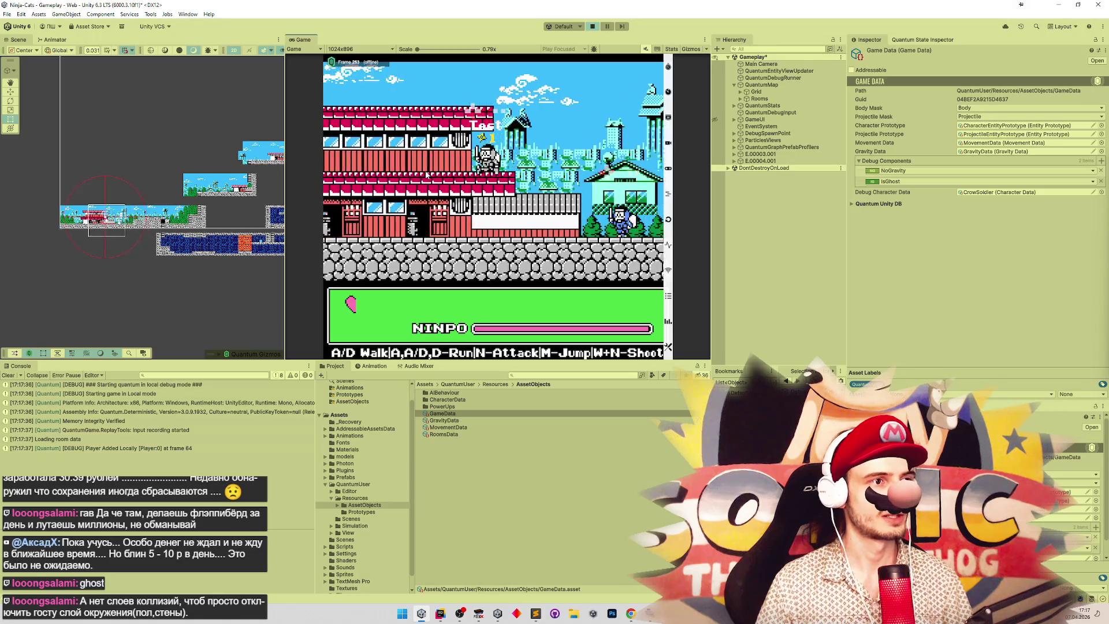
key("s")
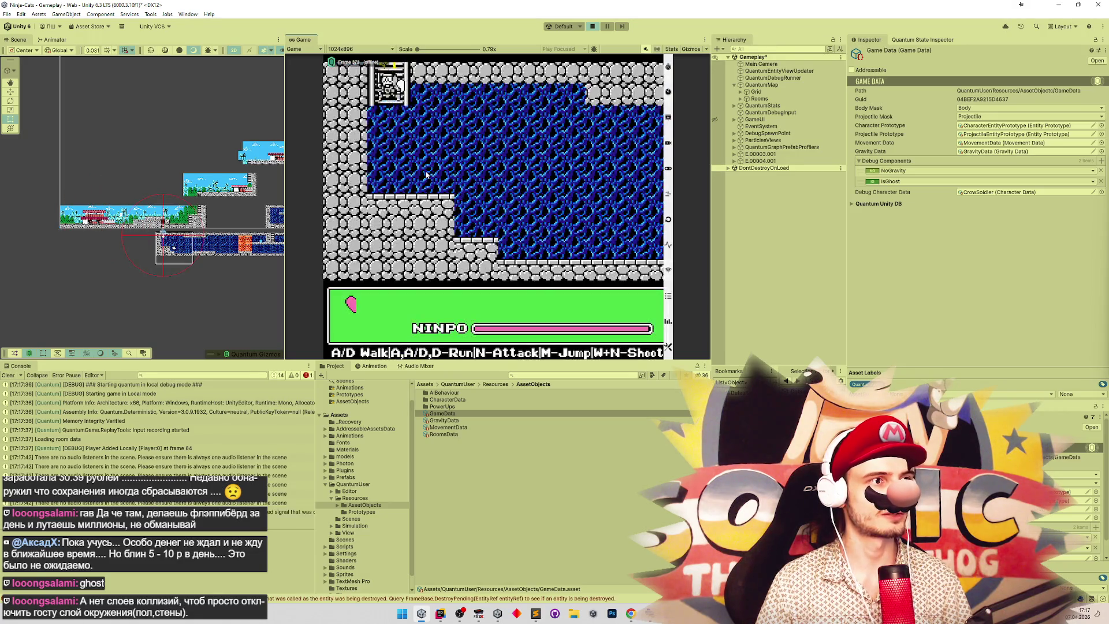
key("d")
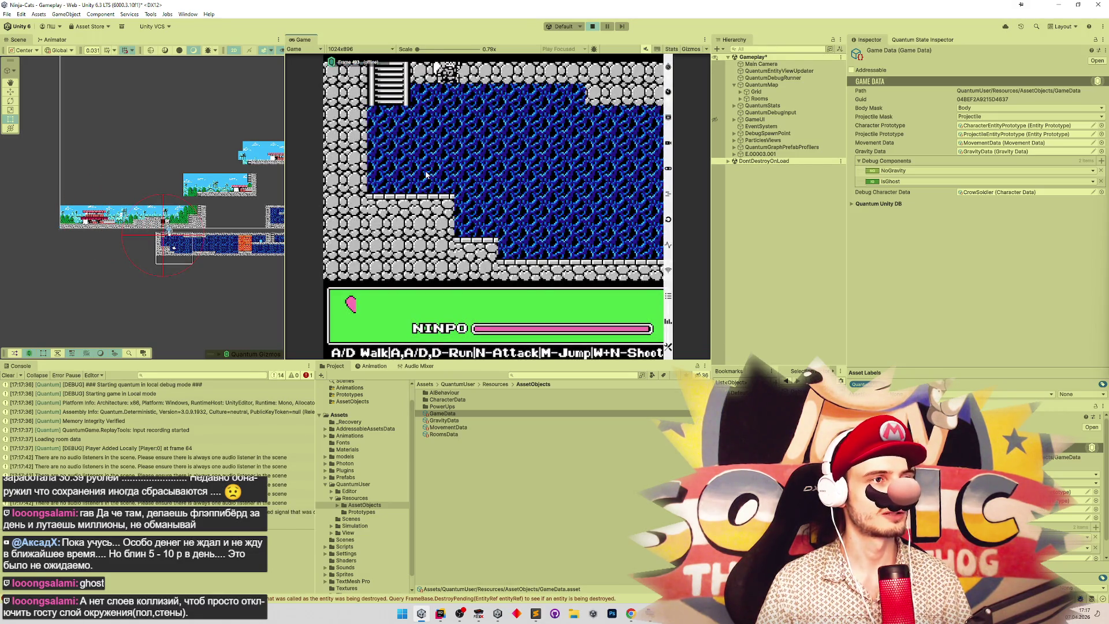
key("s")
key("a")
key("a")
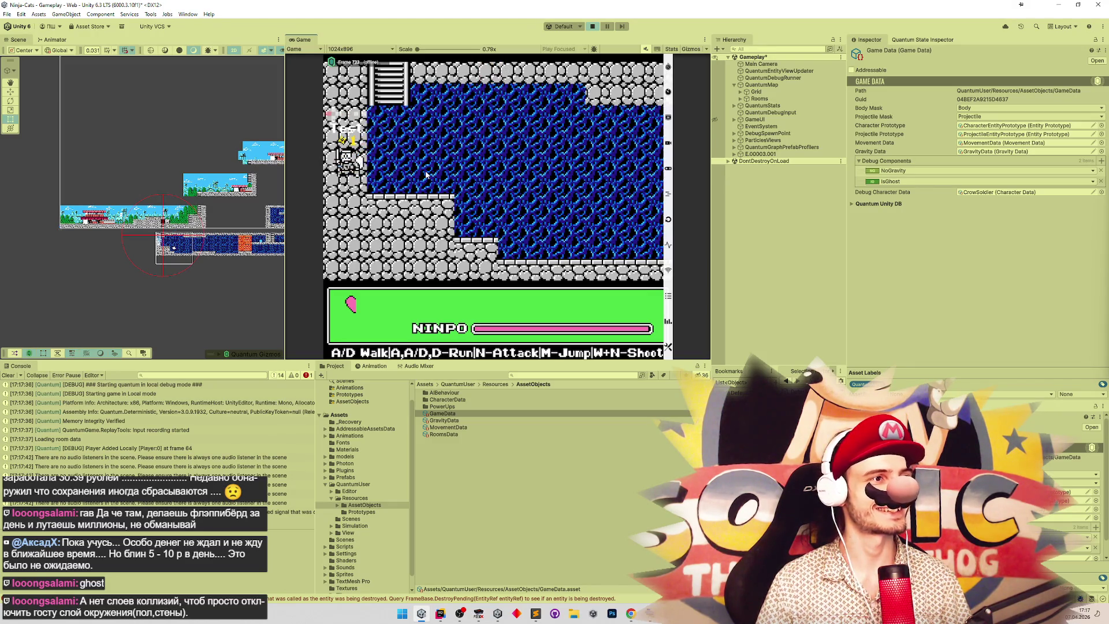
key("w")
key("d")
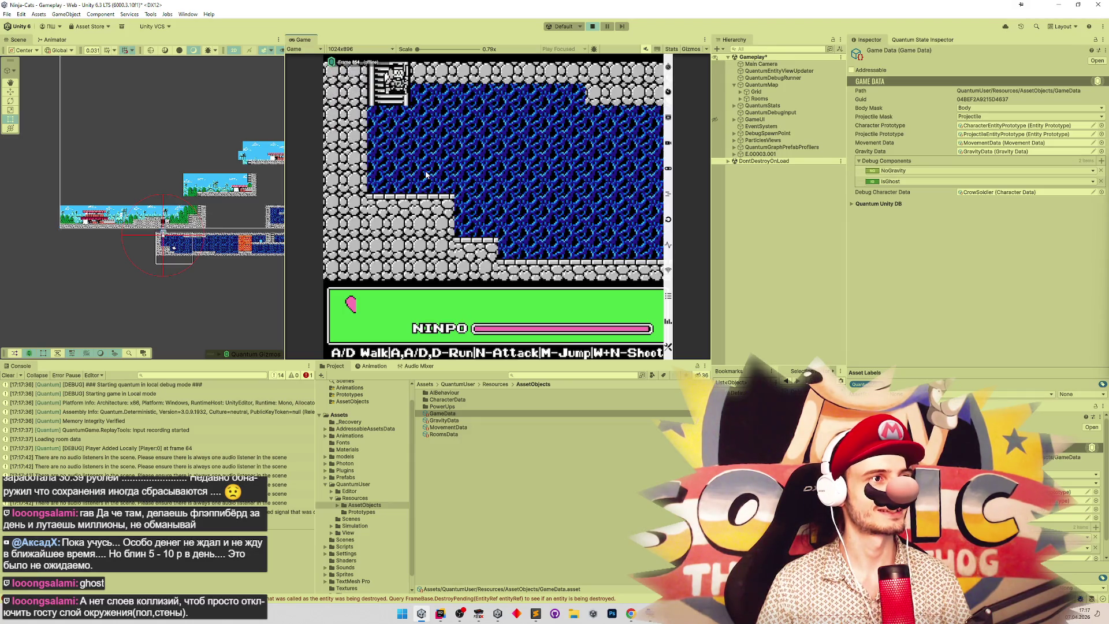
key("a")
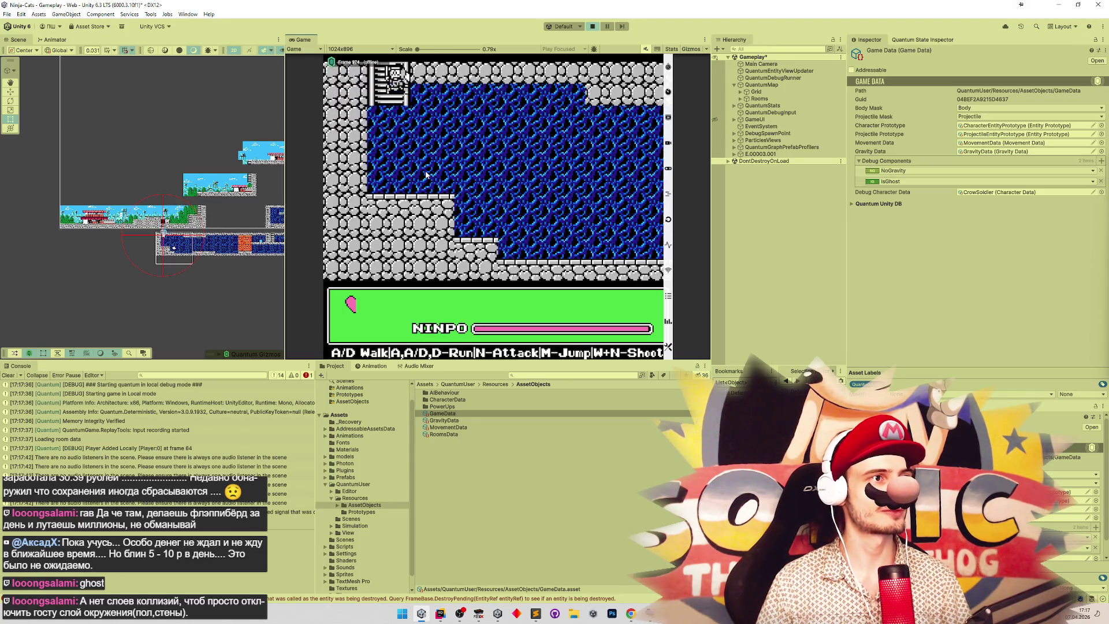
key("d")
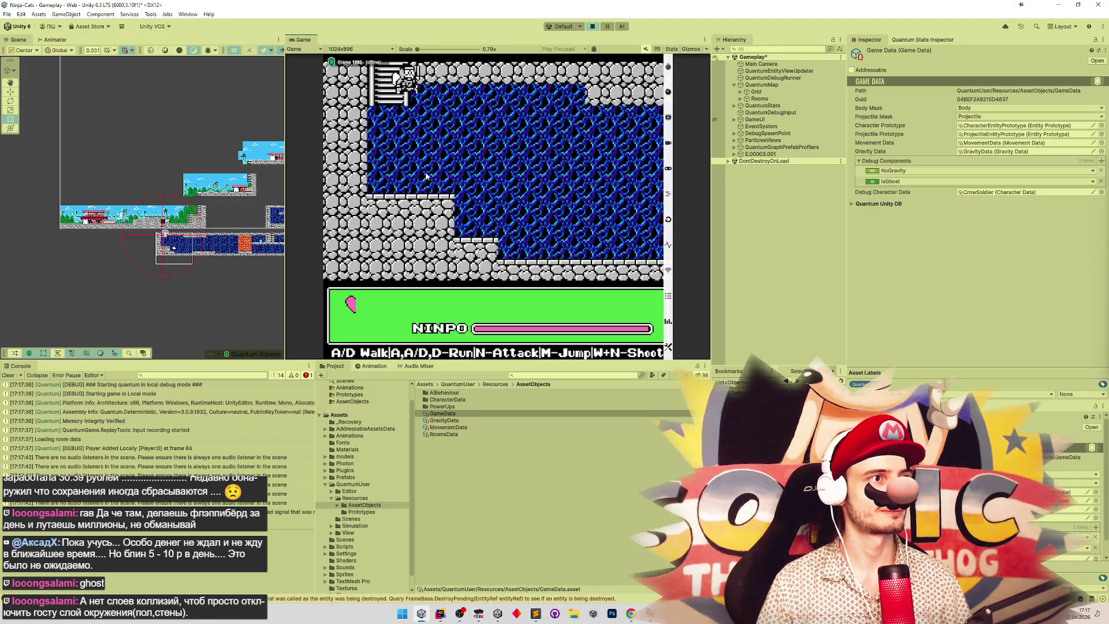
key("s")
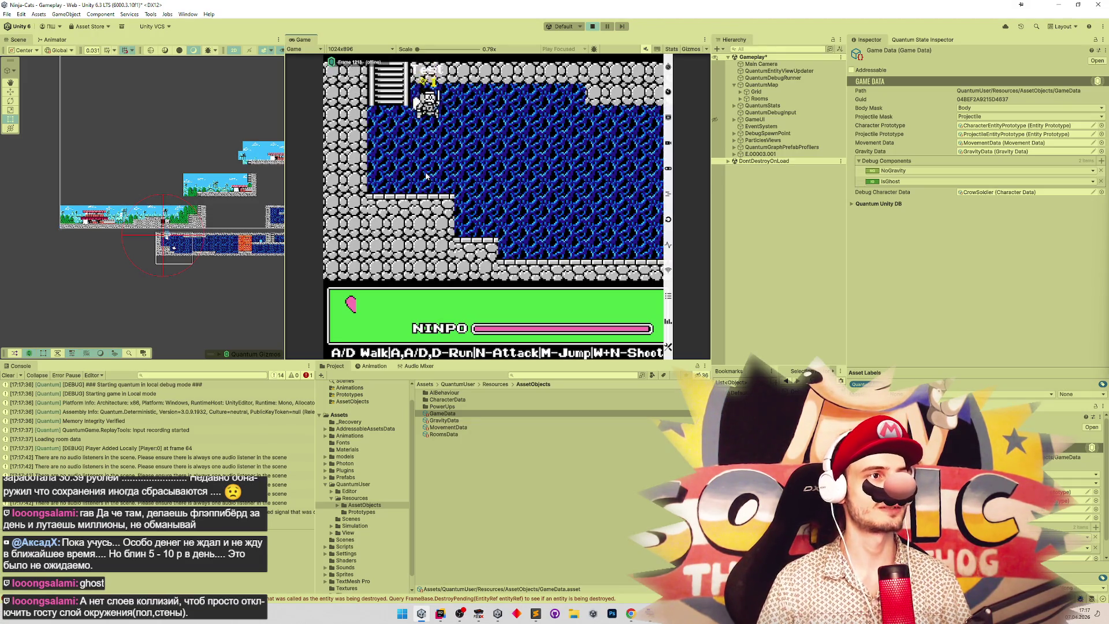
key("d")
key("d")
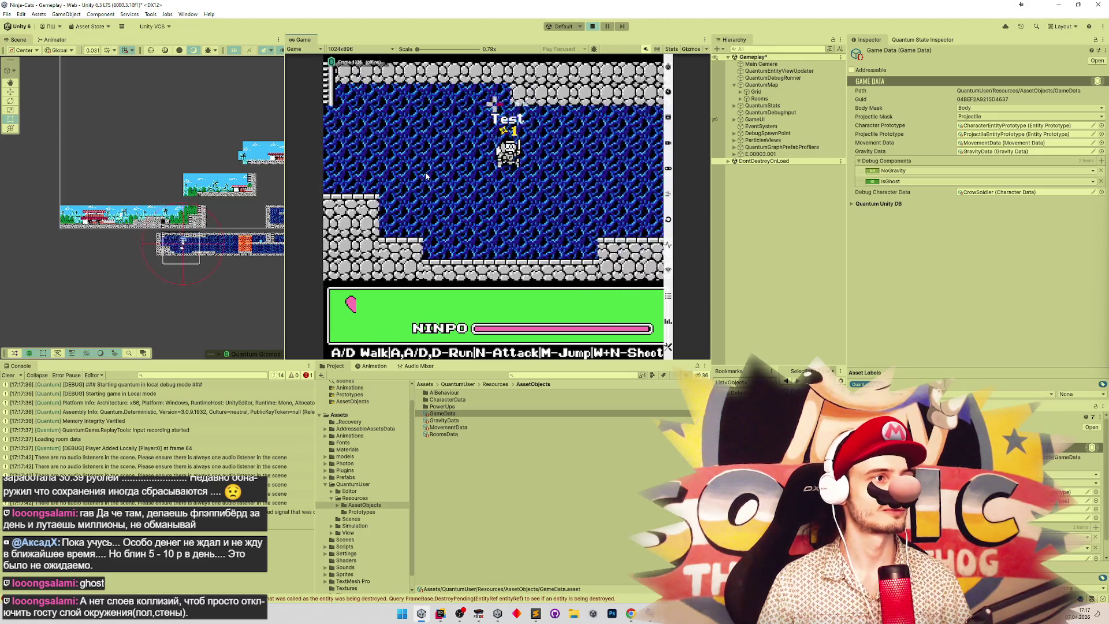
key("d")
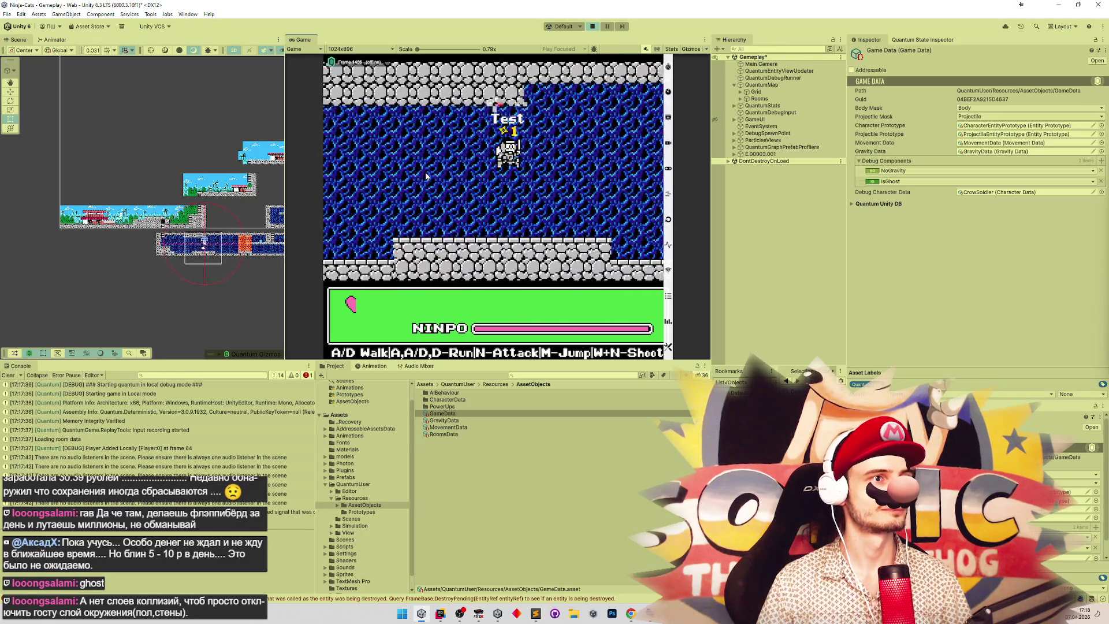
key("d")
key("w")
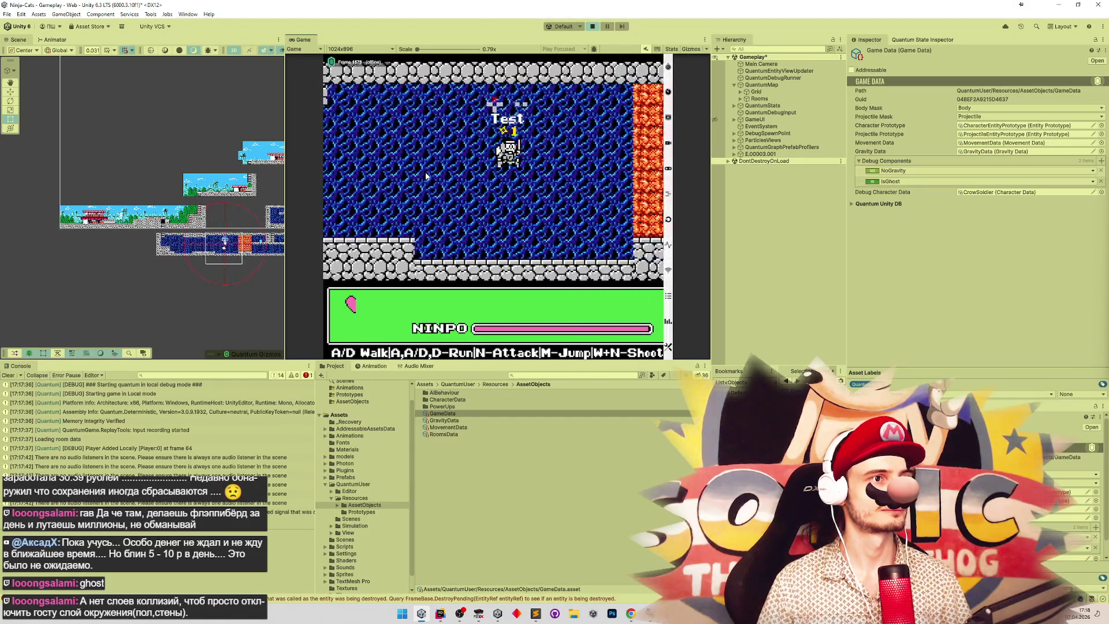
In a maximized Game view, fly the ghost toward the heart, to the top and back.
key("shift+space")
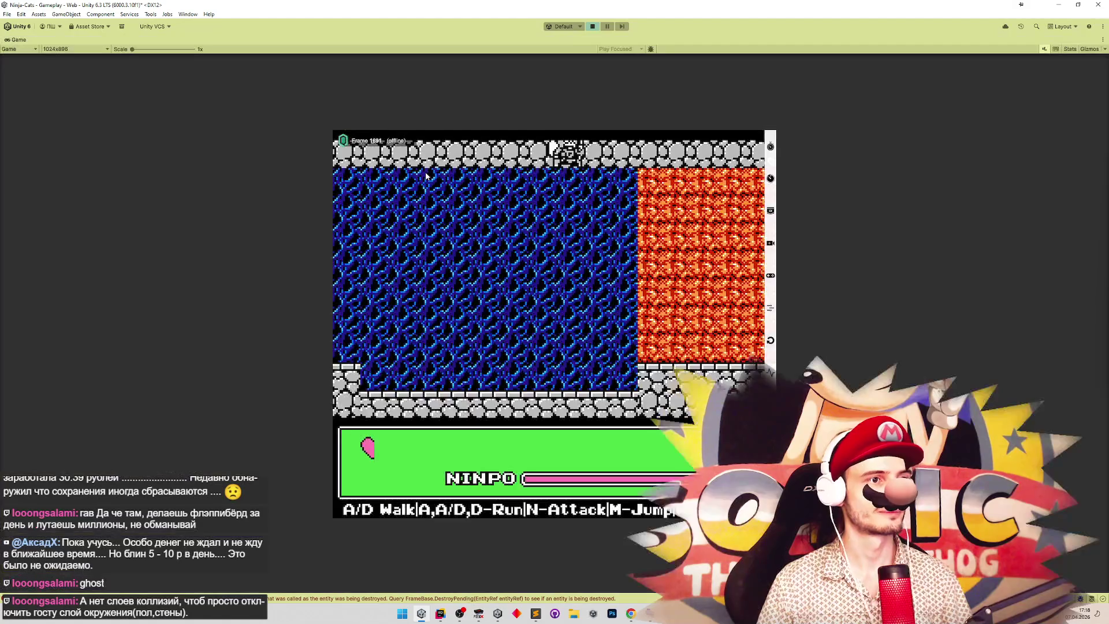
key("s")
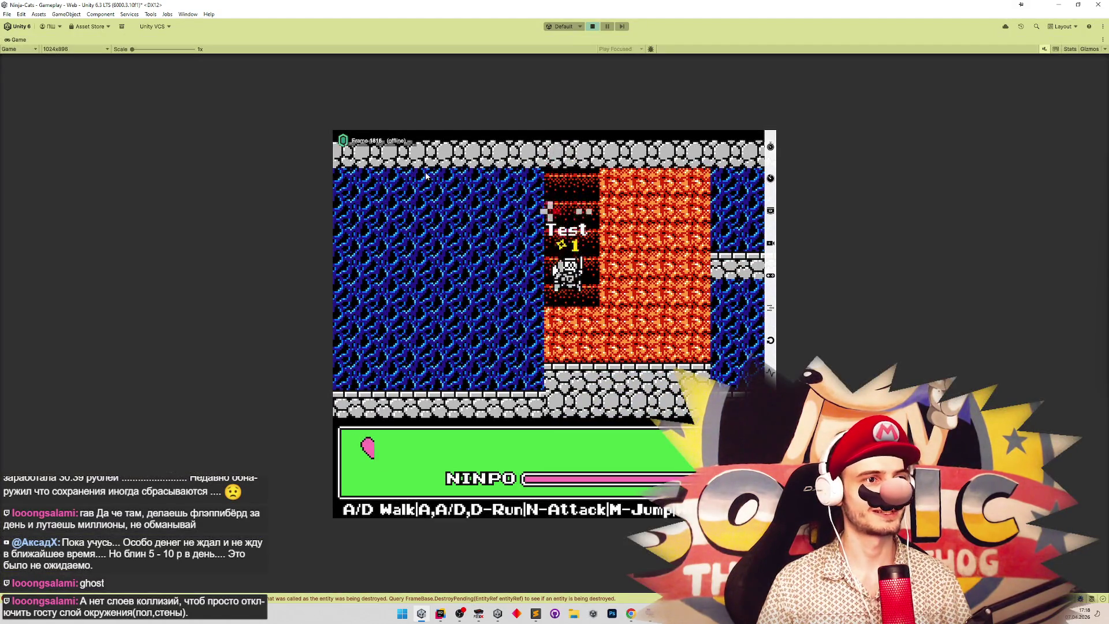
key("d")
key("w")
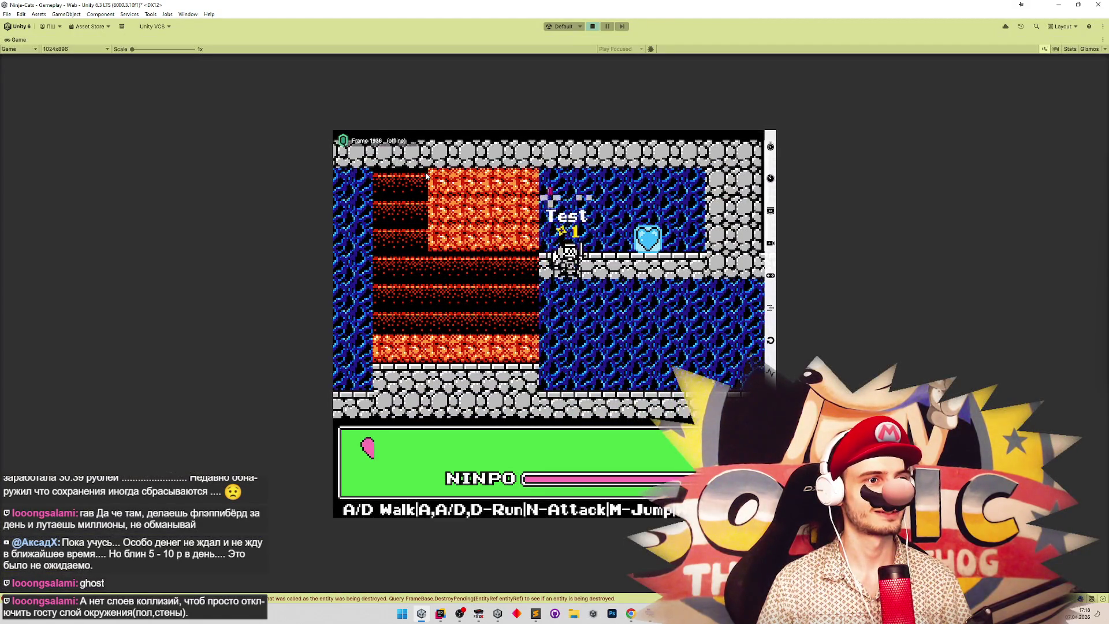
key("a")
key("s")
key("d")
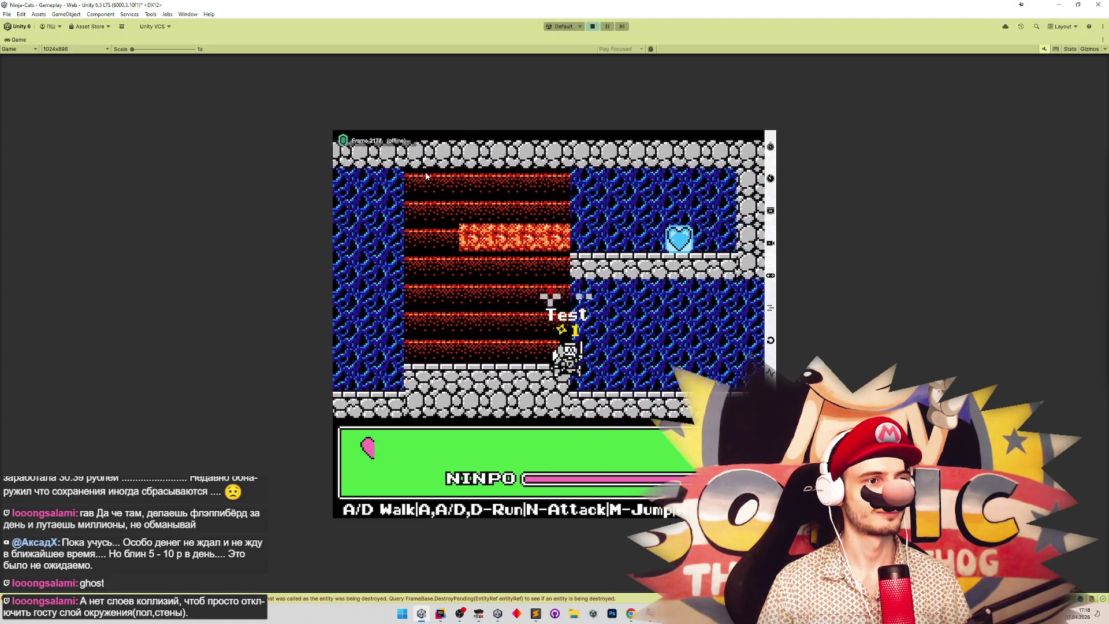
key("w")
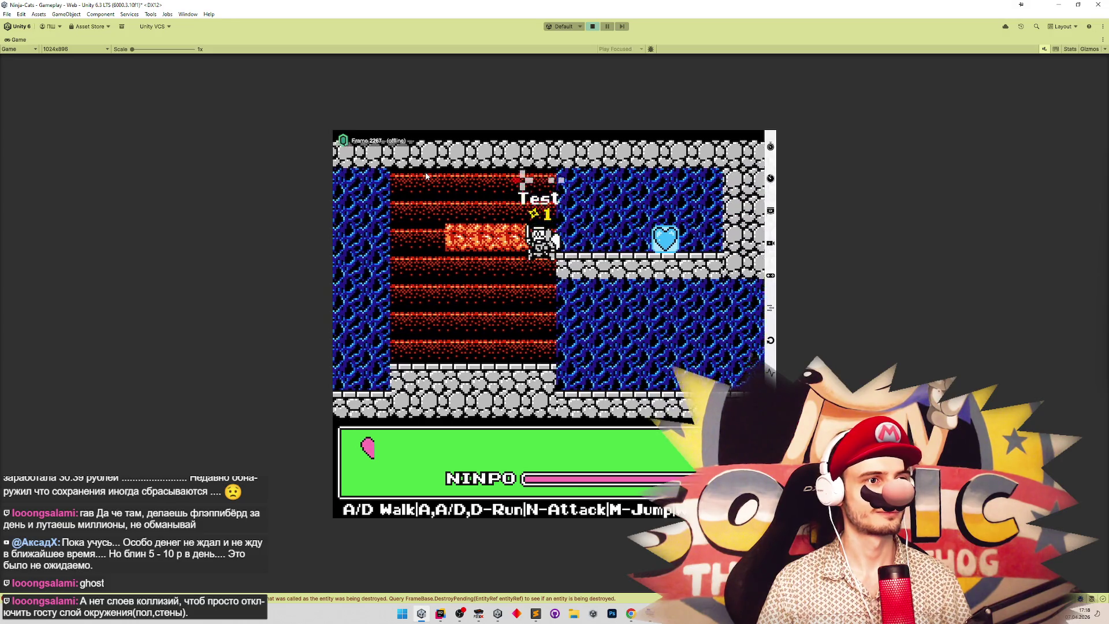
key("a")
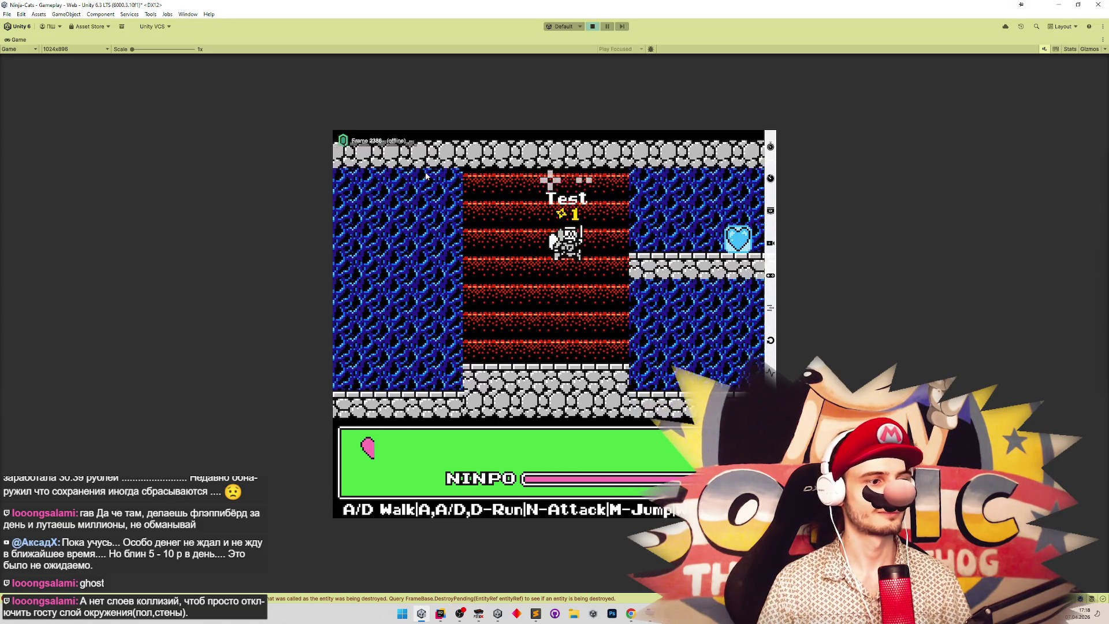
Walk the ghost along the upper ledge and left into the lava area, then stop the game.
key("shift+space")
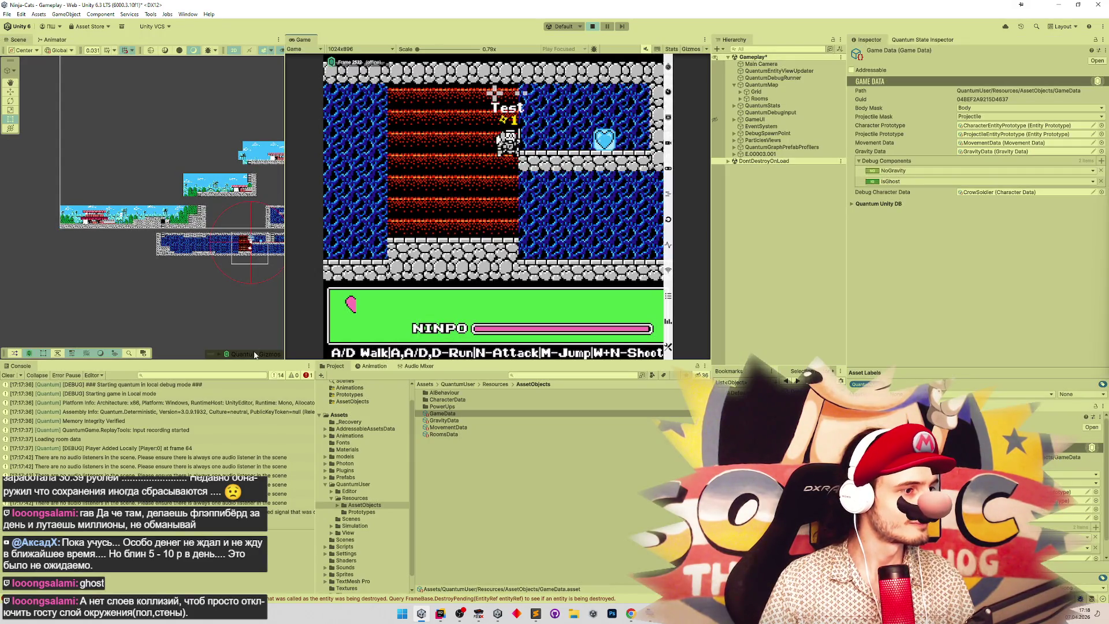
key("shift+space")
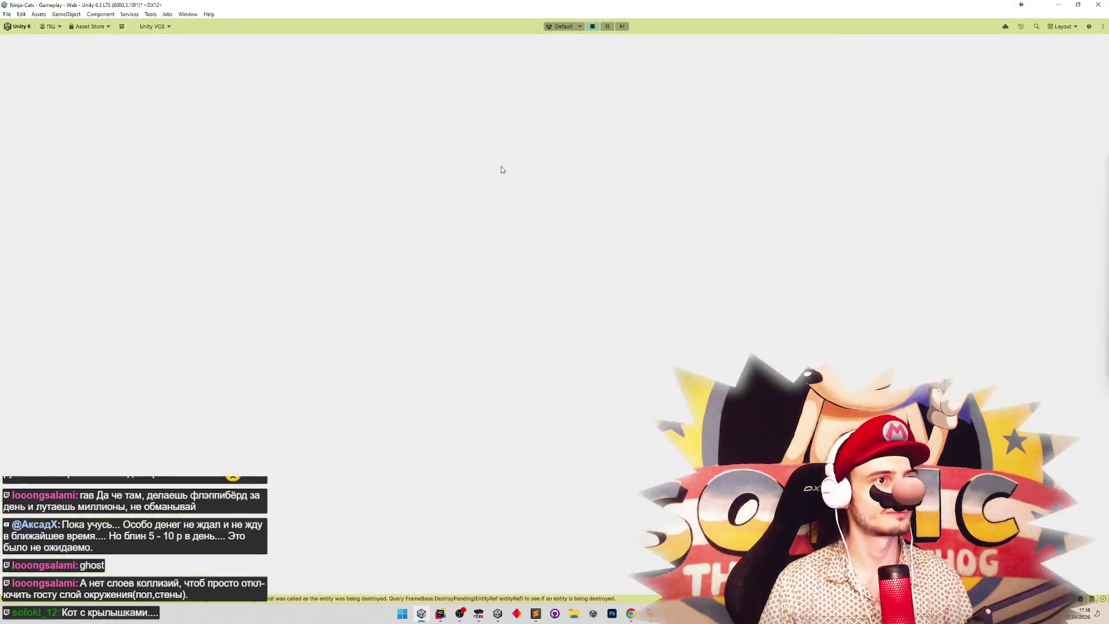
key("d")
key("m")
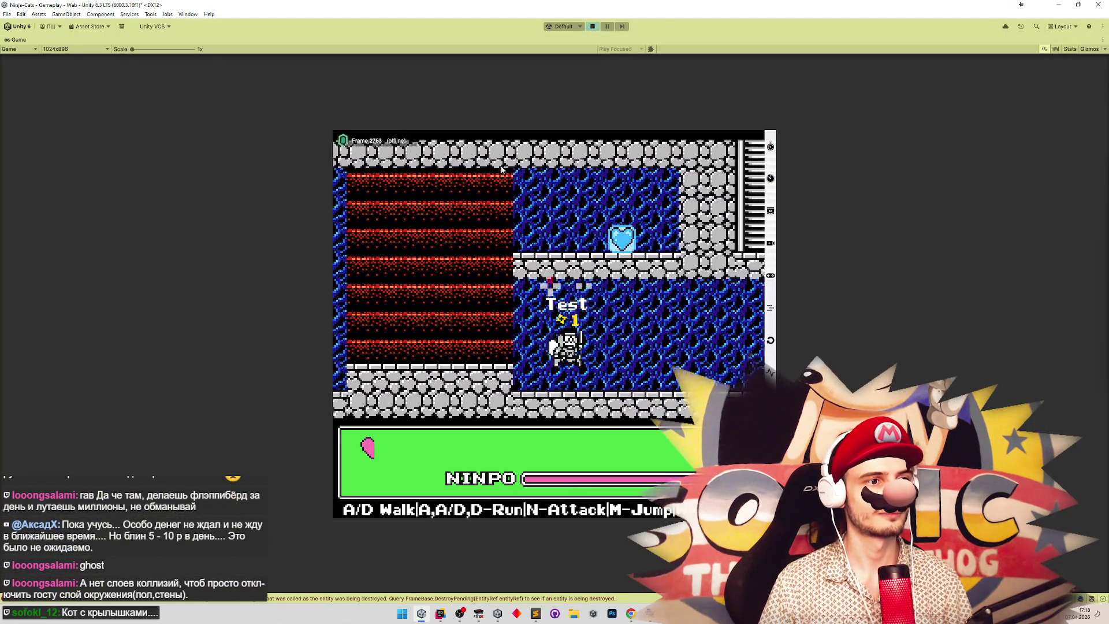
key("m")
key("d")
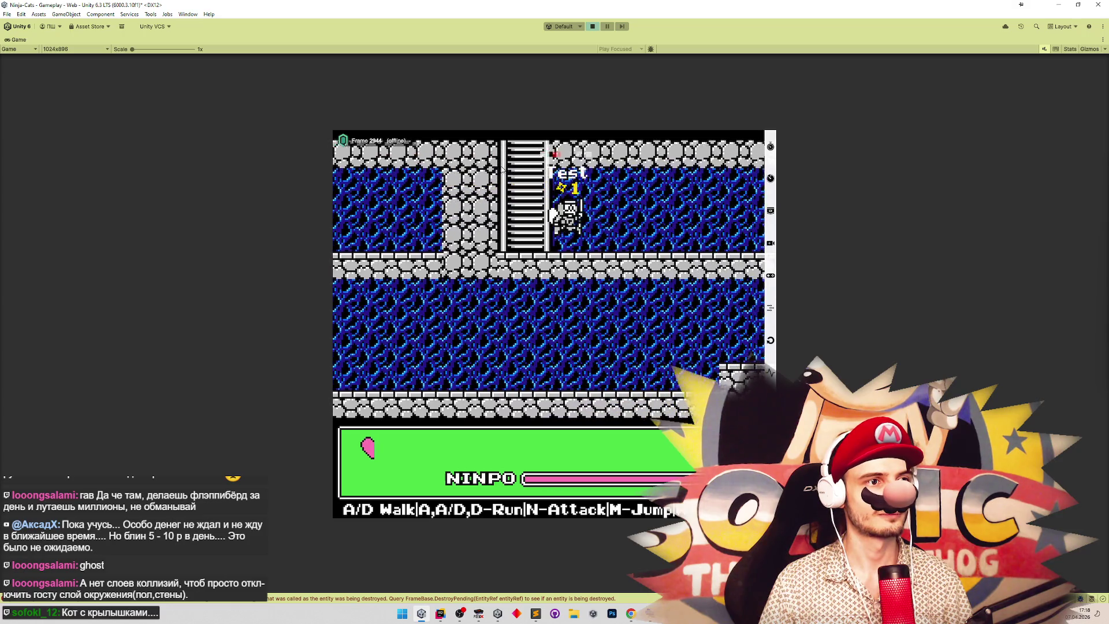
key("d")
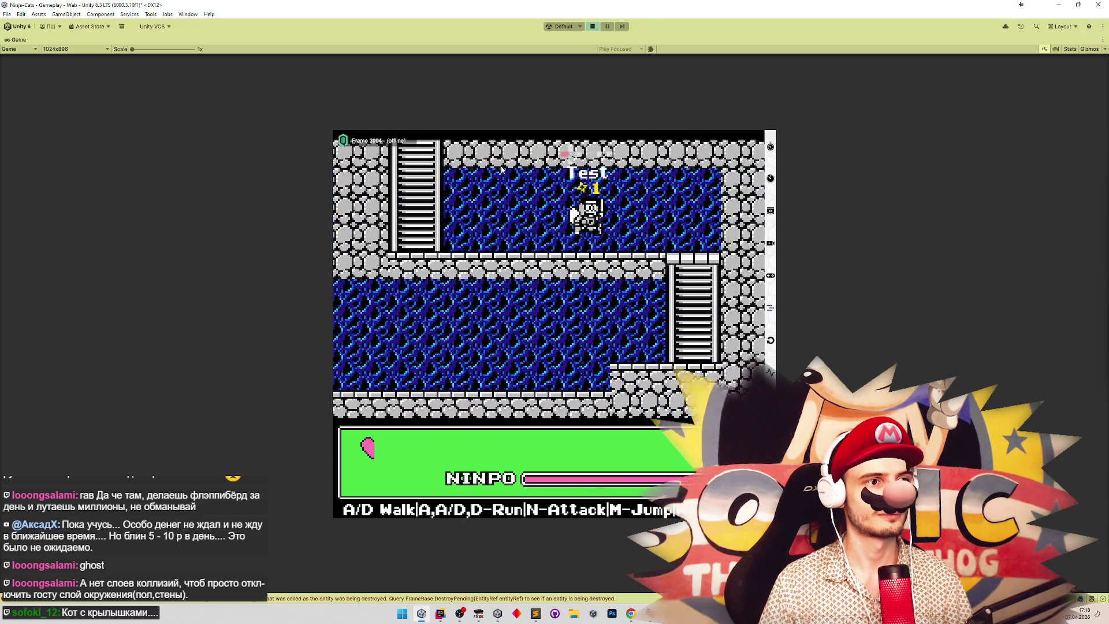
key("a")
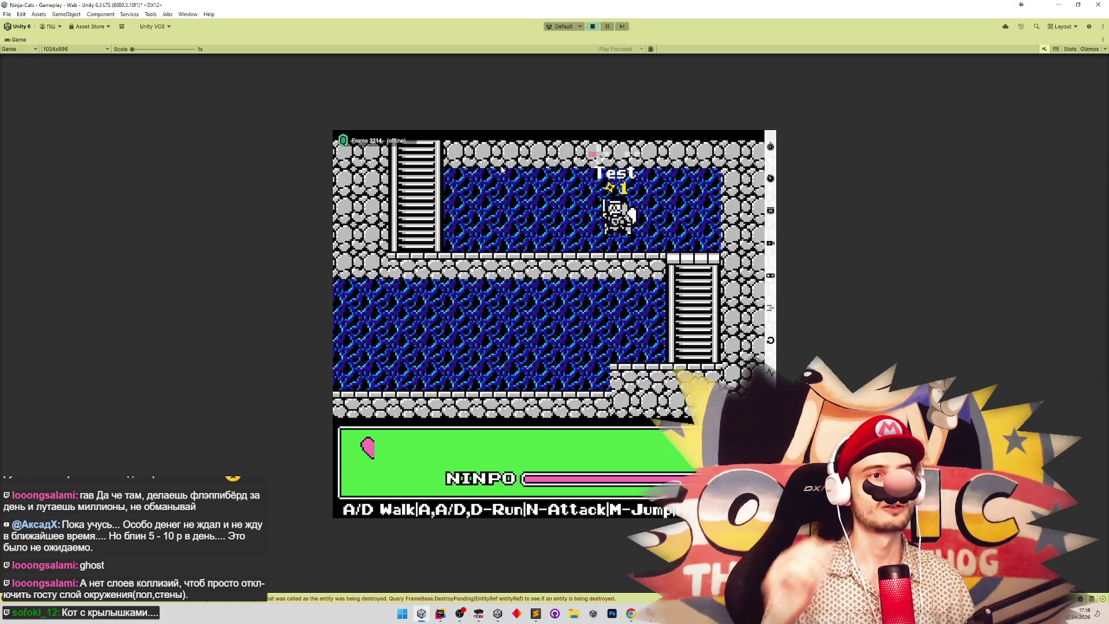
key("a")
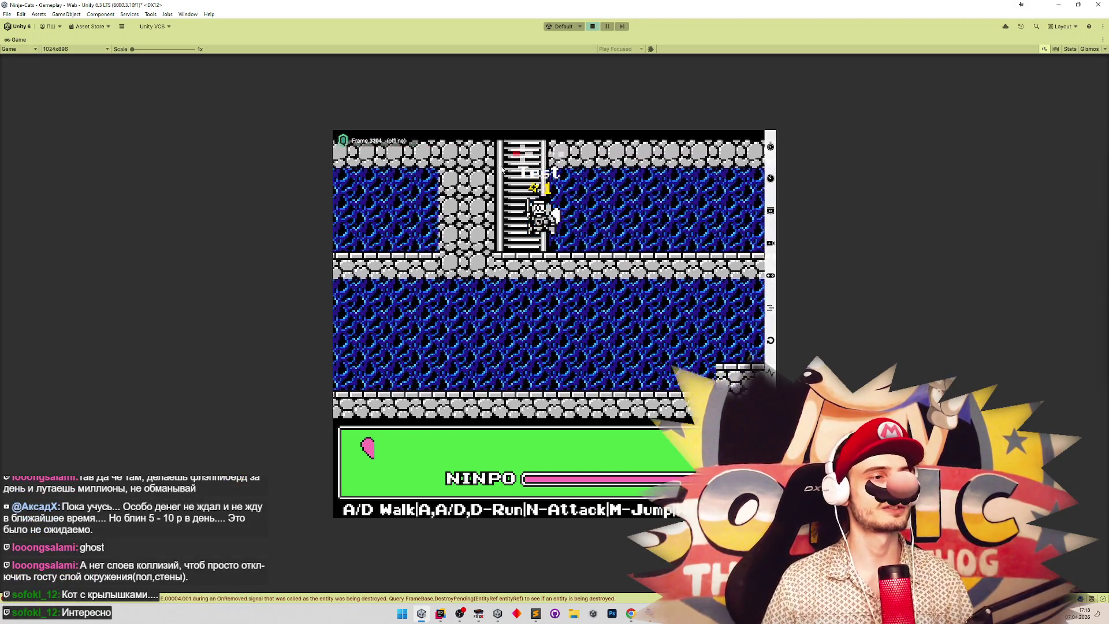
key("a")
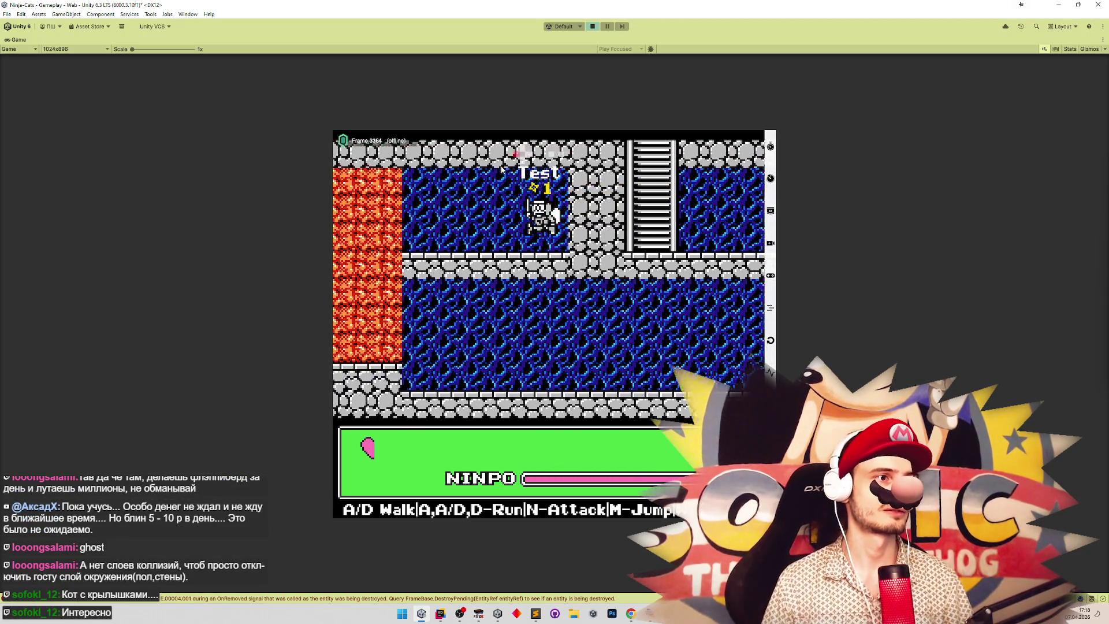
key("a")
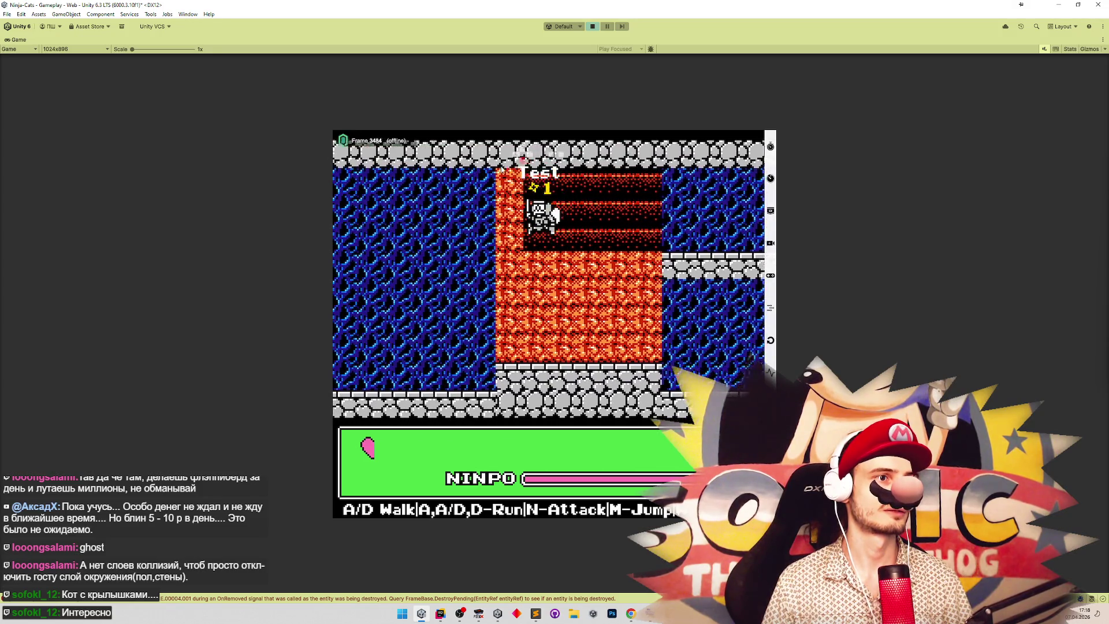
key("a")
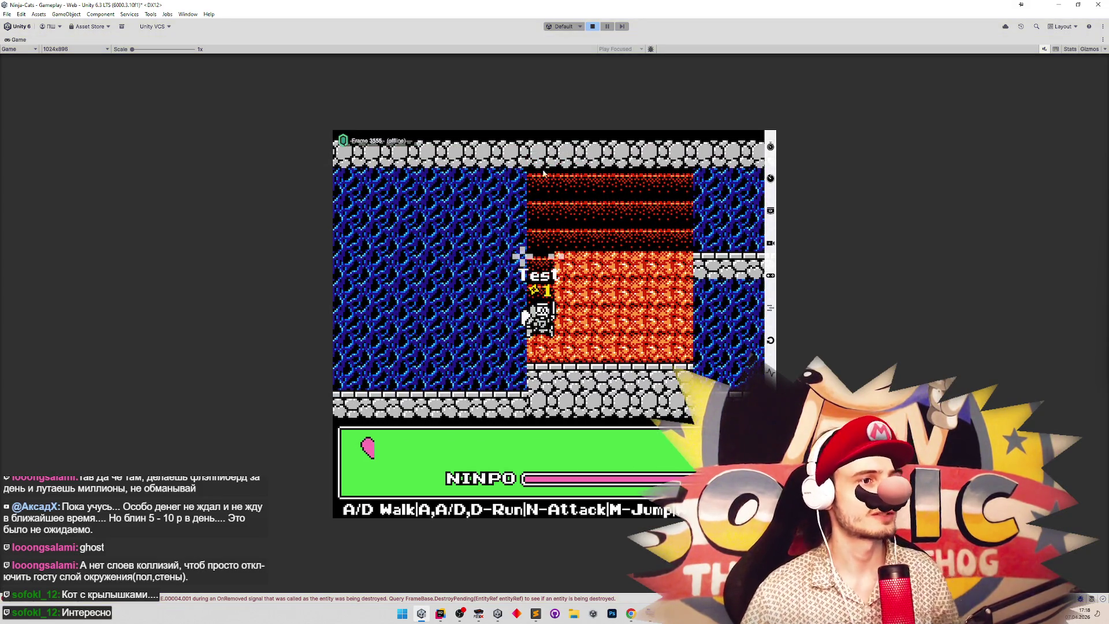
key("ctrl+p")
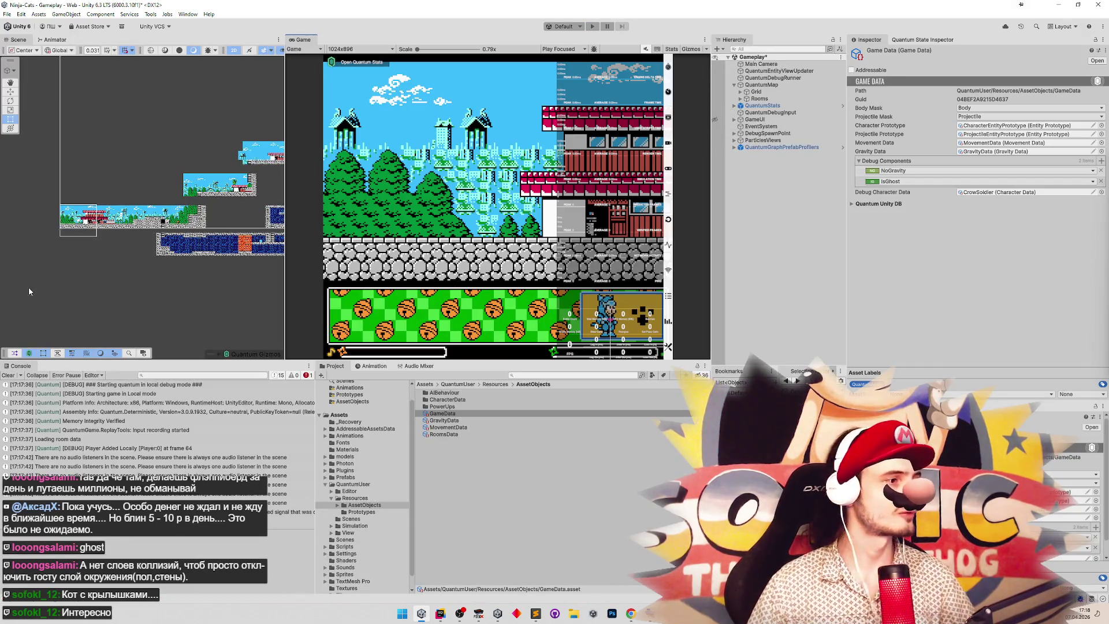
Clear the Console, widen the Hierarchy panel, and bring Rider back to the front.
left_click(9, 375)
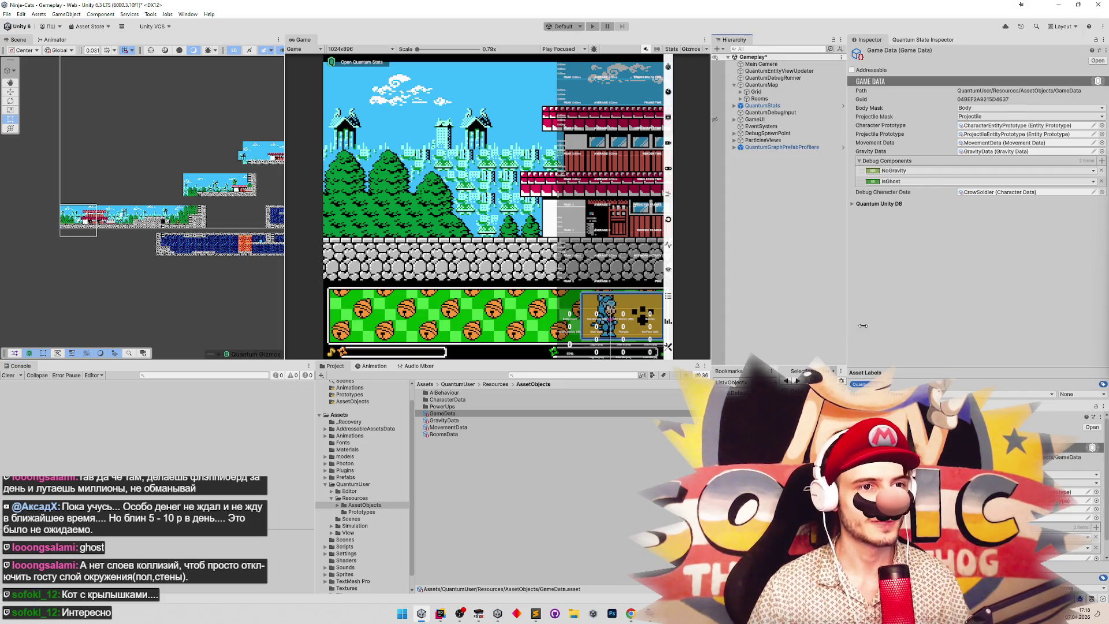
left_click_drag(847, 331, 892, 328)
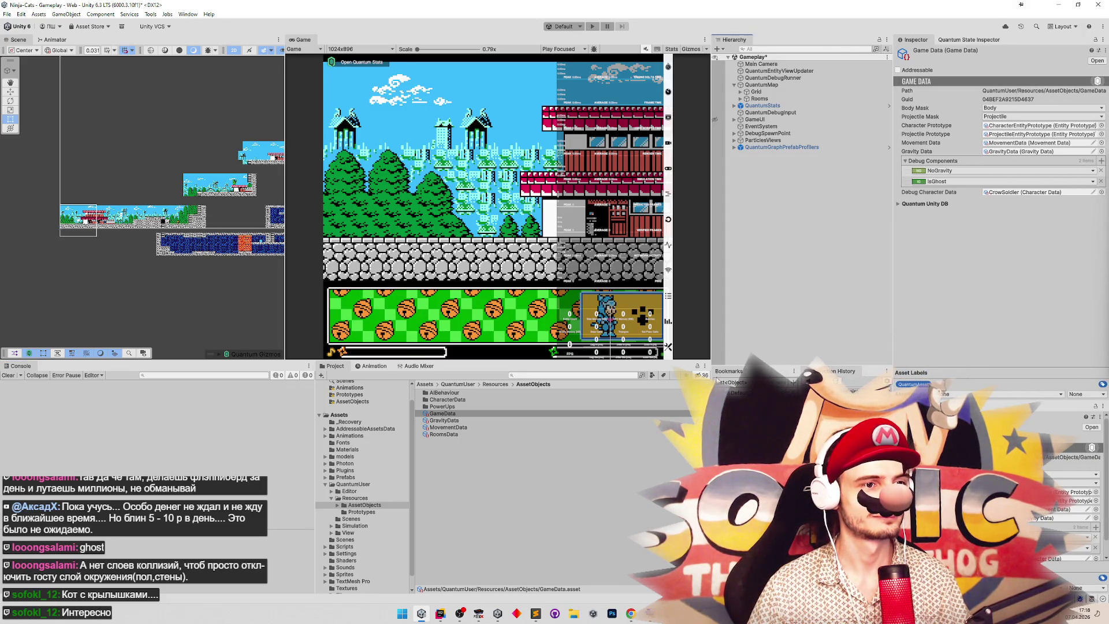
mouse_move(630, 613)
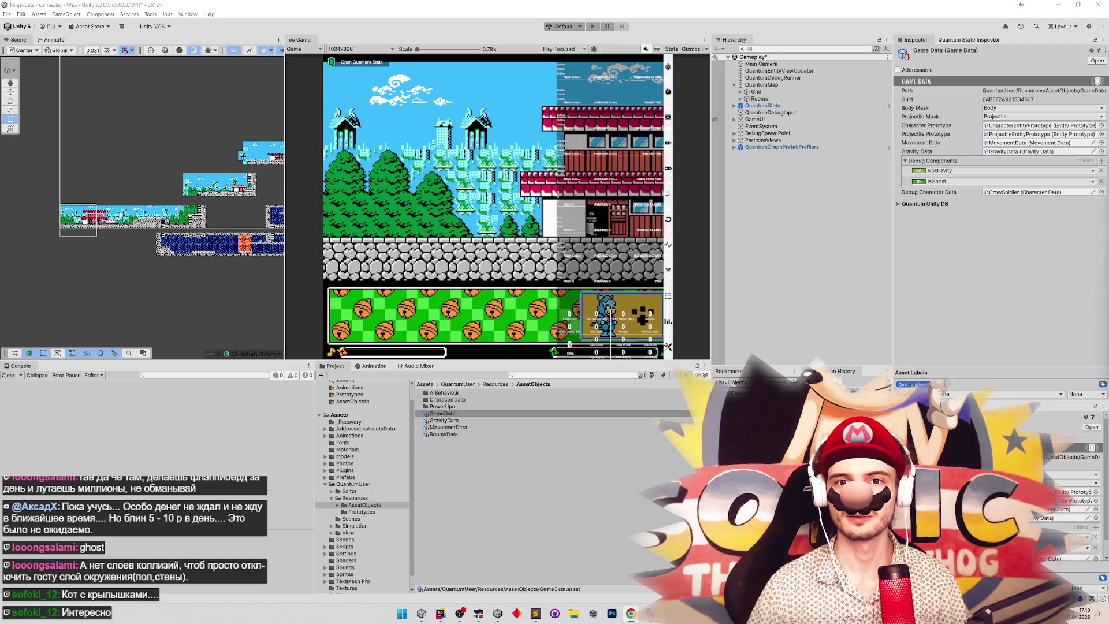
left_click(1020, 4)
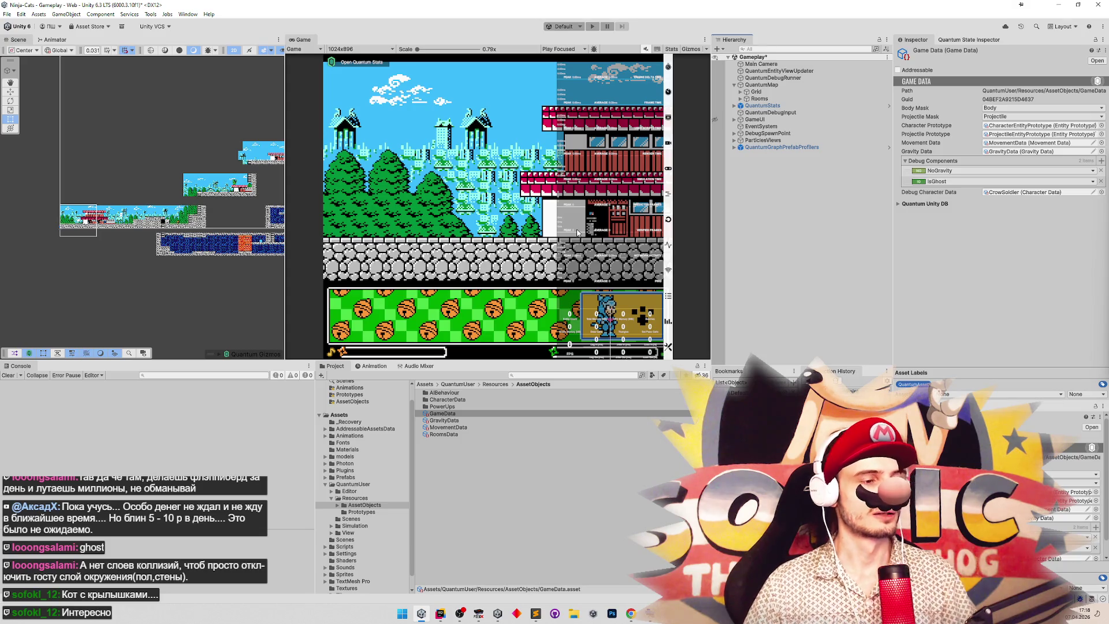
left_click(440, 613)
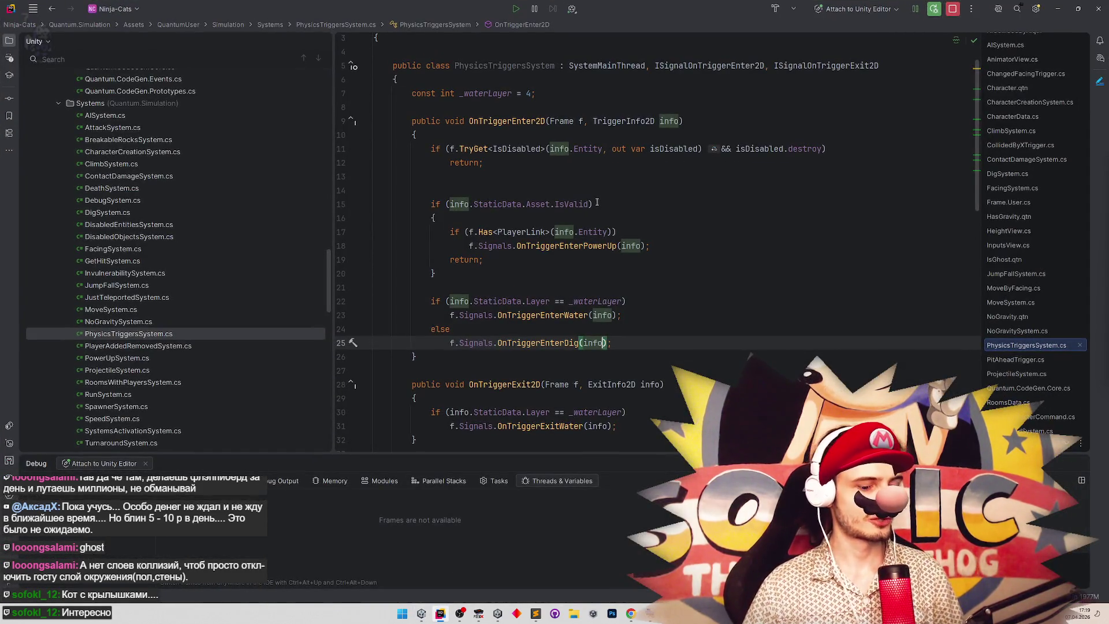
Open ClimbSystem.cs and then MoveSystem.cs through the project file search.
key("ctrl+t")
type("av")
type("imb")
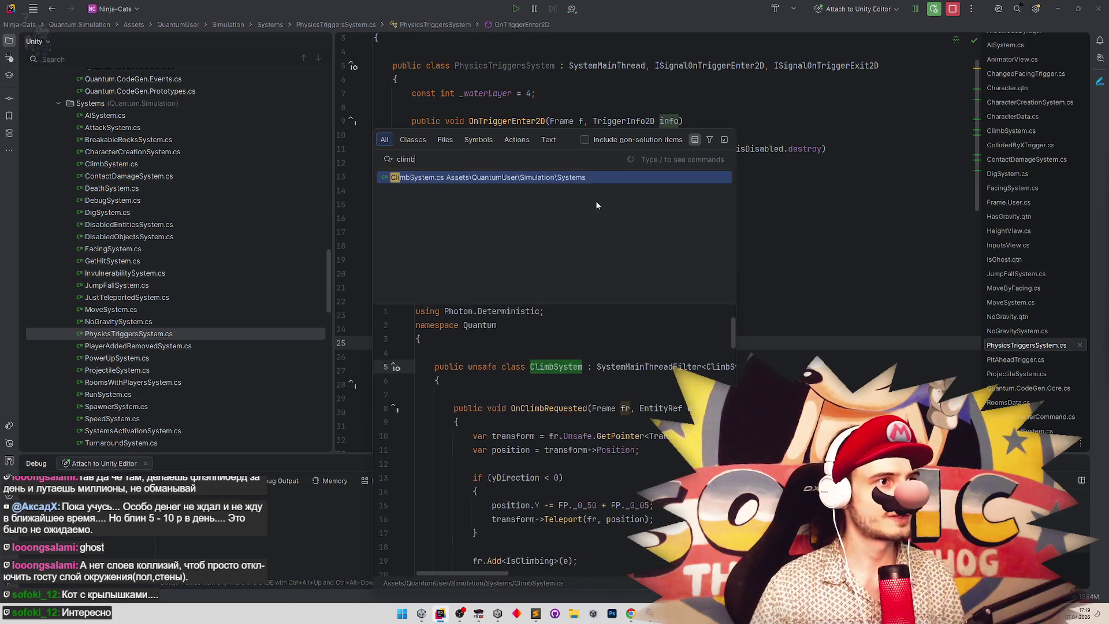
key("Return")
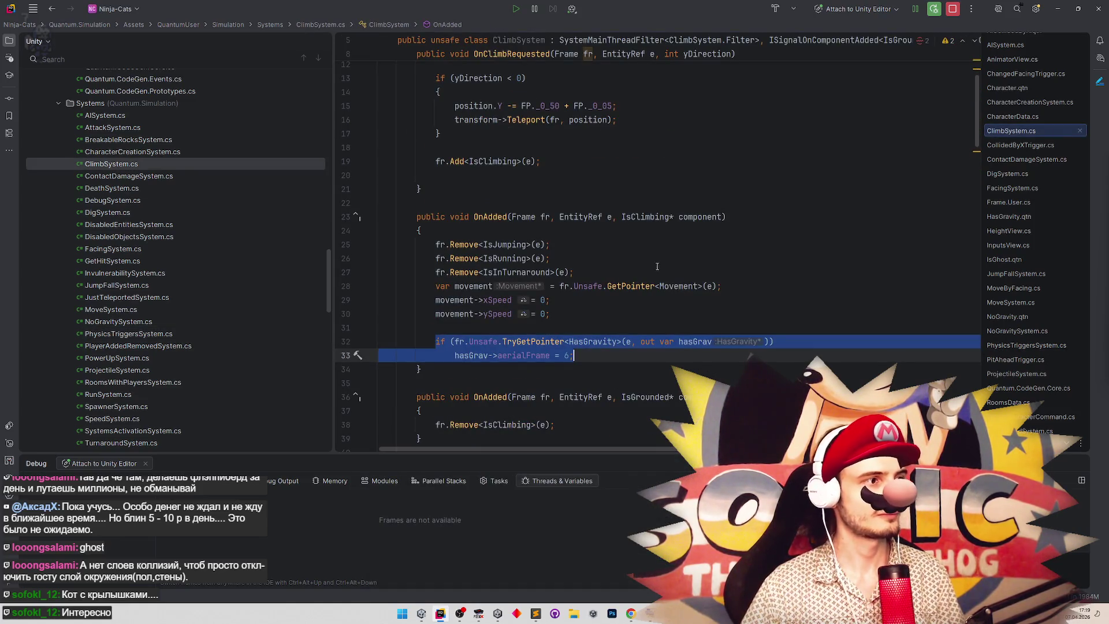
key("ctrl+t")
type("movesys")
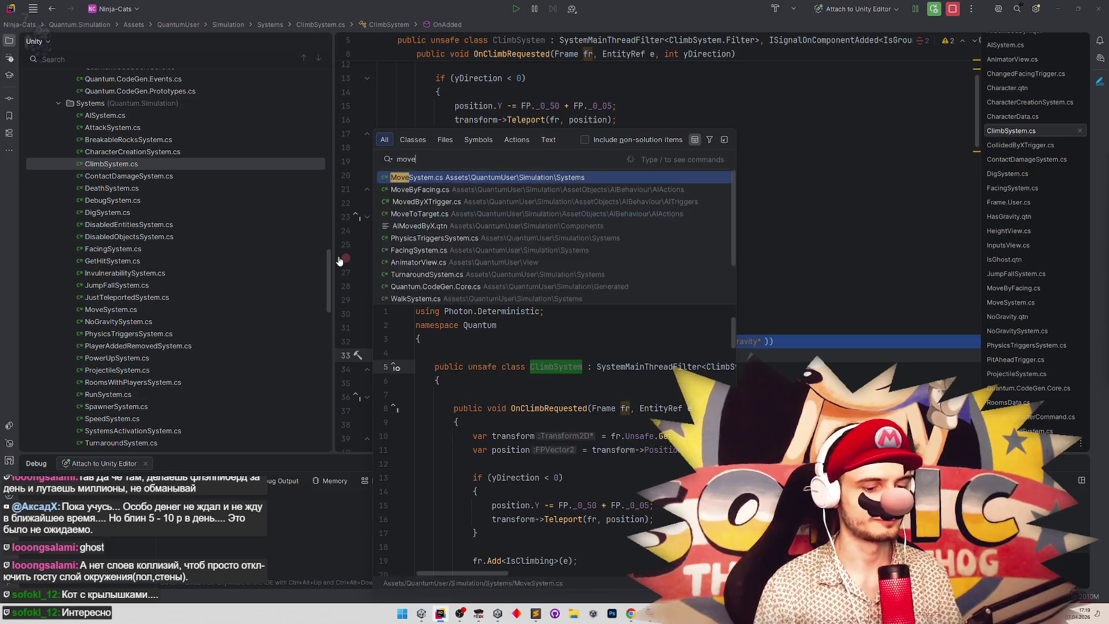
key("Return")
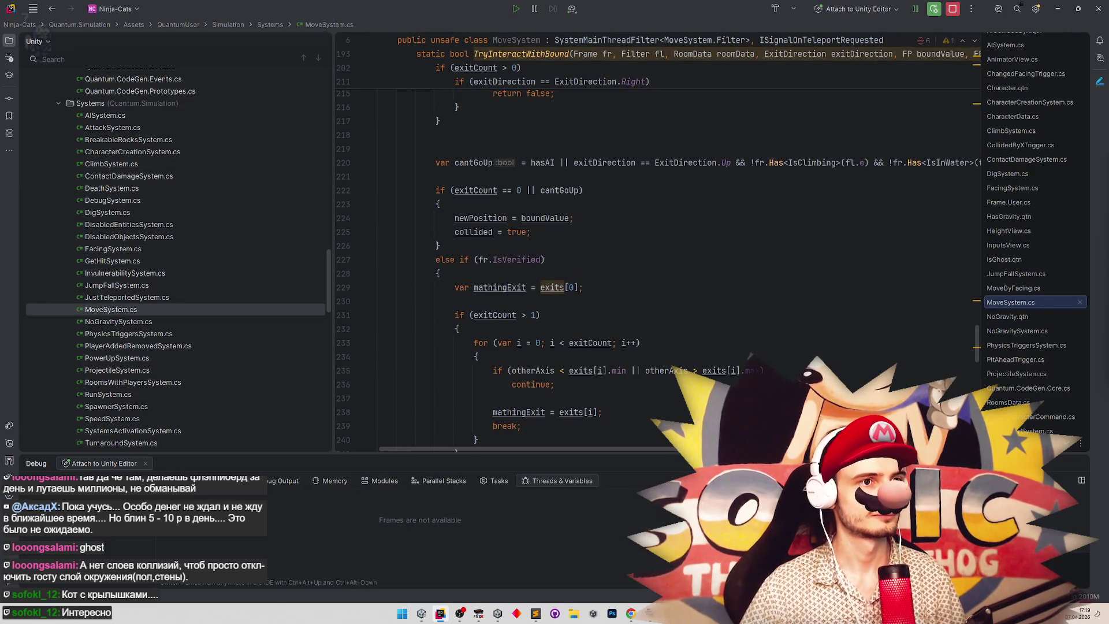
Scroll MoveSystem.cs down to the cantGoUp line in TryInteractWithBound.
scroll(718, 361, "up", 15)
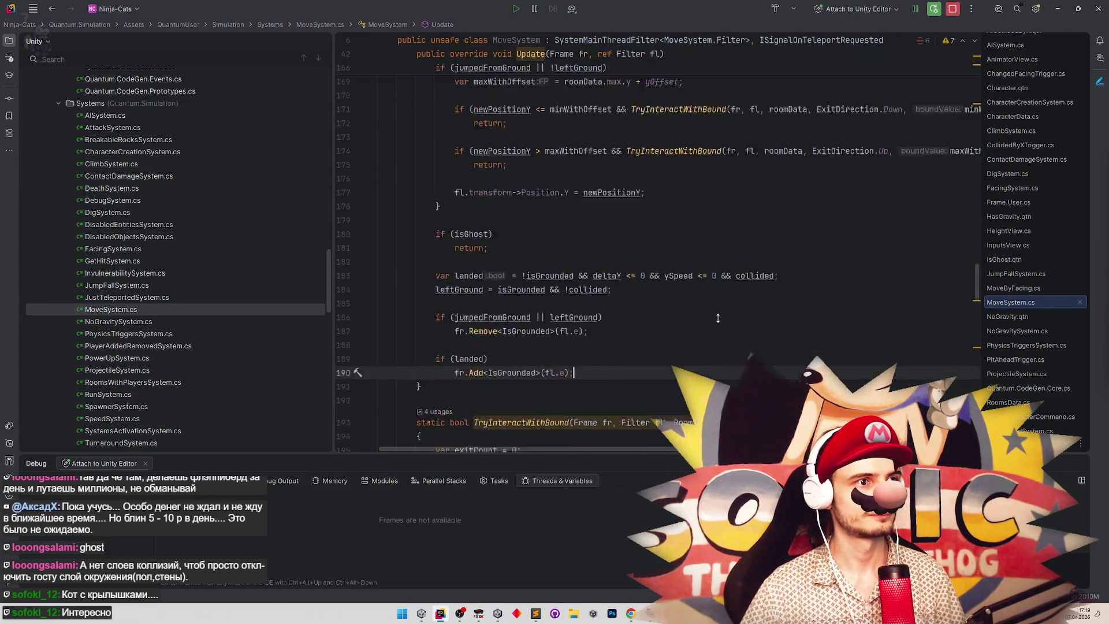
scroll(718, 361, "down", 4)
left_click(574, 282)
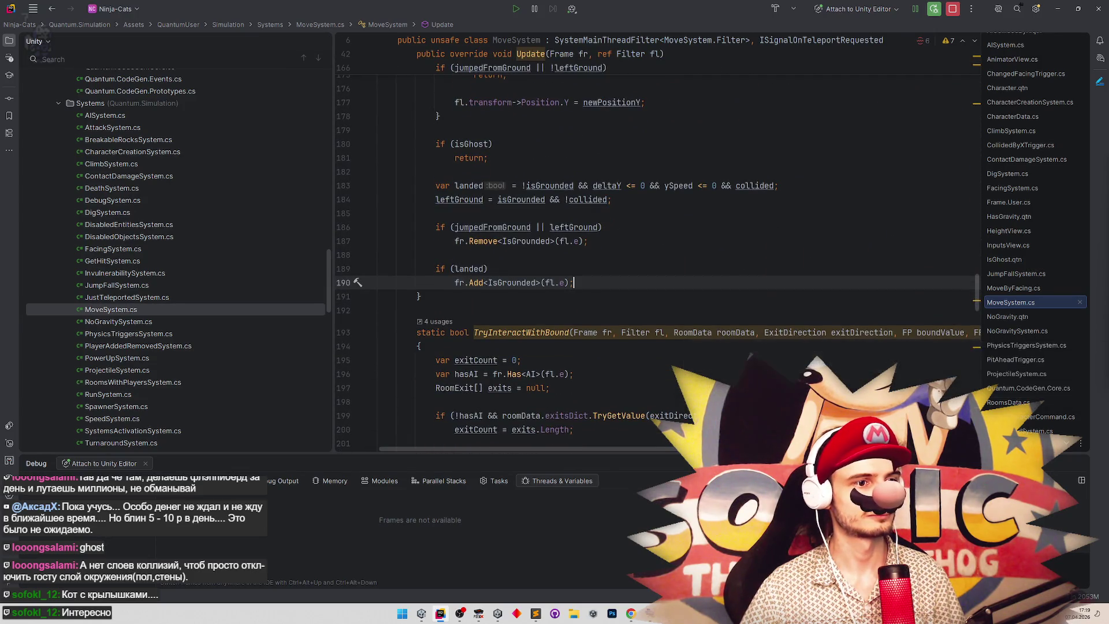
scroll(657, 260, "right", 5)
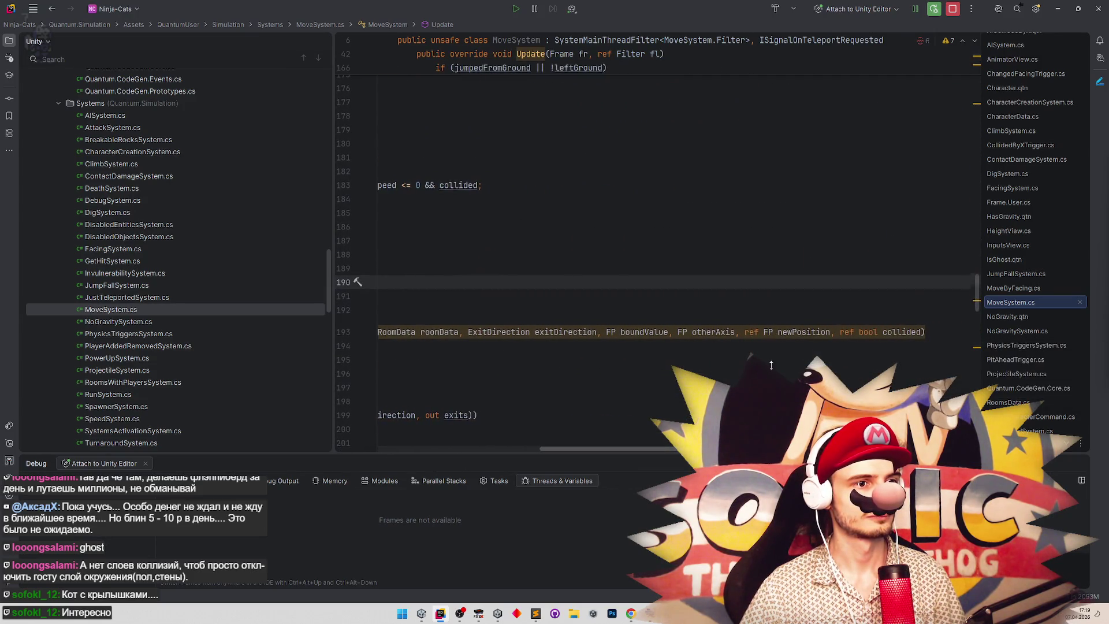
scroll(657, 259, "down", 3)
scroll(585, 445, "left", 3)
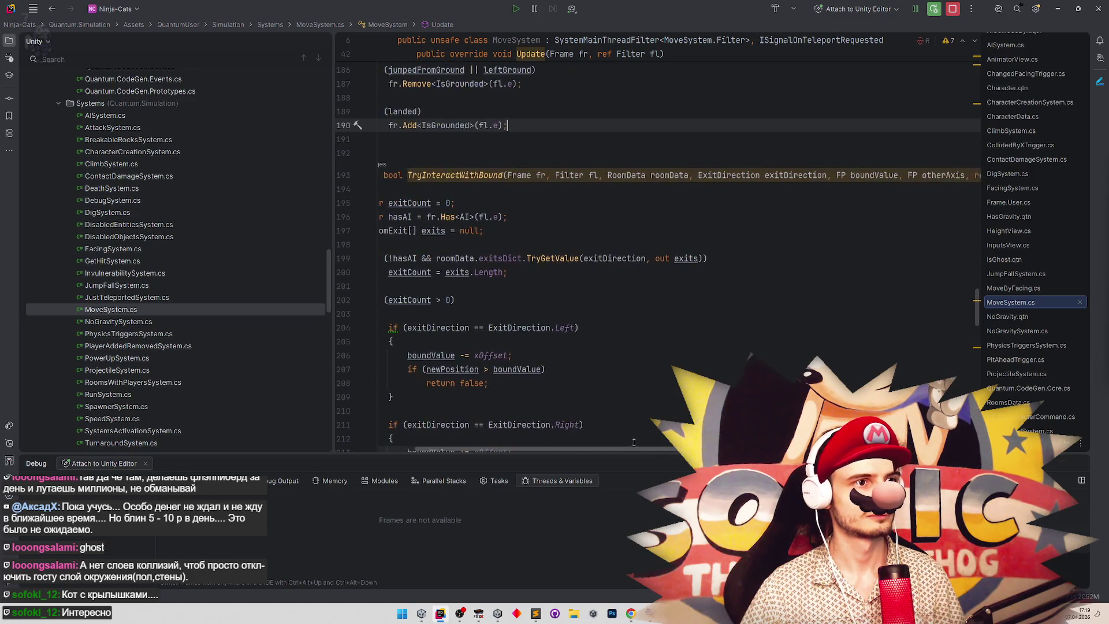
scroll(598, 444, "left", 4)
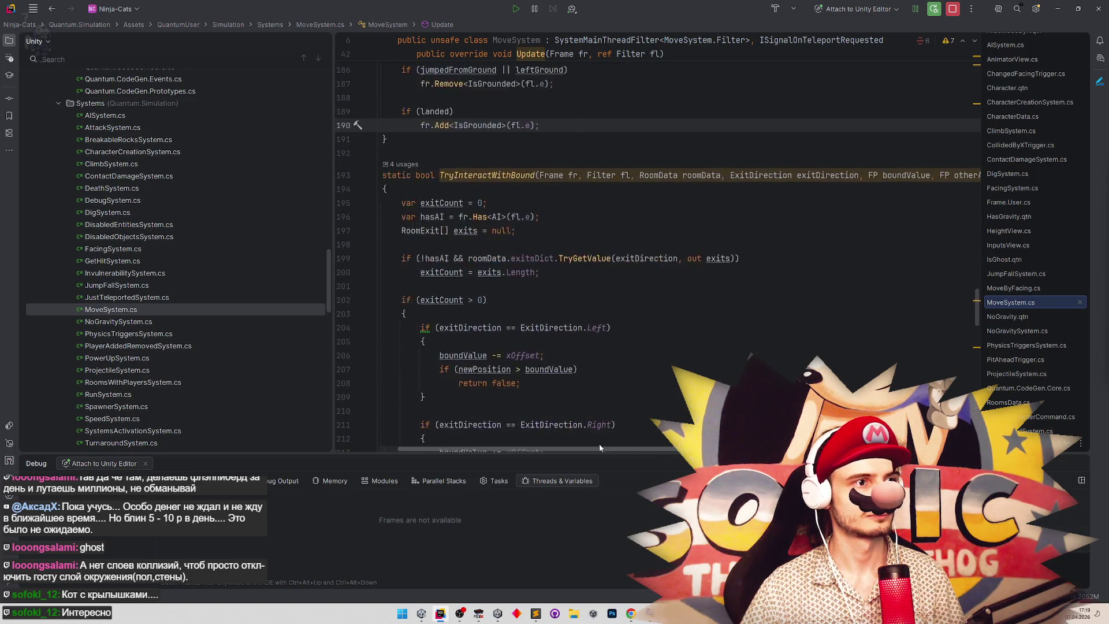
scroll(724, 357, "down", 2)
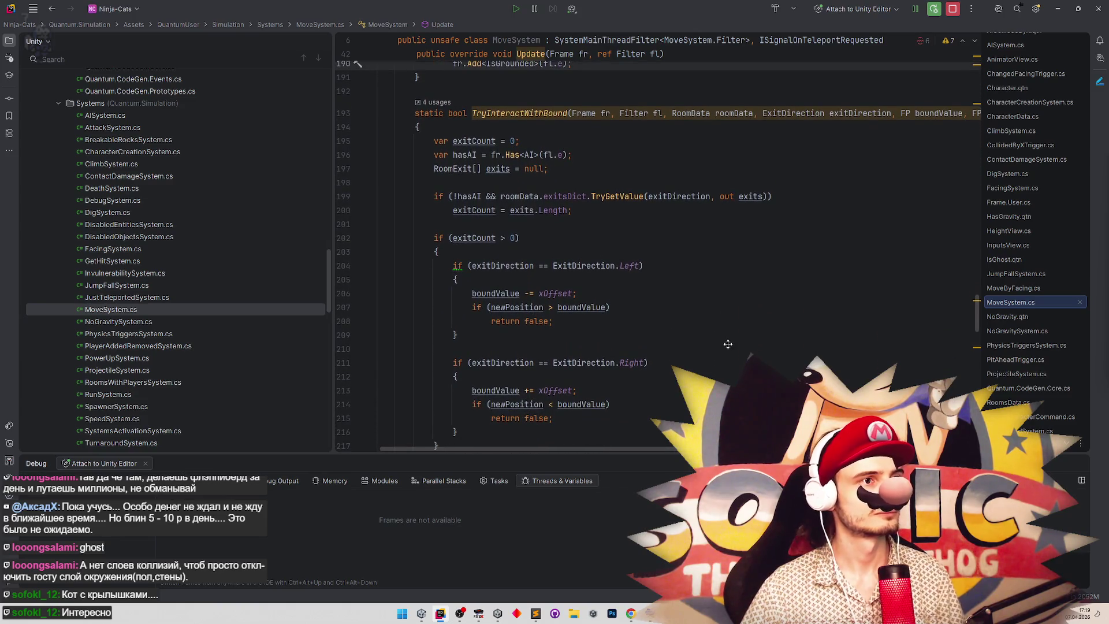
scroll(731, 349, "down", 1)
scroll(727, 346, "up", 2)
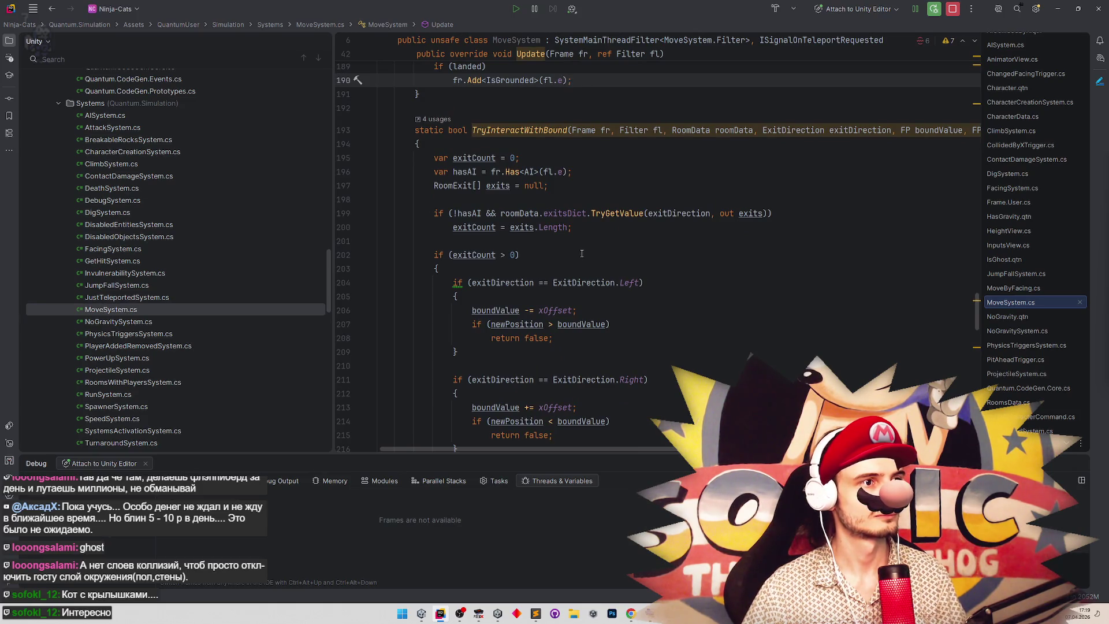
scroll(583, 254, "down", 7)
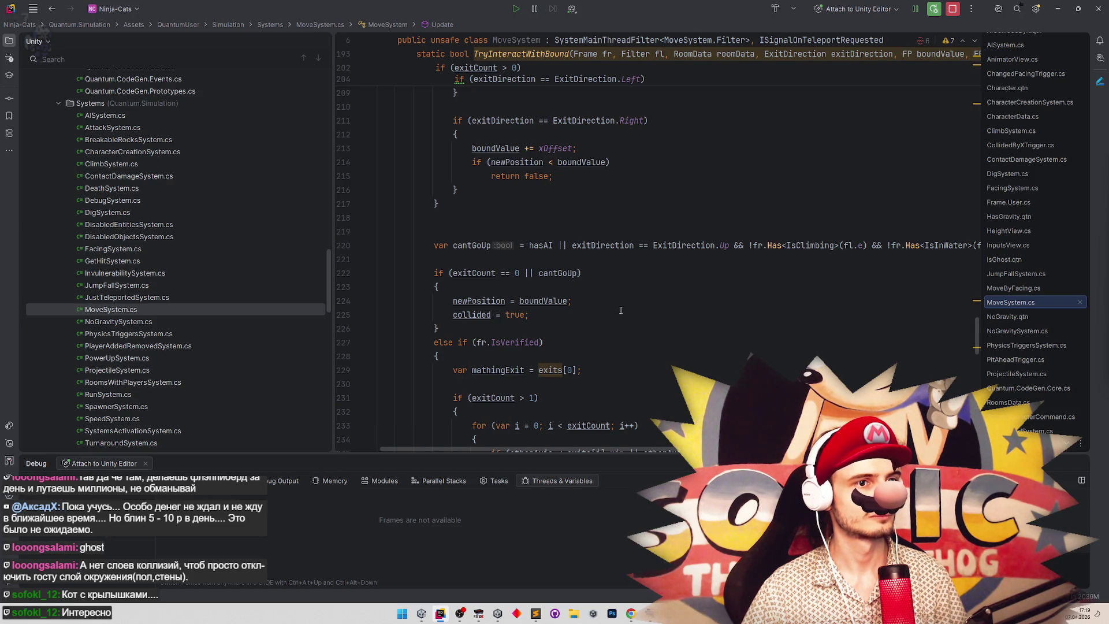
Insert 'var cantGoUp = false;' above the existing cantGoUp declaration.
left_click(515, 240)
left_click(517, 230)
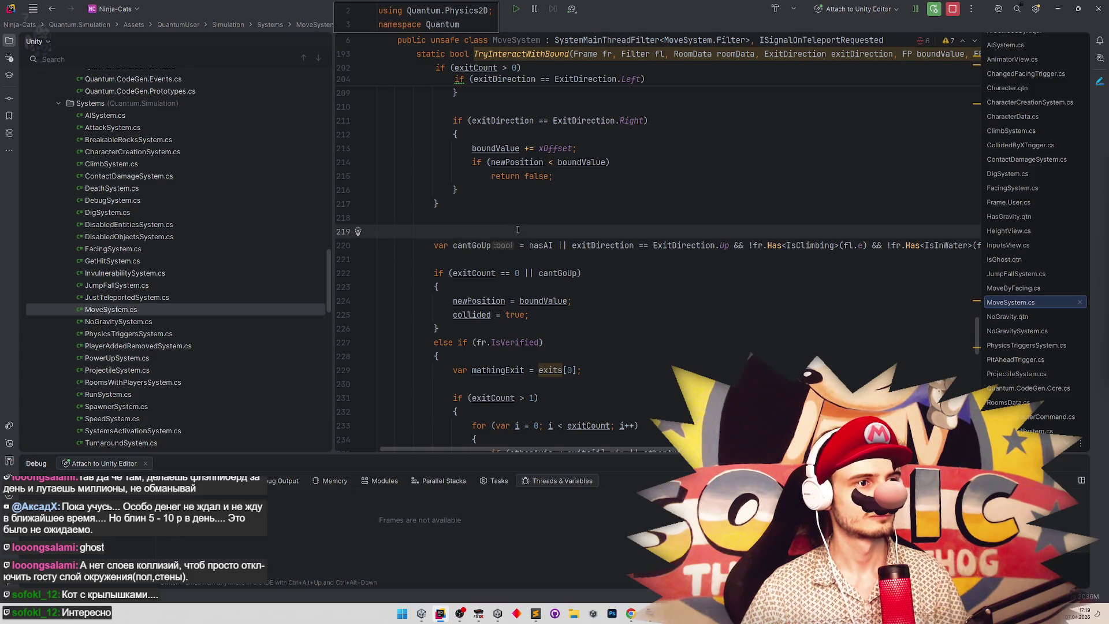
key("Up")
key("Return")
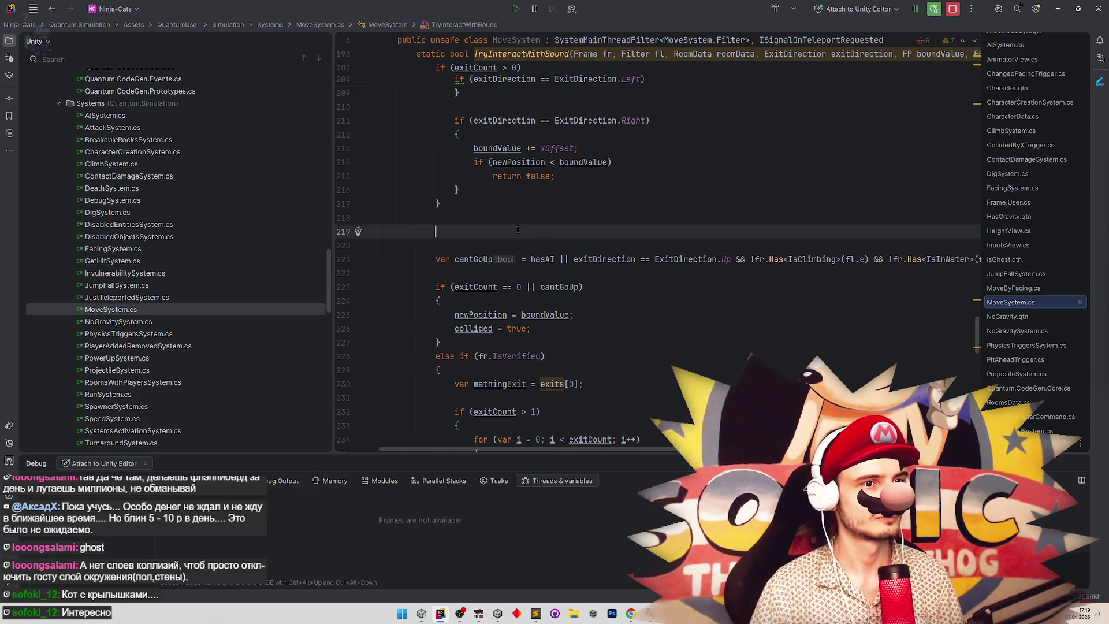
type("can")
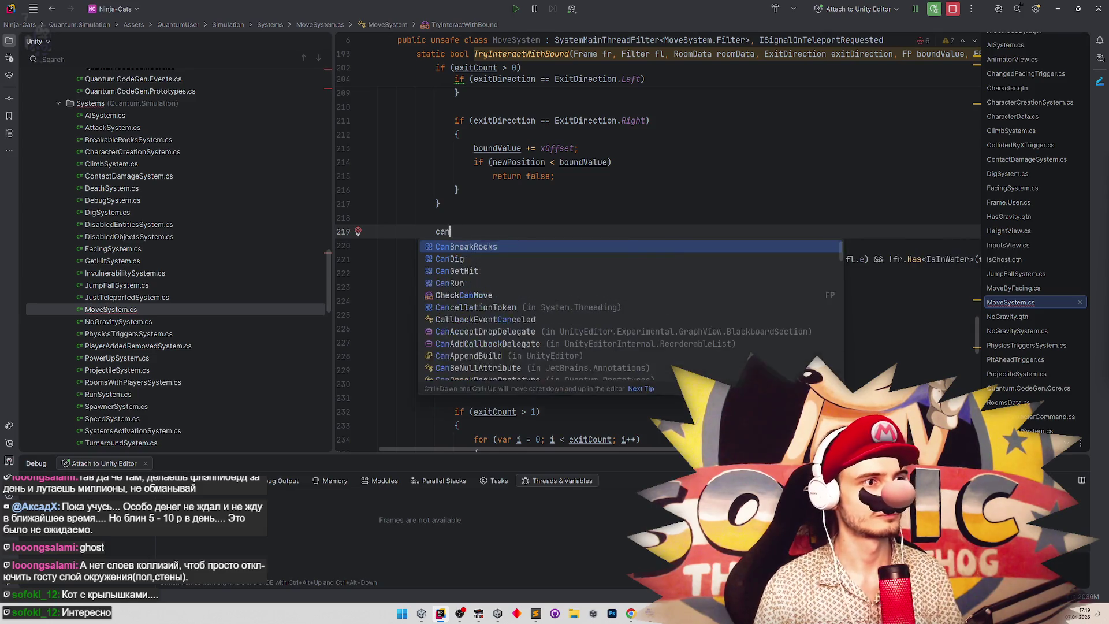
key("BackSpace")
key("BackSpace")
key("BackSpace")
key("Return")
type("var ")
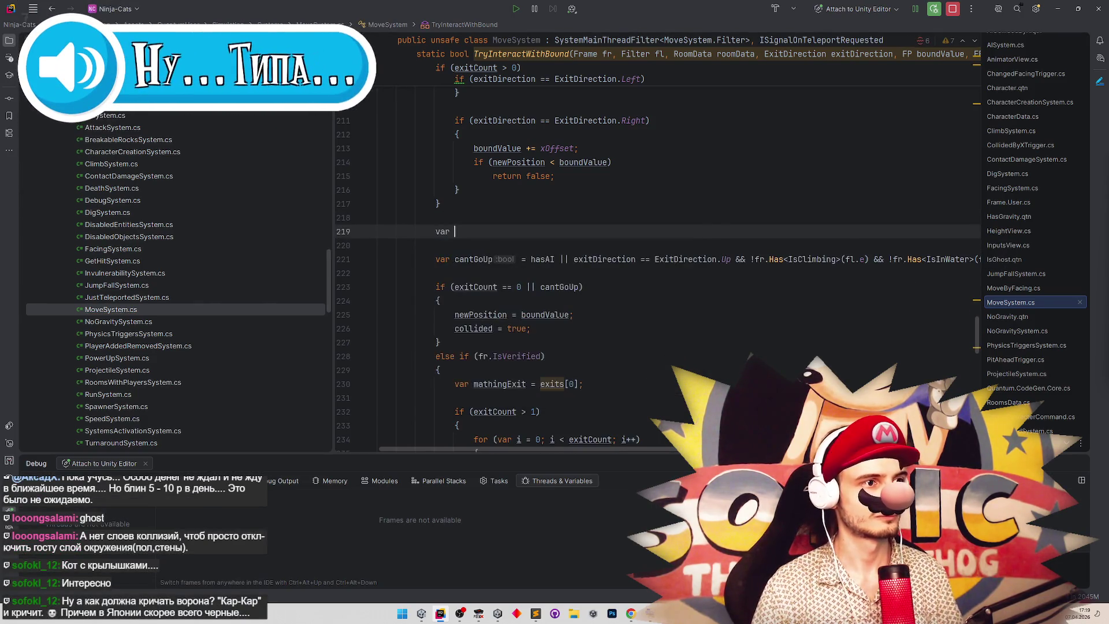
type("cantGo")
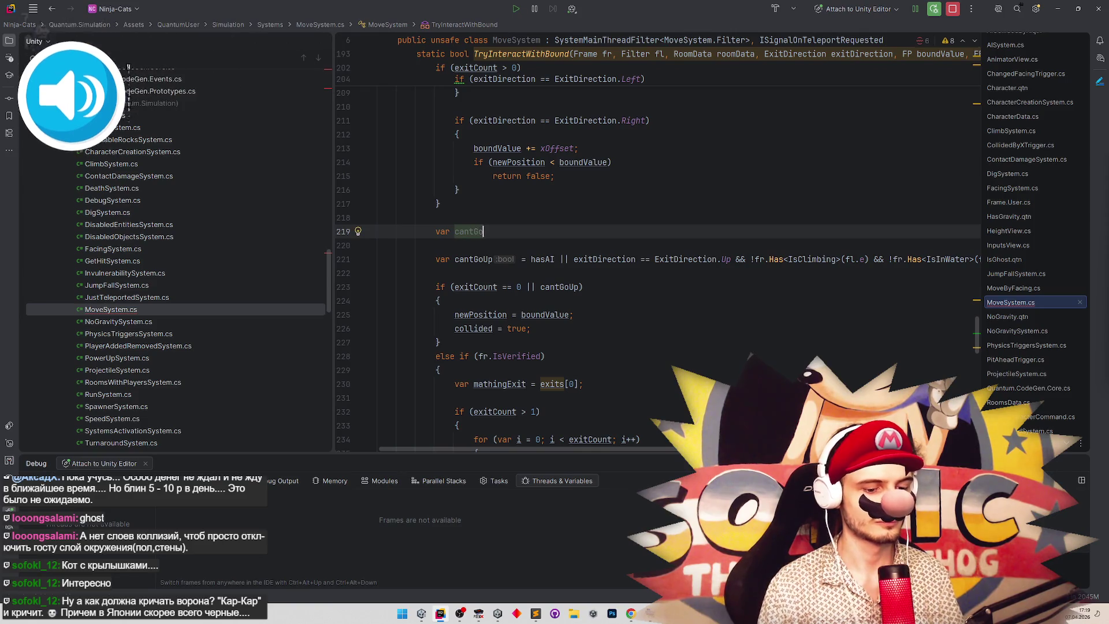
type("Up = false;")
key("Return")
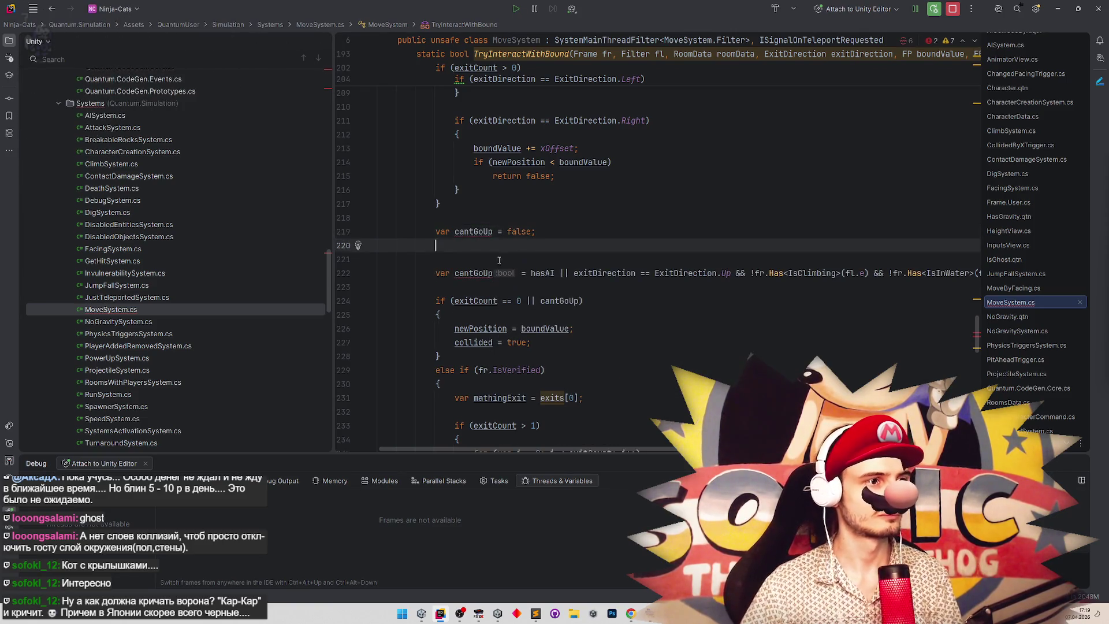
left_click(499, 260)
Drop 'var' from the old declaration and guard it with 'if (!fr.Has<IsGhost>())'.
double_click(442, 277)
key("Delete")
key("Delete")
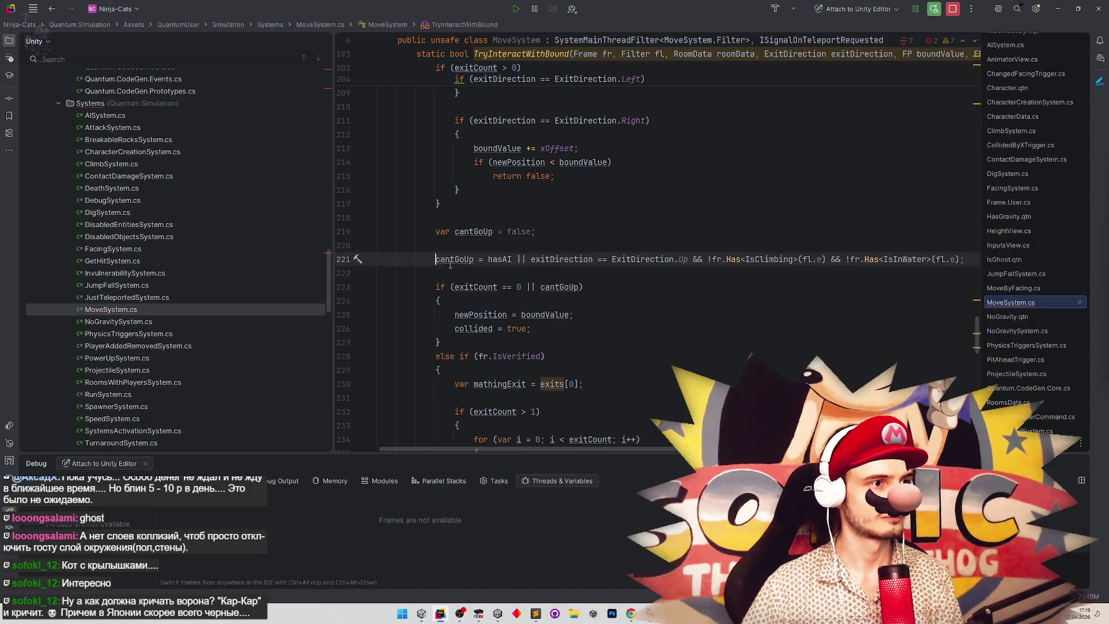
left_click(455, 262)
type("if (fr.")
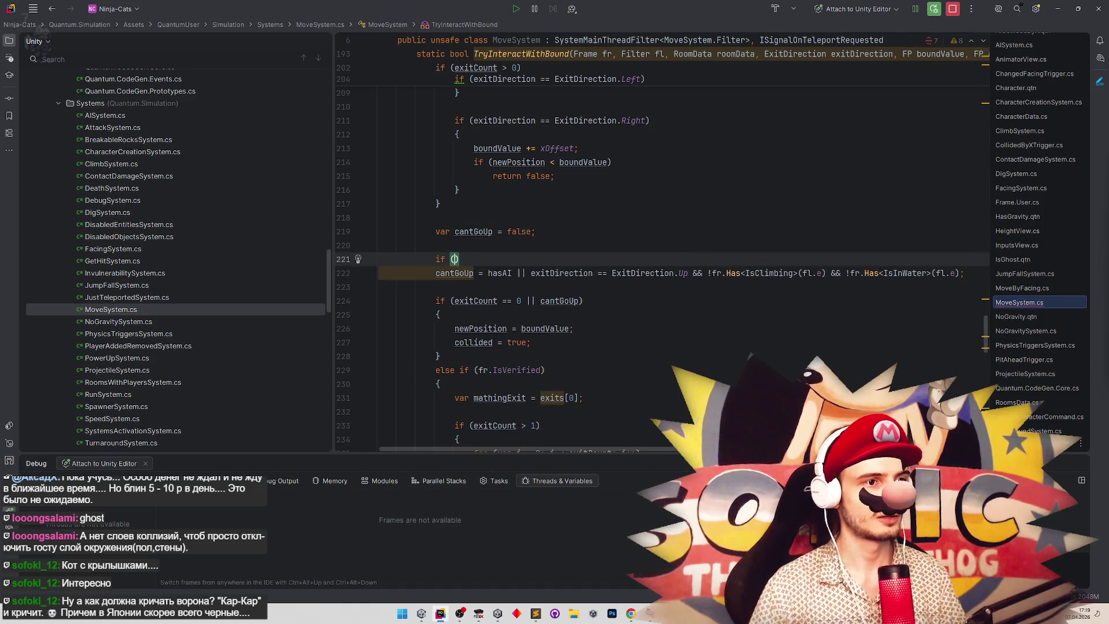
type("Has")
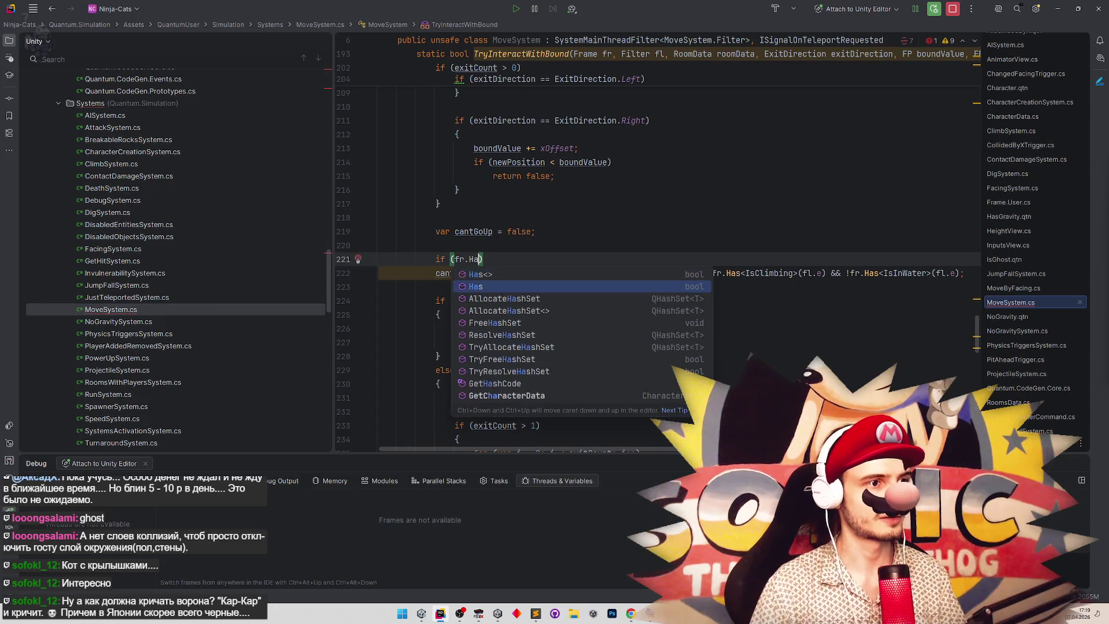
key("Return")
type("IsGh")
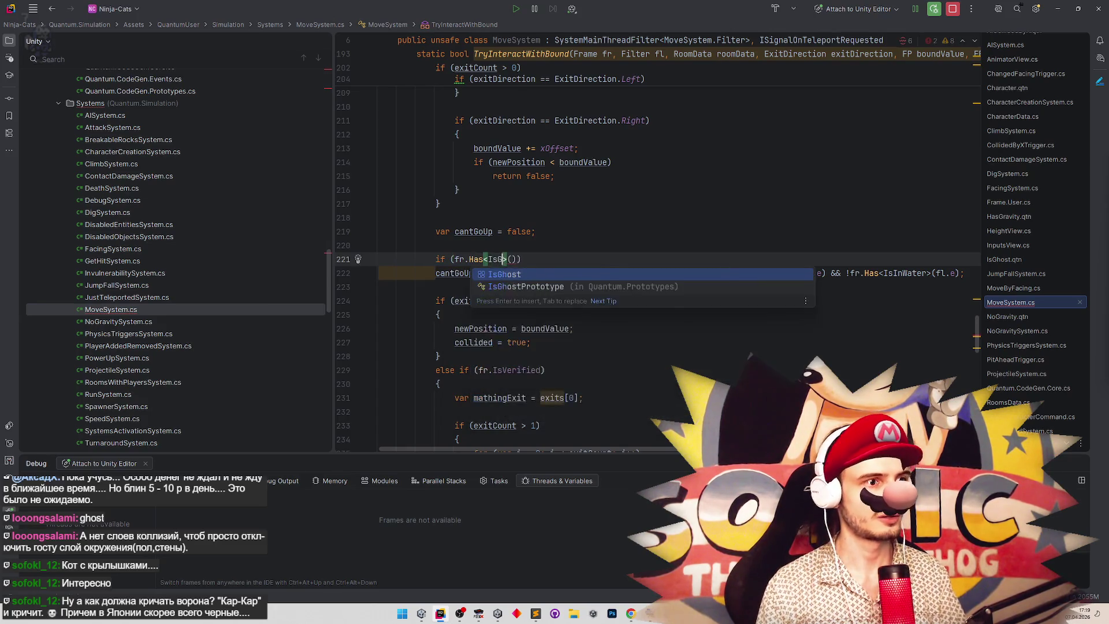
key("Return")
type("!")
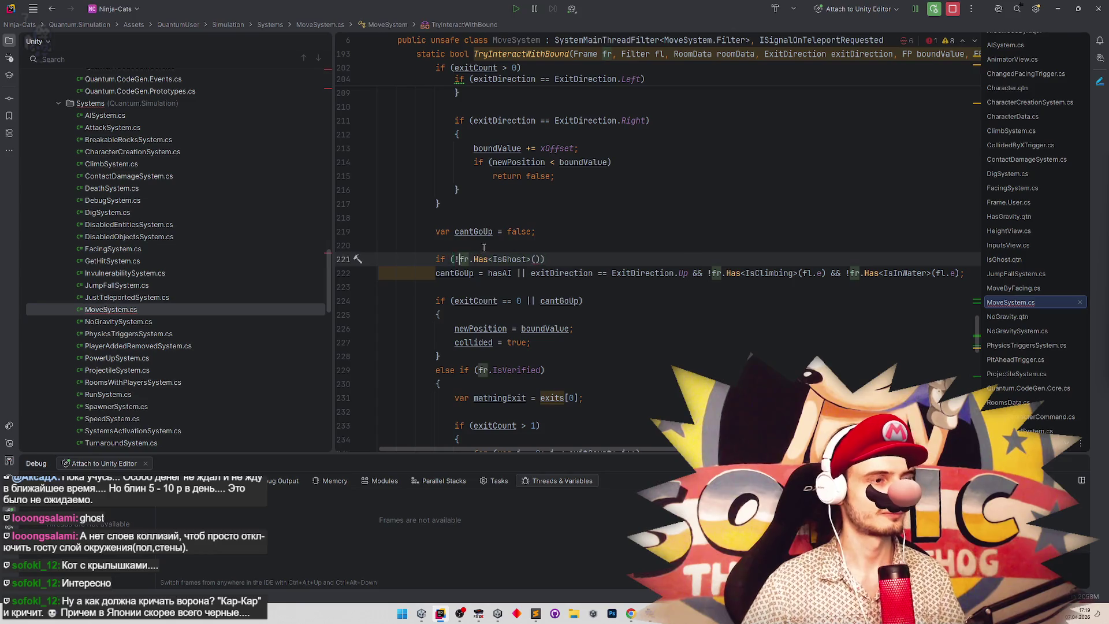
left_click(509, 240)
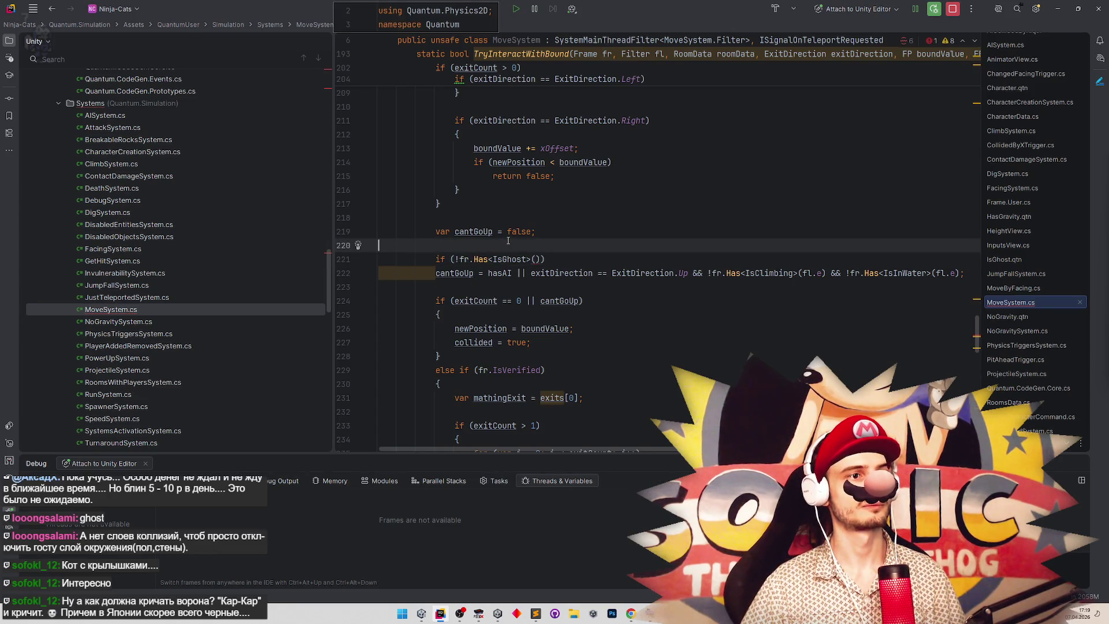
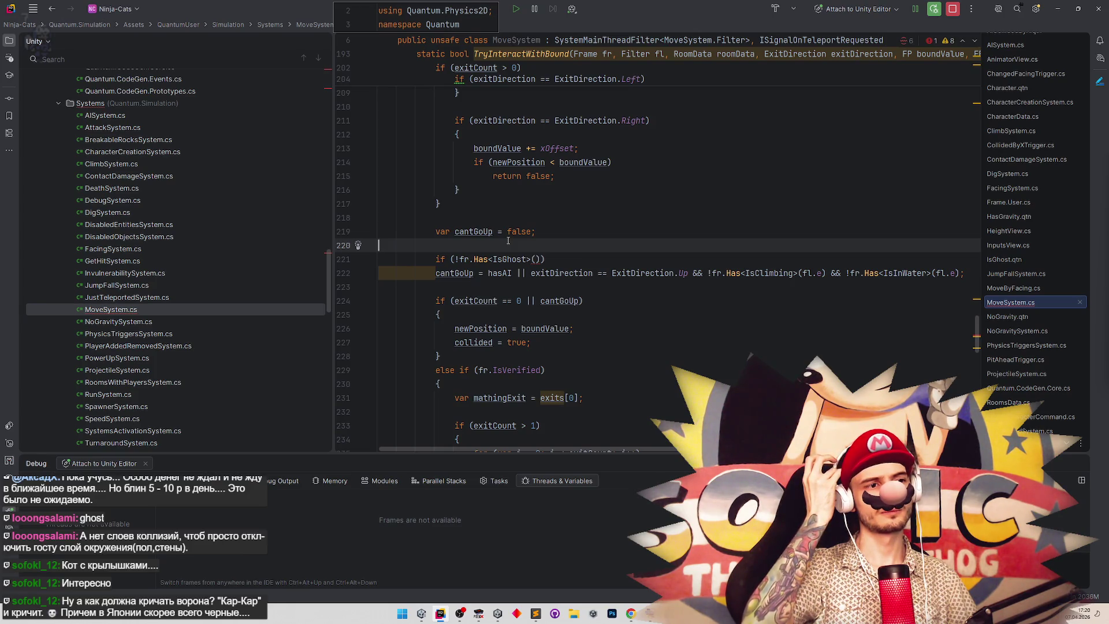
Complete the !f.Has<IsGhost>() check and indent the cantGoUp line under it in MoveSystem.cs.
left_click(541, 258)
type("fl.e")
left_click(580, 189)
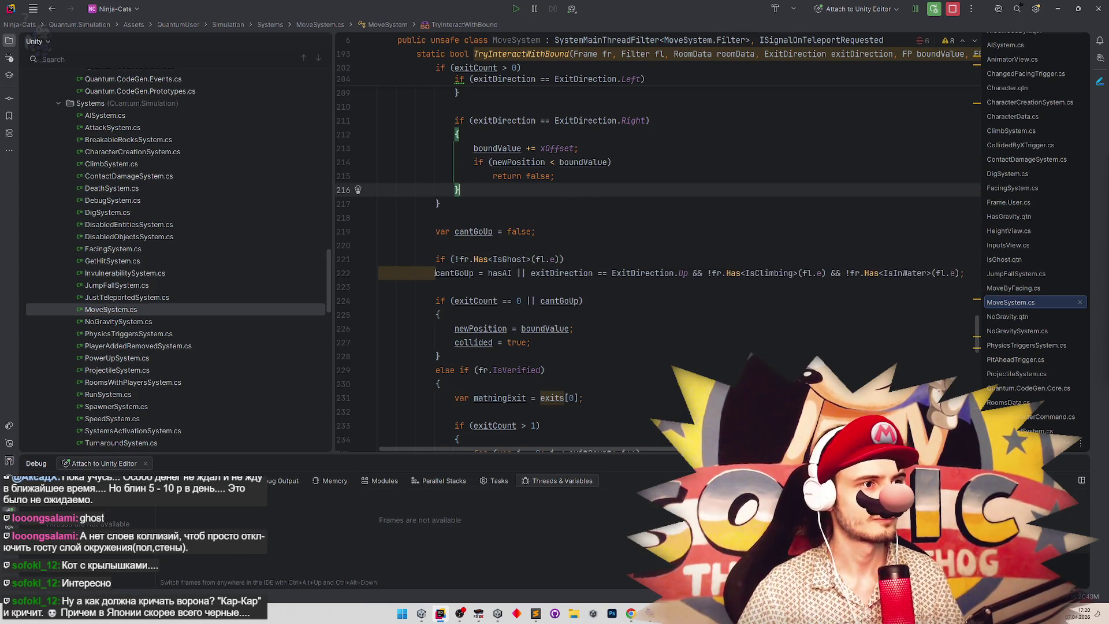
left_click(436, 272)
key("Tab")
left_click(543, 231)
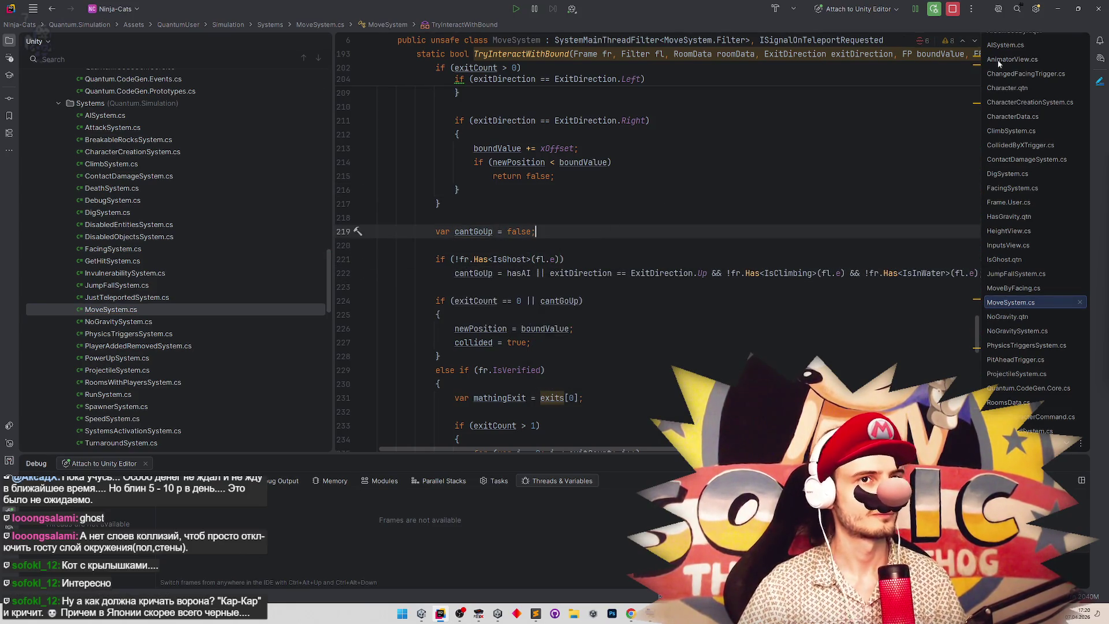
key("alt+Tab")
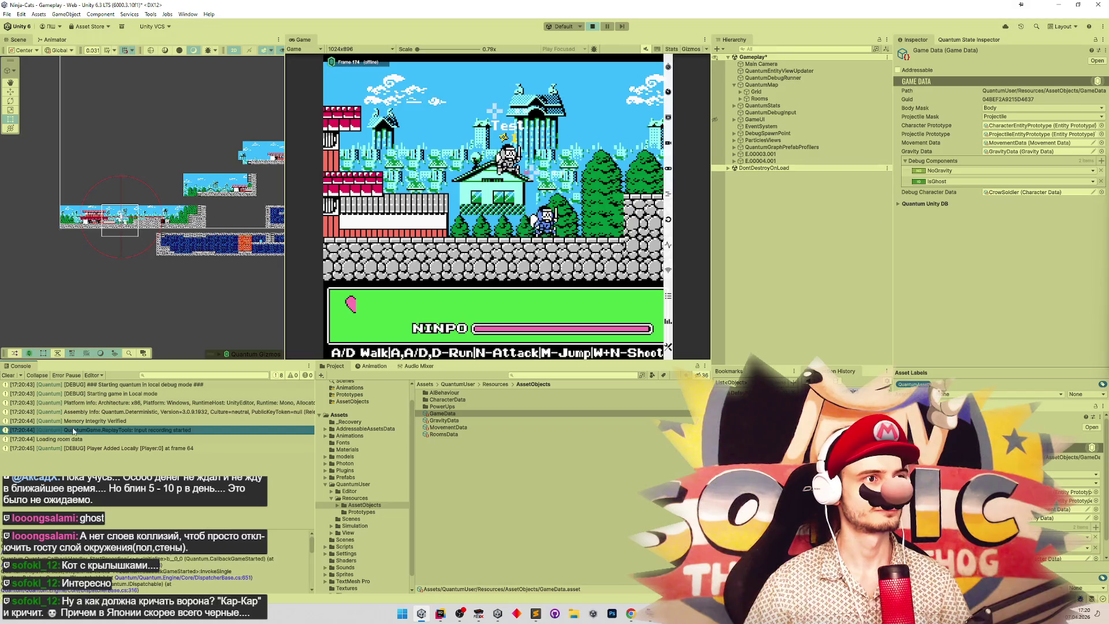
Maximise the Game view and walk the Test cat through town, the stairs and into the blue cave.
key("shift+space")
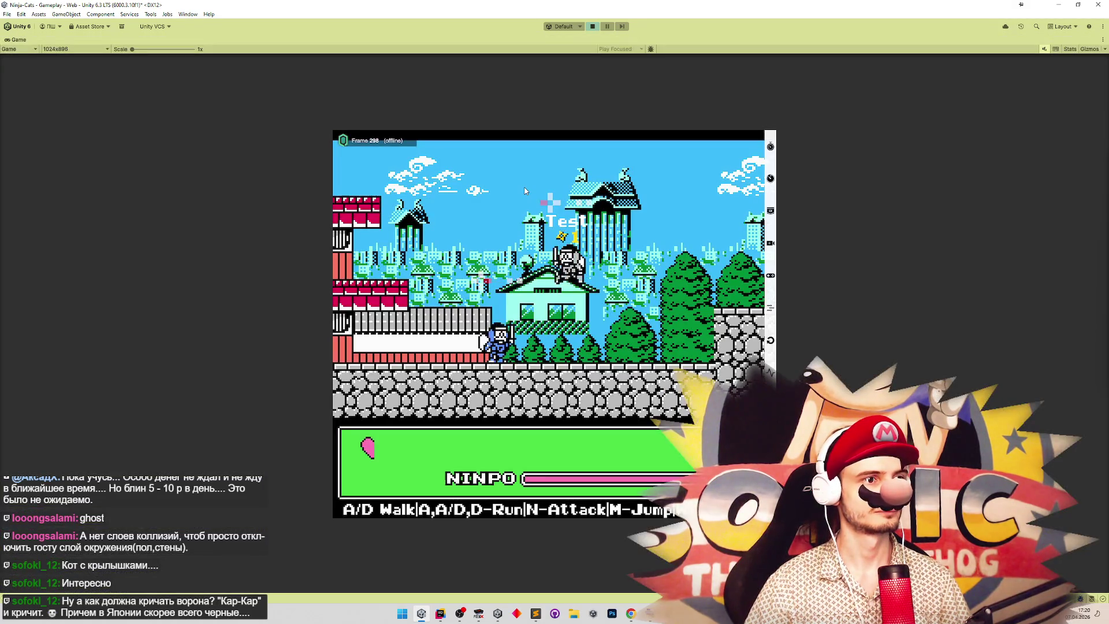
key("a")
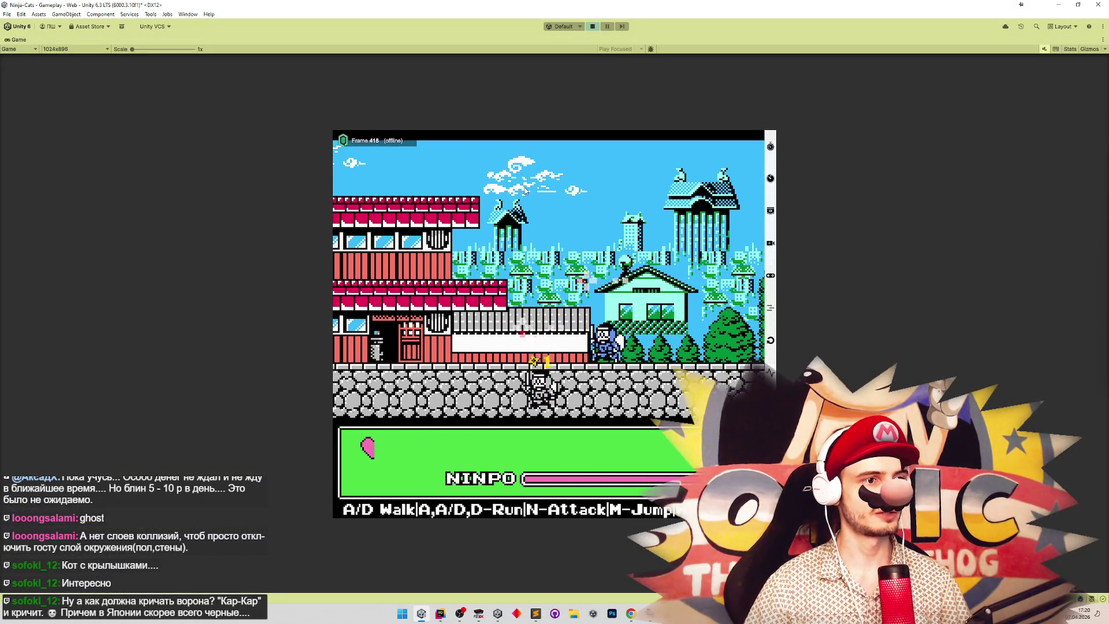
key("d")
key("d")
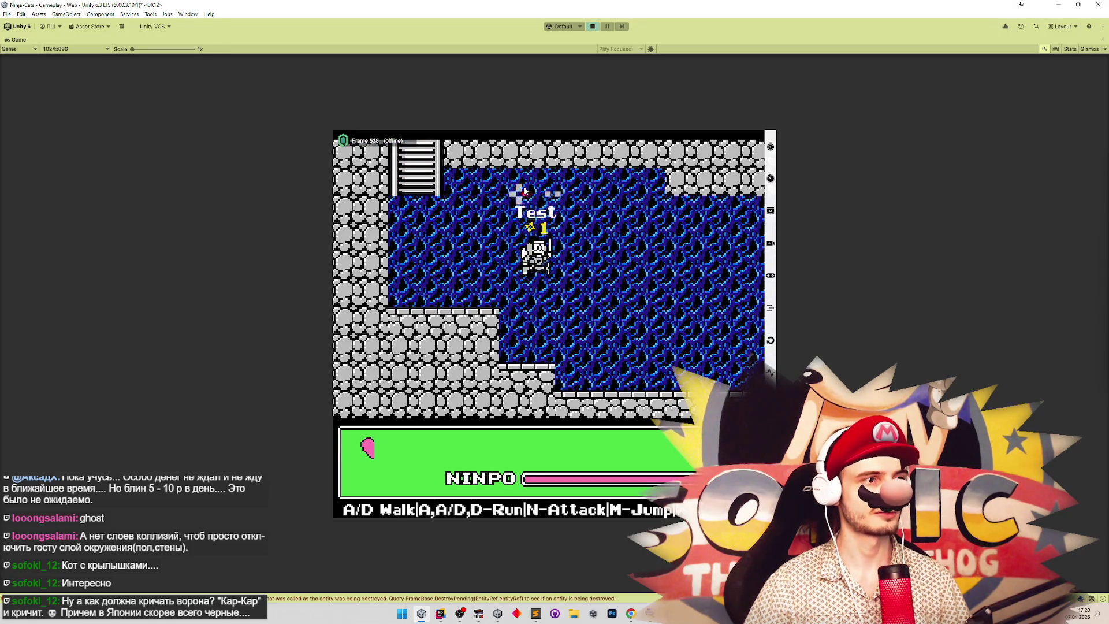
key("w")
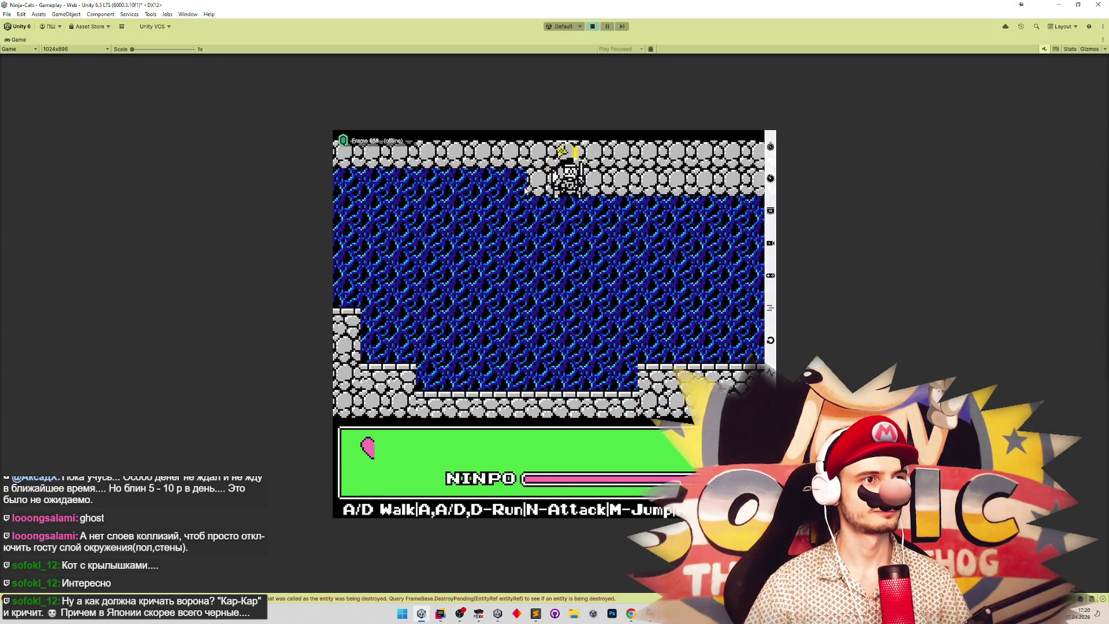
key("d")
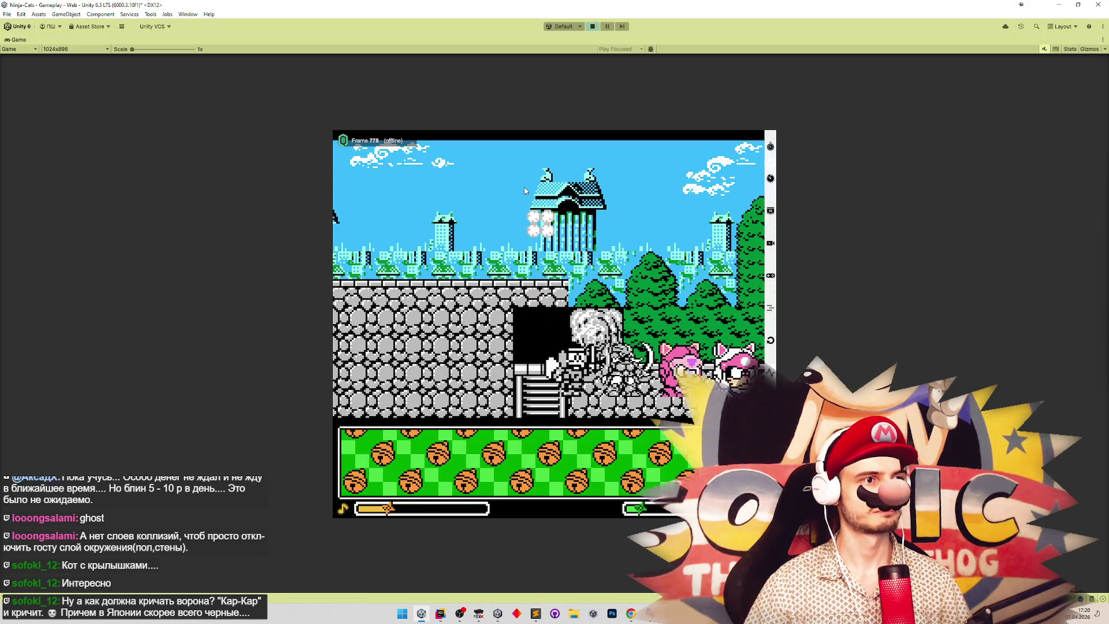
key("w")
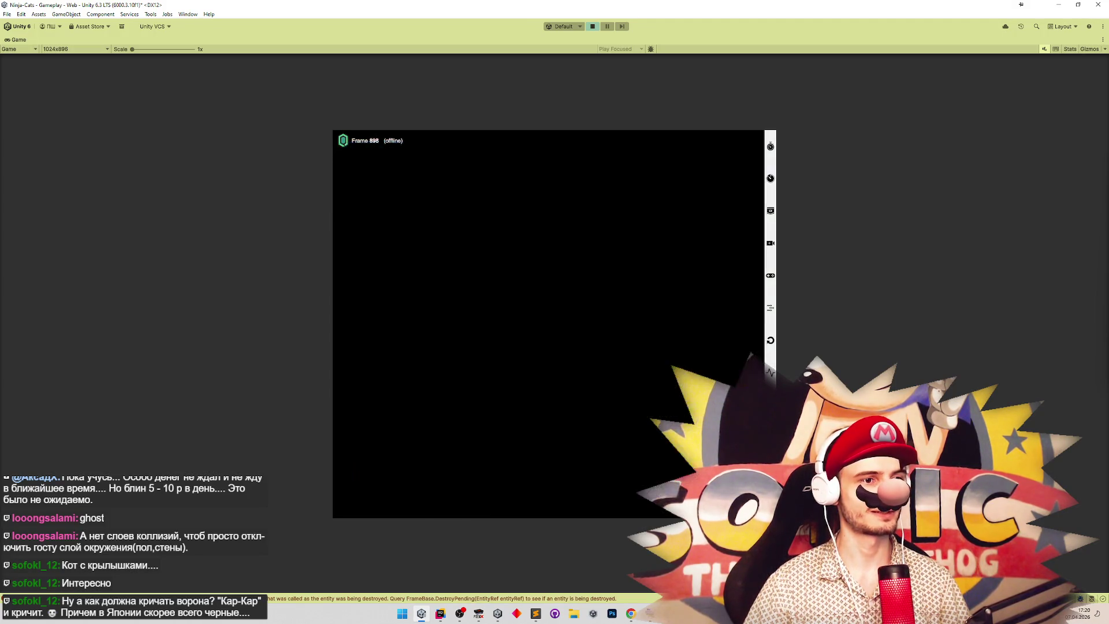
key("d")
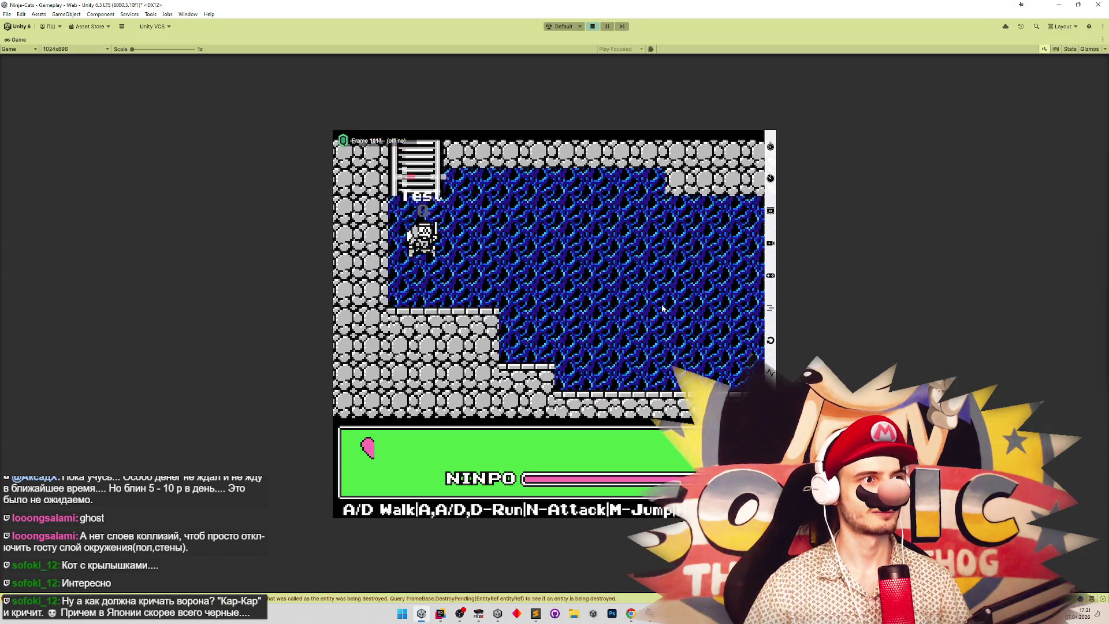
key("d")
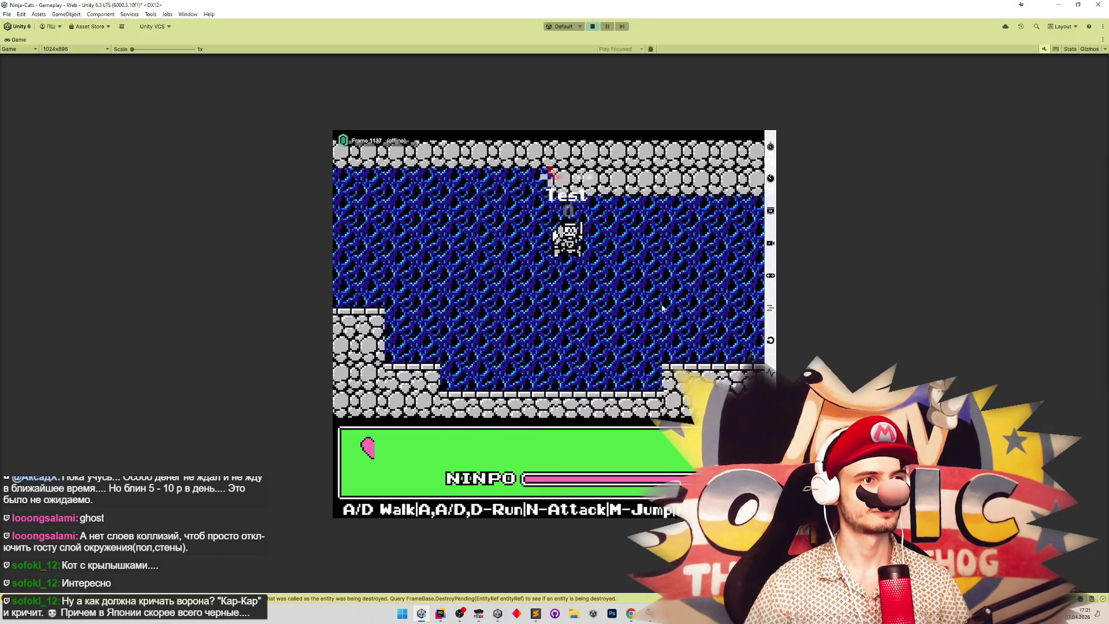
key("d")
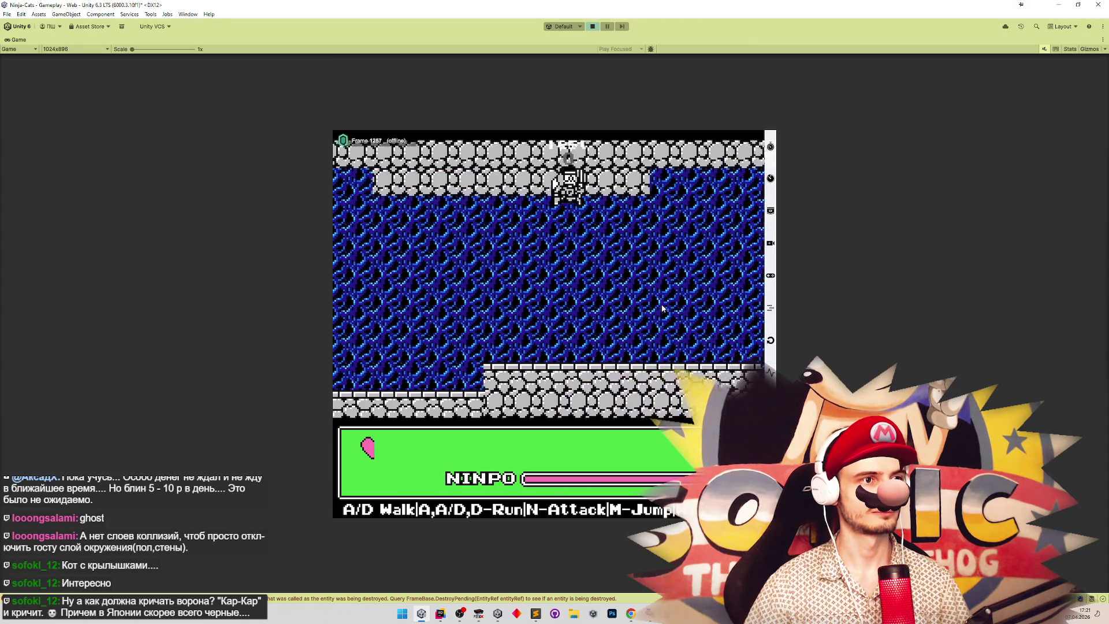
Move the ghost cat right across the lava, down the ladder and through stone onto the raised ledge.
key("d")
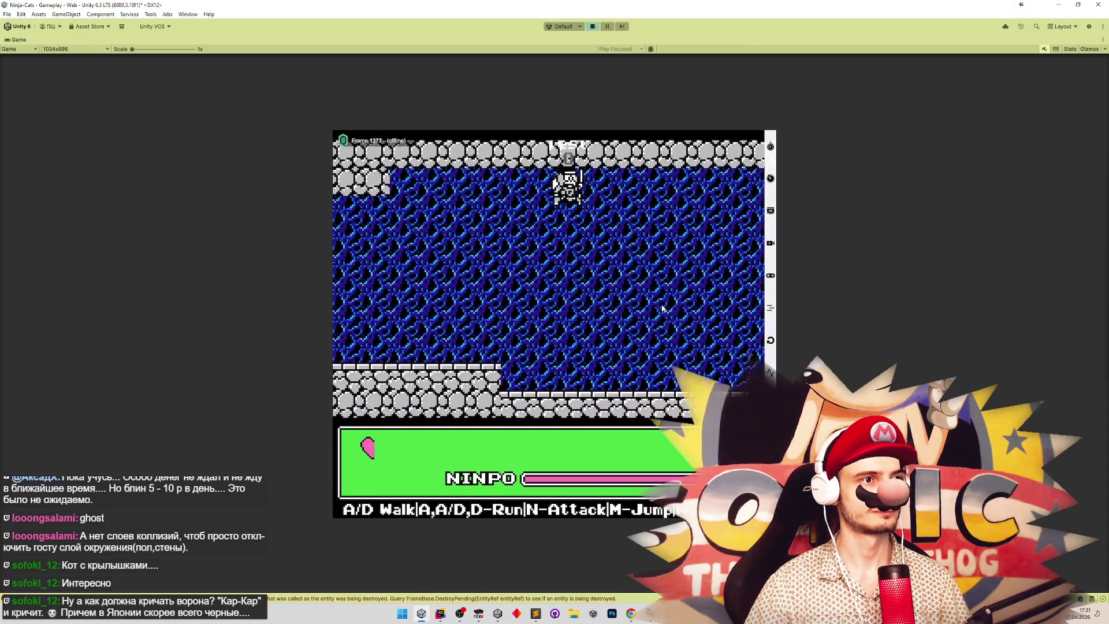
key("d")
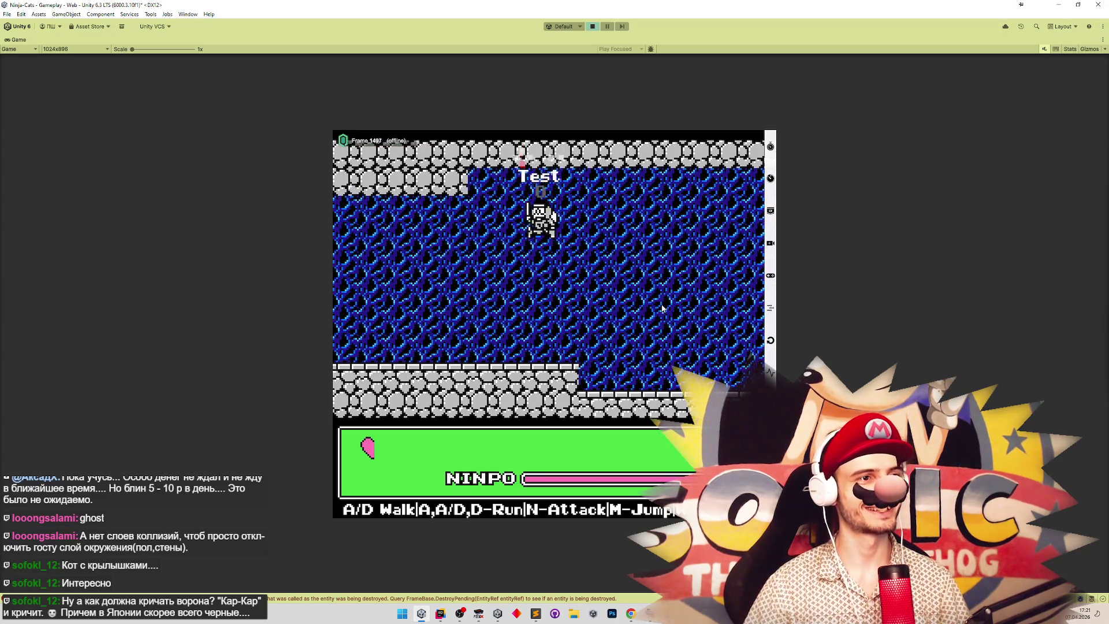
key("d")
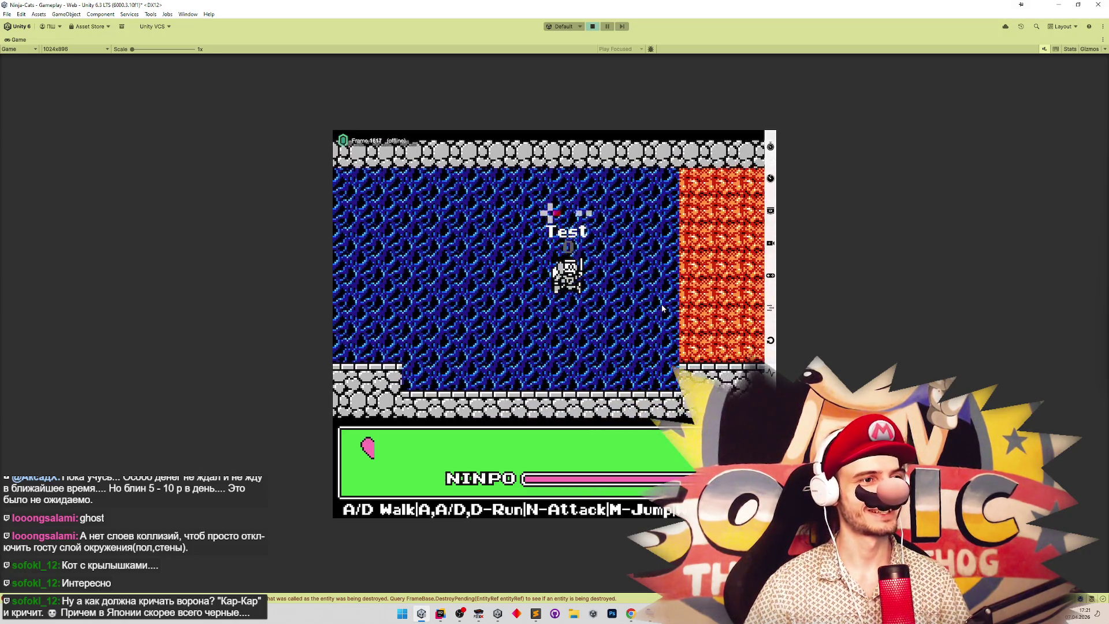
key("d")
key("m")
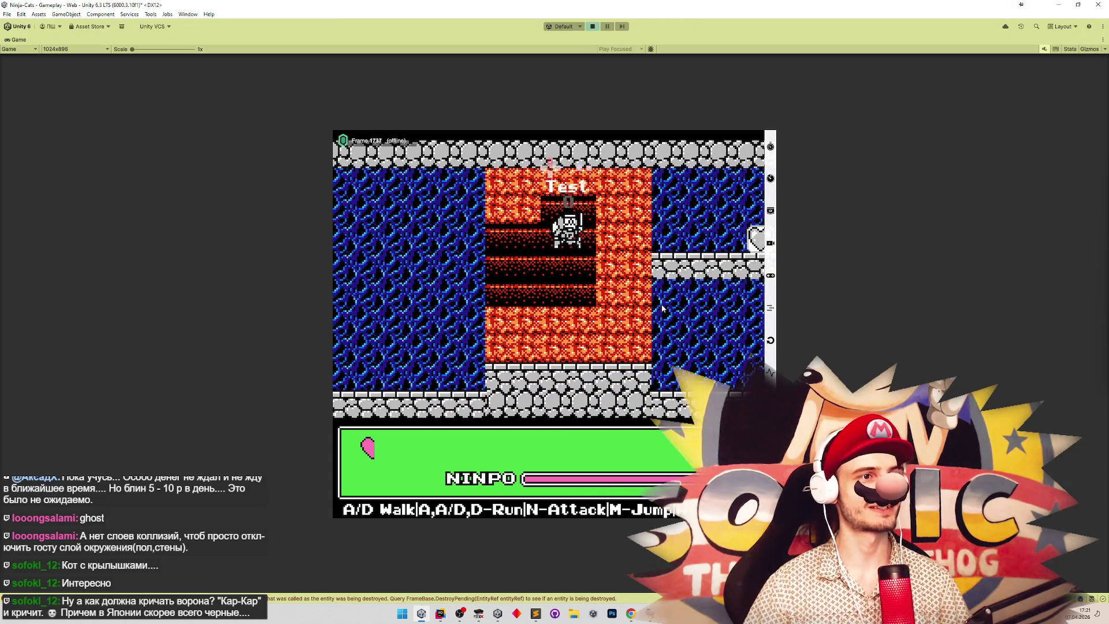
key("d")
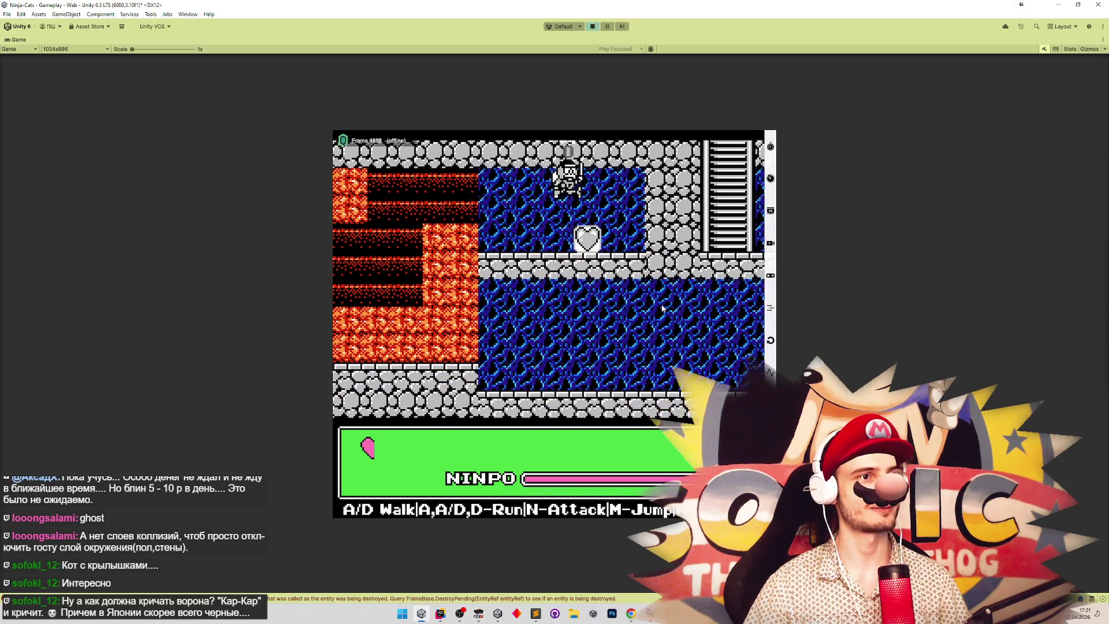
key("s")
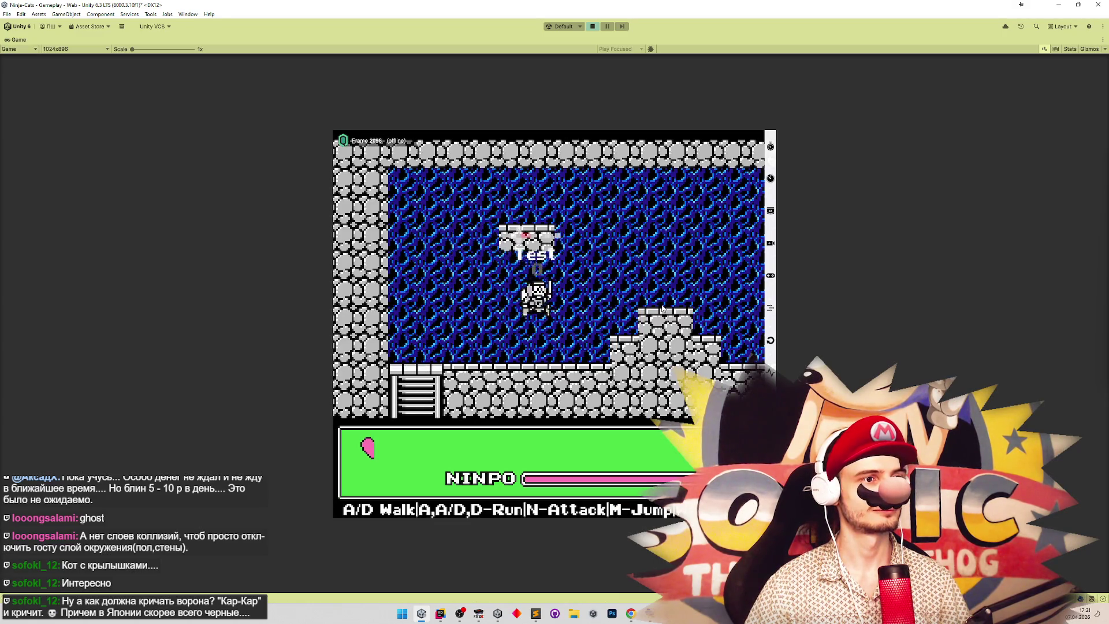
key("d")
key("d")
key("d")
key("s")
key("d")
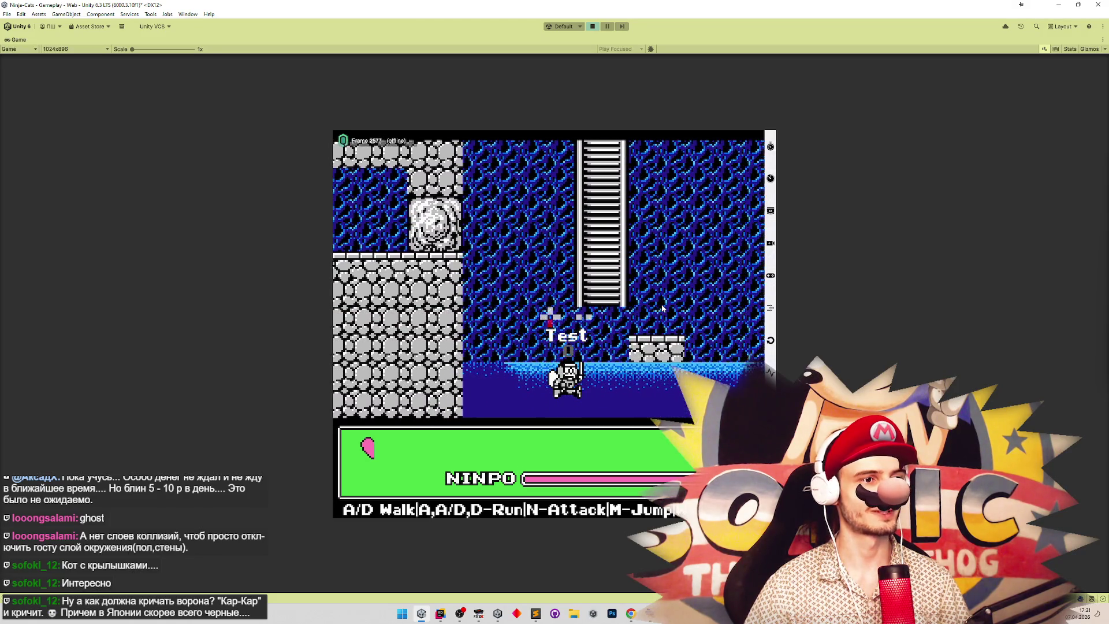
Move the cat through the water, float it along the ceiling, and walk it between the ledges.
key("d")
key("m")
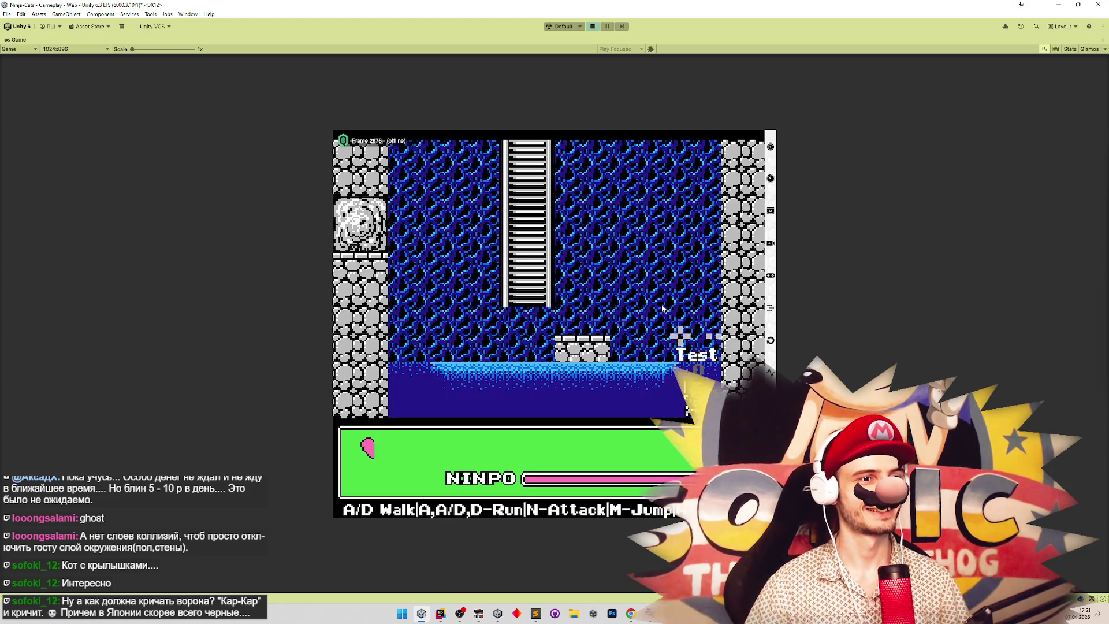
key("a")
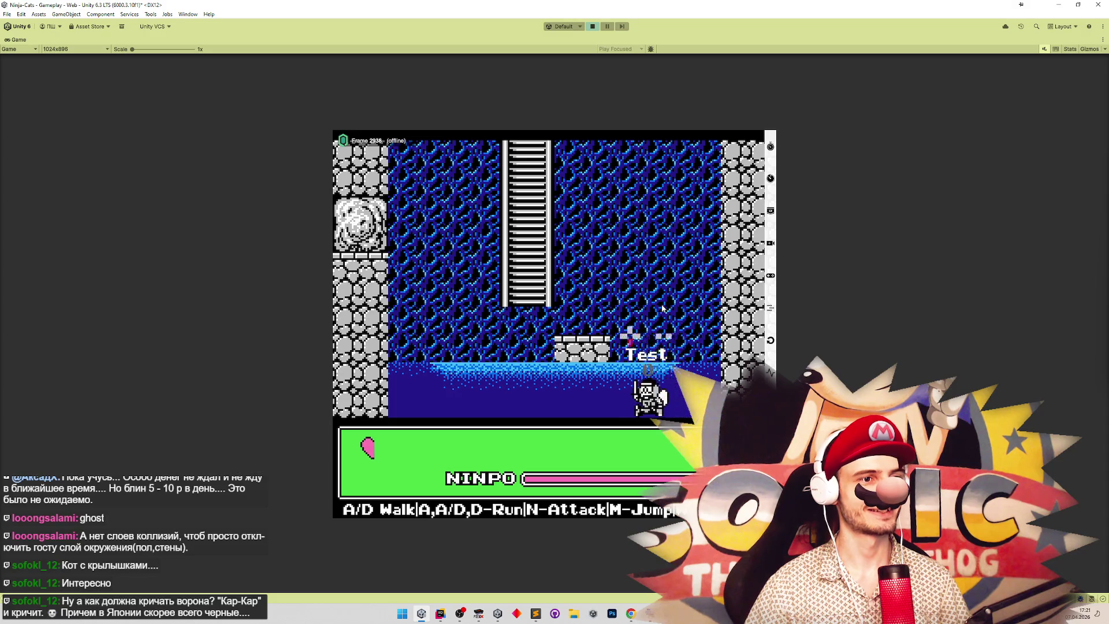
key("m")
key("d")
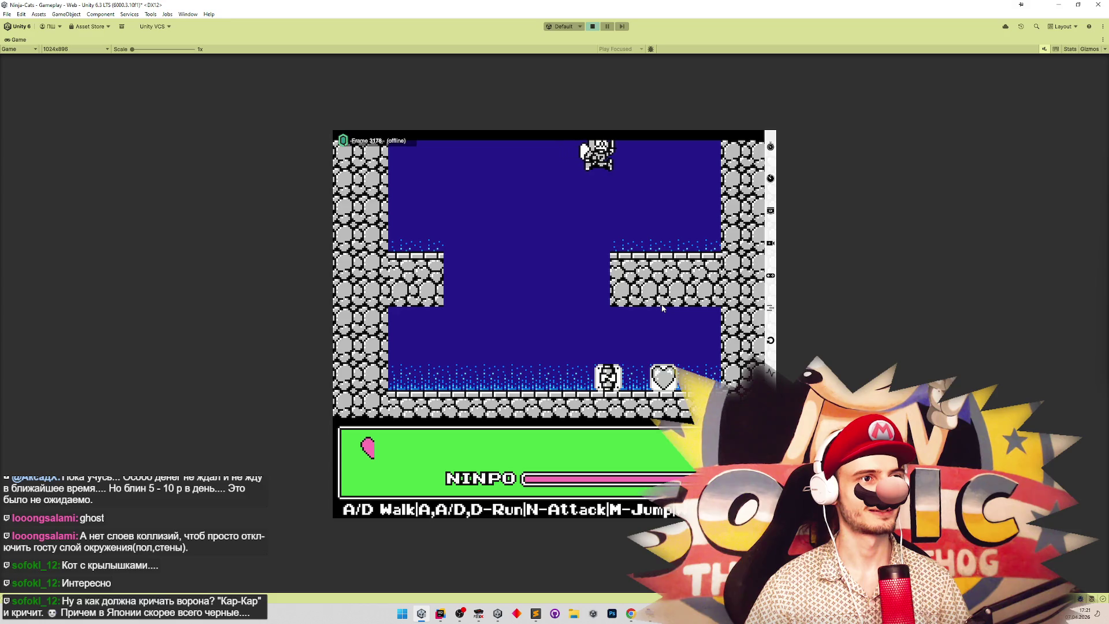
key("a")
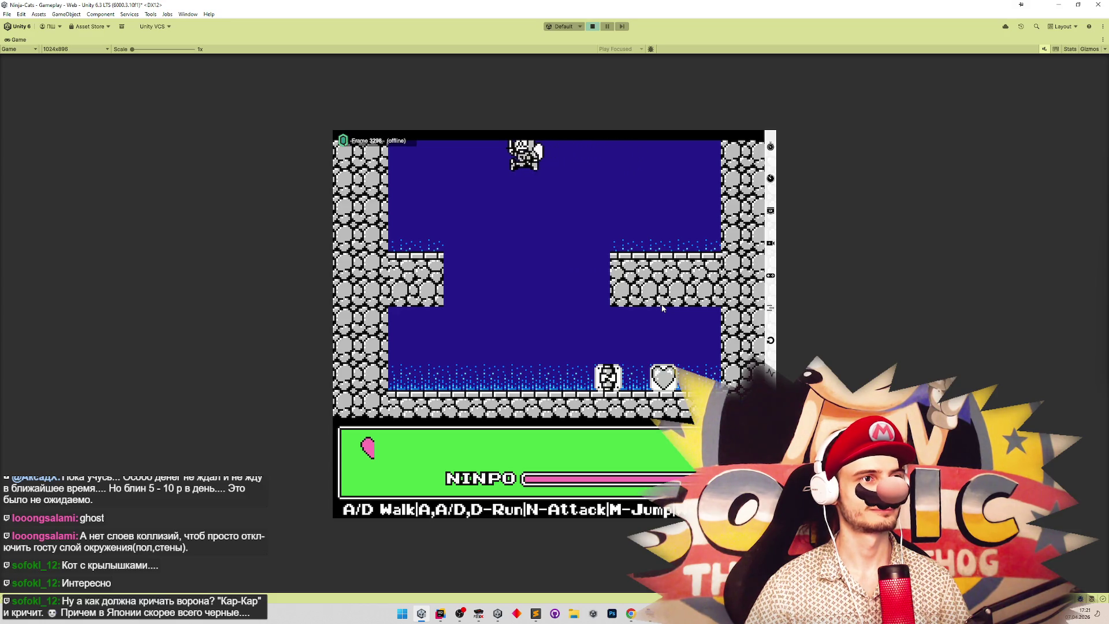
key("d")
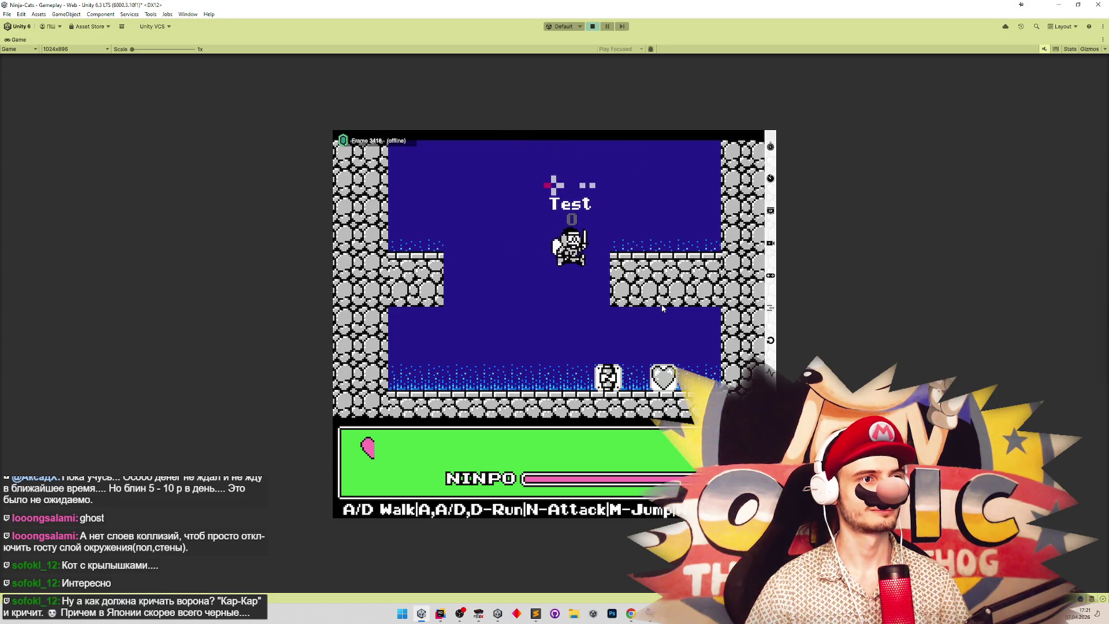
key("a")
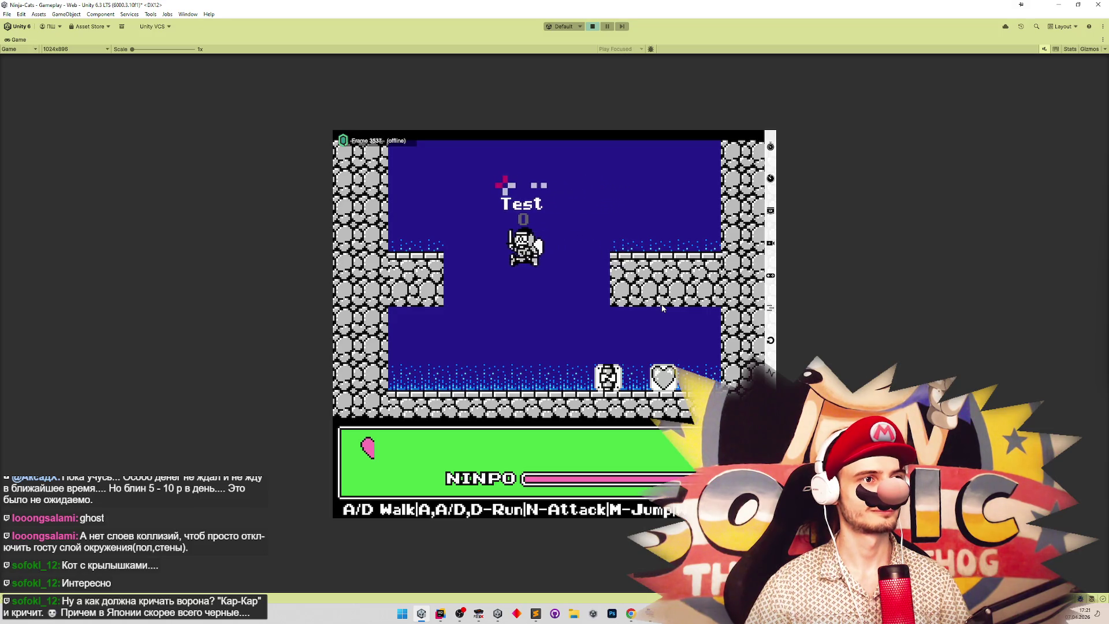
key("a")
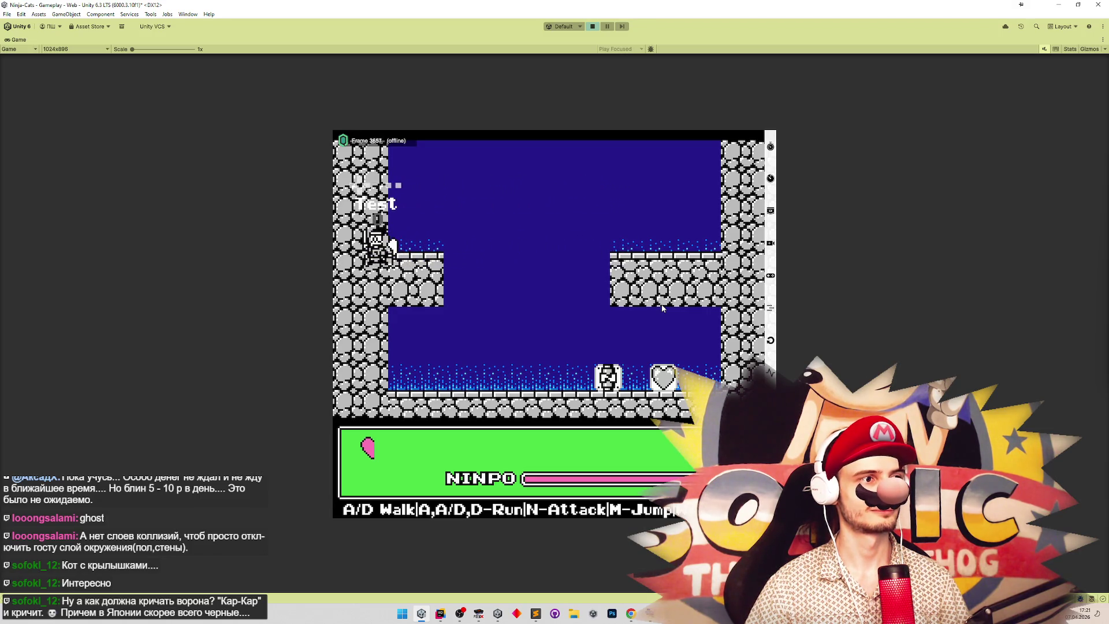
Walk the cat back and forth along the right ledge and make it jump.
key("d")
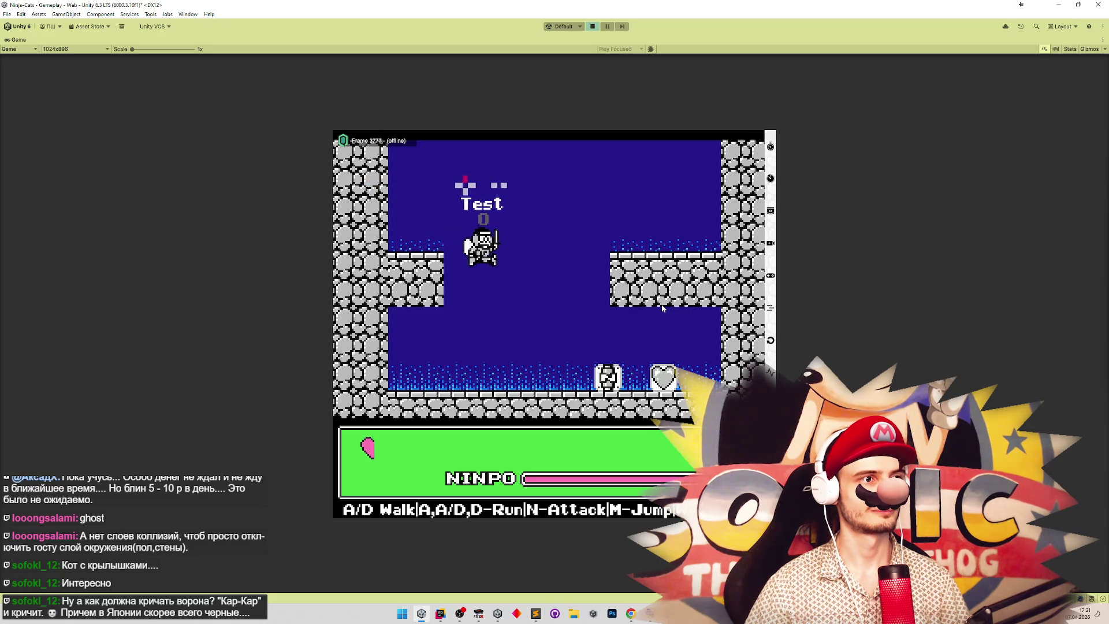
key("d")
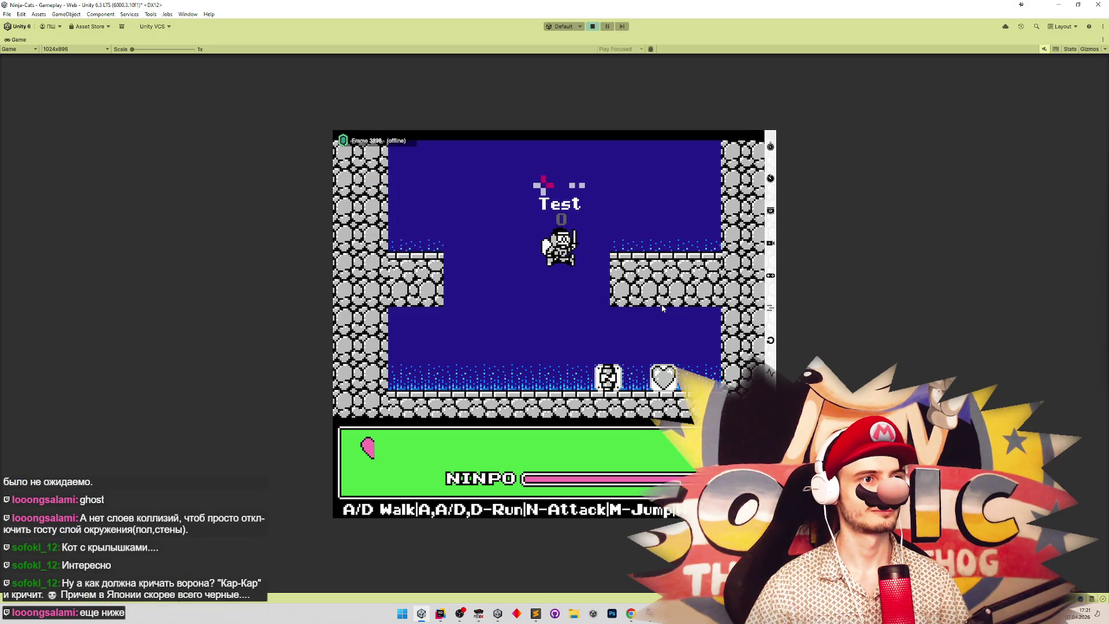
key("d")
key("a")
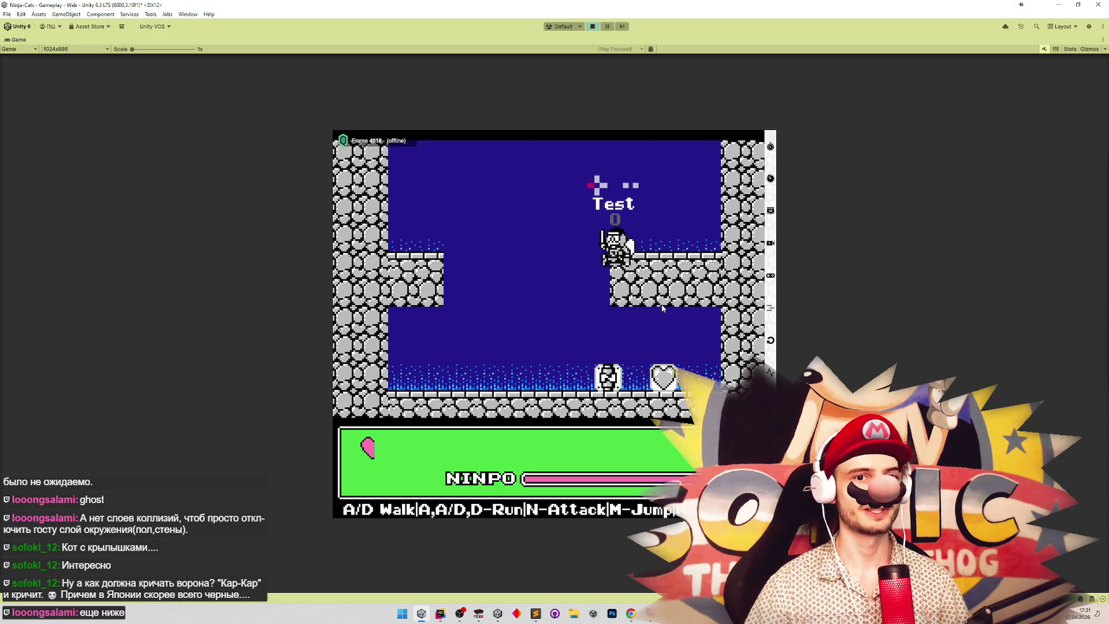
key("m")
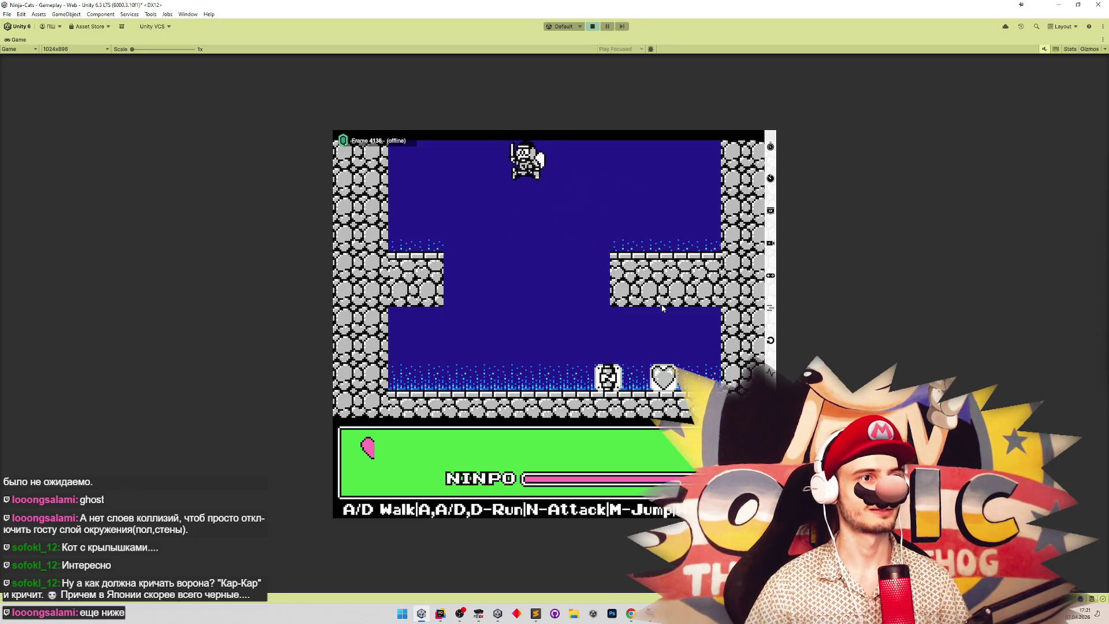
key("d")
key("d")
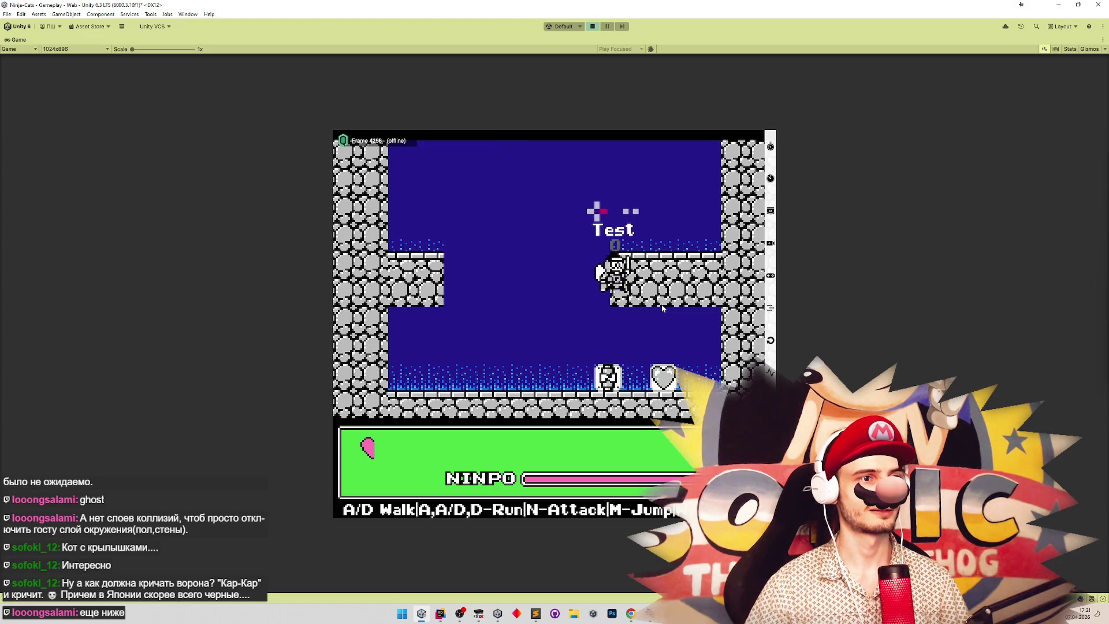
key("a")
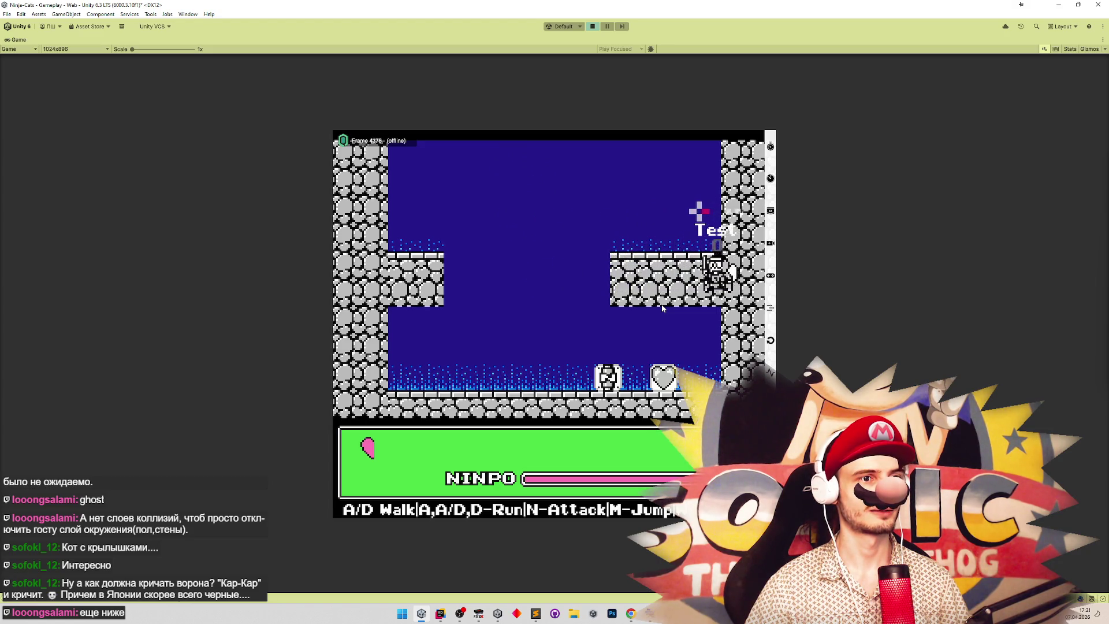
key("d")
key("d")
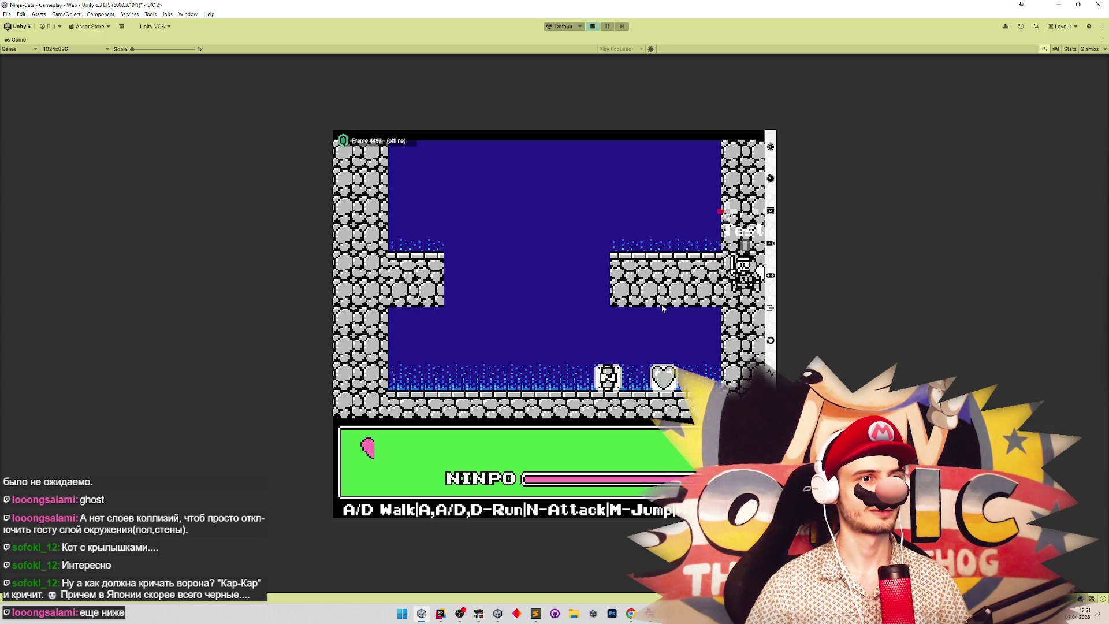
key("a")
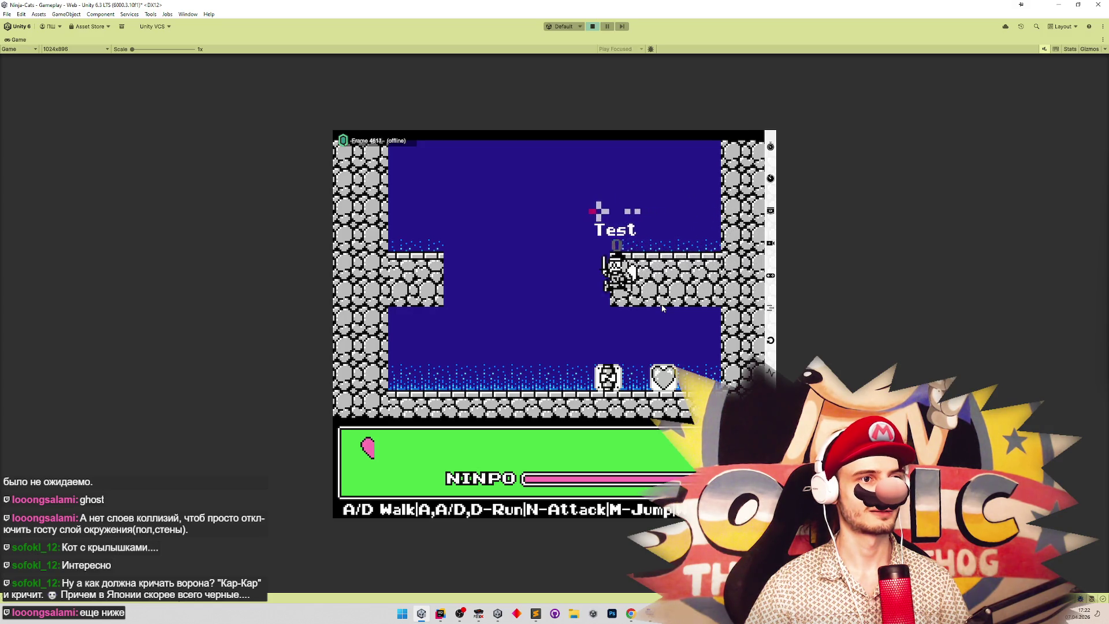
key("m")
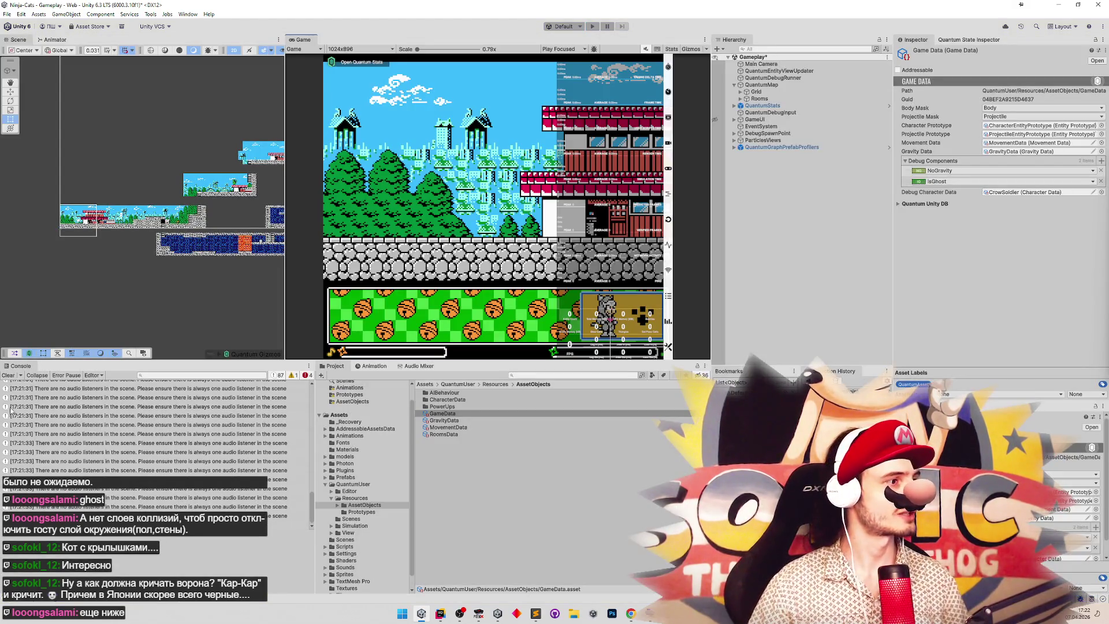
Clear the Console and slightly enlarge the Game view and bookmarks panels.
left_click(9, 376)
left_click_drag(493, 361, 498, 365)
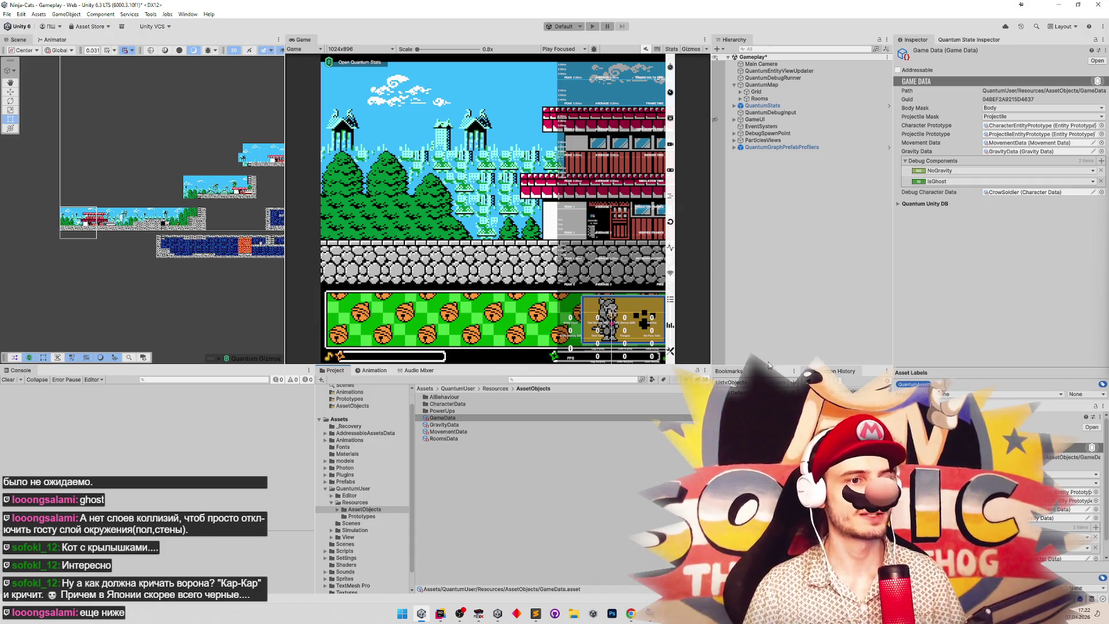
left_click_drag(765, 364, 766, 347)
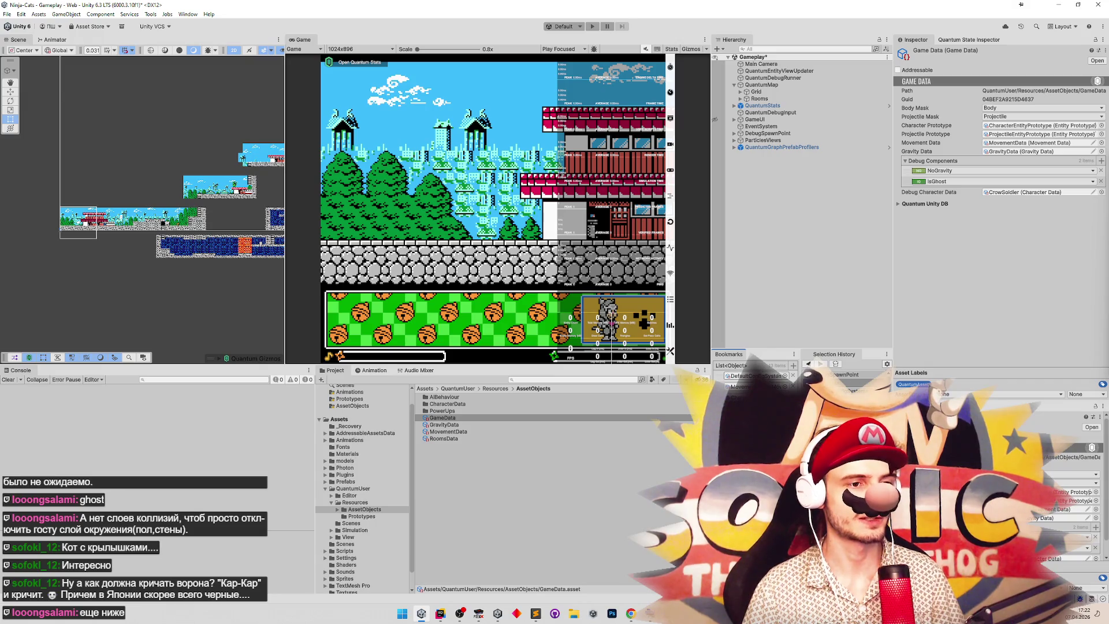
Check the Character prototype's layer, then search 'physic' to inspect the physics assets.
left_click(349, 515)
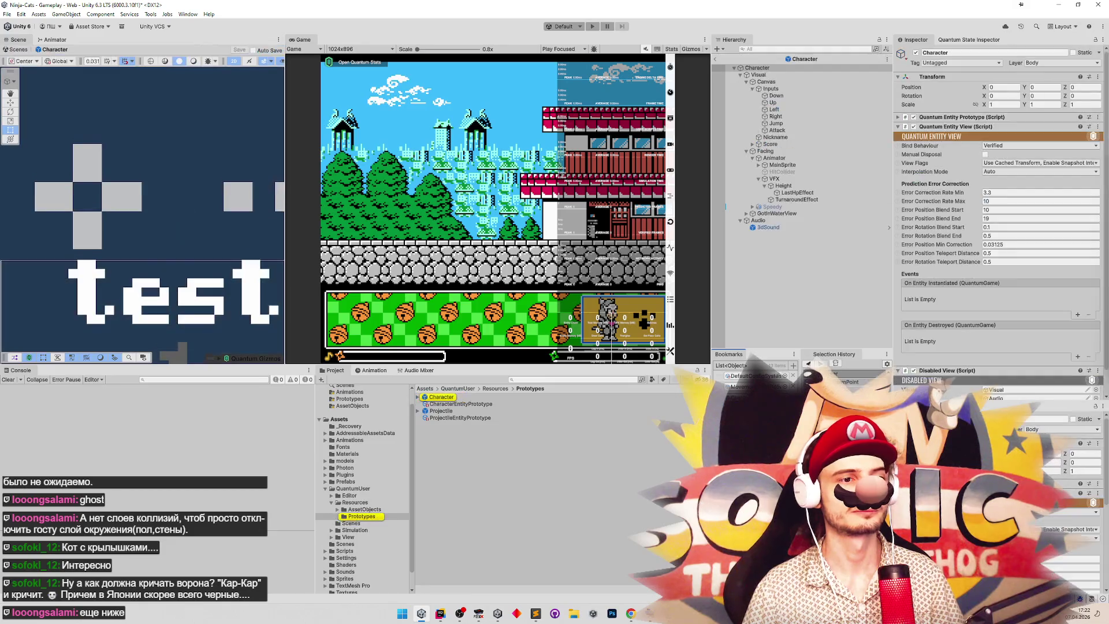
left_click(1046, 65)
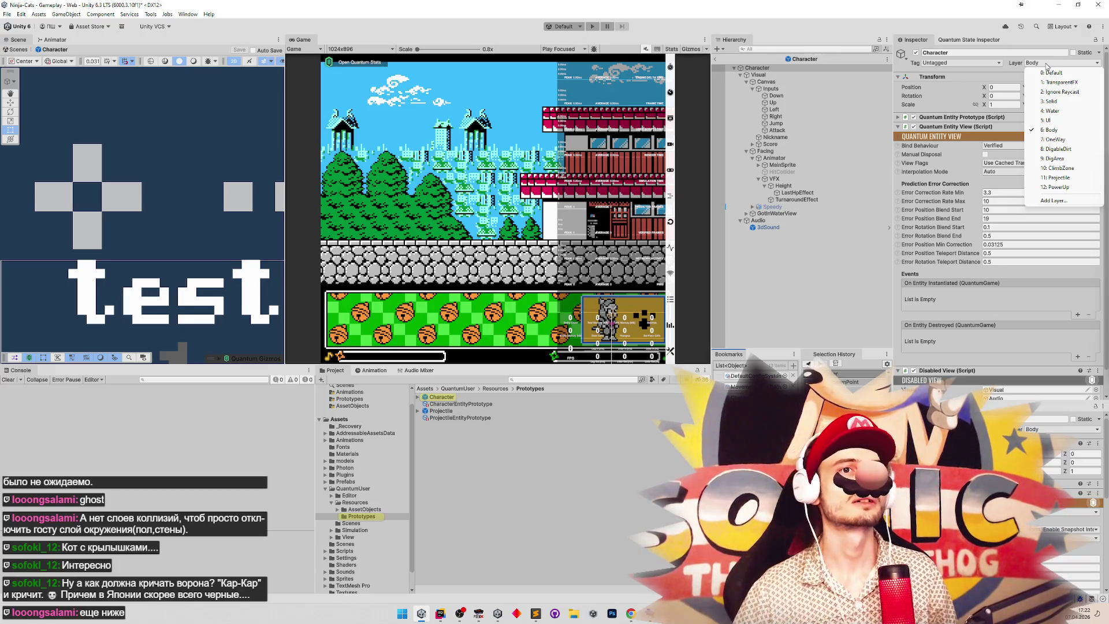
left_click(533, 380)
type("physic")
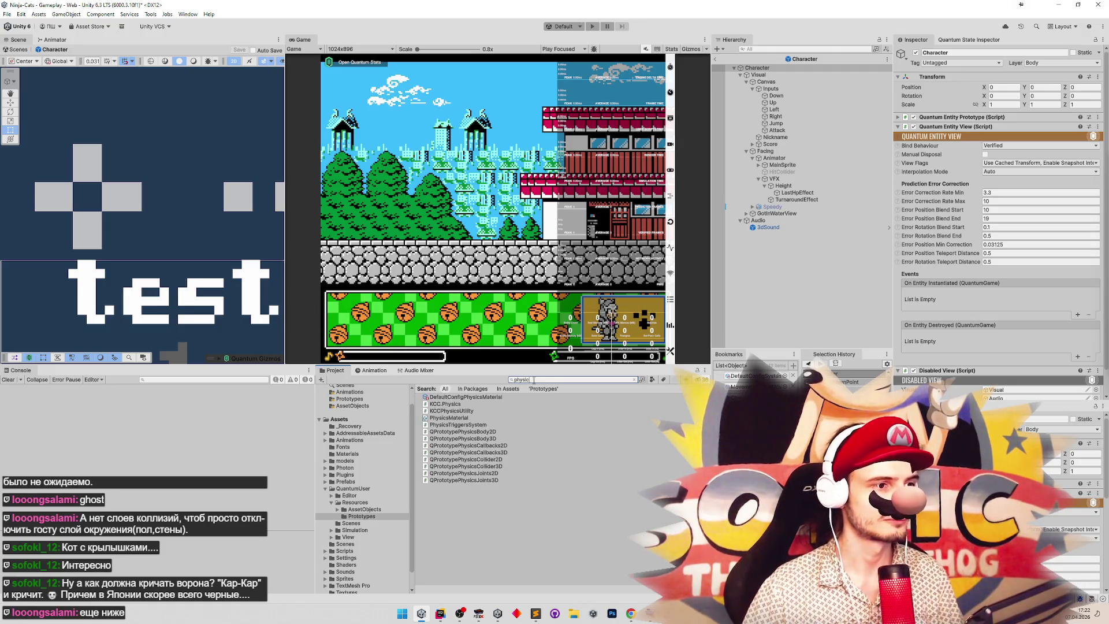
left_click(468, 404)
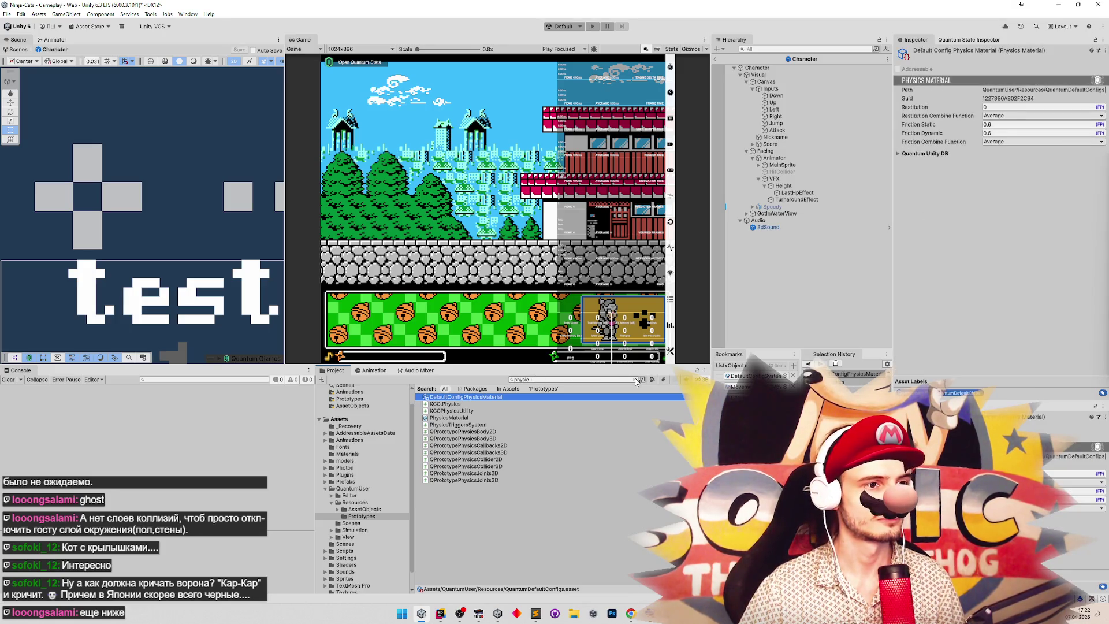
Review the DefaultConfigSimulation layer collision matrix, then reselect the Character prototype.
left_click(636, 380)
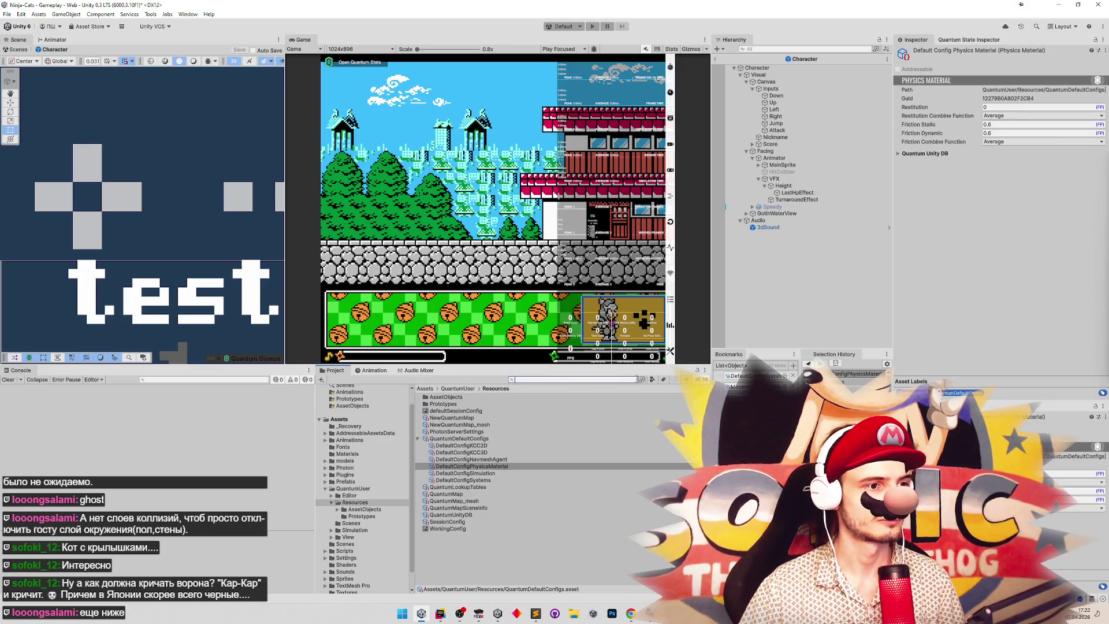
left_click(491, 473)
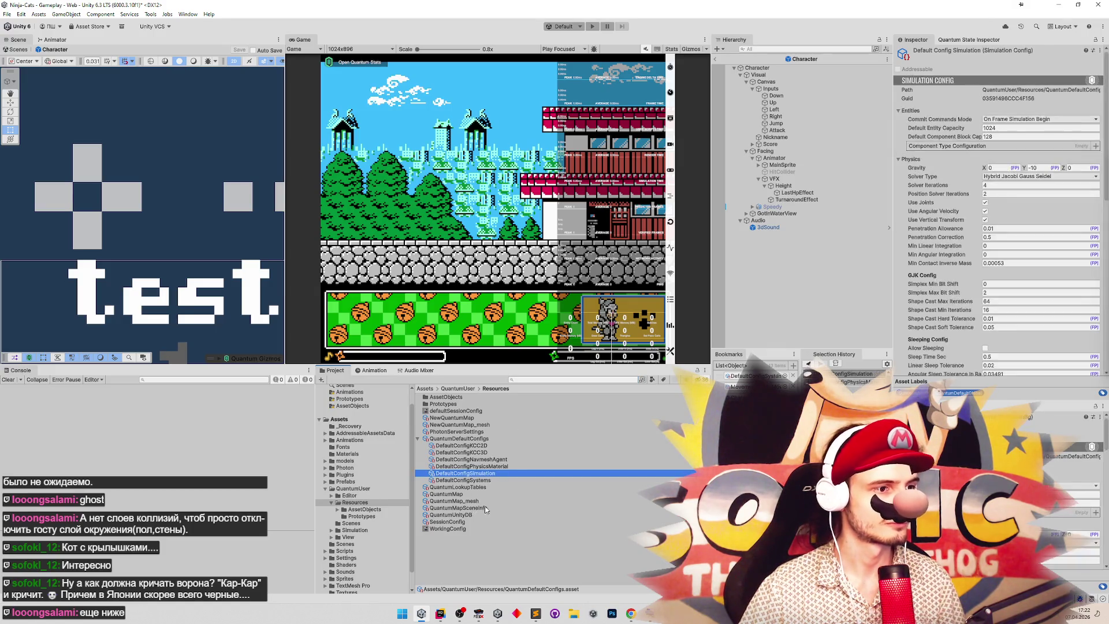
scroll(1065, 289, "down", 15)
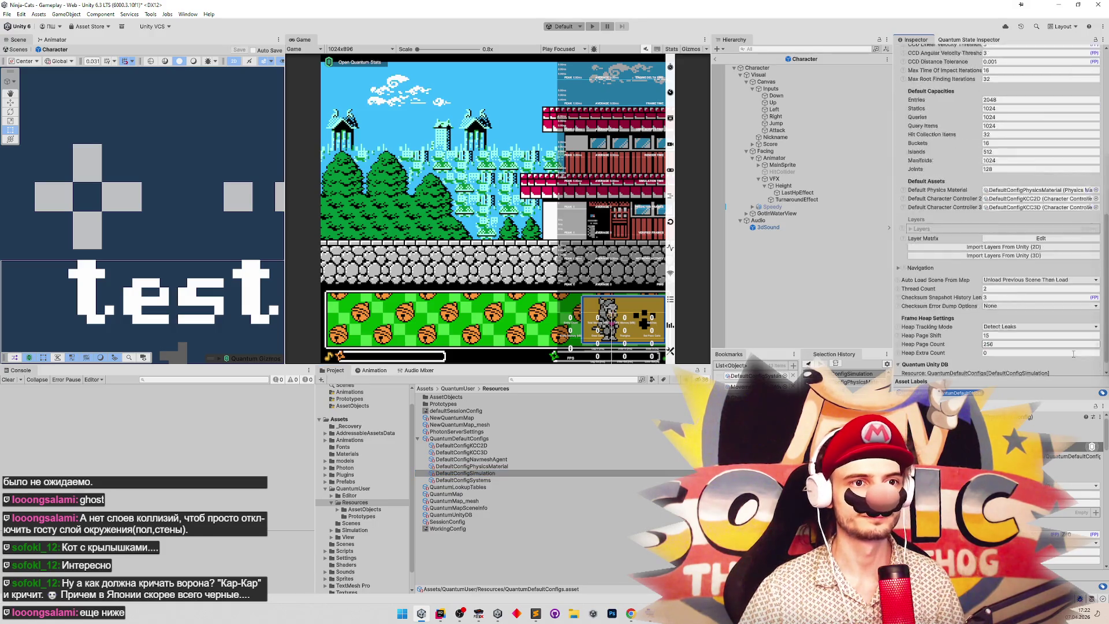
left_click(1031, 225)
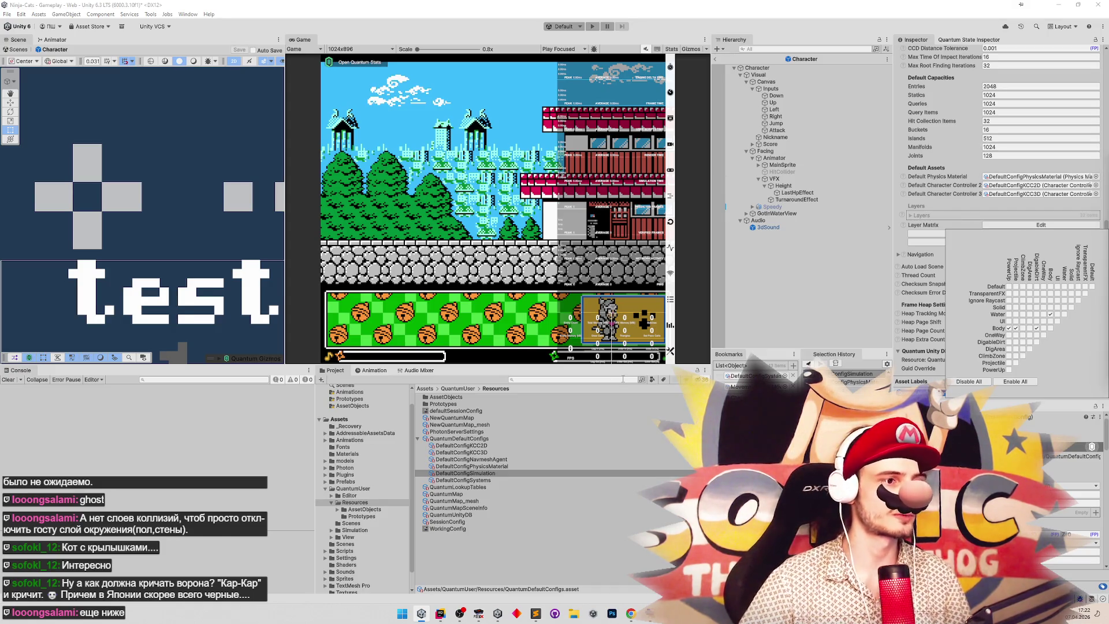
left_click(805, 59)
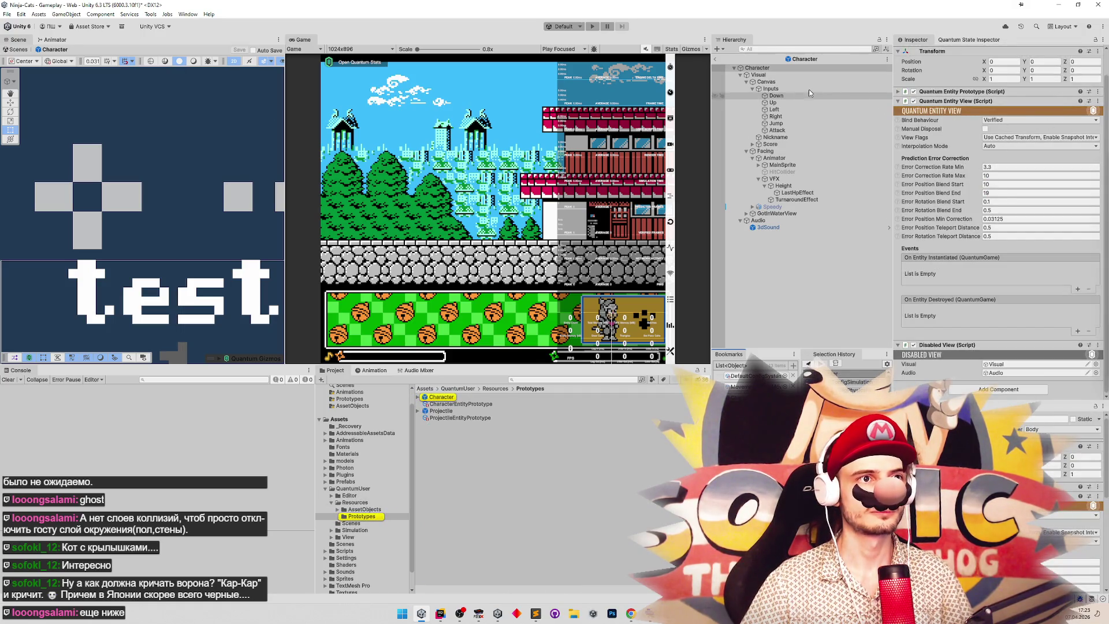
Name user layer 13 'Ghost' through the Character's Layer dropdown's Add Layer option.
scroll(953, 86, "up", 1)
left_click(1048, 63)
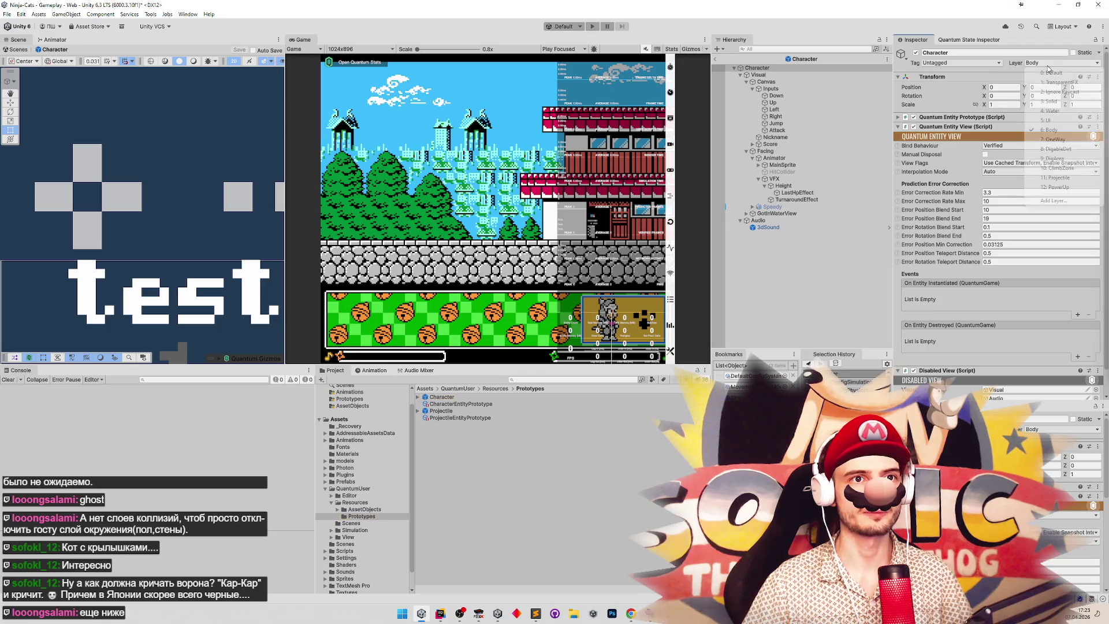
left_click(1054, 201)
left_click(1003, 224)
type("Gho")
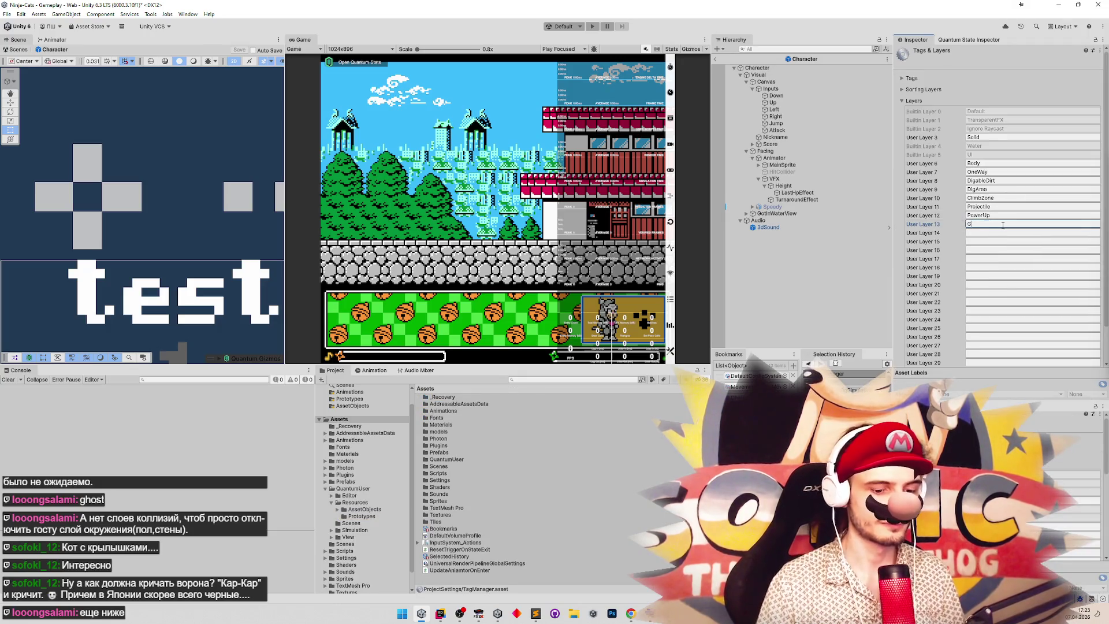
type("st")
left_click(993, 232)
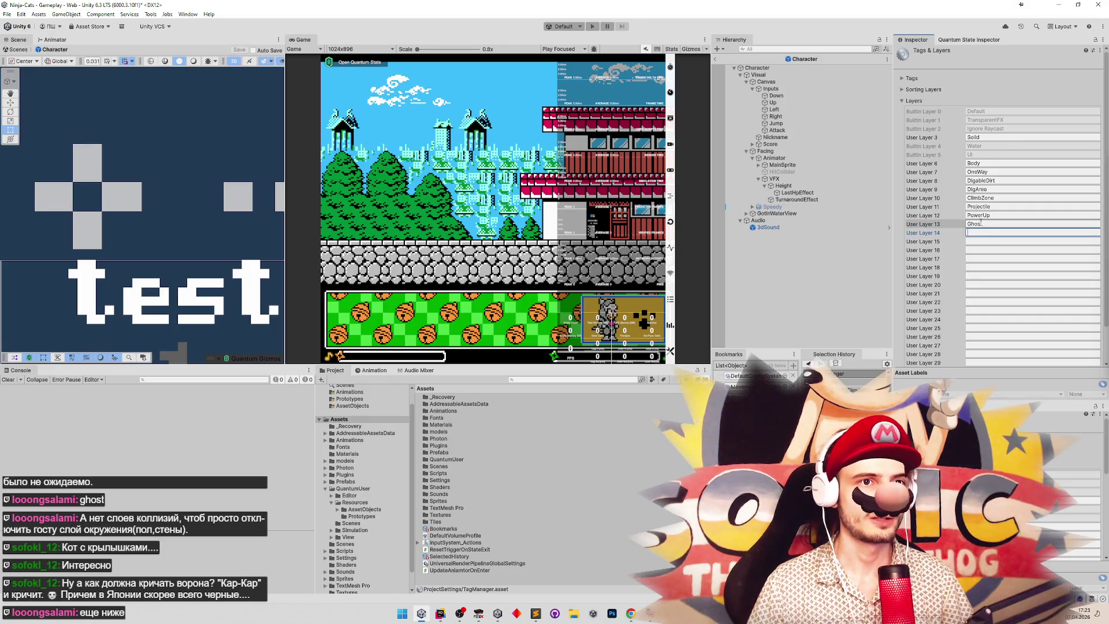
key("Escape")
left_click(745, 396)
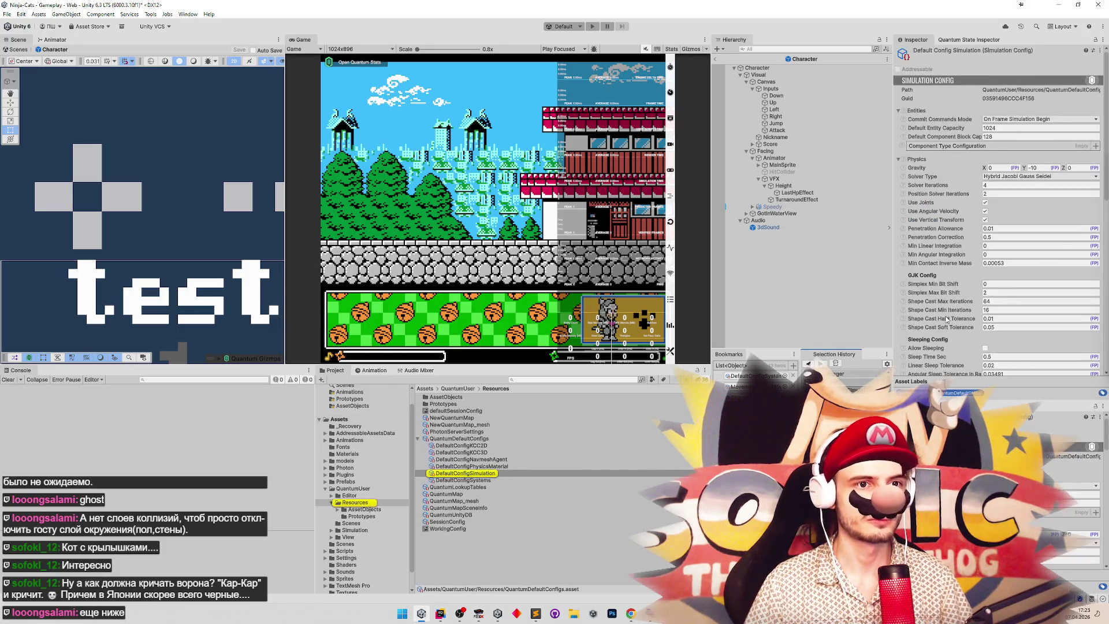
Tick the Projectile/Ghost checkbox in the DefaultConfigSimulation layer matrix so those layers collide.
scroll(996, 257, "down", 5)
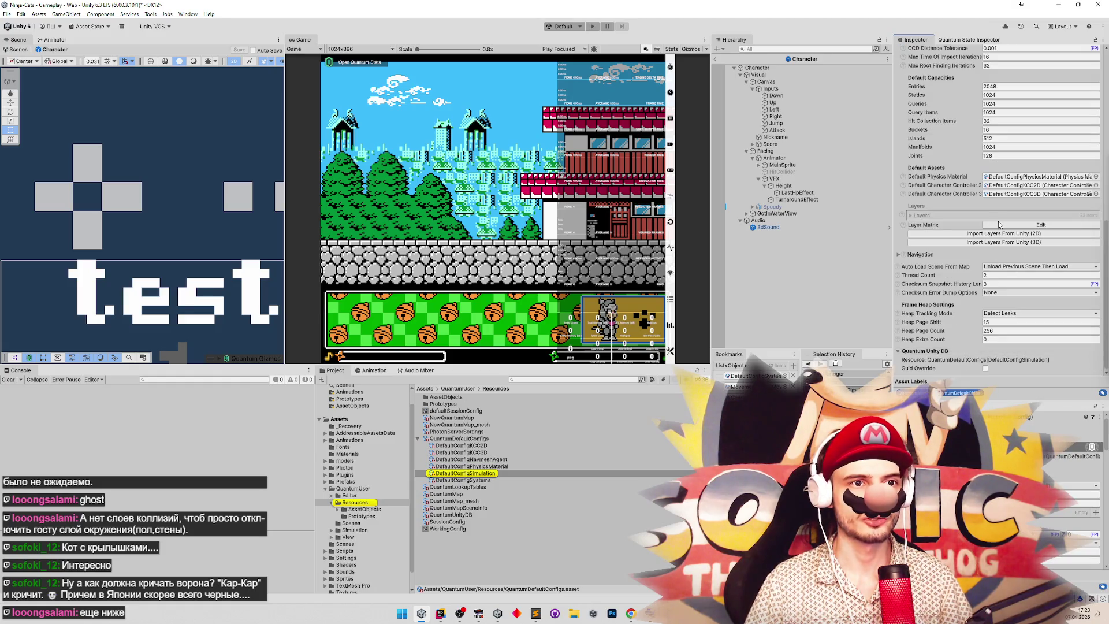
left_click(997, 225)
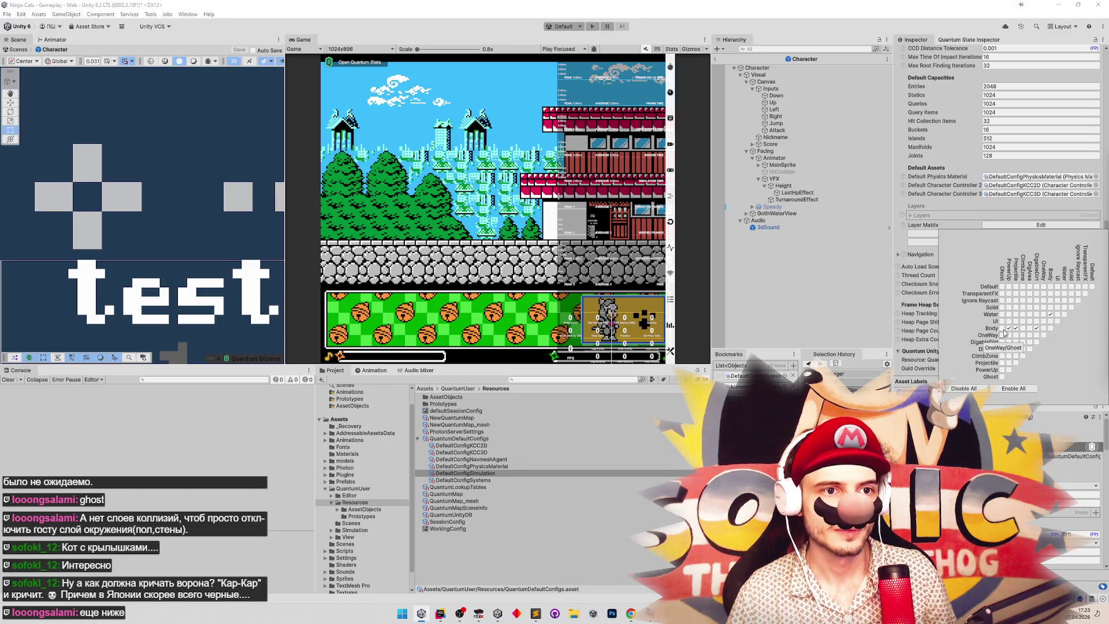
left_click(1003, 363)
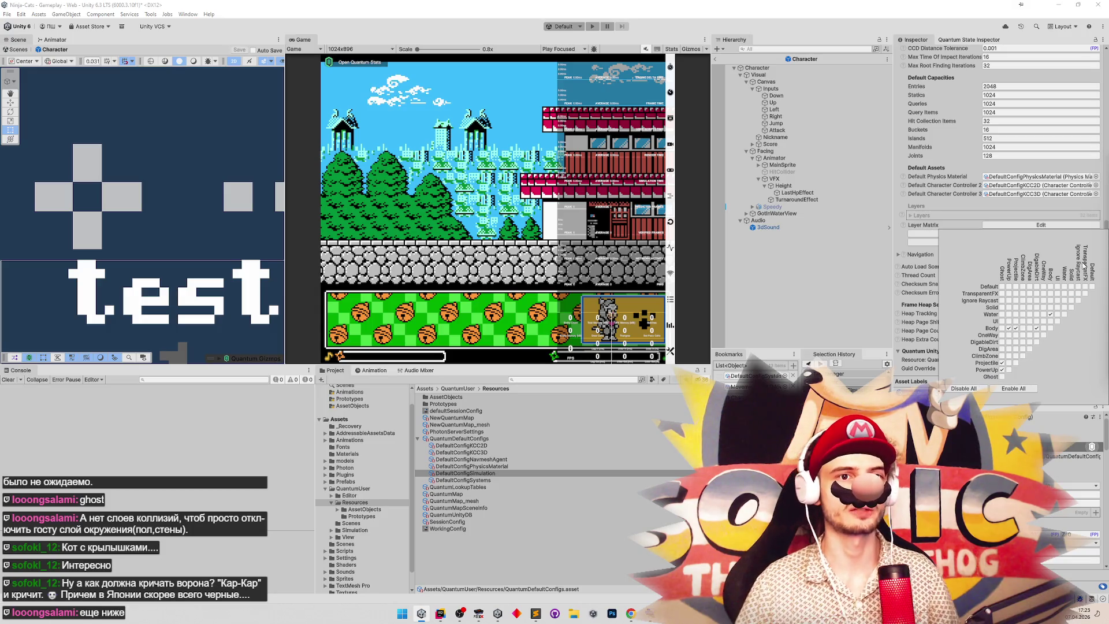
left_click(410, 302)
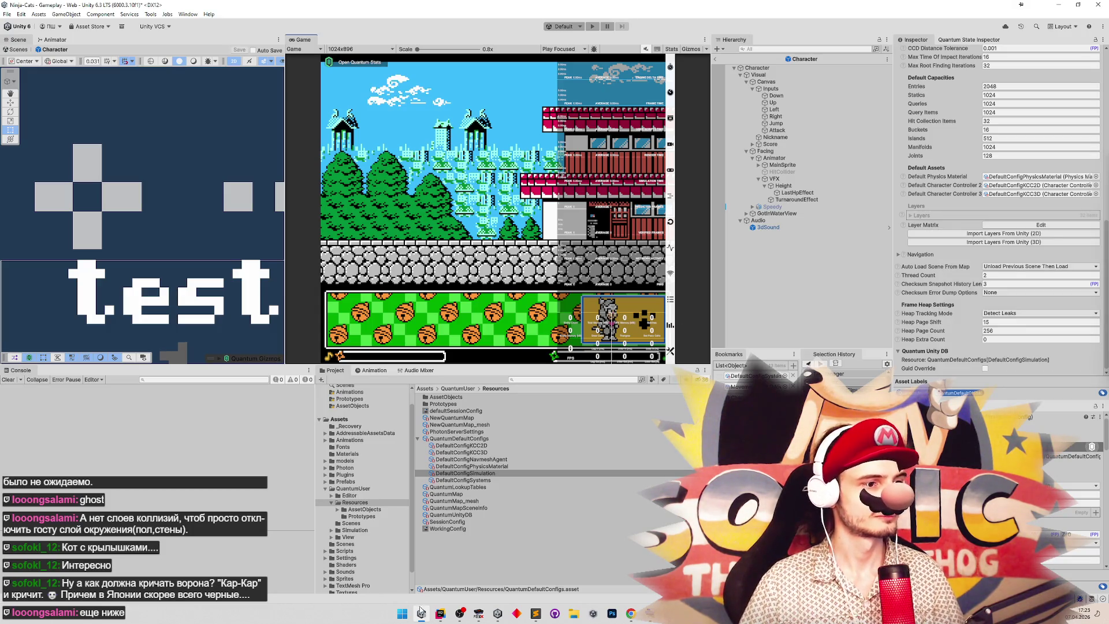
left_click(440, 614)
key("ctrl+t")
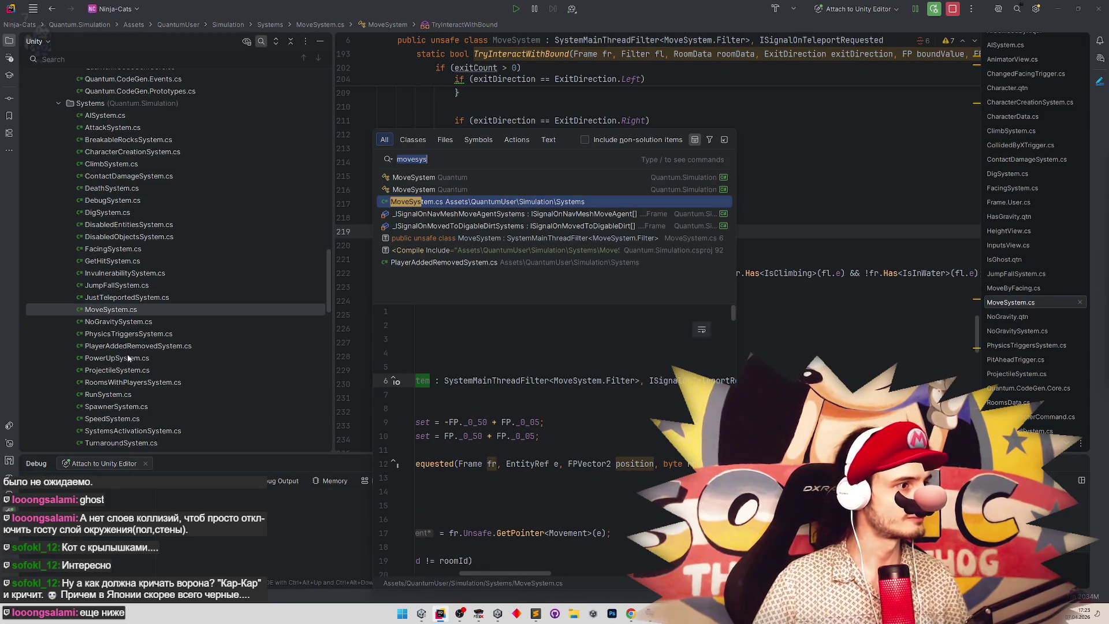
Open PhysicsTriggersSystem.cs from Rider's project tree.
key("Escape")
double_click(132, 382)
scroll(133, 369, "down", 1)
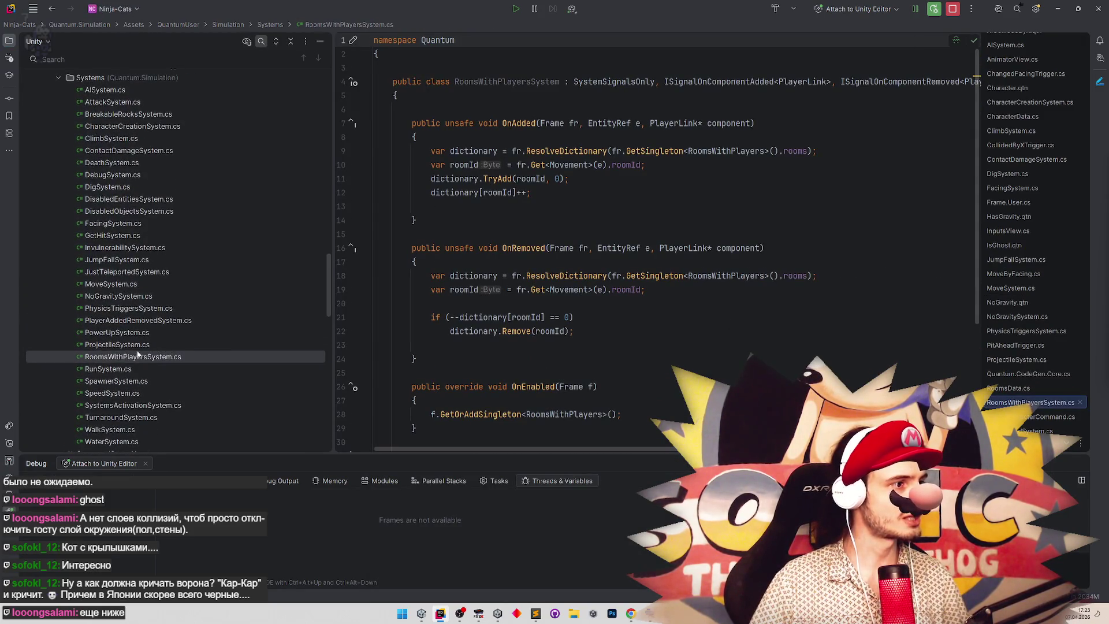
double_click(132, 309)
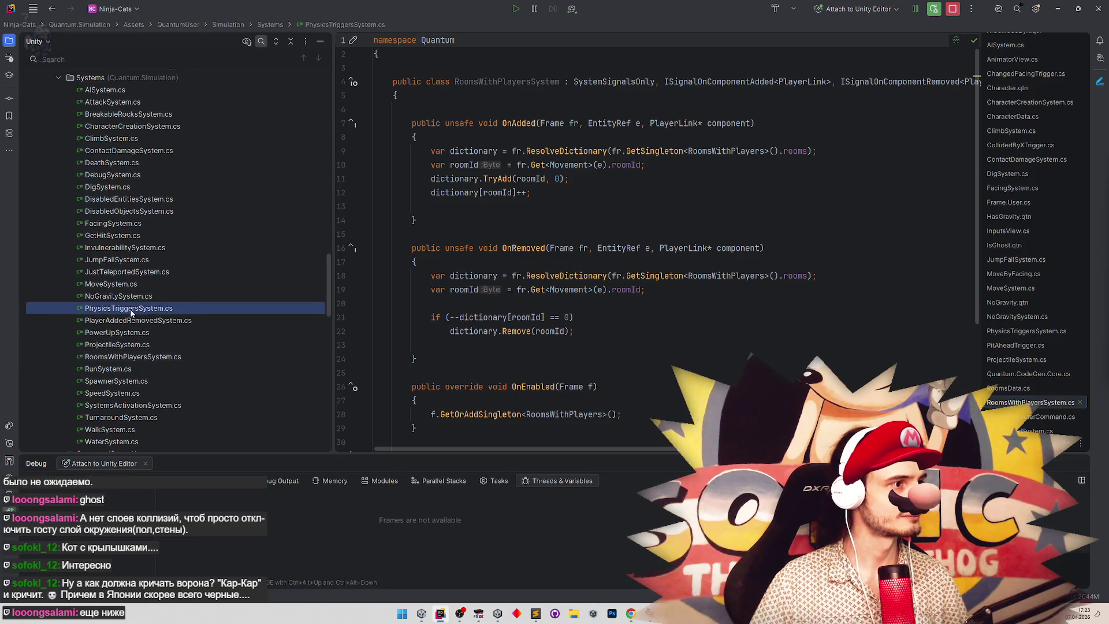
Duplicate the _waterLayer constant line and rename the copy to _ghostLayer.
left_click(539, 119)
key("shift+Home")
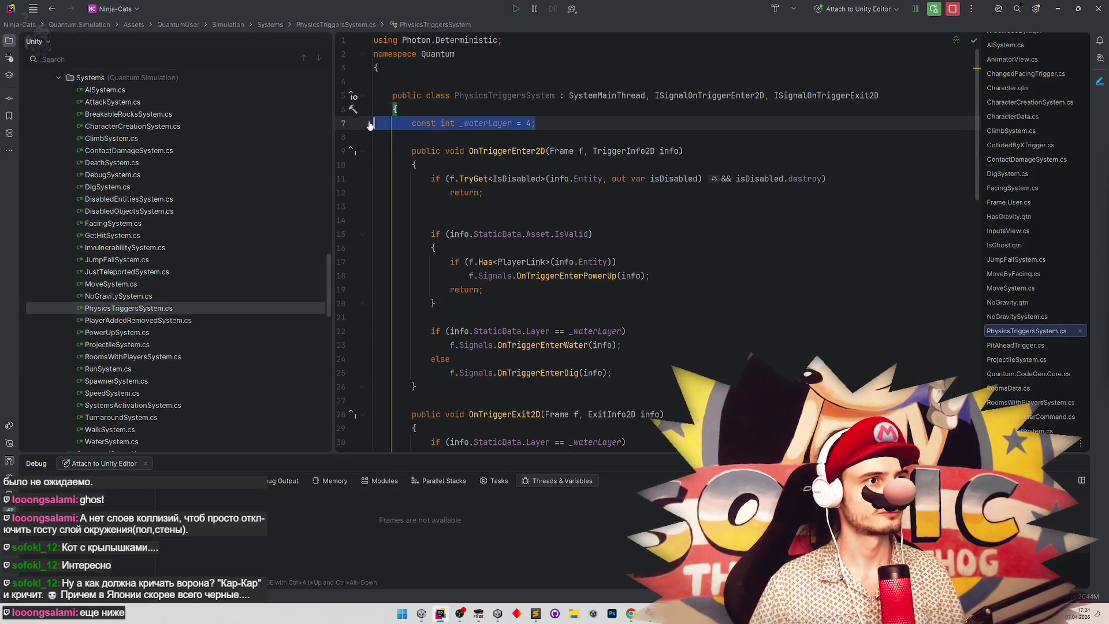
left_click(539, 122)
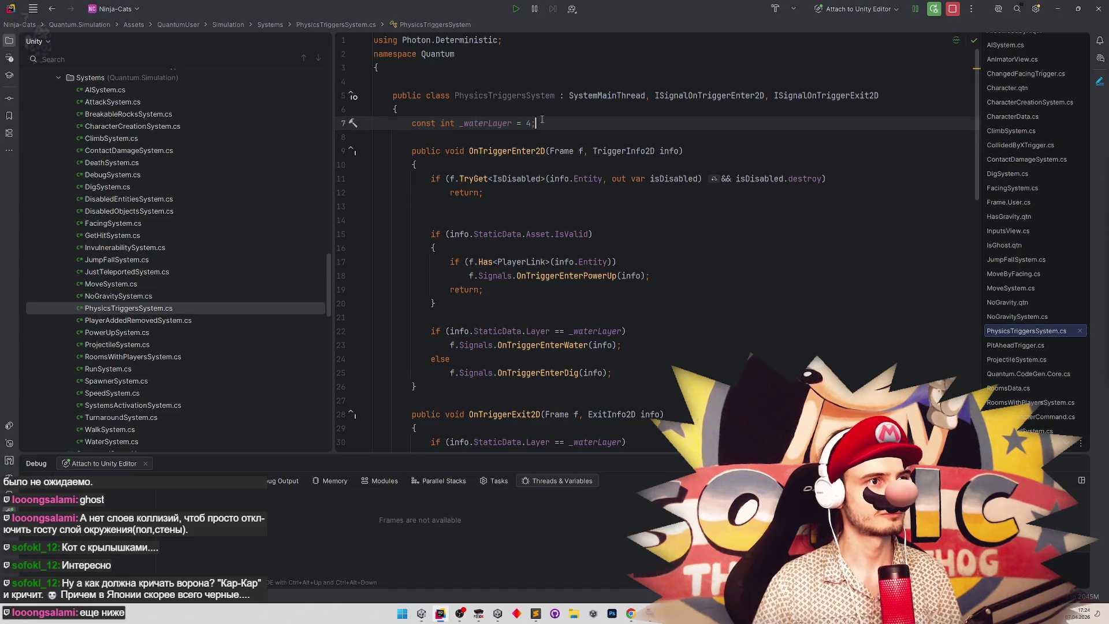
key("ctrl+d")
double_click(463, 137)
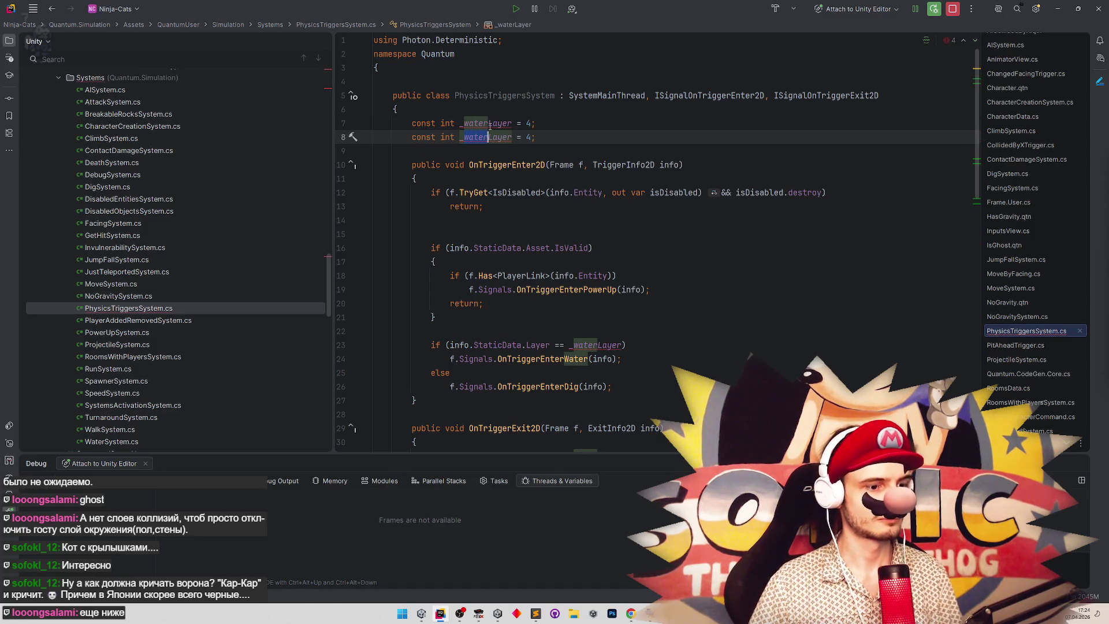
type("ghost")
left_click(492, 137)
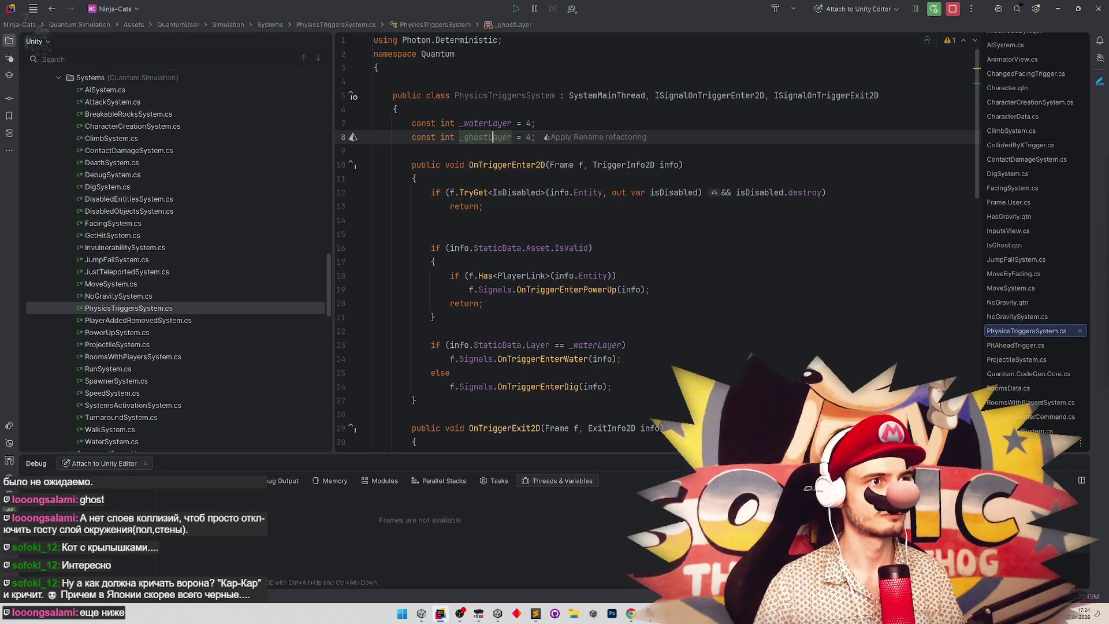
key("alt+Tab")
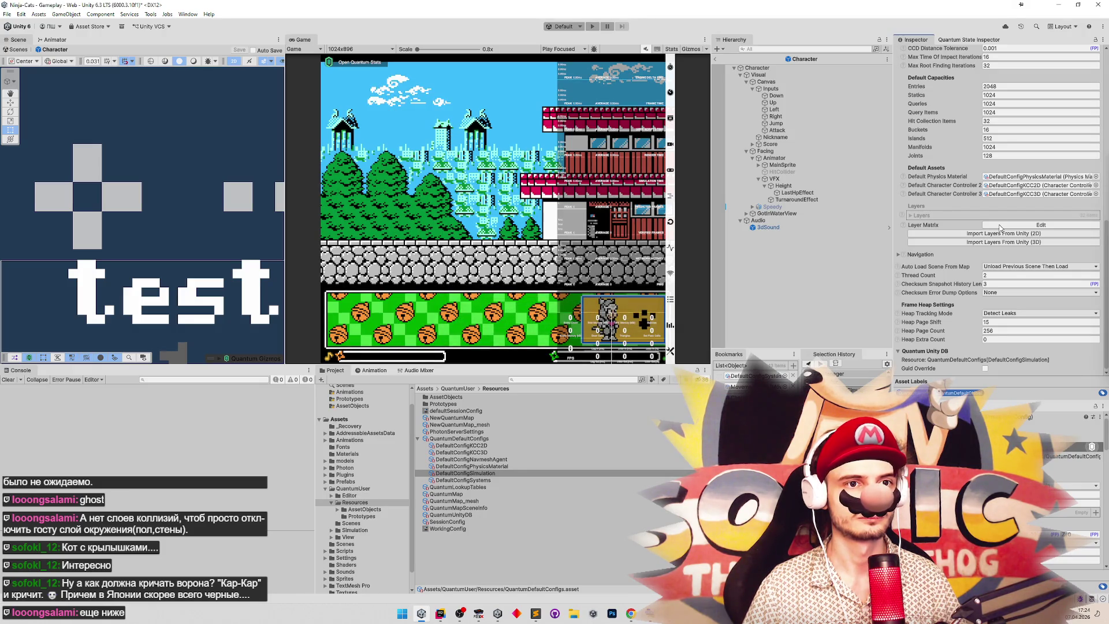
Look up the user layer numbers in Tags & Layers: Body is 6, Ghost is 13.
left_click(999, 228)
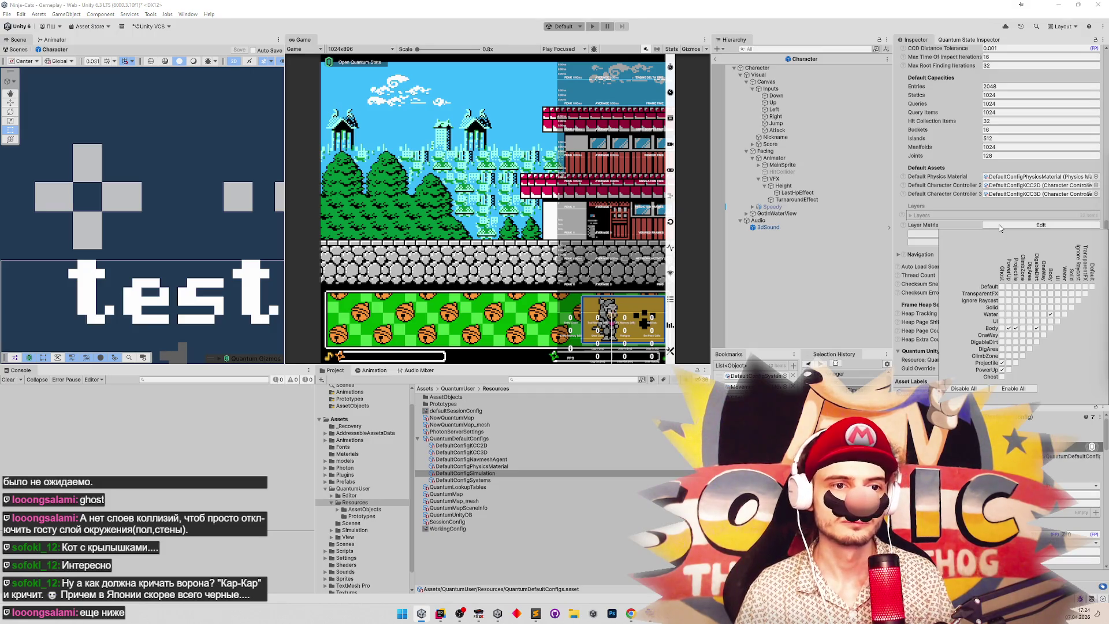
left_click(1000, 226)
scroll(996, 173, "up", 10)
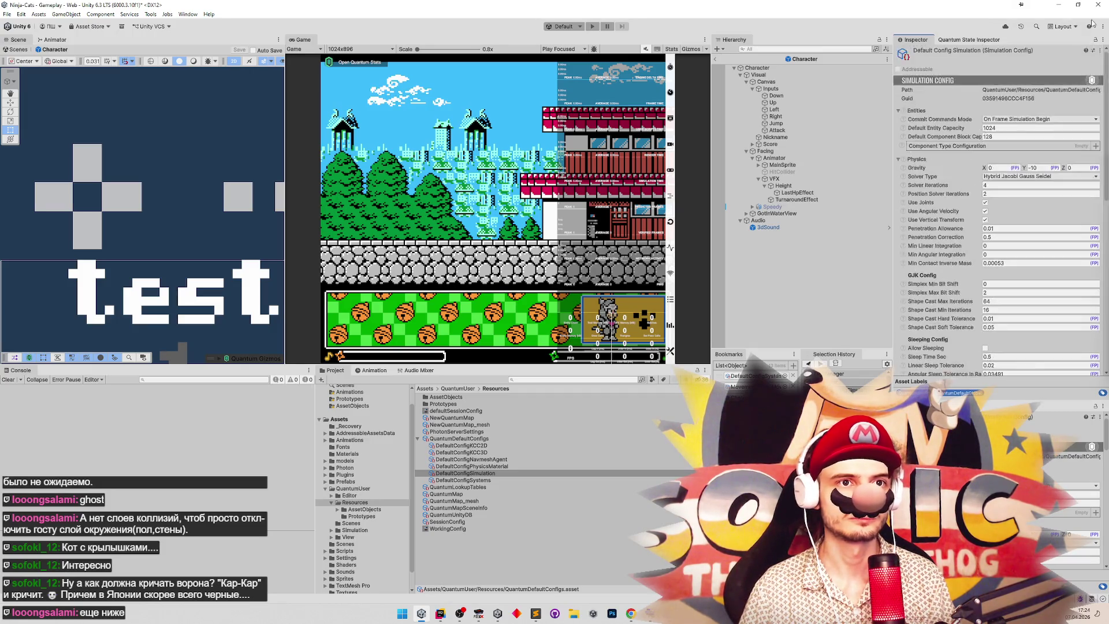
left_click(817, 68)
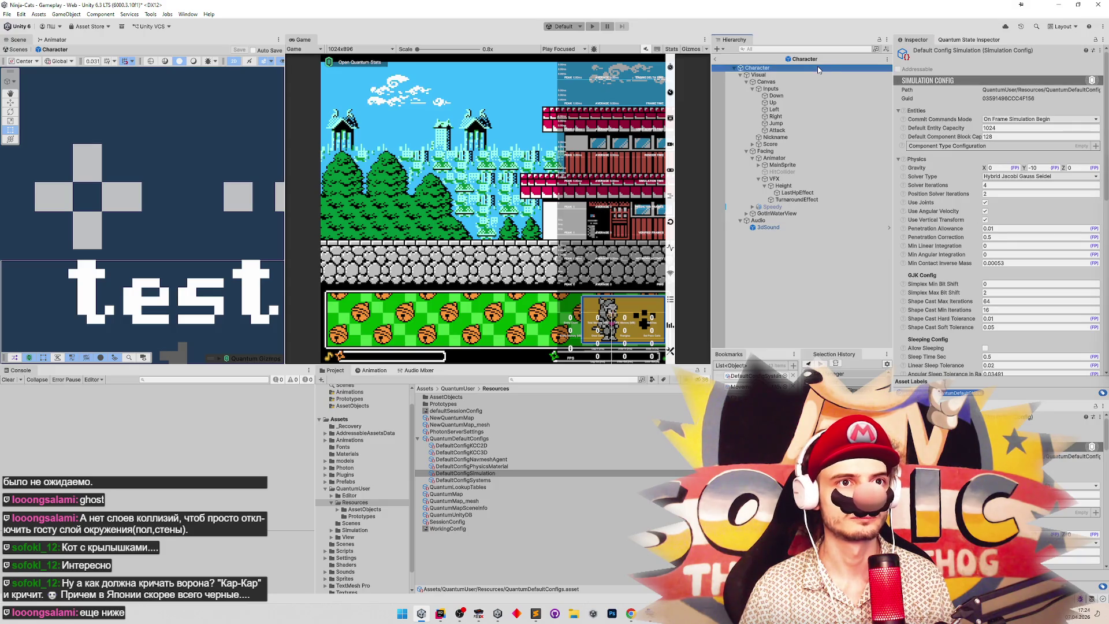
left_click(1060, 62)
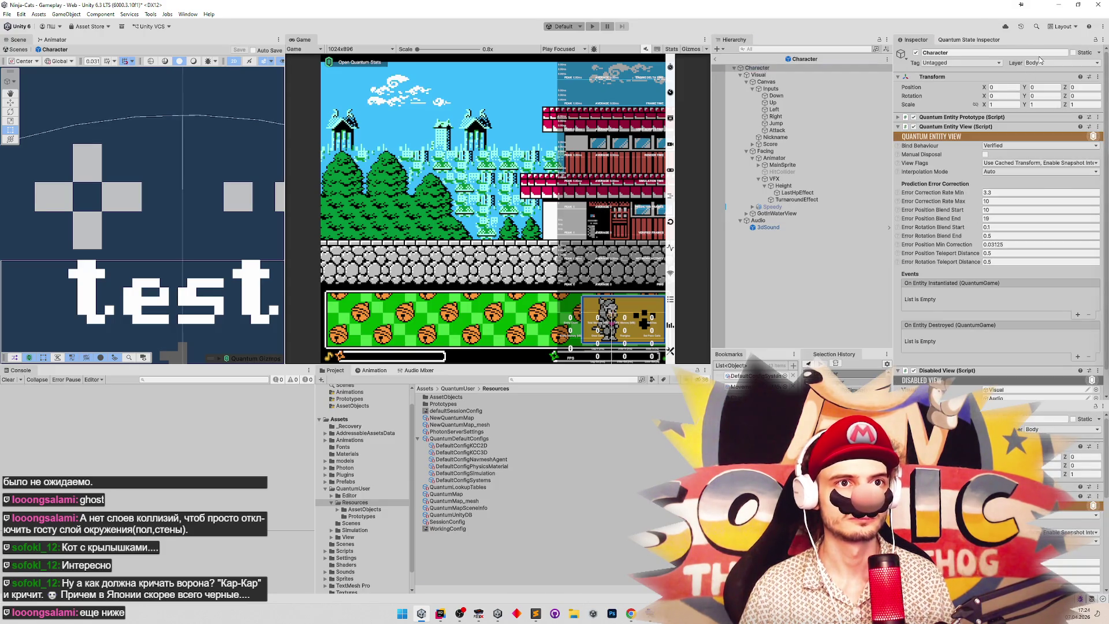
left_click(1053, 210)
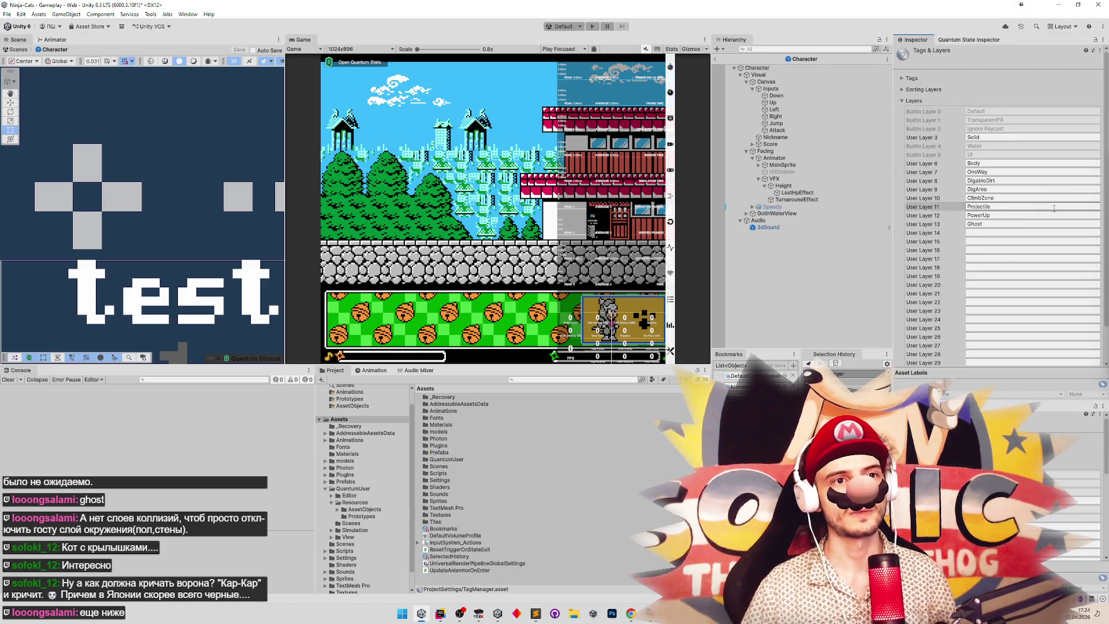
left_click(440, 613)
left_click(528, 216)
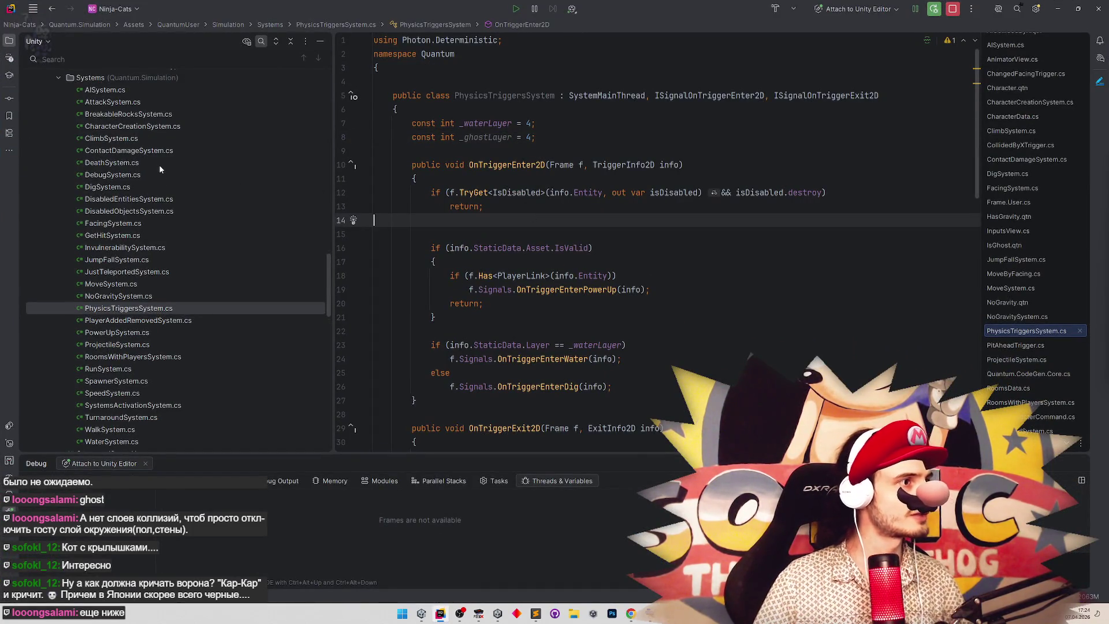
Open DisabledEntitiesSystem.cs and read through its OnAdded, OnRemoved and Update methods.
left_click(158, 201)
left_click(157, 207)
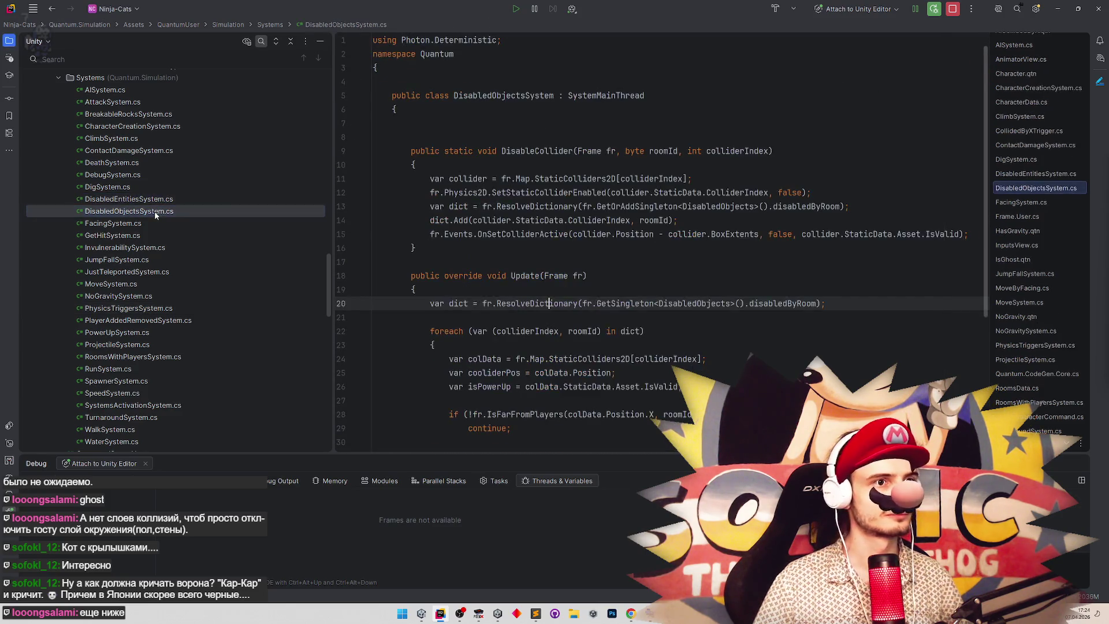
double_click(156, 203)
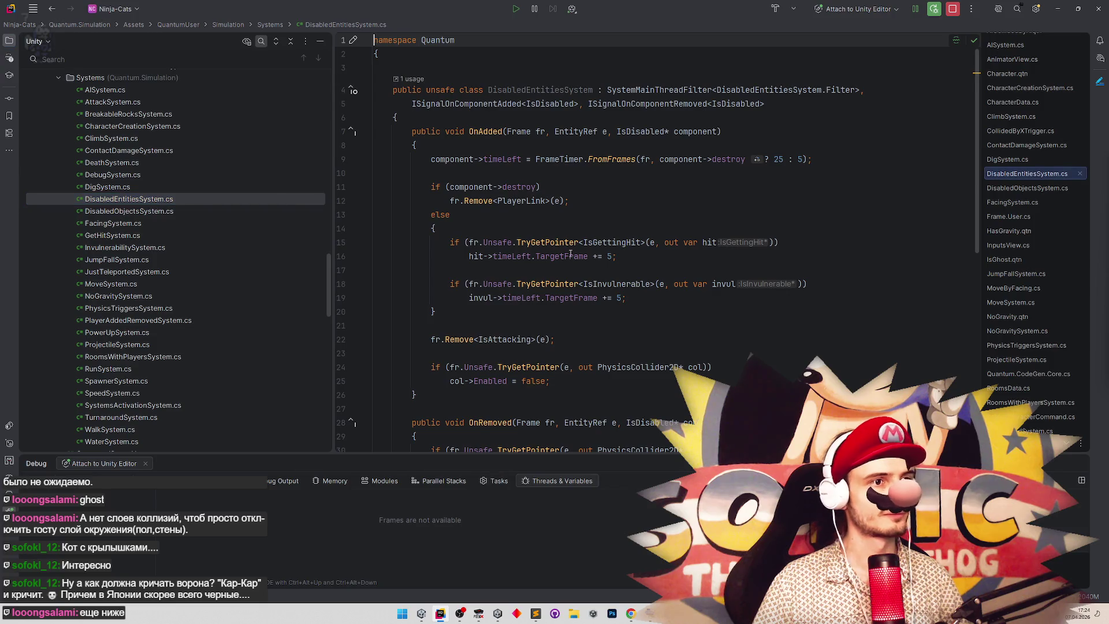
scroll(714, 297, "down", 1)
scroll(714, 298, "down", 5)
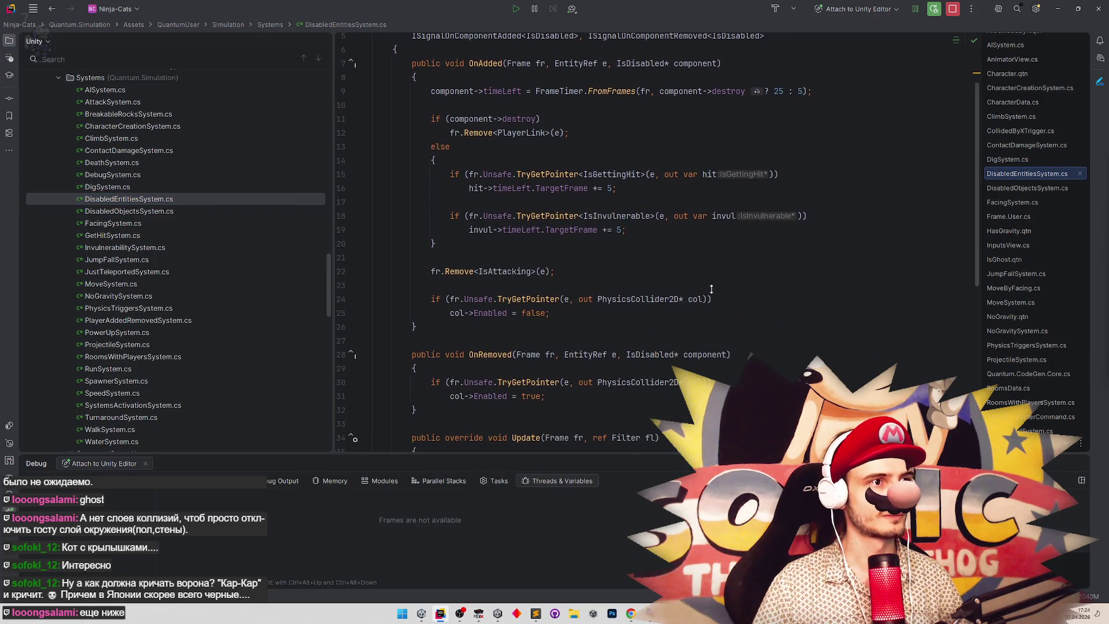
scroll(707, 283, "down", 2)
scroll(707, 284, "down", 2)
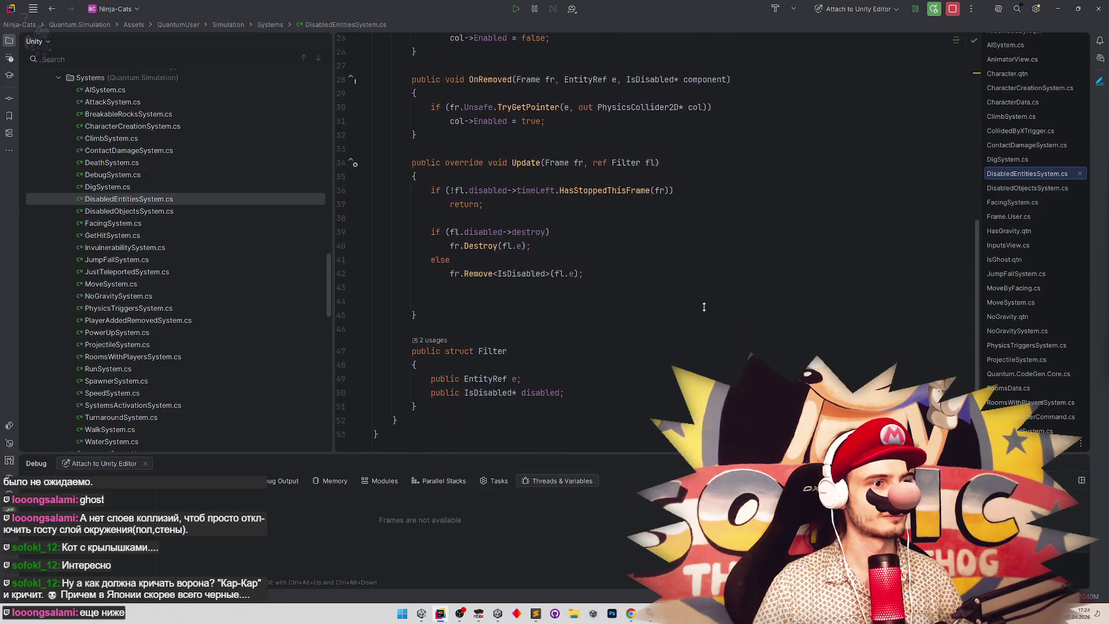
scroll(708, 271, "up", 3)
scroll(708, 266, "up", 4)
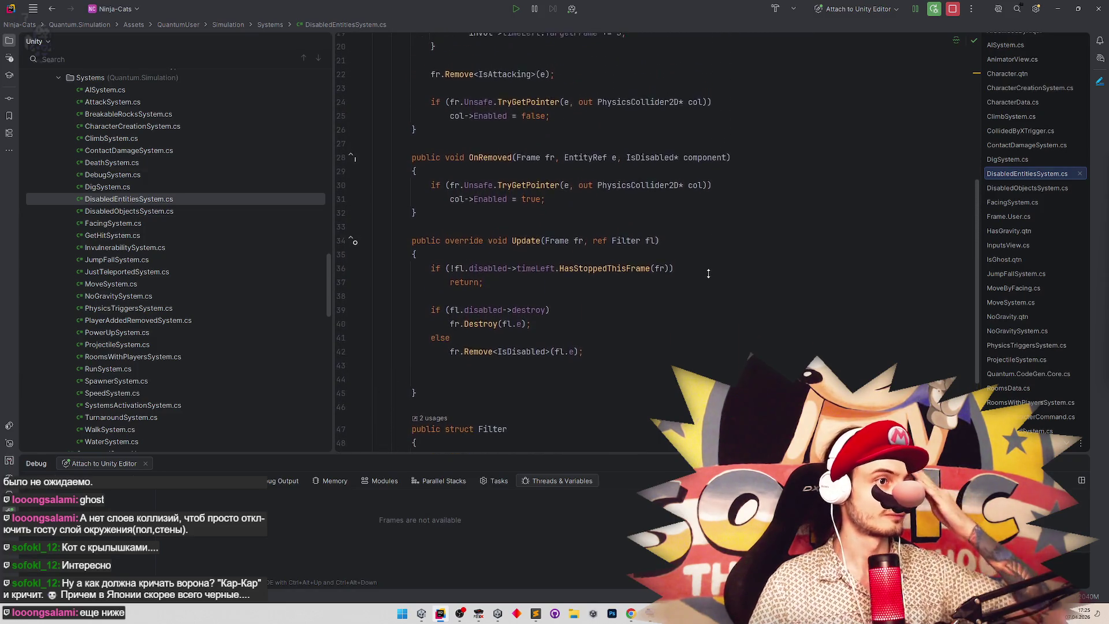
scroll(713, 250, "up", 4)
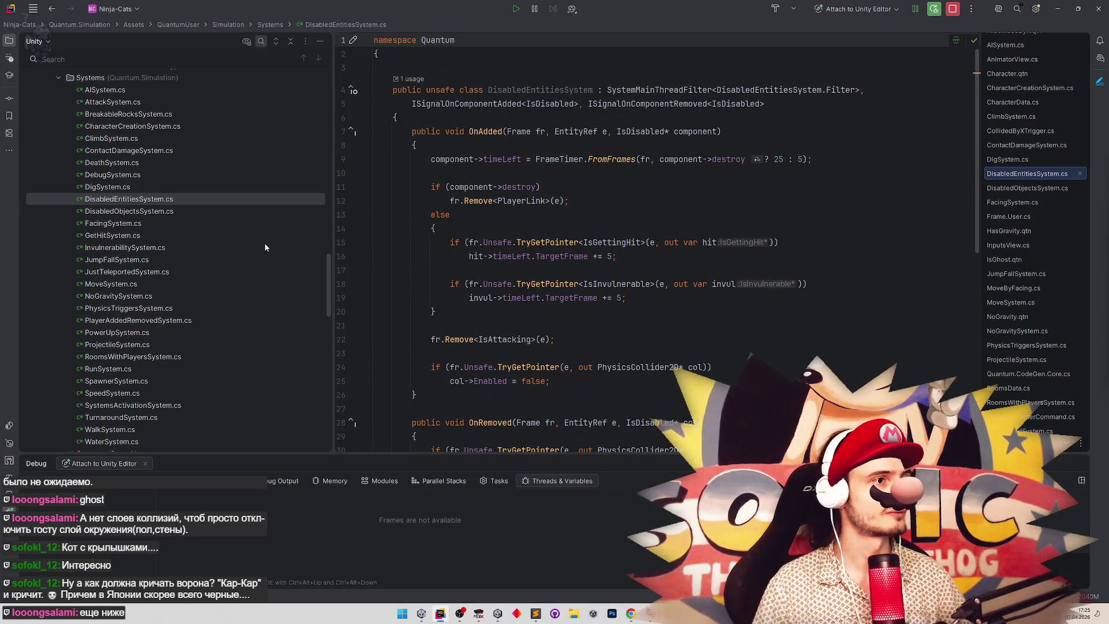
scroll(326, 259, "down", 2)
scroll(327, 269, "down", 2)
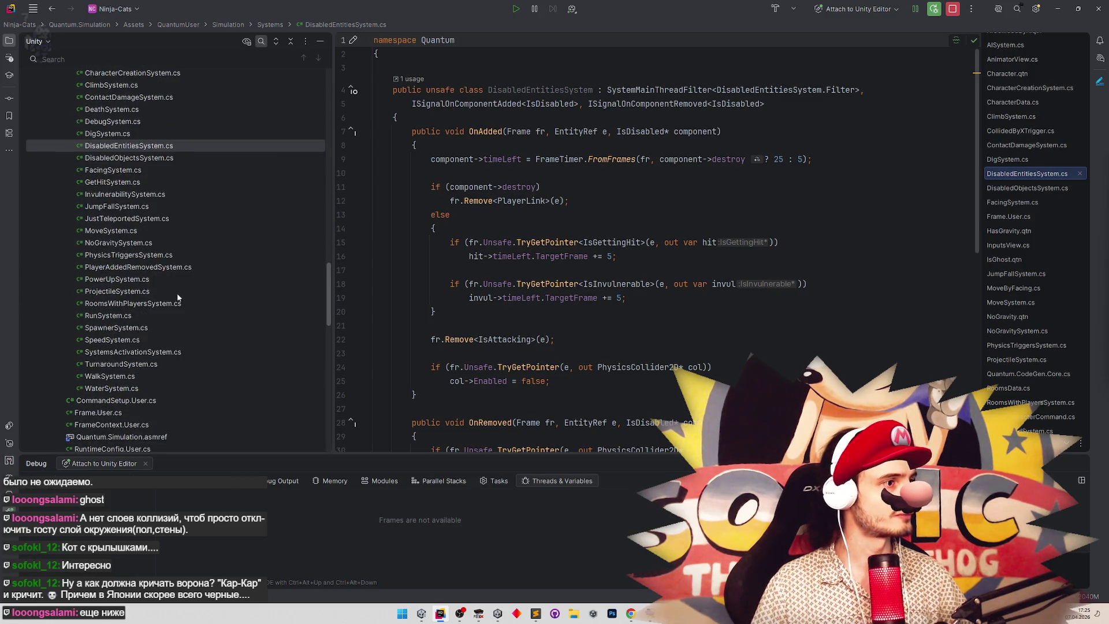
Briefly reveal Unity behind Rider, then reopen PhysicsTriggersSystem.cs.
left_click_drag(640, 8, 640, 328)
double_click(640, 328)
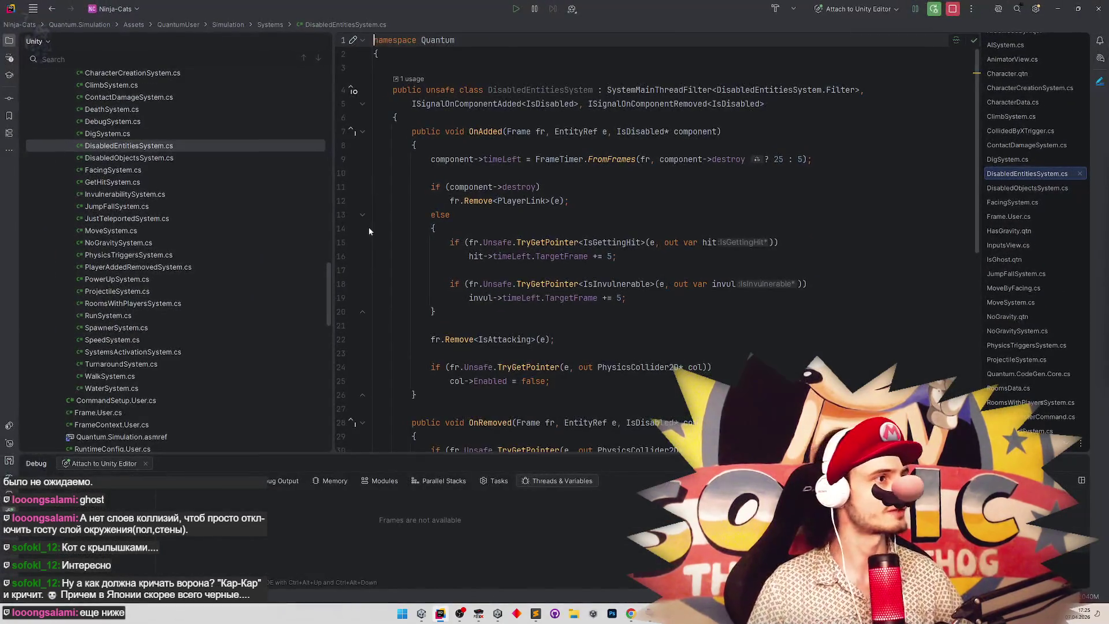
double_click(121, 256)
Duplicate the _ghostLayer constant as a new _bodyLayer constant with value 6.
left_click(459, 137)
key("ctrl+d")
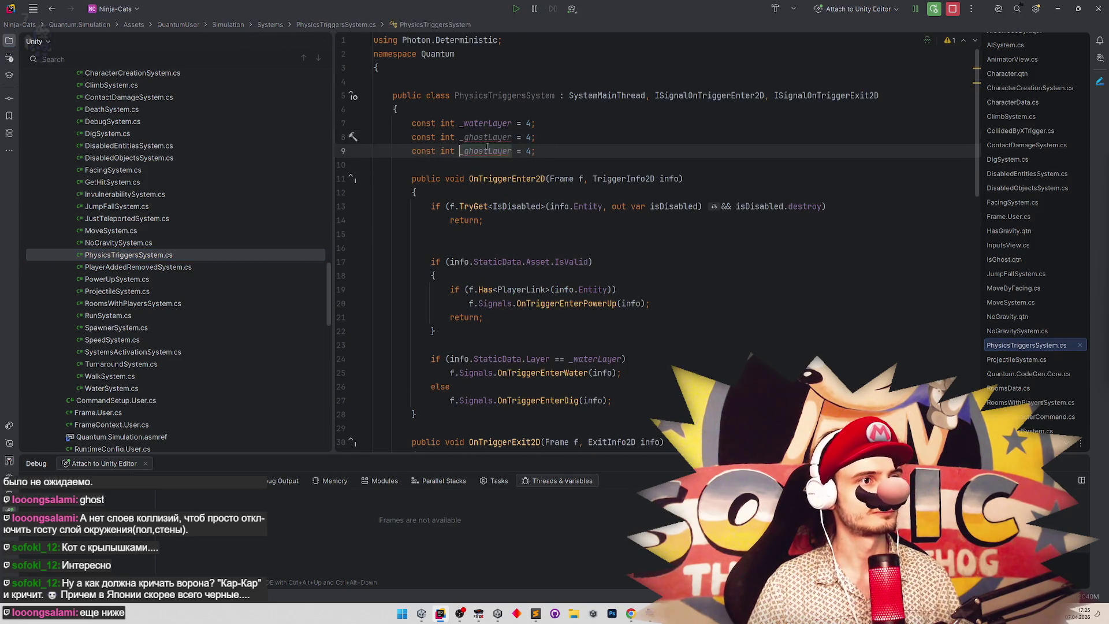
key("ctrl+shift+Right")
type("_bodyLa")
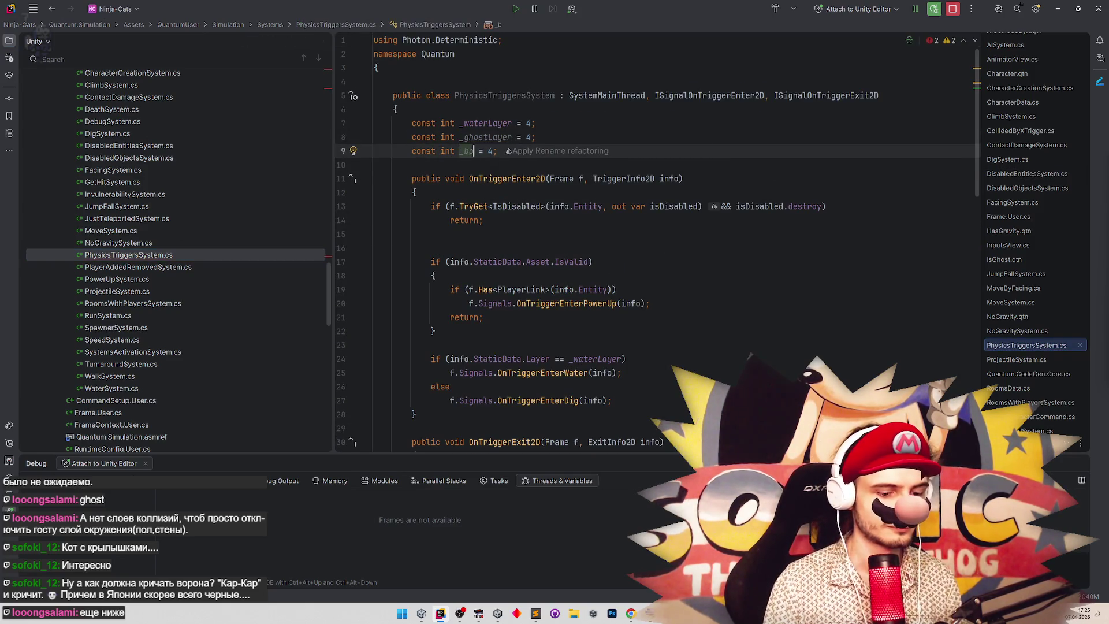
type("yer")
key("End")
key("Left")
key("BackSpace")
type("6")
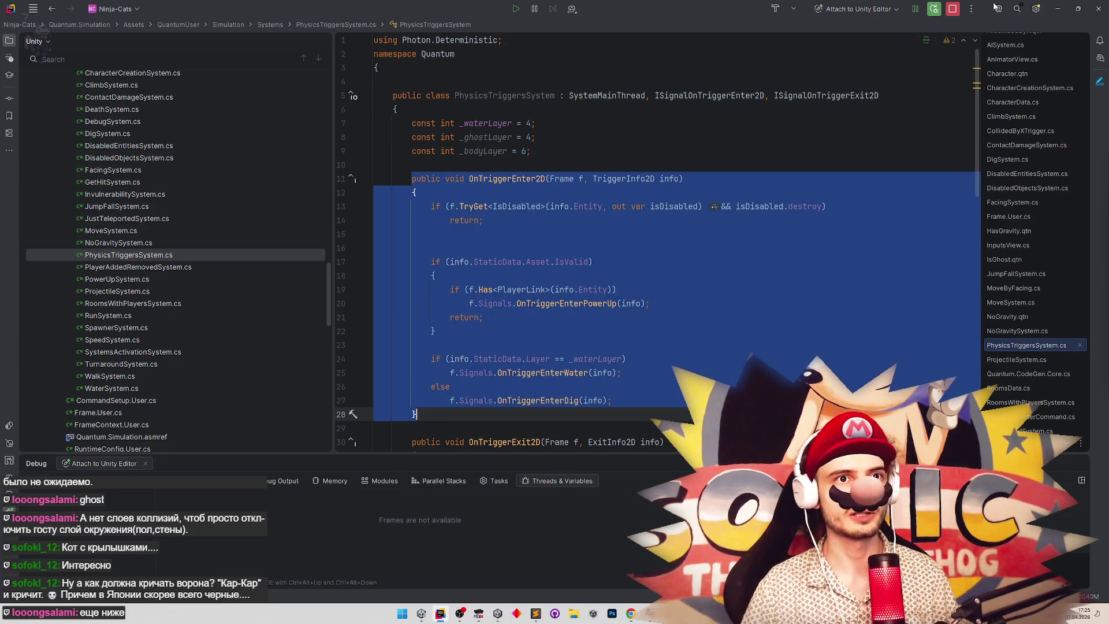
Check the layer numbers in Unity, then change _ghostLayer's value to 13.
key("alt+Tab")
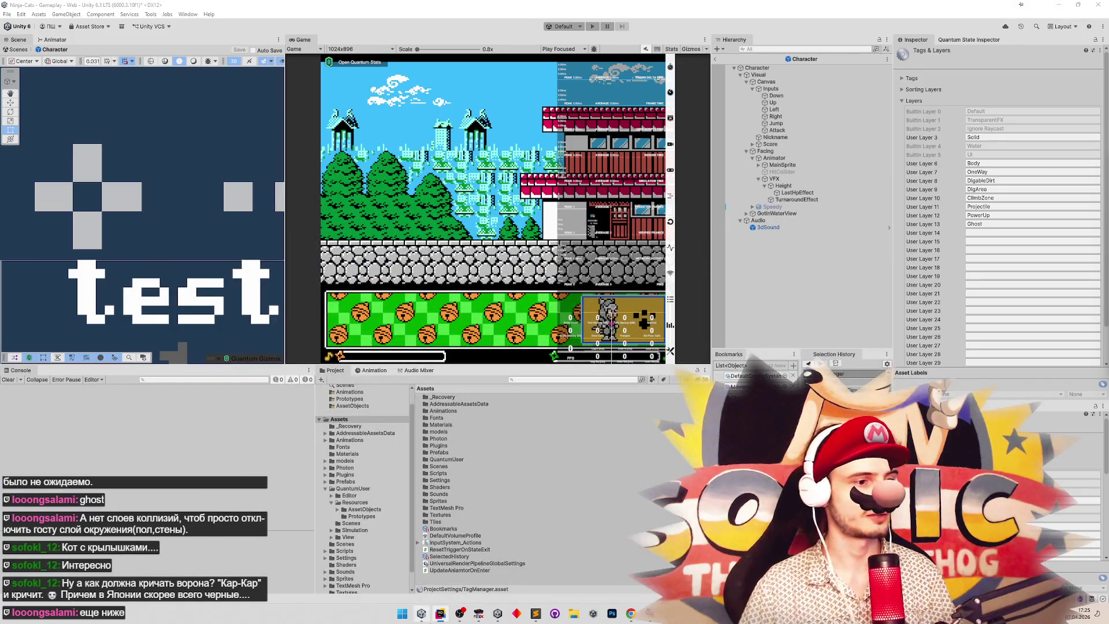
left_click(440, 614)
left_click(574, 137)
key("Left")
key("BackSpace")
type("13")
key("Right")
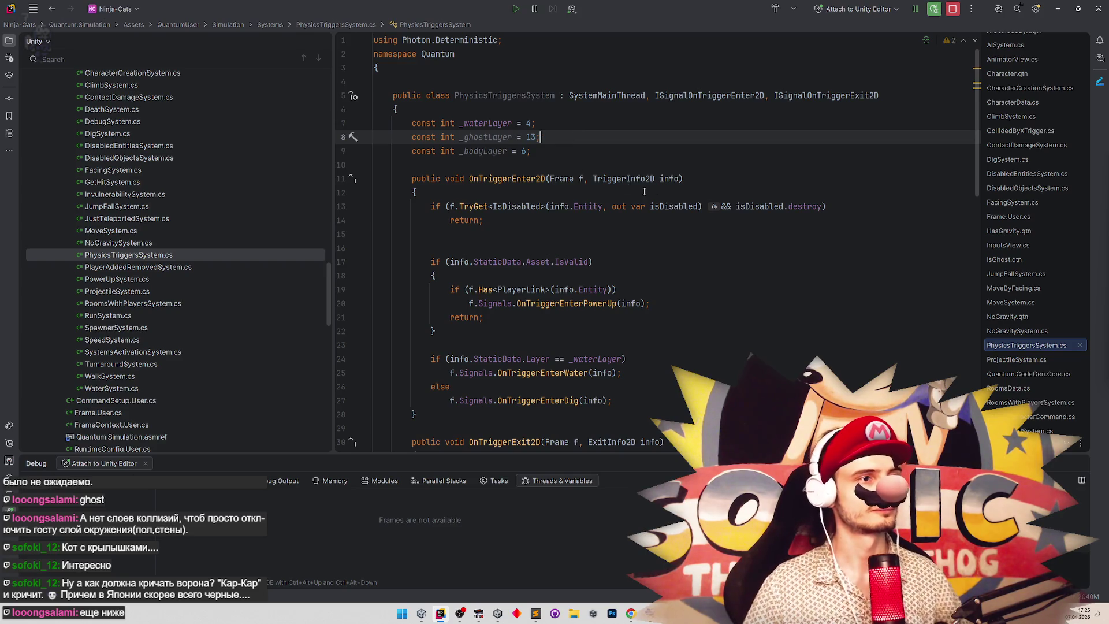
left_click(895, 97)
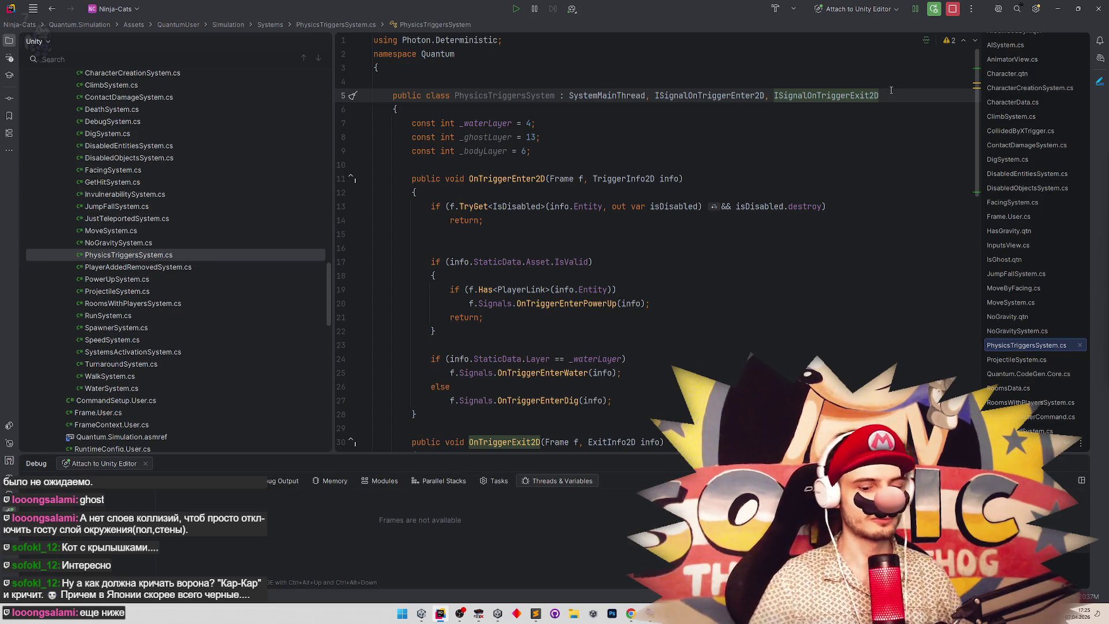
Append ISignalOnComponentAdded<IsGhost> to the class declaration, wrapped onto its own line.
type(", ISign")
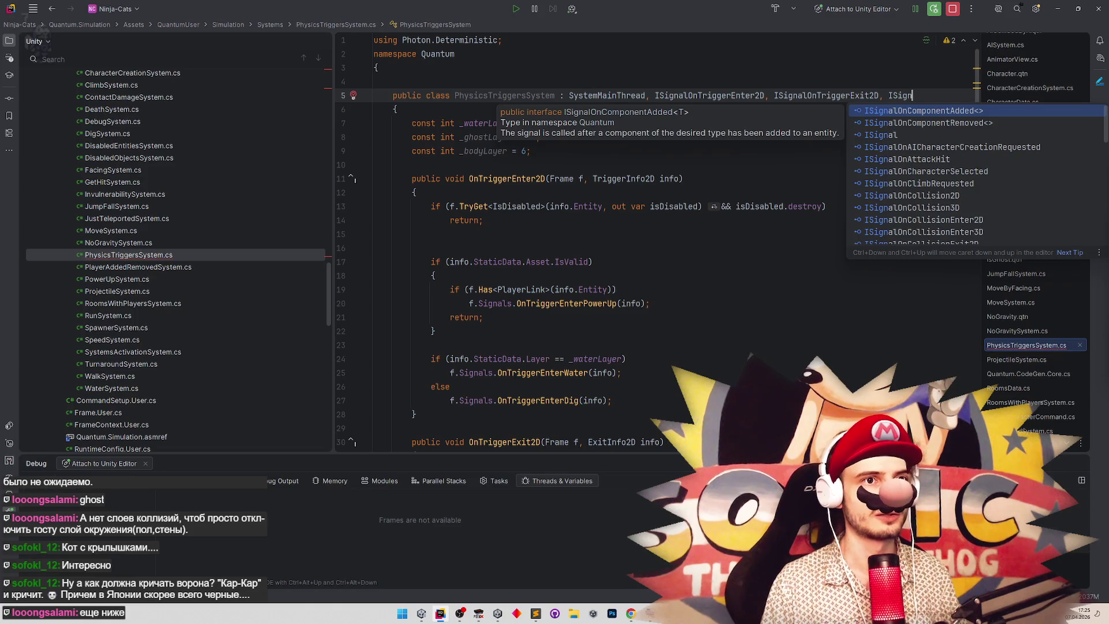
key("Return")
key("Return")
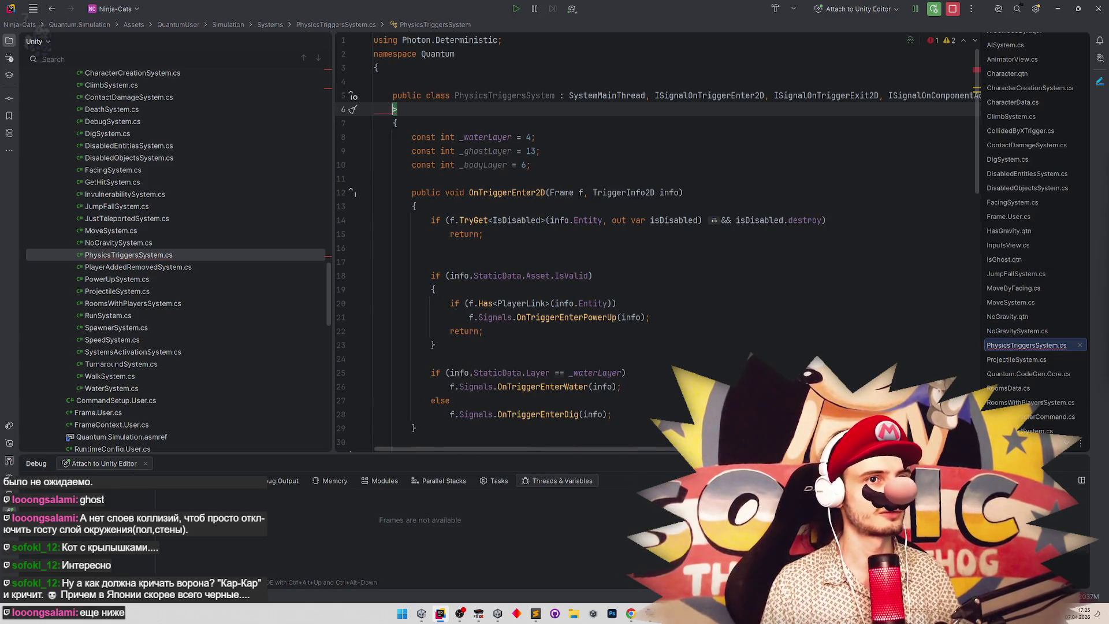
key("BackSpace")
type("<")
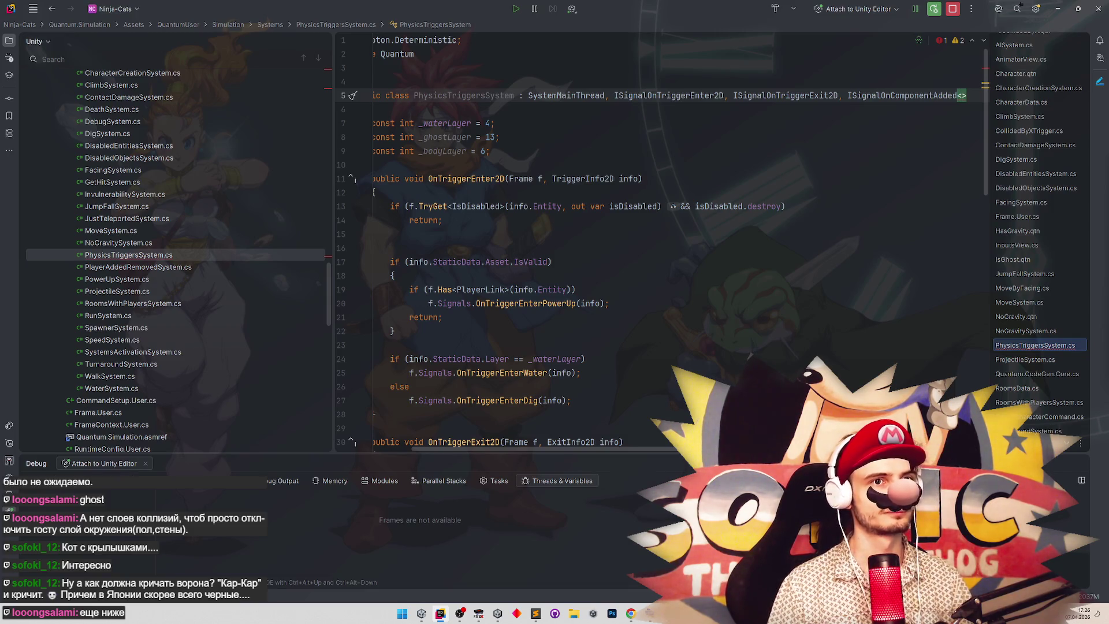
type("ISG")
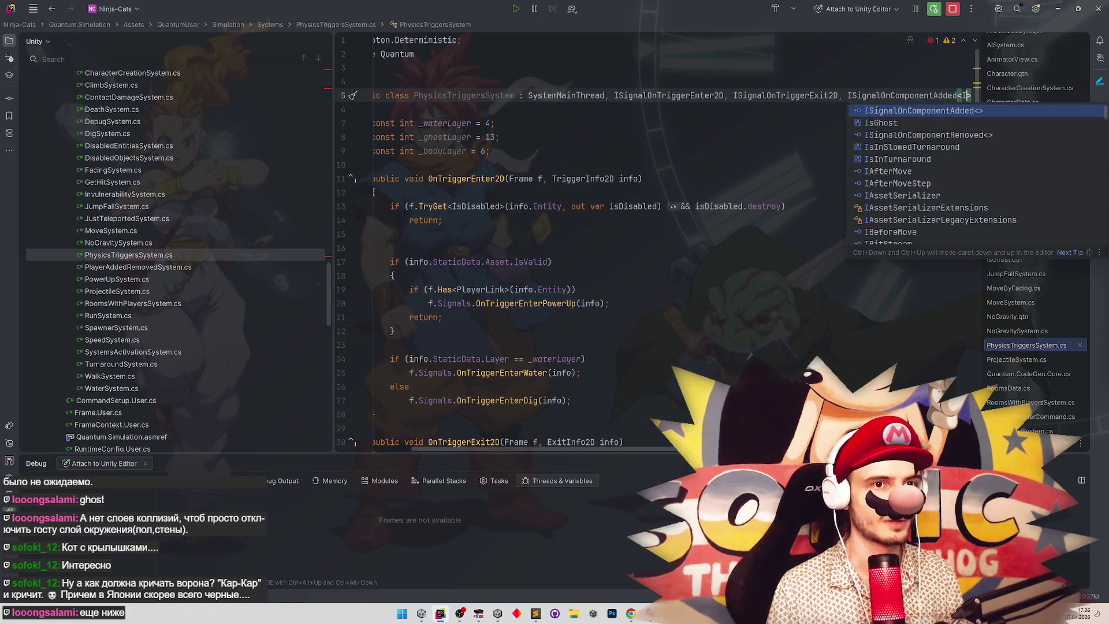
key("Return")
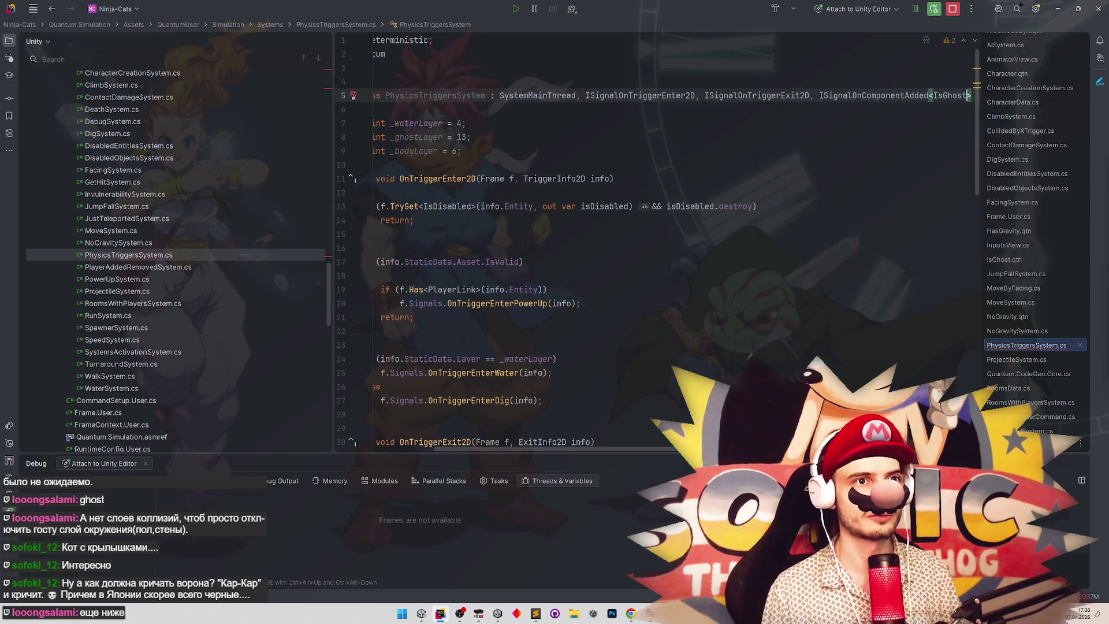
left_click(815, 96)
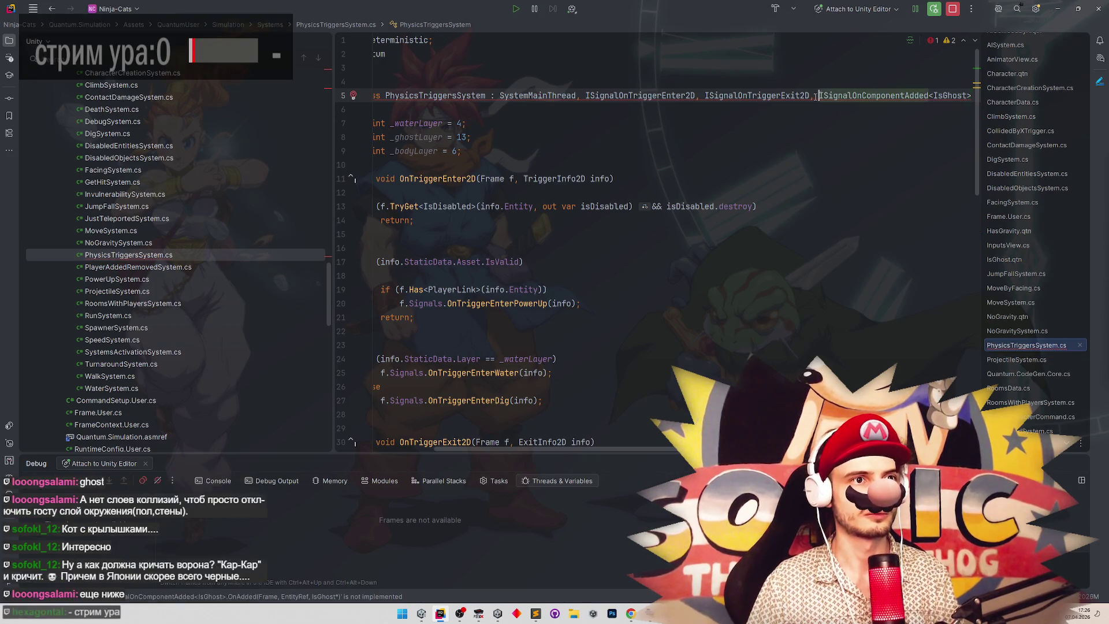
key("Return")
key("End")
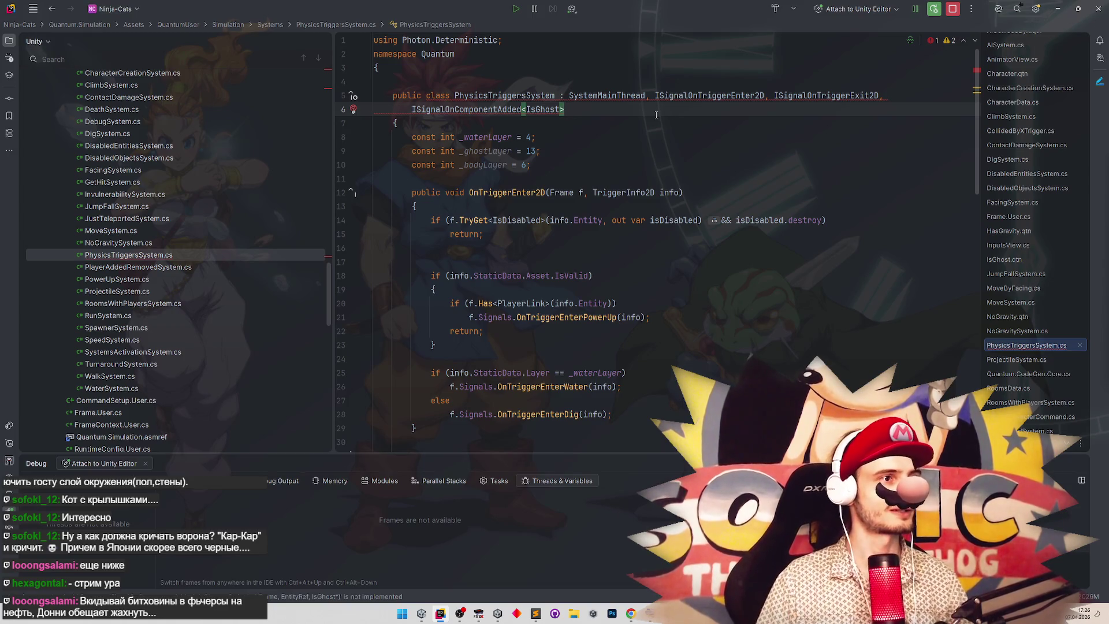
Add a copy of that interface renamed to ISignalOnComponentRemoved<IsGhost>.
left_click_drag(402, 109, 578, 113)
key("ctrl+c")
left_click(578, 114)
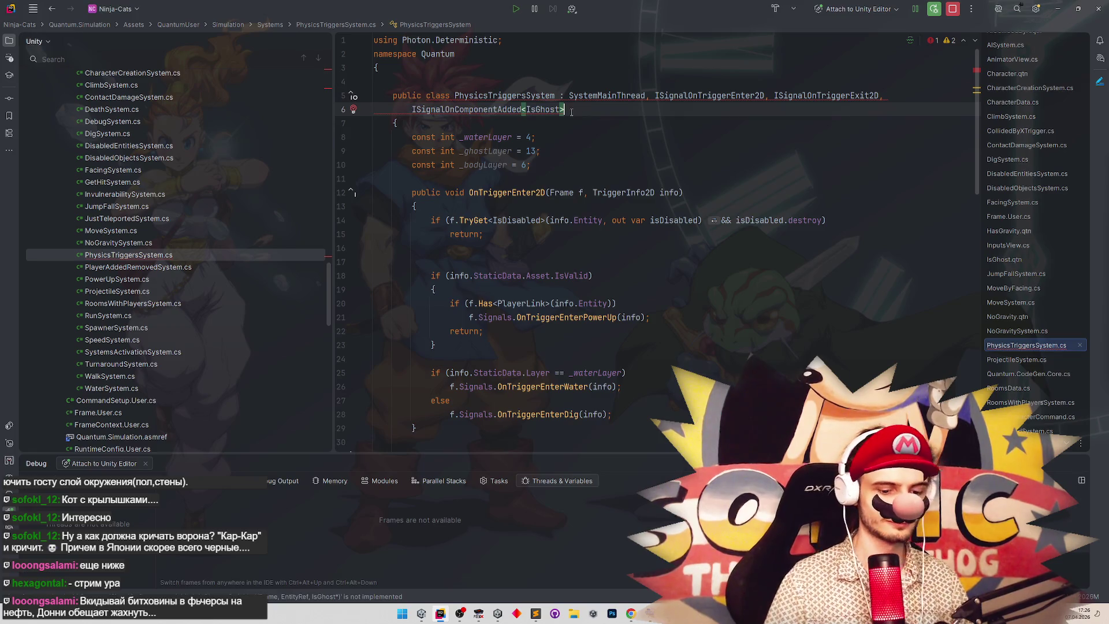
type(",")
key("ctrl+v")
left_click_drag(664, 109, 688, 109)
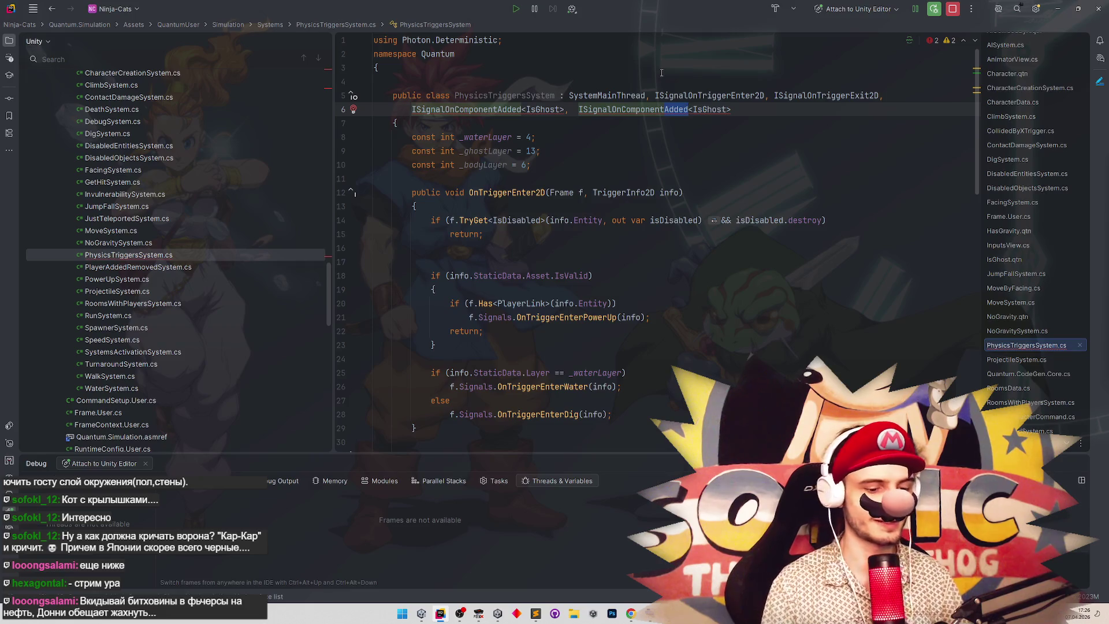
type("Removed")
Generate OnAdded and OnRemoved stubs for IsGhost via Implement missing members.
left_click_drag(373, 67, 686, 88)
left_click(680, 108)
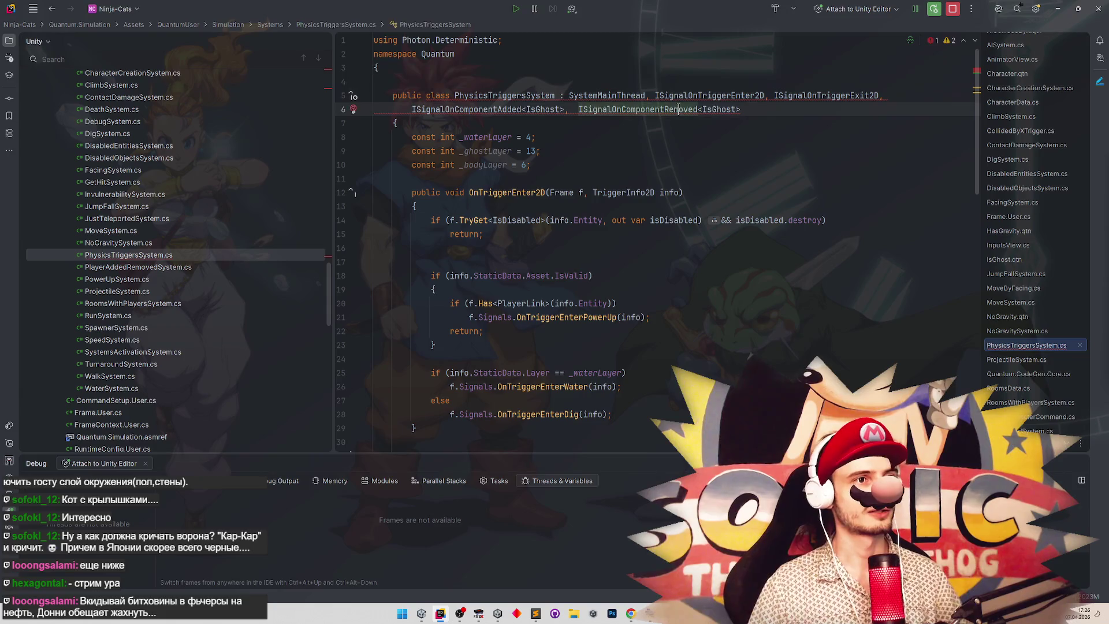
key("alt+Return")
key("Return")
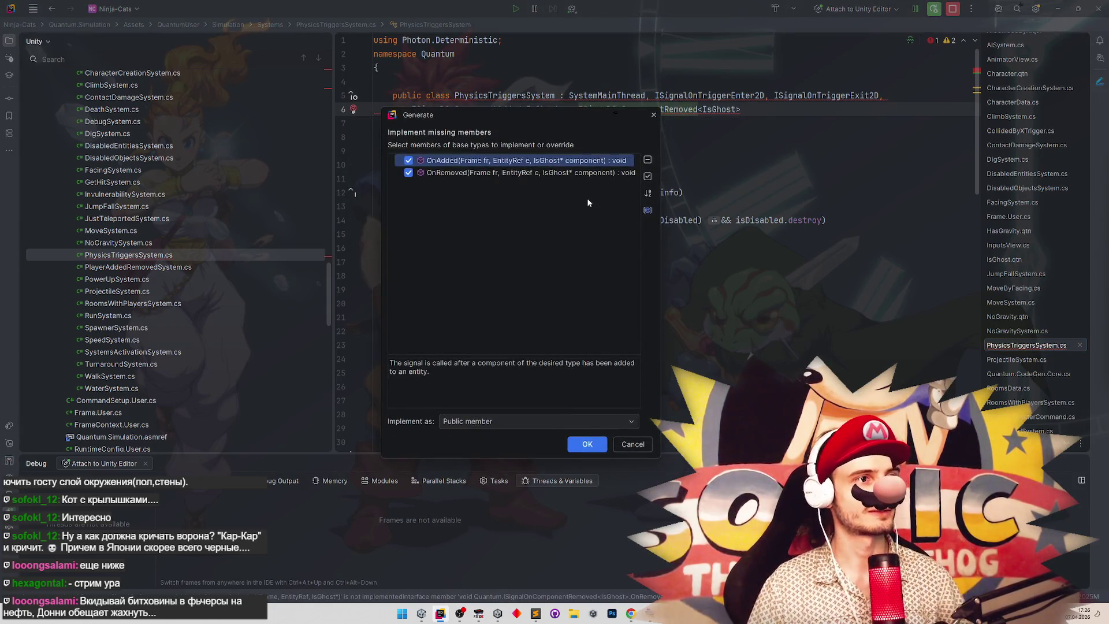
key("Return")
scroll(605, 239, "up", 15)
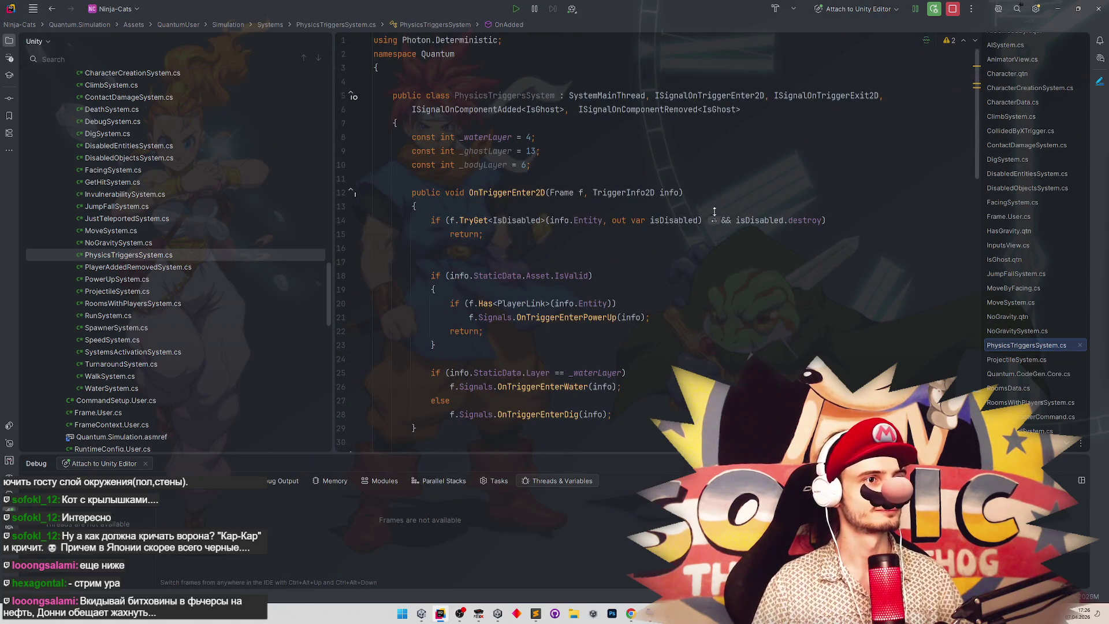
scroll(714, 211, "down", 15)
left_click_drag(428, 264, 638, 265)
Replace OnAdded's exception with fr.Get<PhysicsCollider2D>(e).Layer = _ghostLayer.
key("BackSpace")
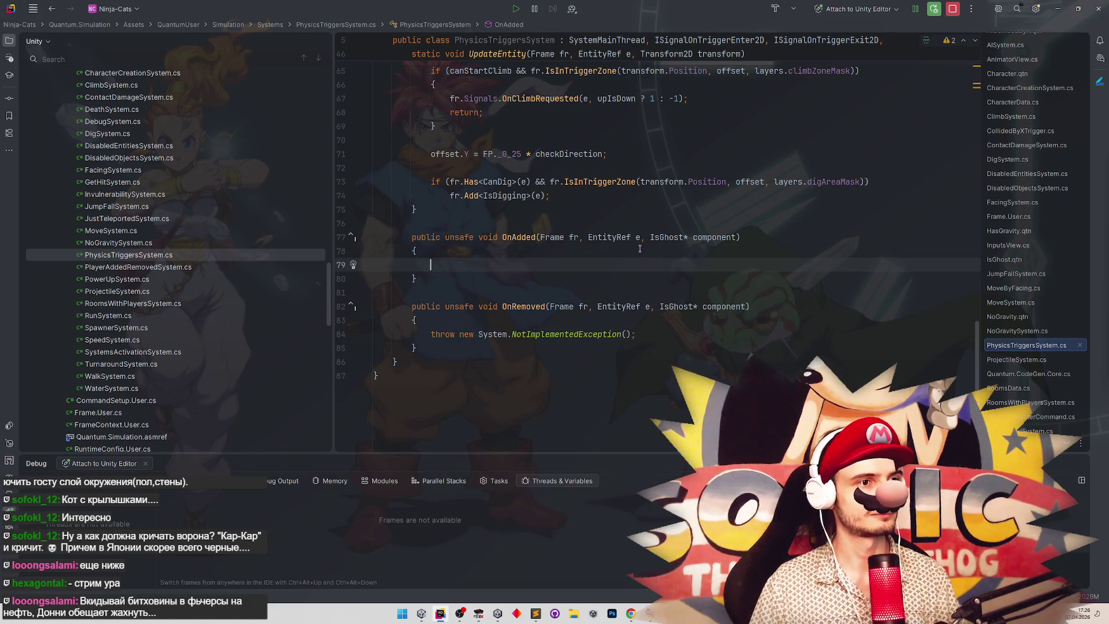
type("fr")
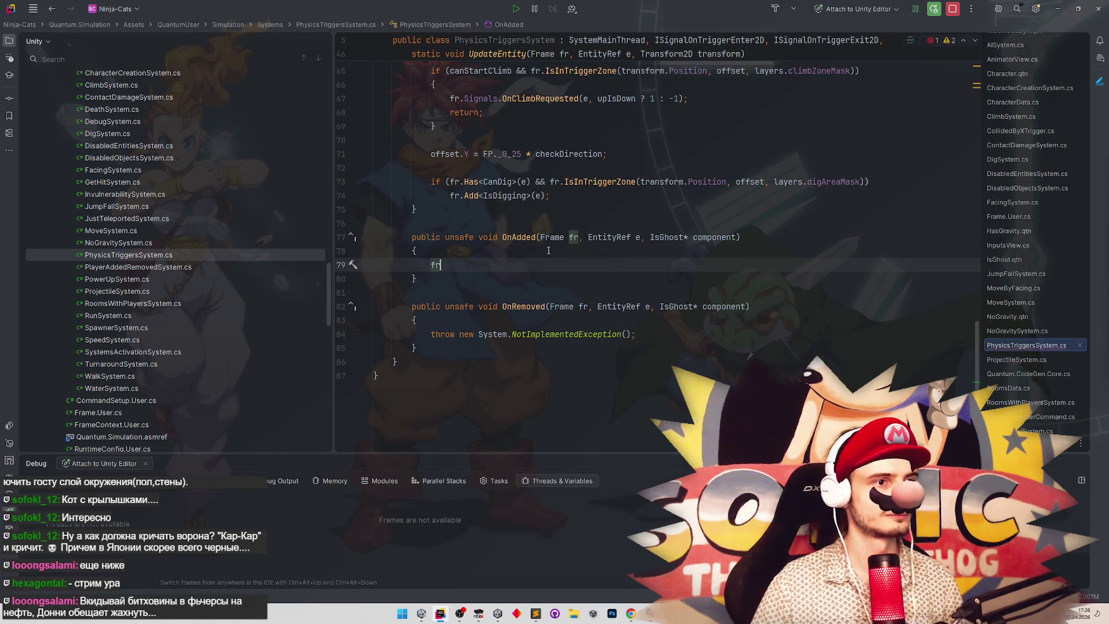
type(".")
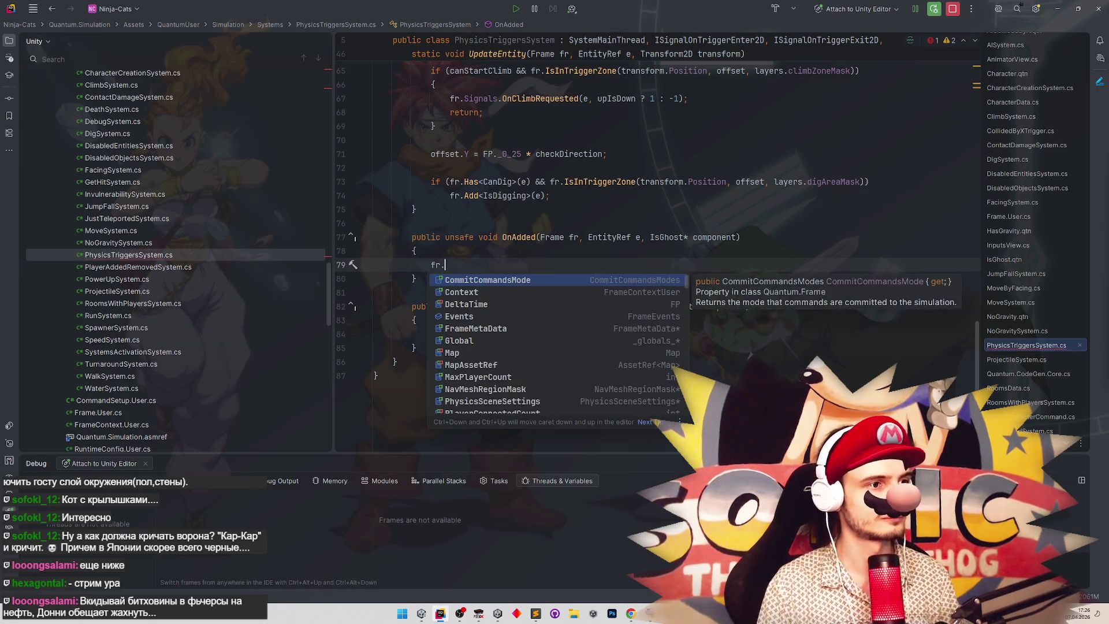
type("Get")
key("Return")
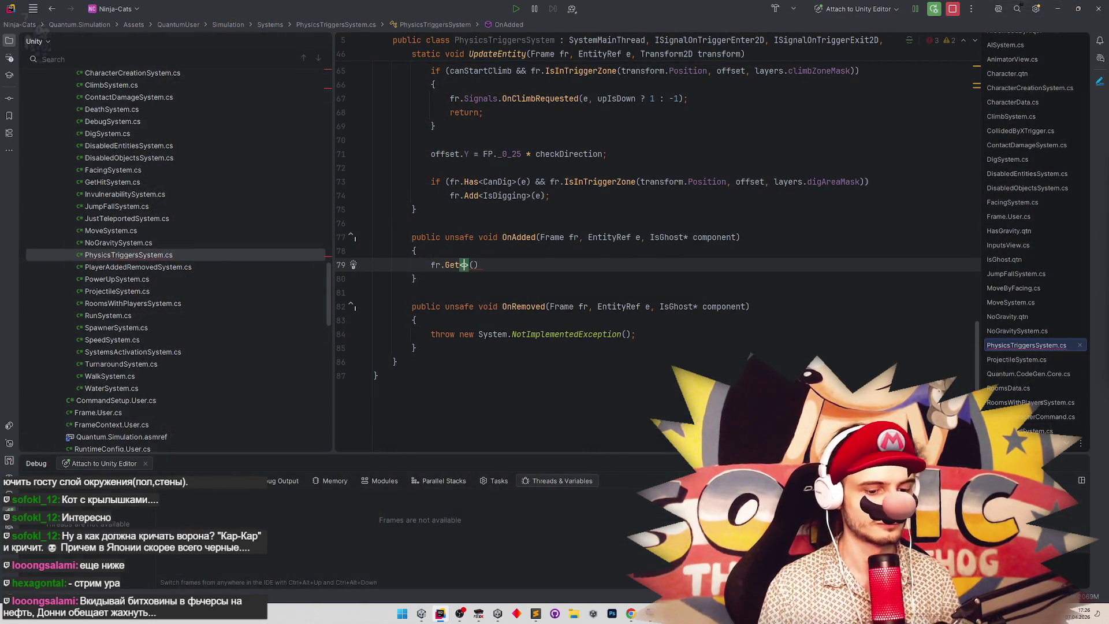
type("Physic")
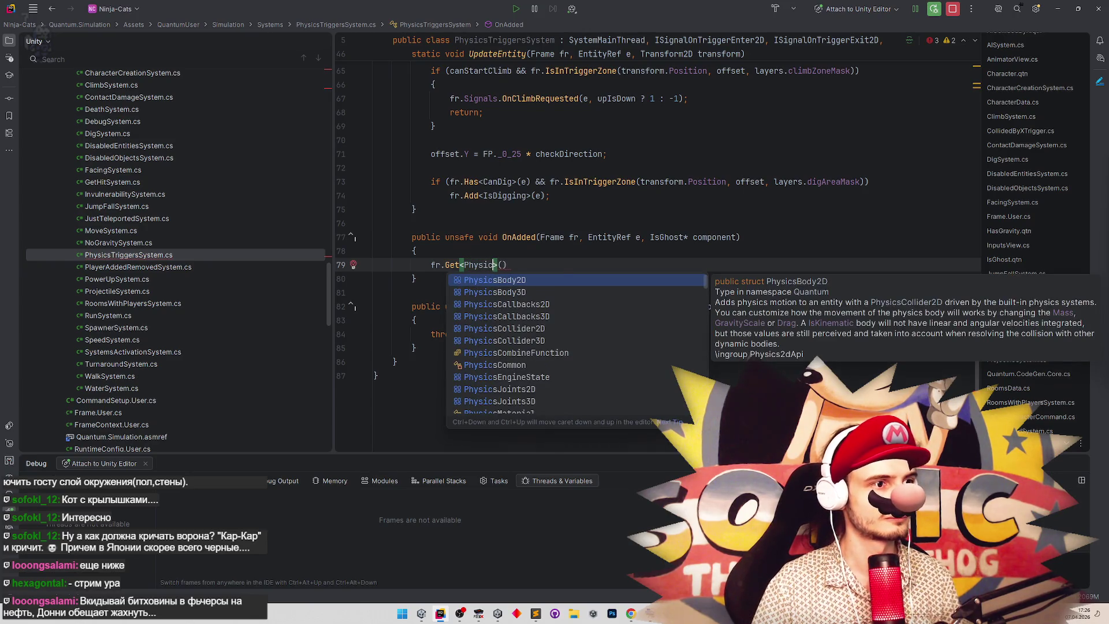
type("sC")
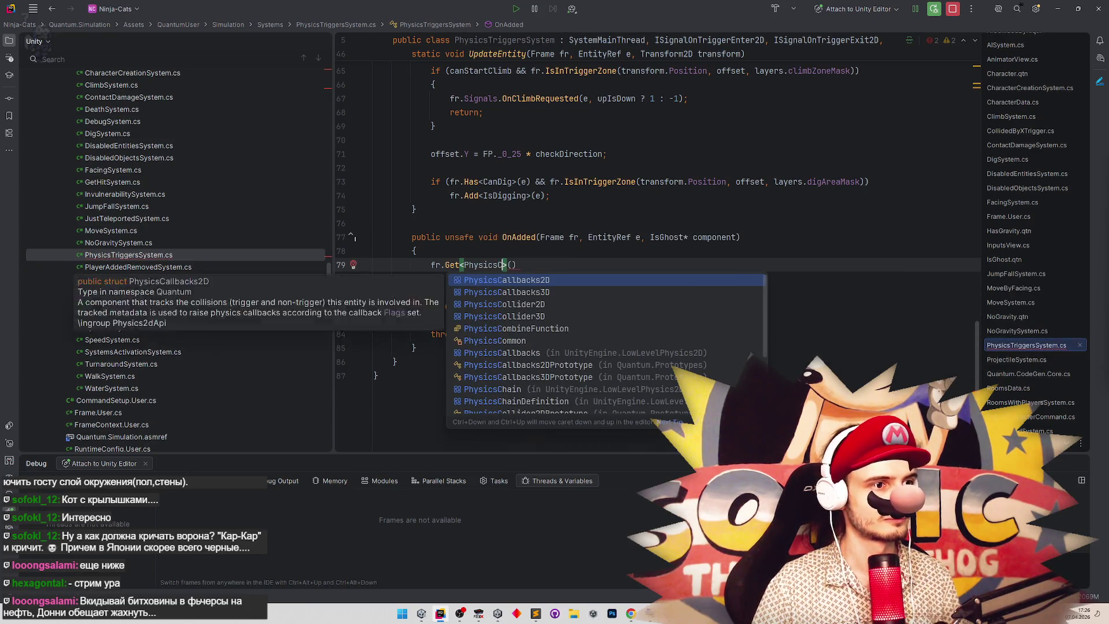
key("Down")
key("Down")
key("Return")
type("e).La")
key("Return")
type("= ")
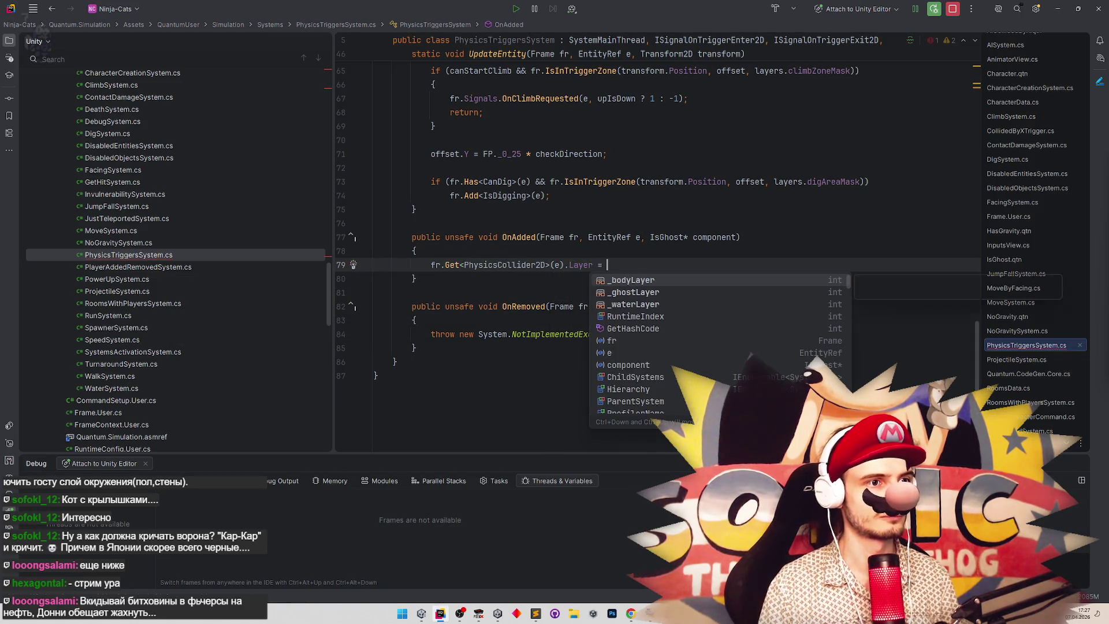
type("_gh")
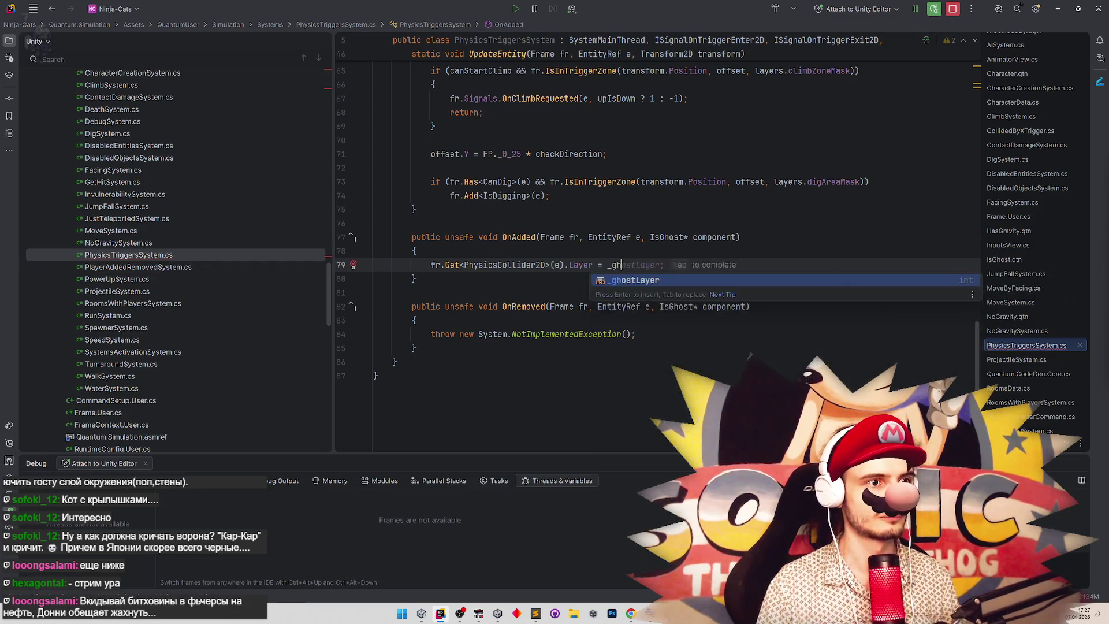
key("Tab")
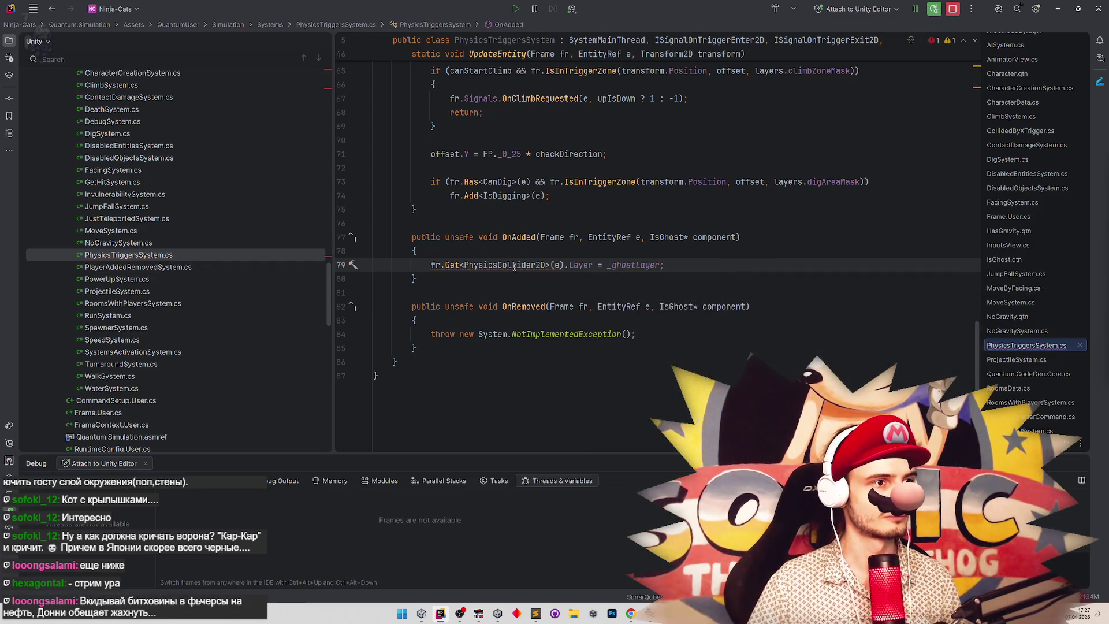
Change the statement to fr.Unsafe.GetPointer<PhysicsCollider2D>(e)->Layer pointer syntax.
left_click(444, 265)
type("Unsafe.")
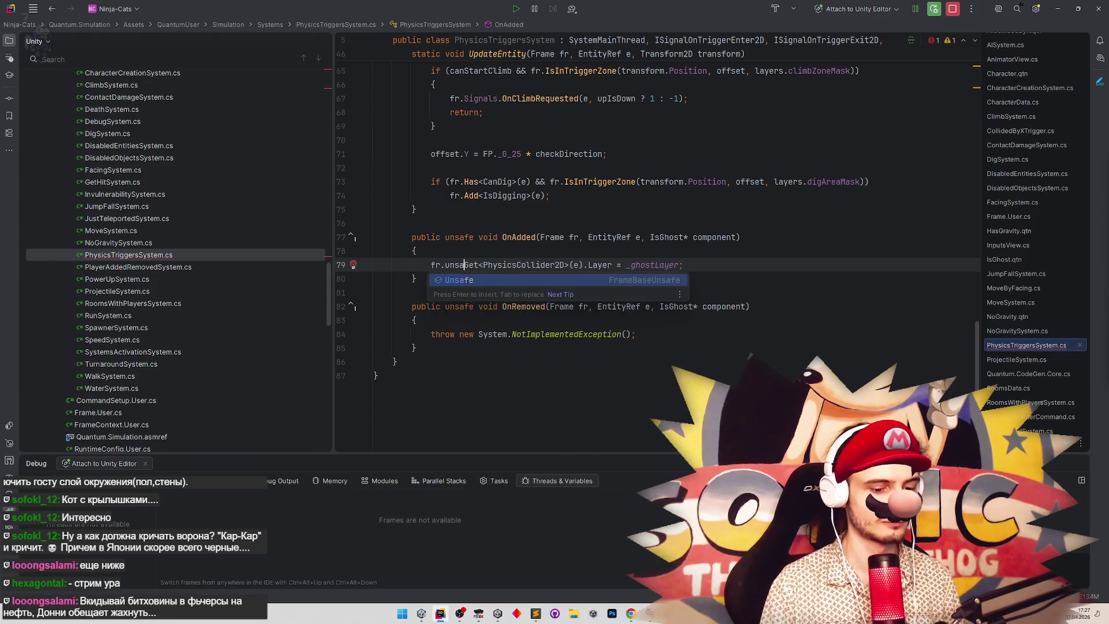
key("ctrl+Right")
type("Pointer")
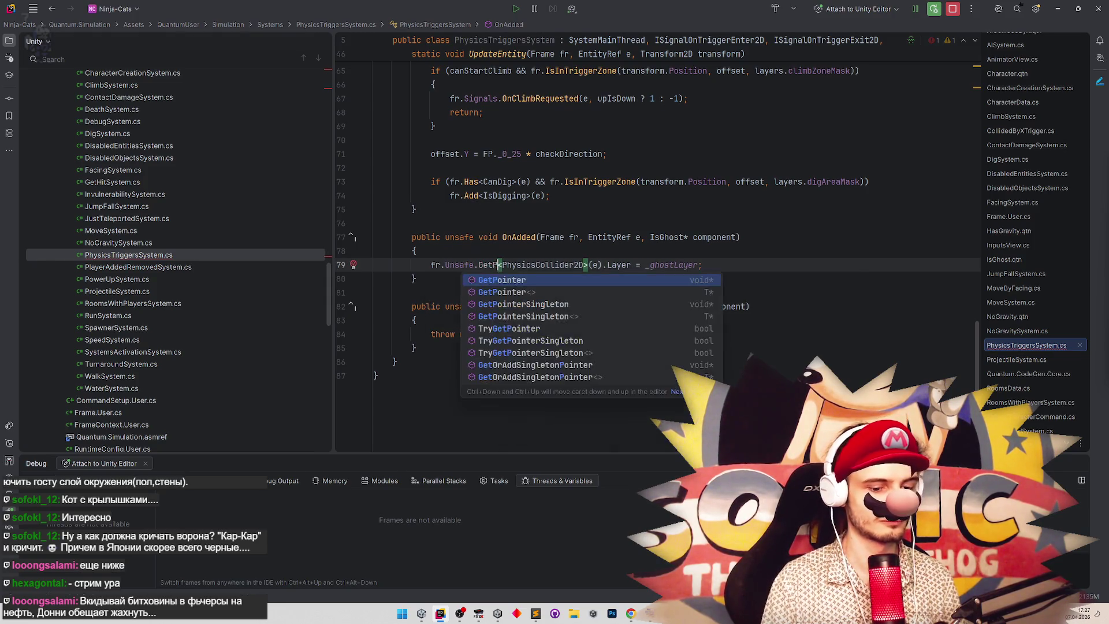
key("Escape")
key("Up")
key("Up")
key("Up")
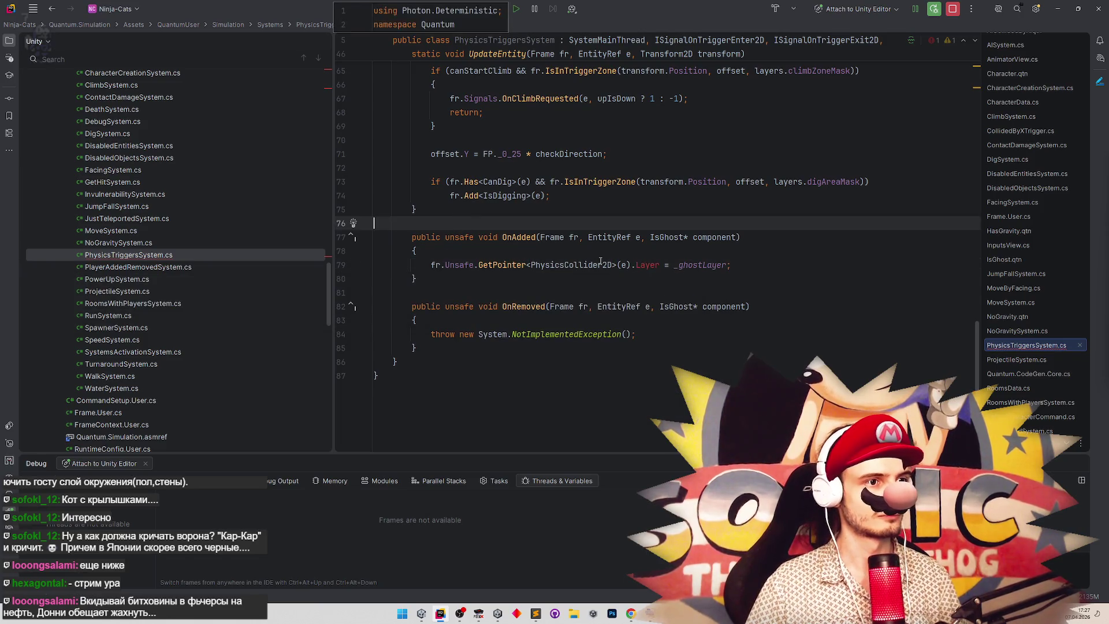
left_click(659, 266)
key("ctrl+space")
key("Return")
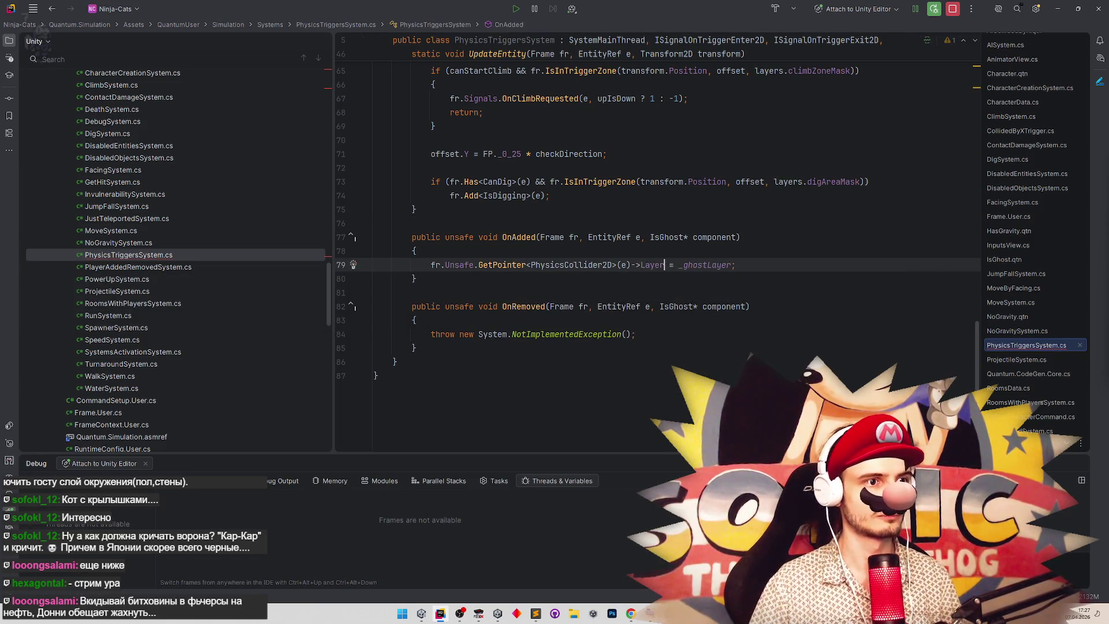
Copy the ghost layer statement over OnRemoved's placeholder exception.
left_click_drag(424, 263, 736, 265)
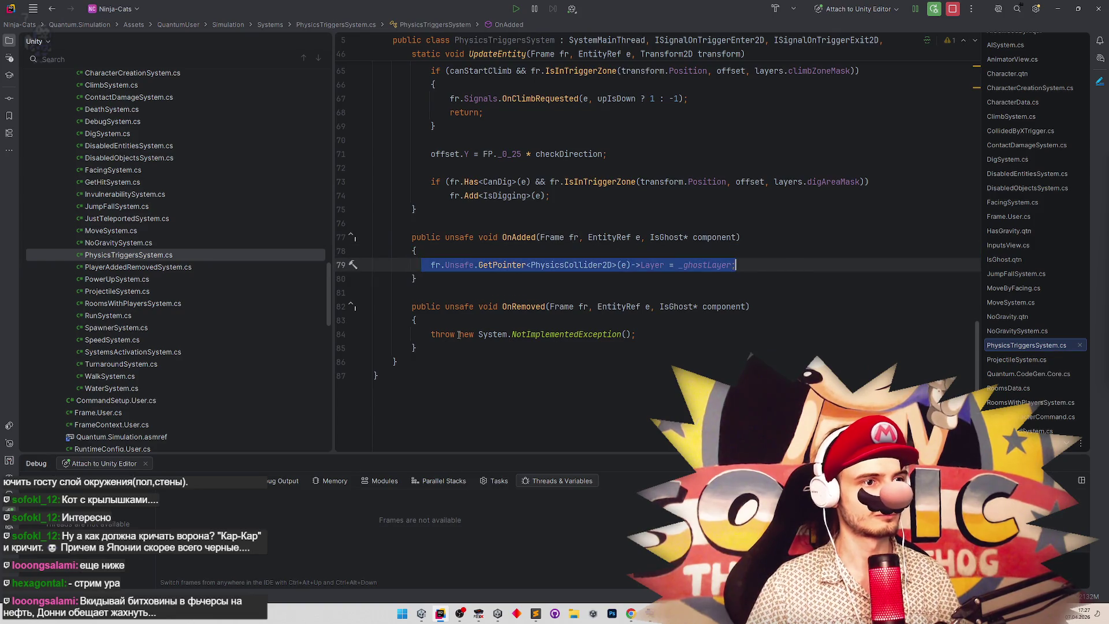
key("ctrl+c")
left_click_drag(430, 334, 636, 334)
key("ctrl+v")
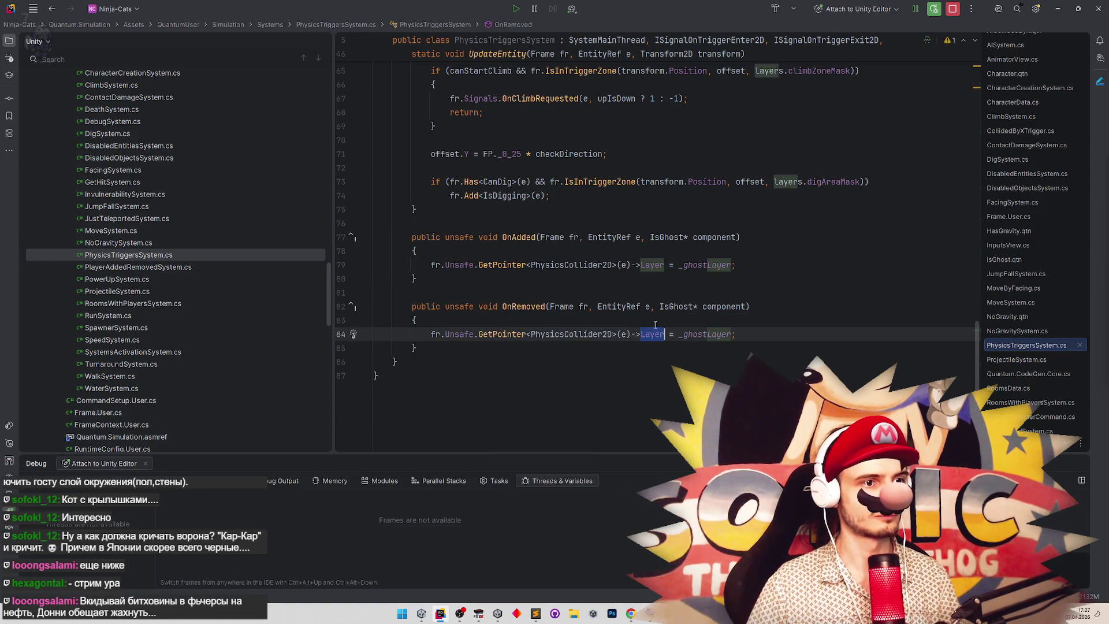
In OnRemoved, replace _ghostLayer with _bodyLayer and save the reformatted file.
left_click(664, 334)
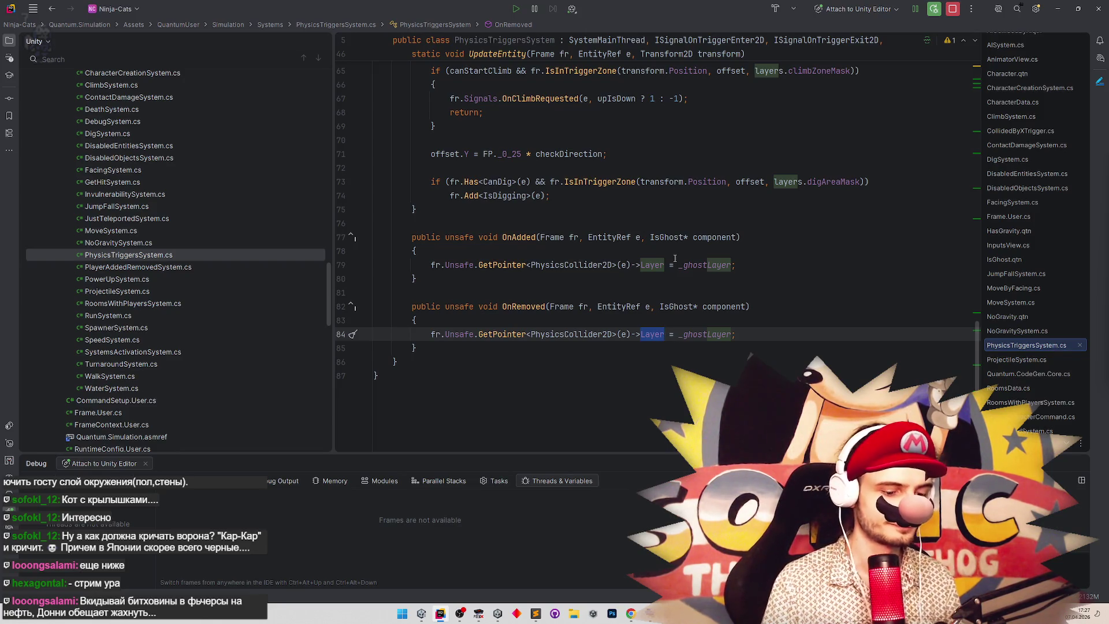
double_click(698, 326)
type("_bodyLayer")
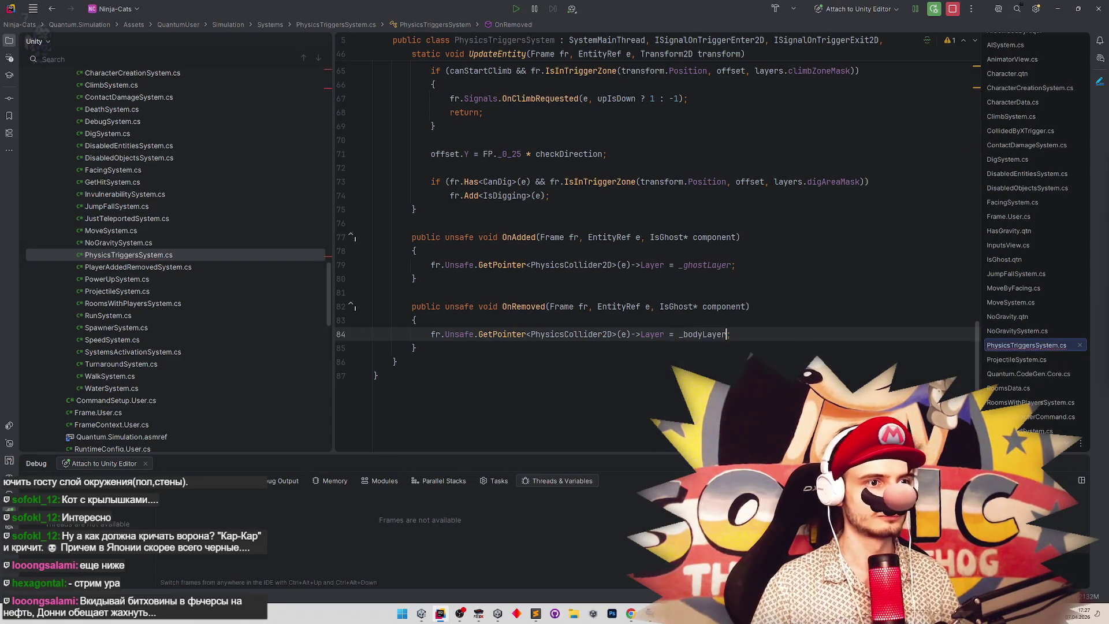
key("ctrl+s")
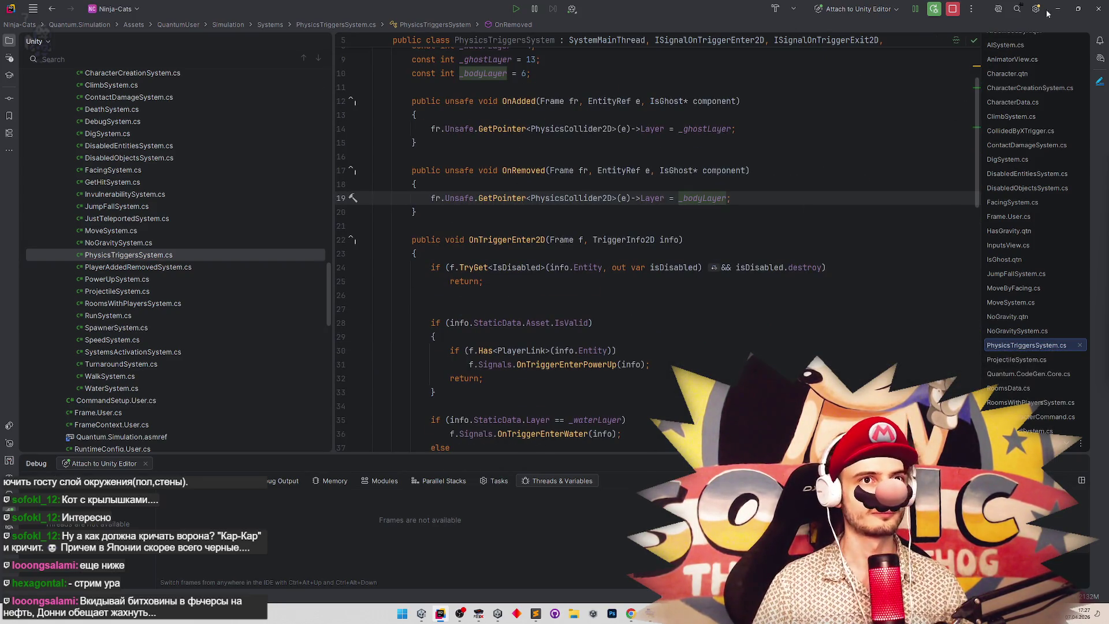
left_click(1048, 11)
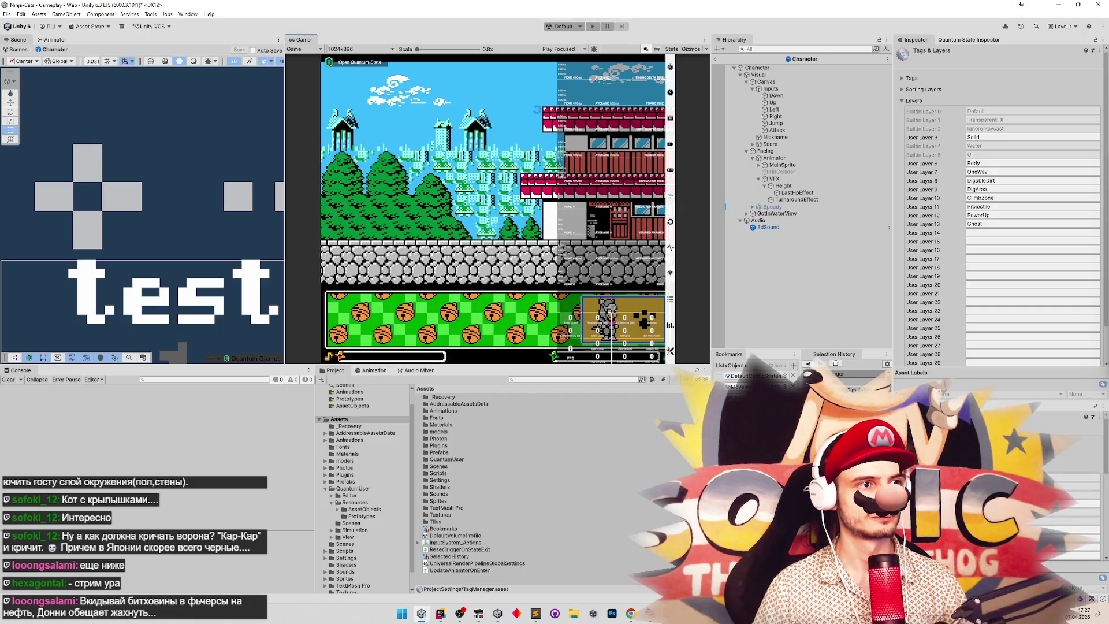
Dismiss the Prefab Mode modifications warning and enter Play mode.
key("Escape")
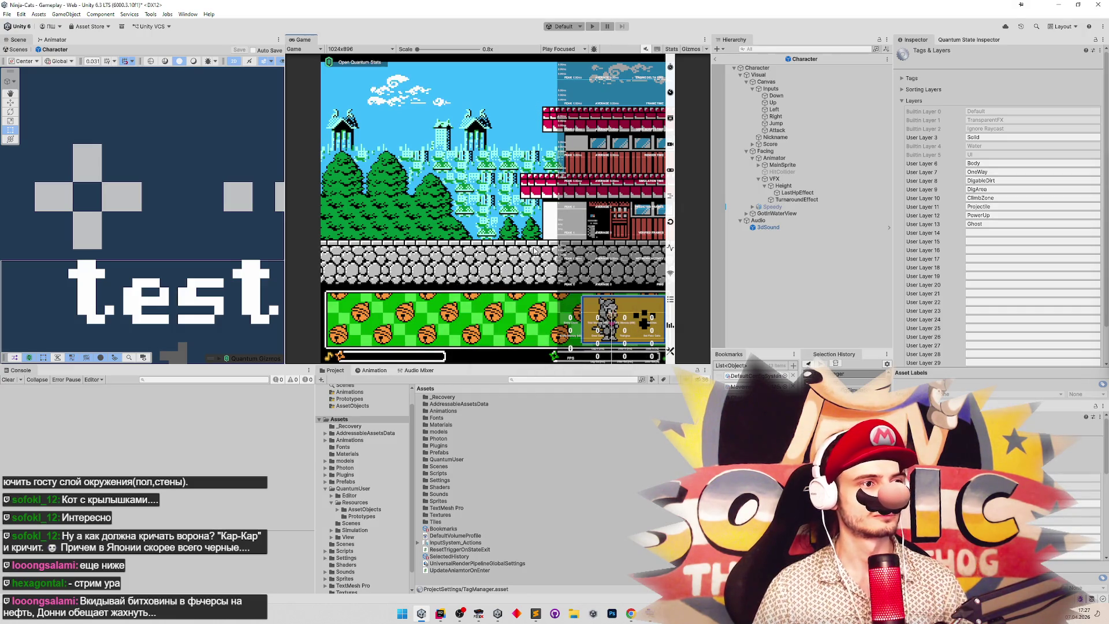
key("ctrl+p")
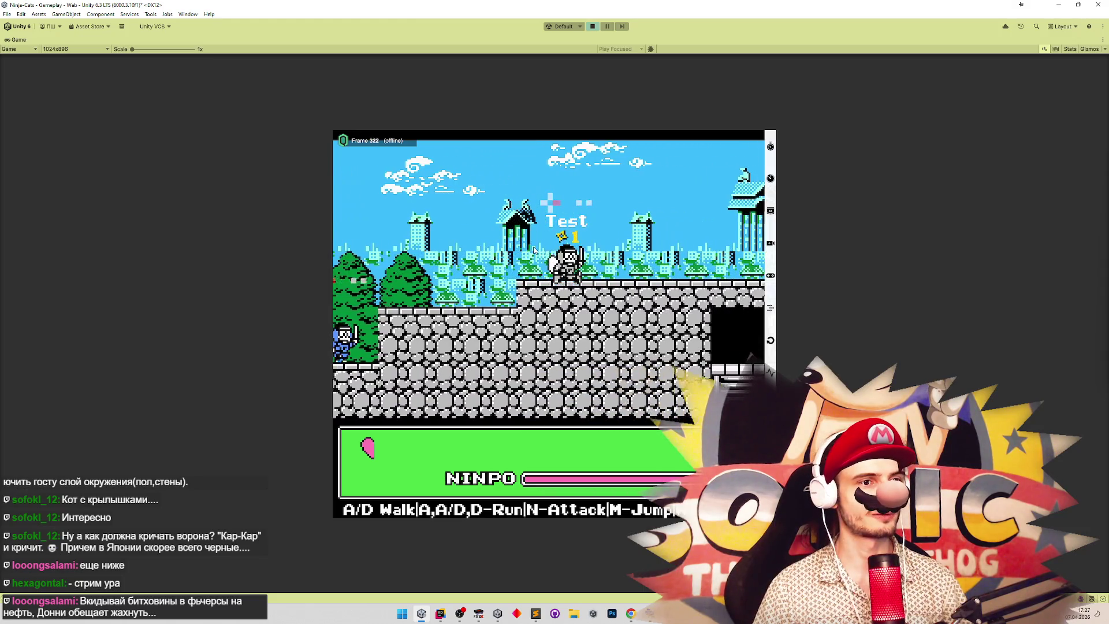
Walk the Test ninja right through the cave to the lava wall, then back and attack.
key("d")
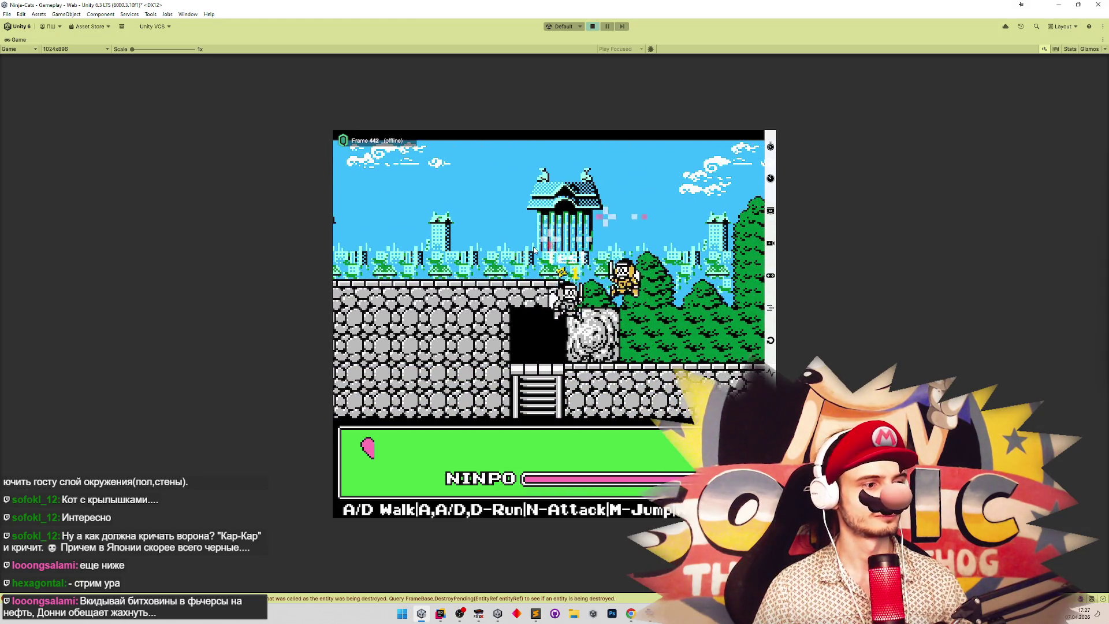
key("d")
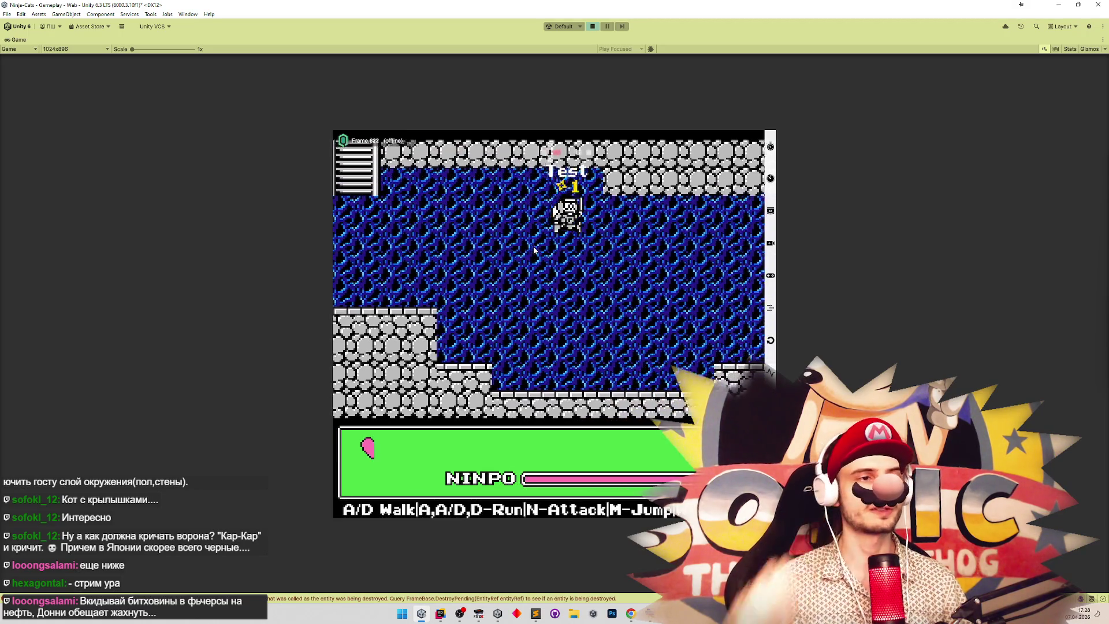
key("d")
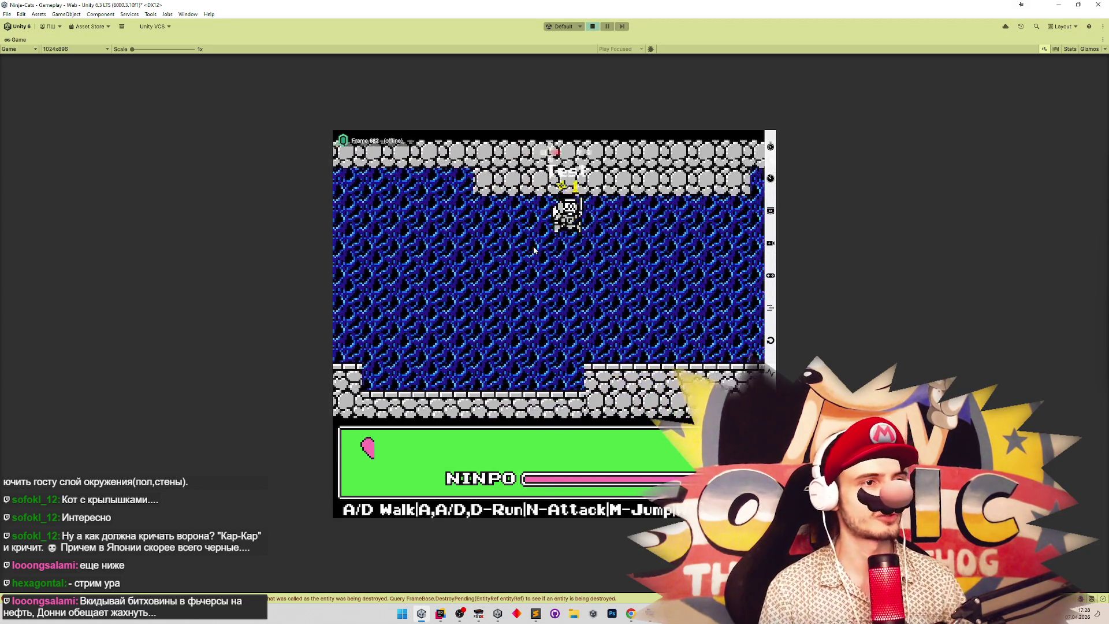
key("d")
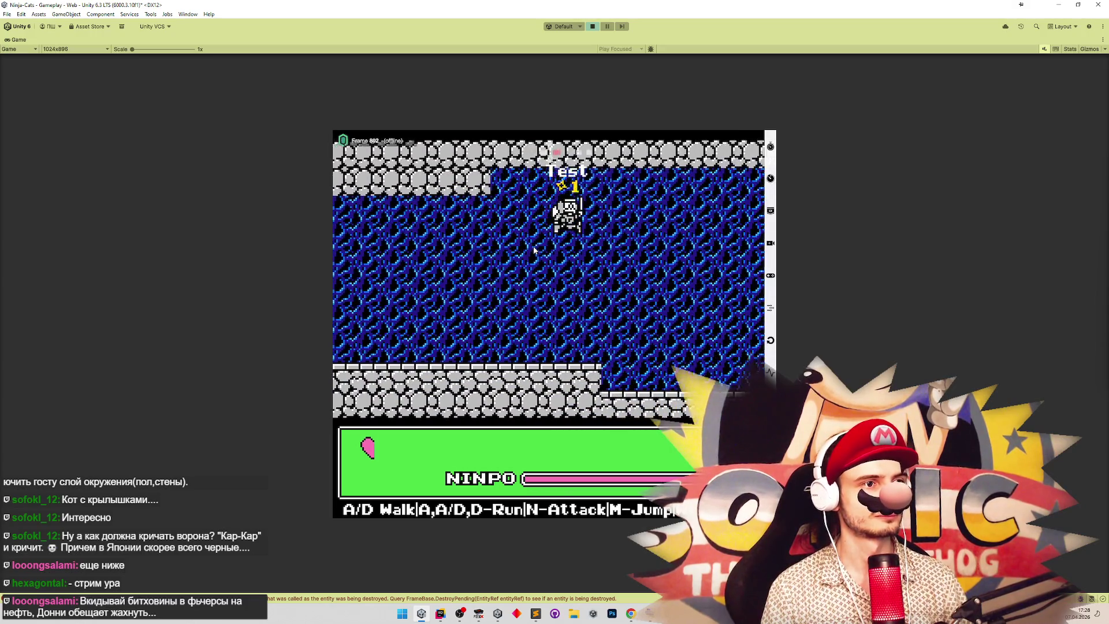
key("d")
key("a")
key("n")
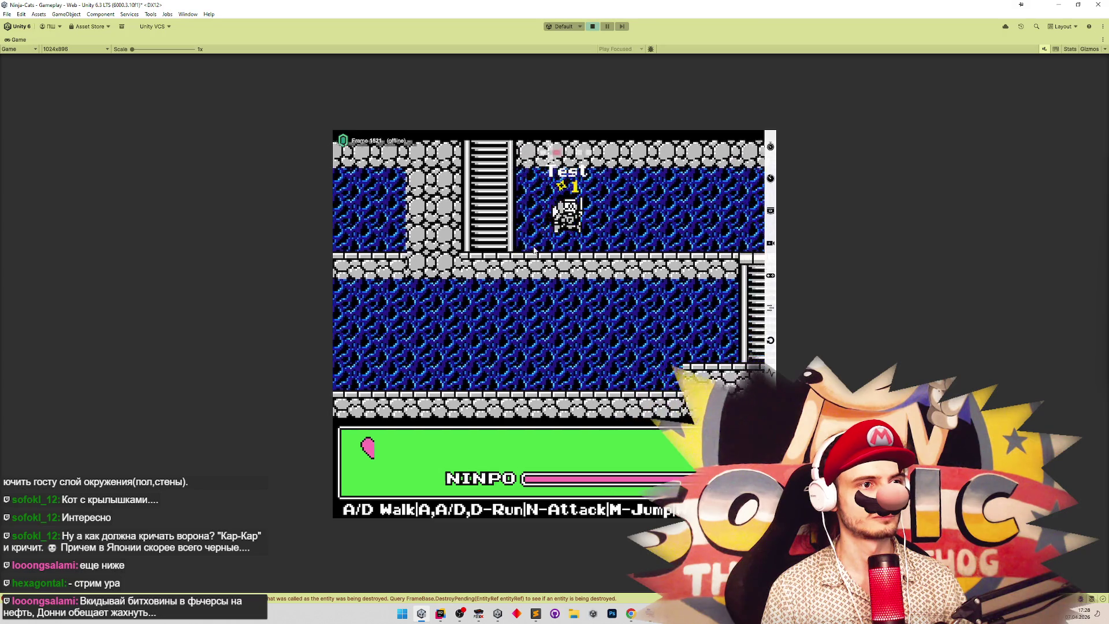
Walk the ninja along the corridor and on and off the ladder.
key("d")
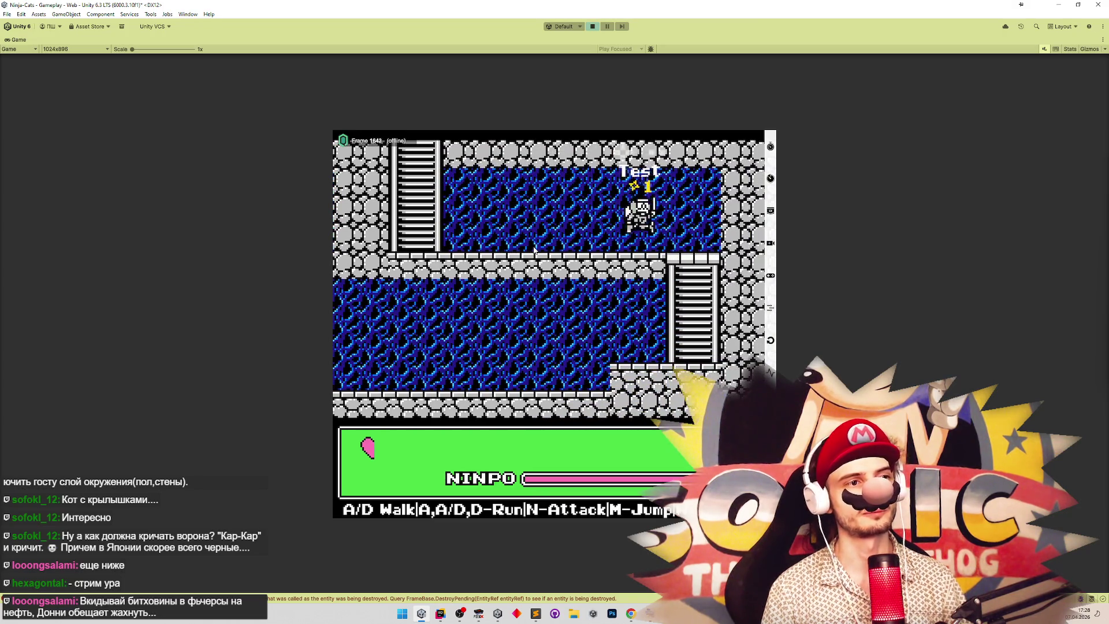
key("a")
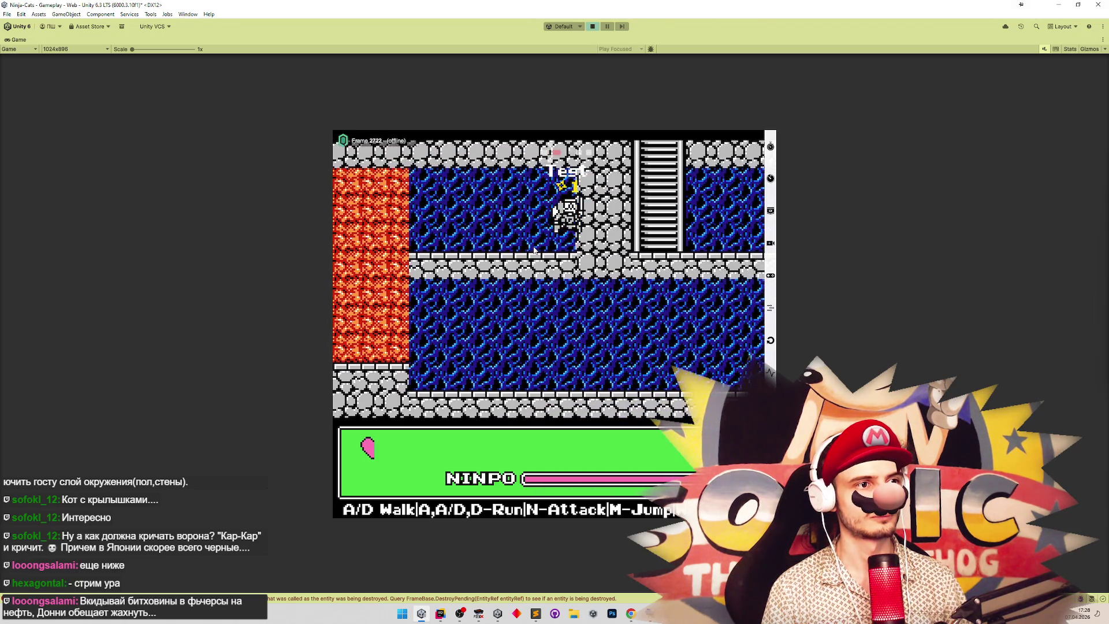
key("d")
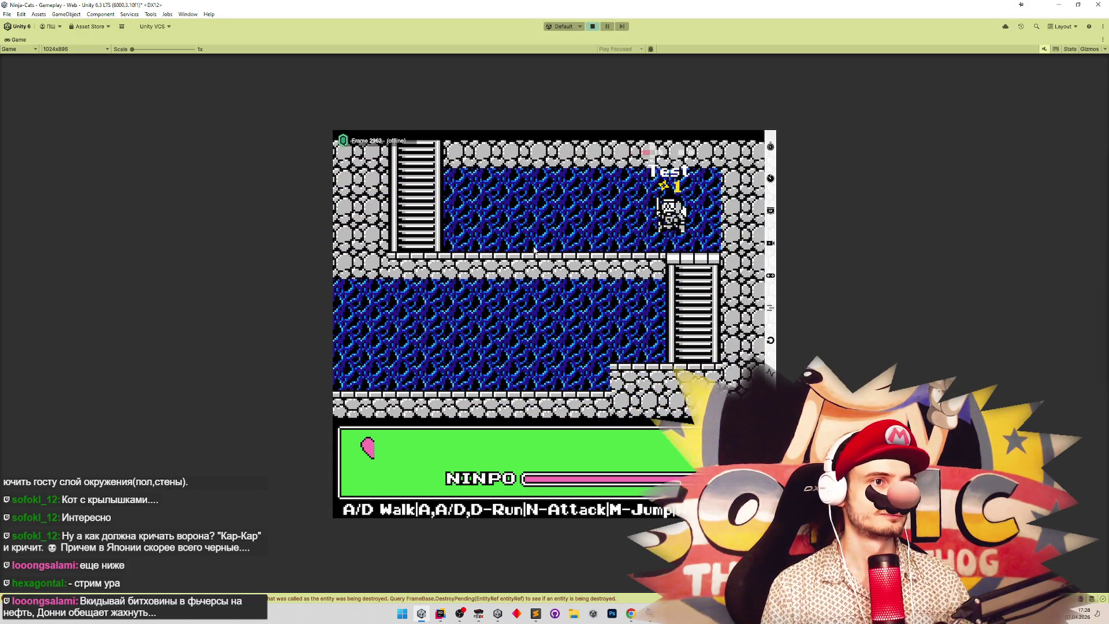
key("a")
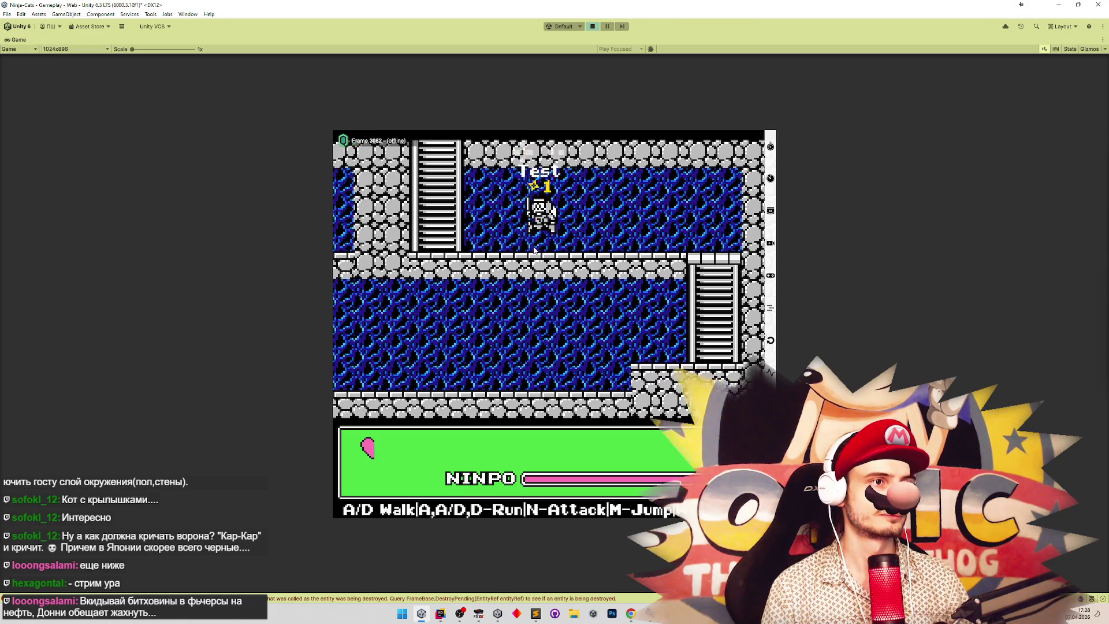
key("a")
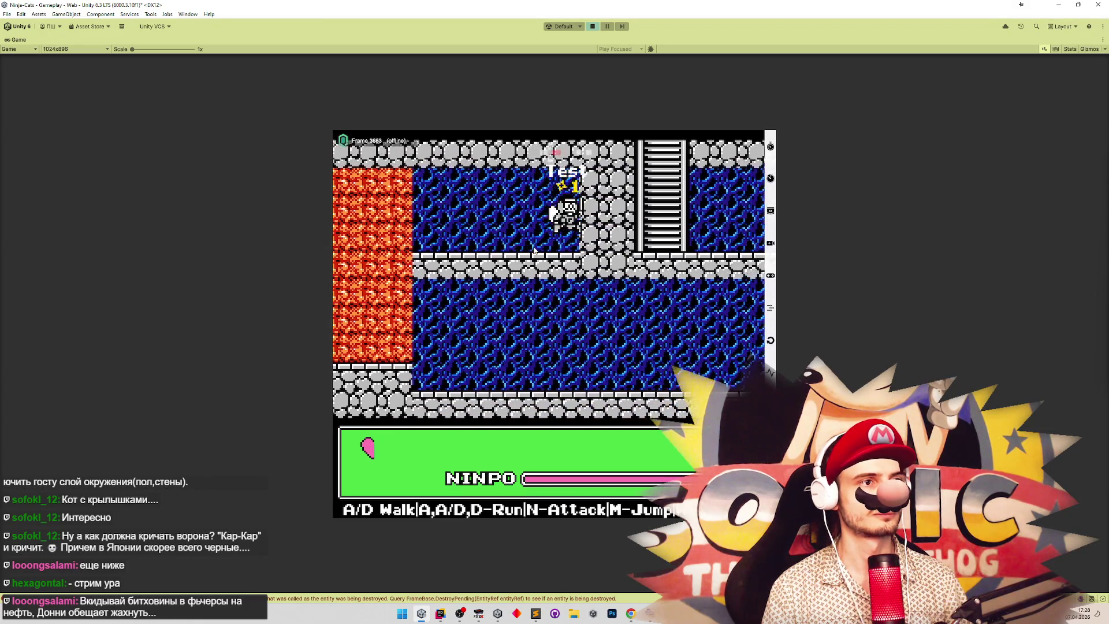
key("d")
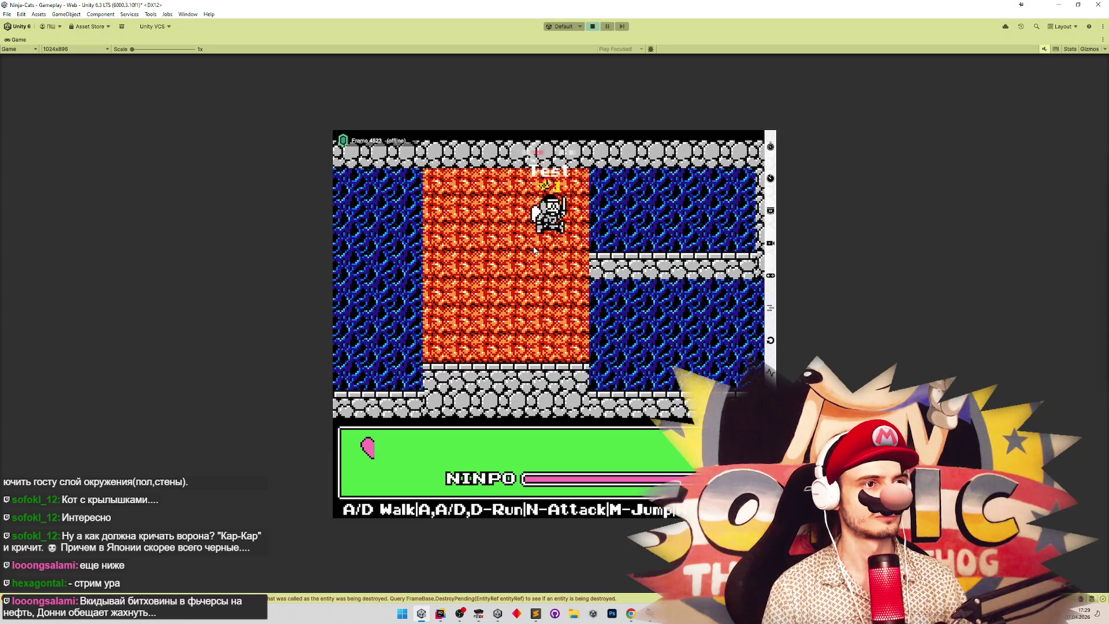
Jump left, climb the ladder, hop onto the stone platform and walk into the water area.
key("m")
key("a")
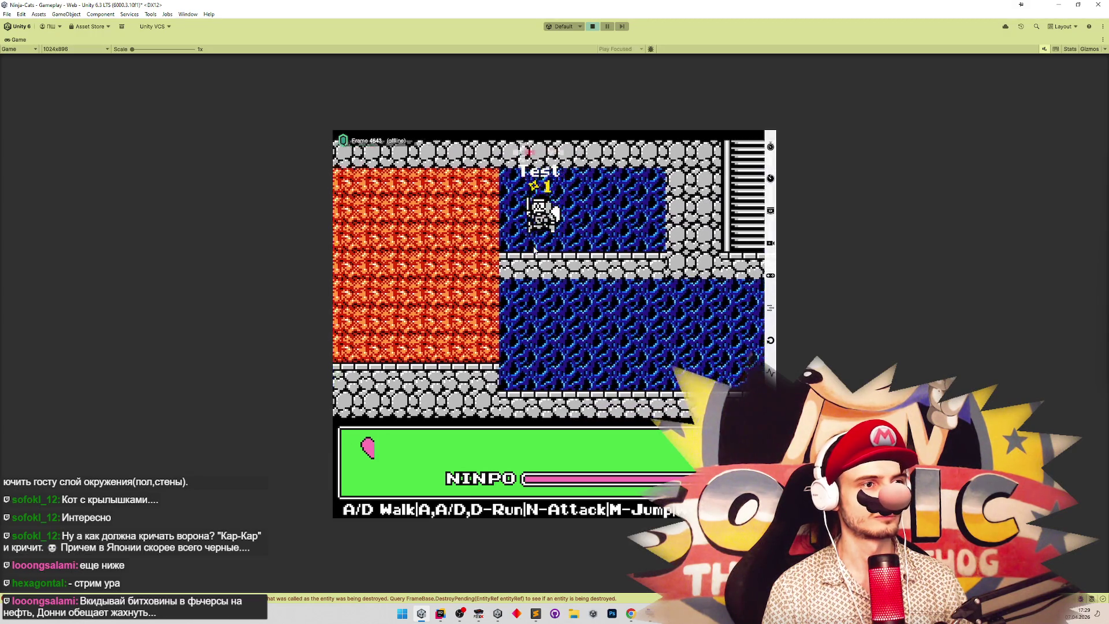
key("d")
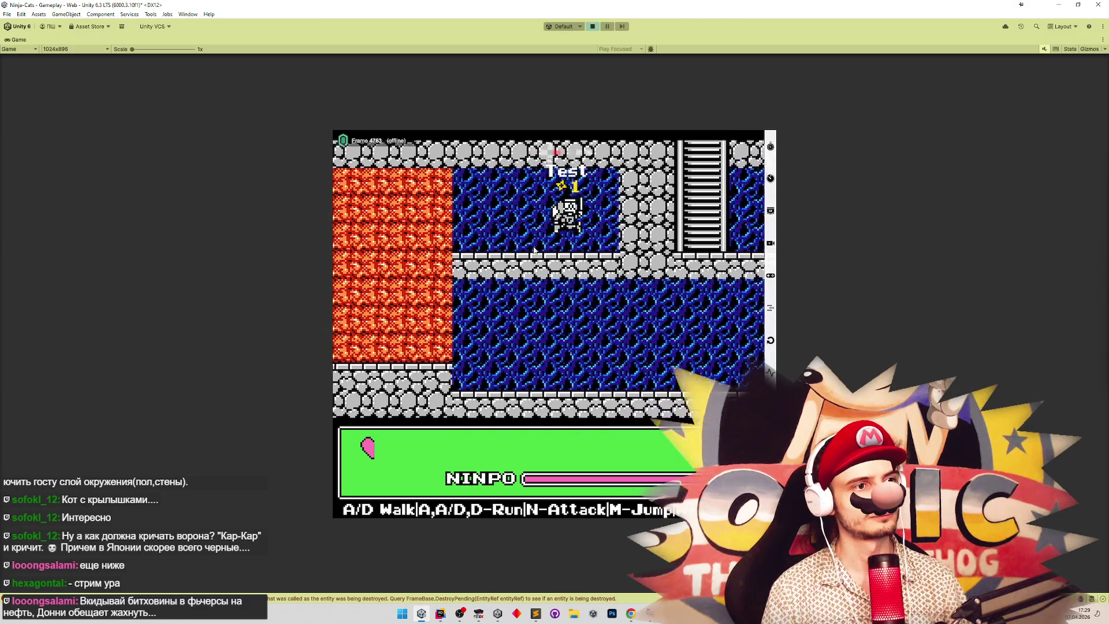
key("w")
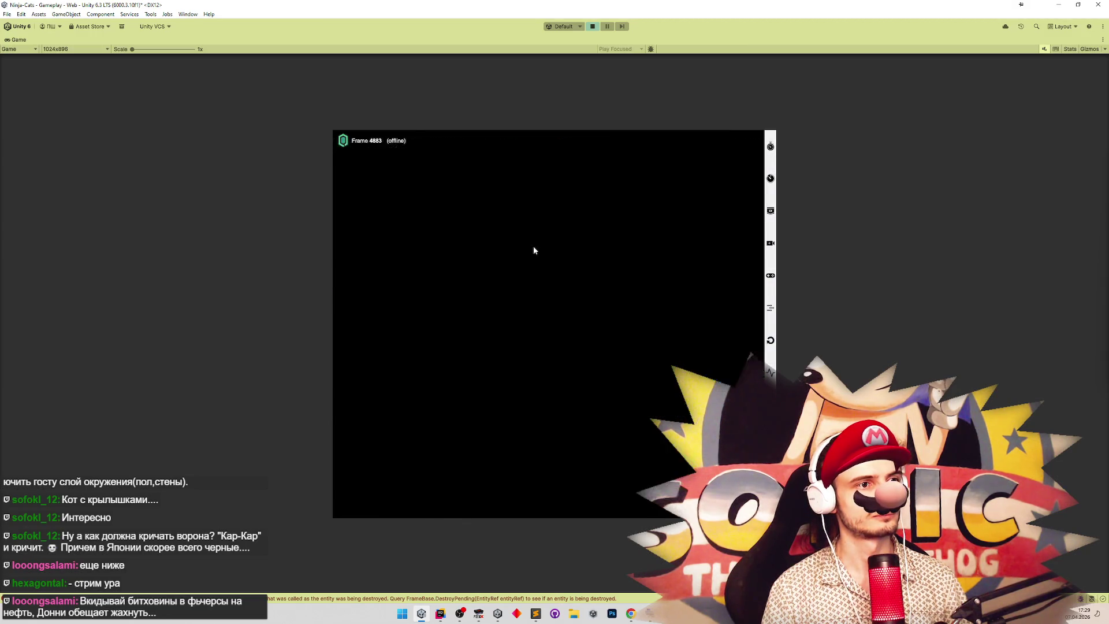
key("d")
key("m")
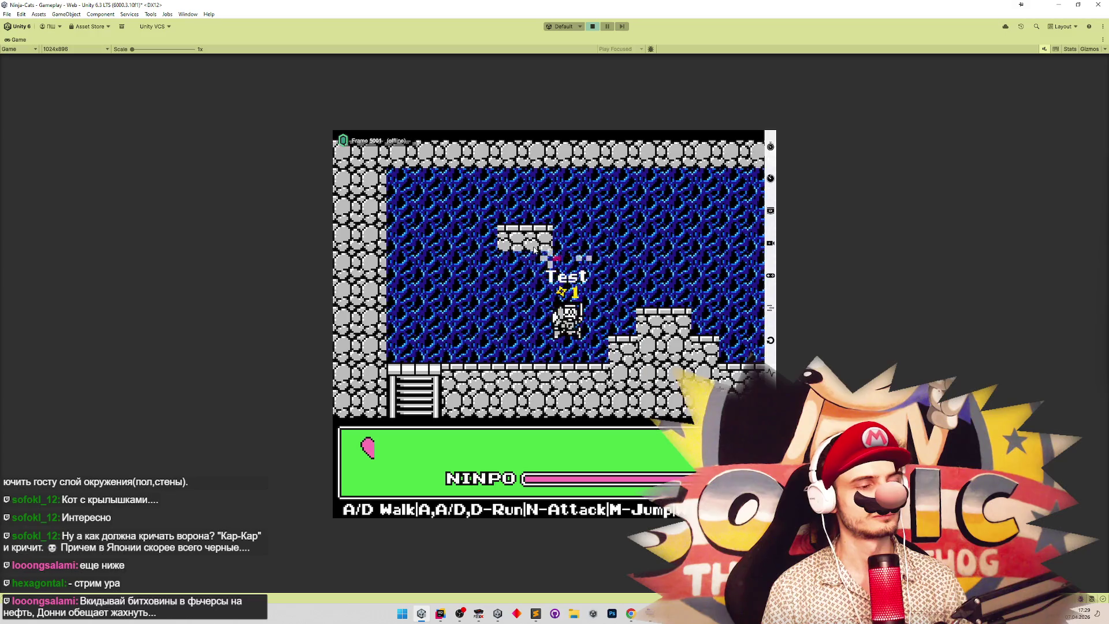
key("d")
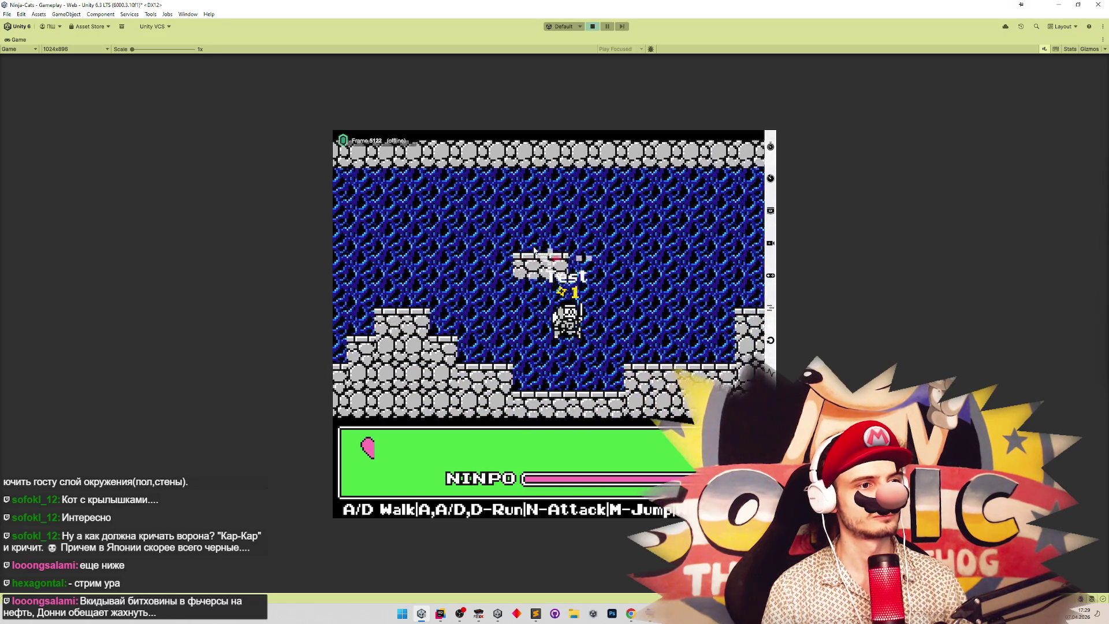
key("d")
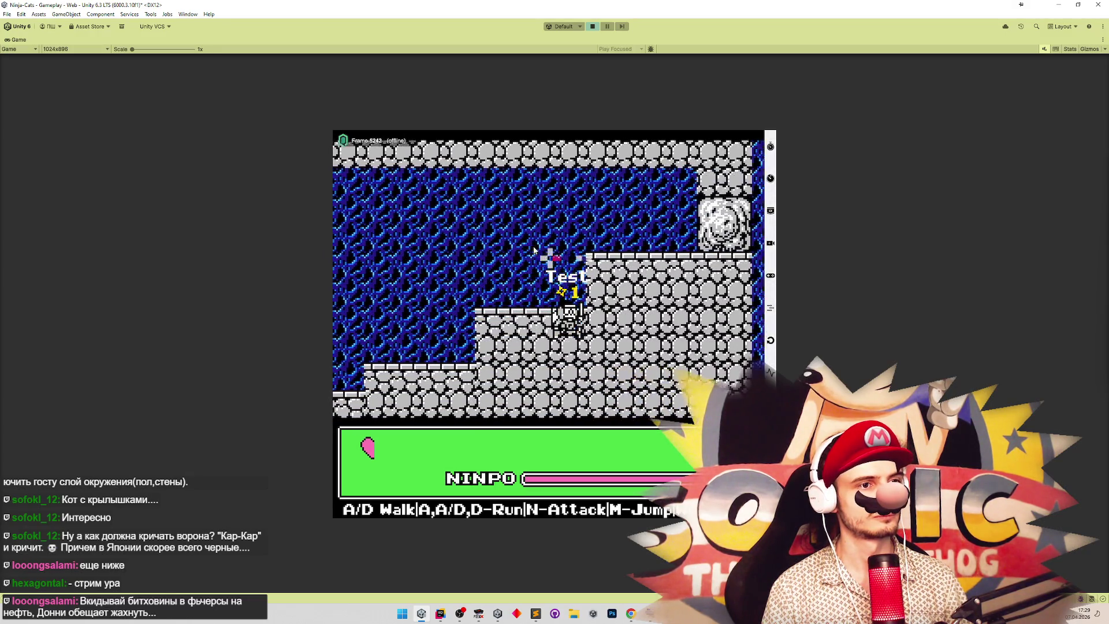
key("d")
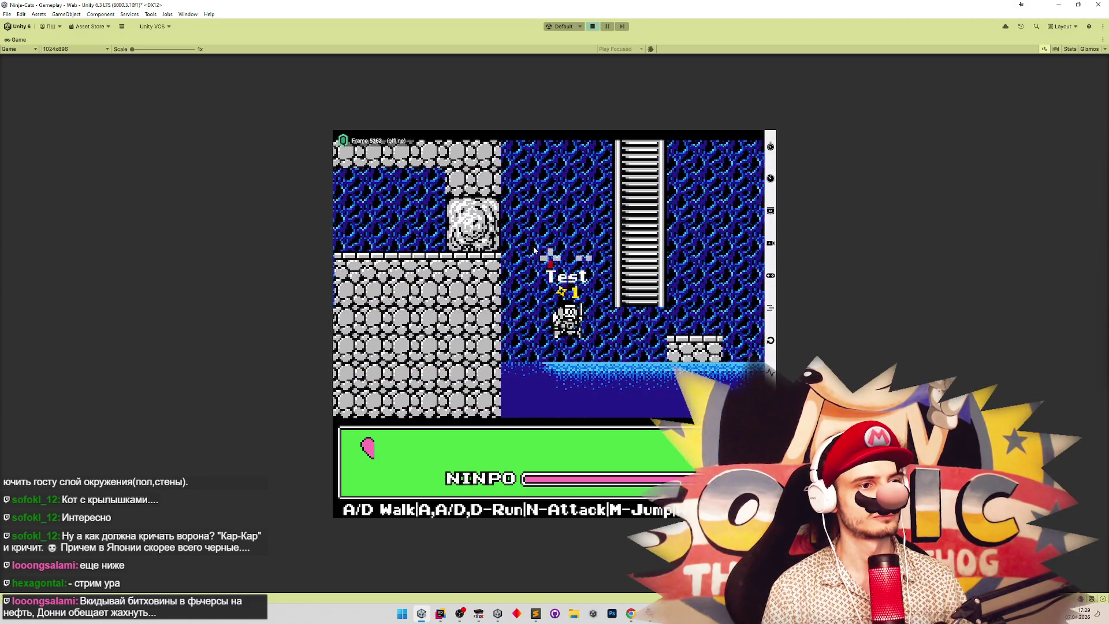
Drop to the room below, walk left past the ledges and climb the ladder up.
key("a")
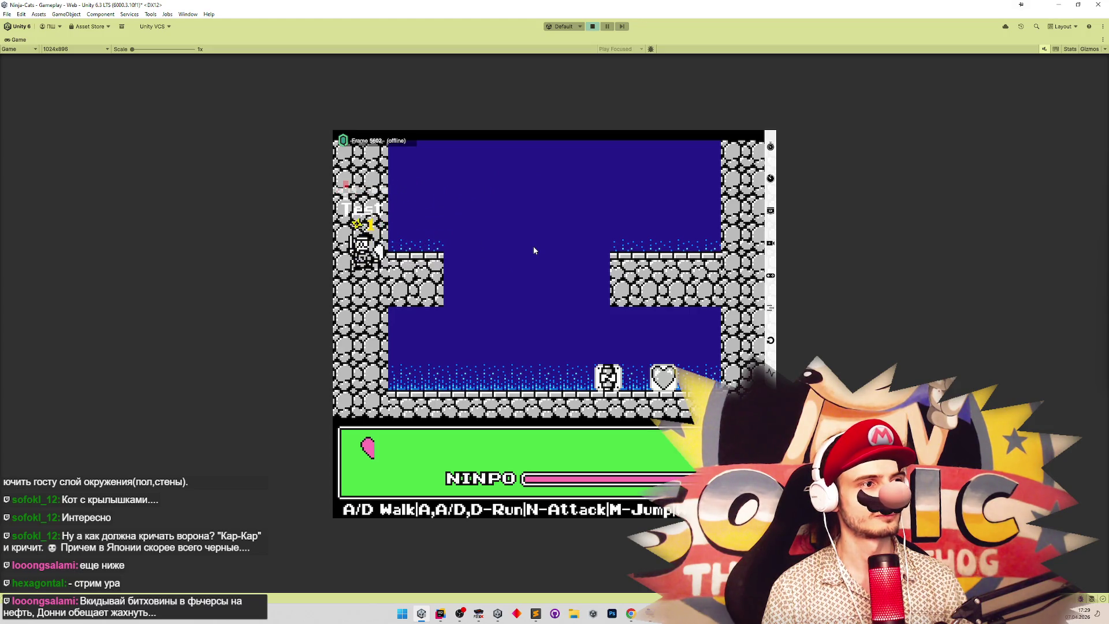
key("a")
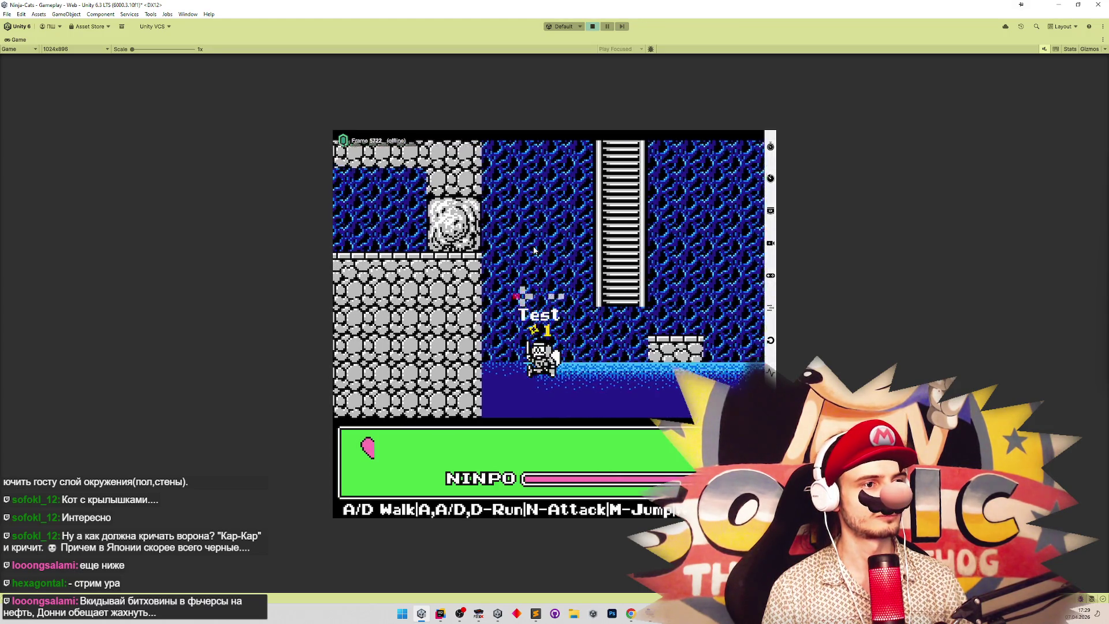
key("a")
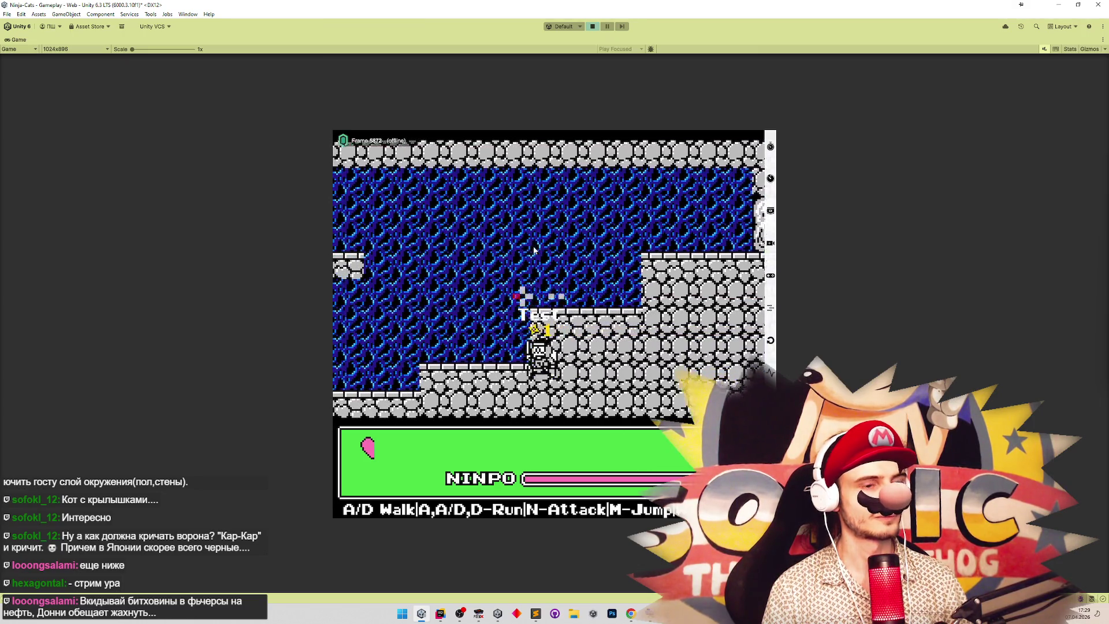
key("a")
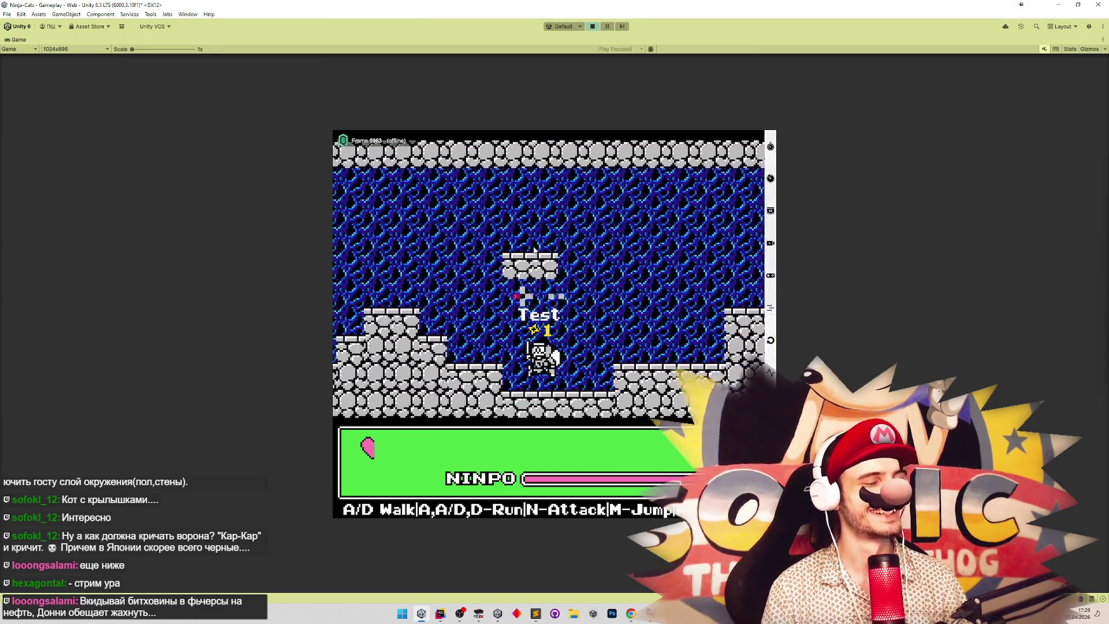
key("a")
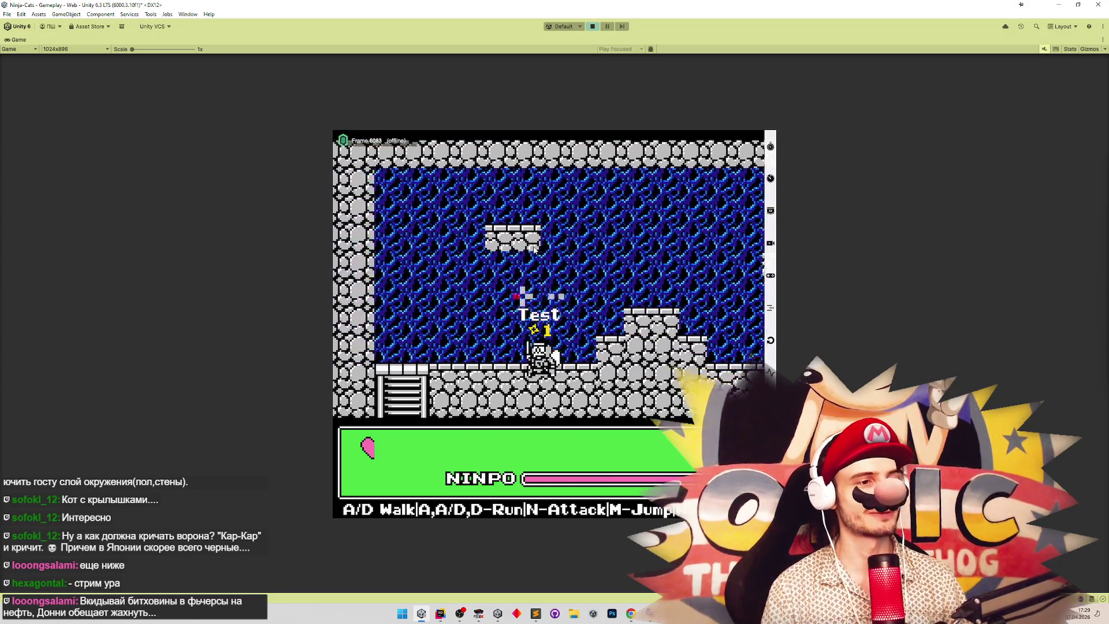
key("a")
key("d")
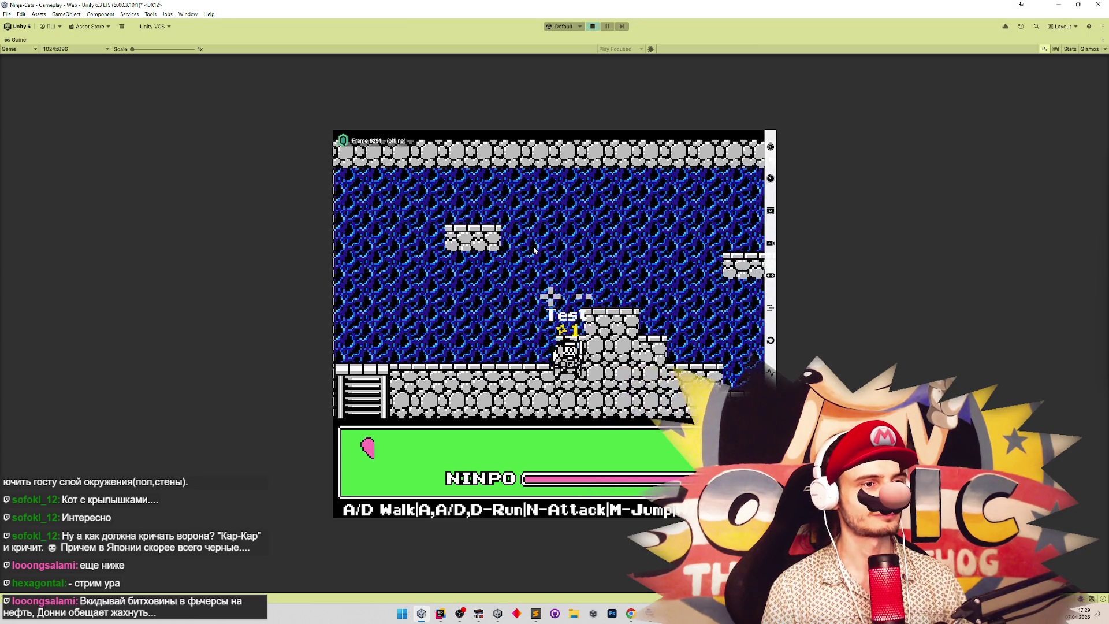
key("a")
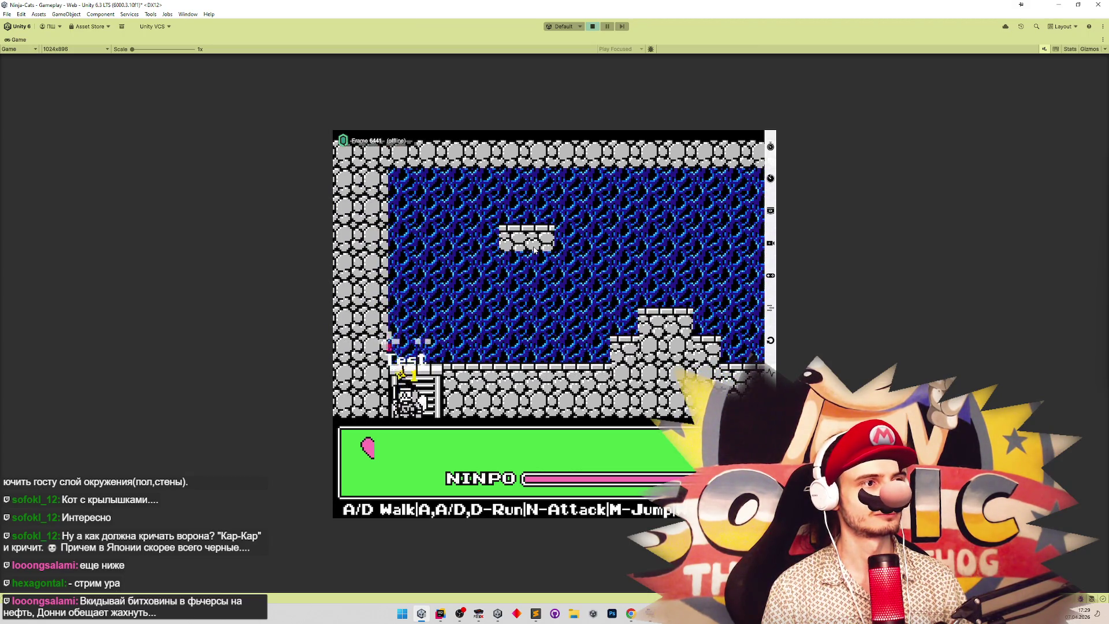
key("w")
Move left while attacking, stop the game and bring up the todo list.
key("a")
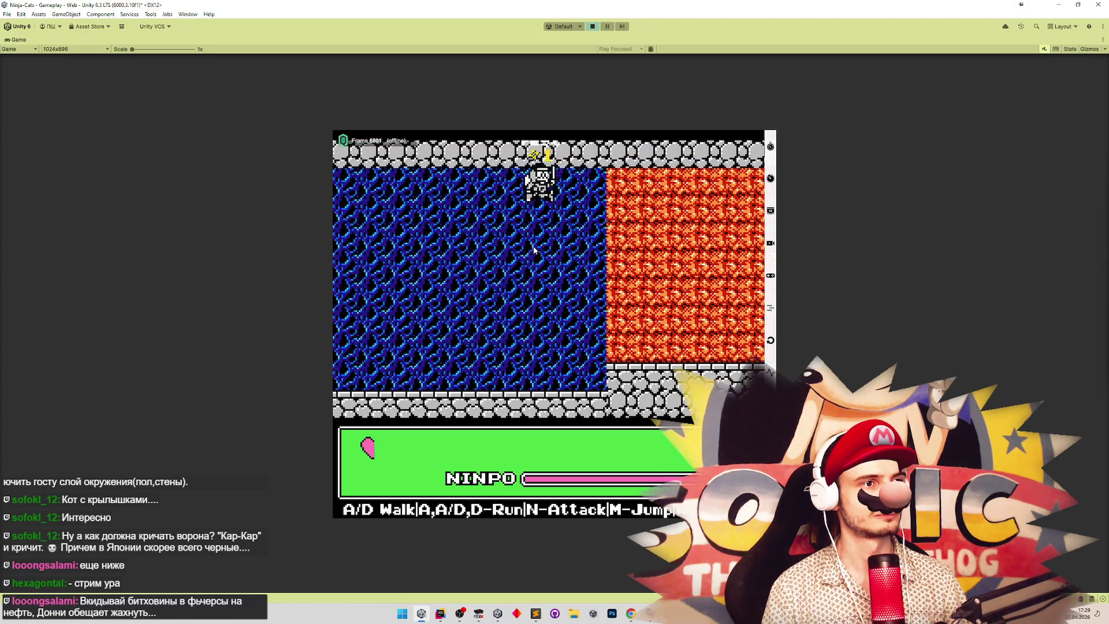
key("a")
key("n")
key("a")
key("a")
key("a")
key("d")
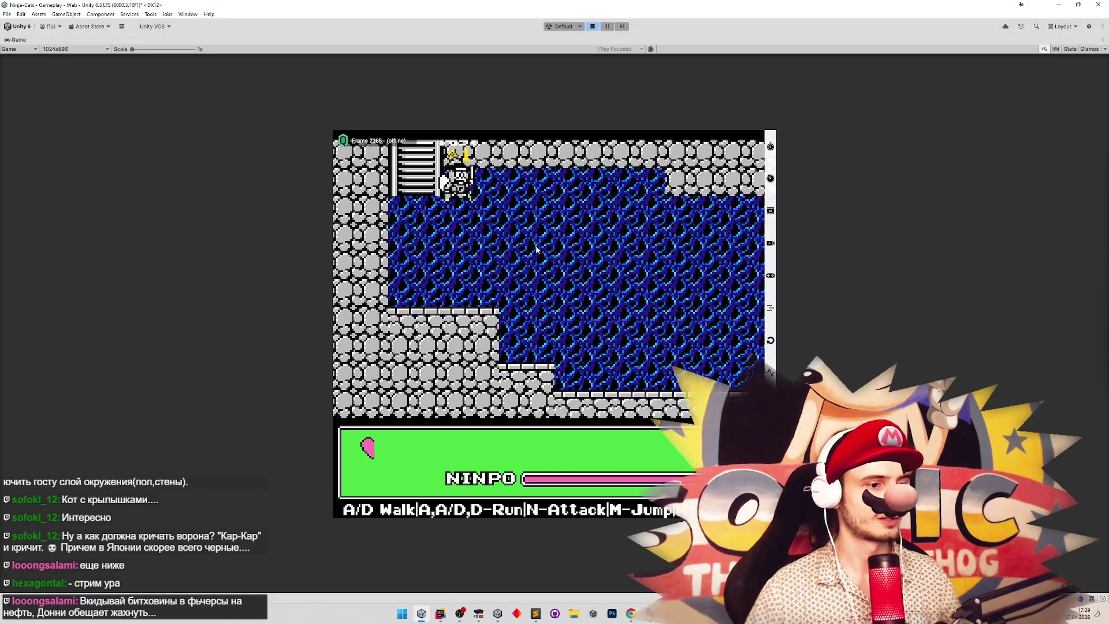
key("ctrl+p")
left_click(535, 613)
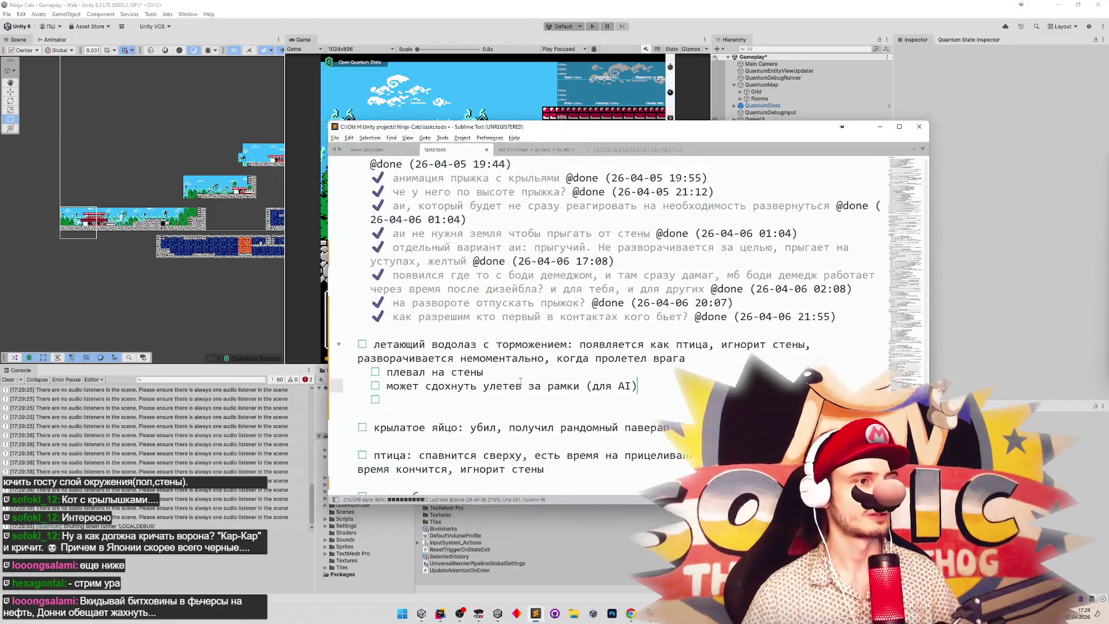
key("Up")
key("ctrl+d")
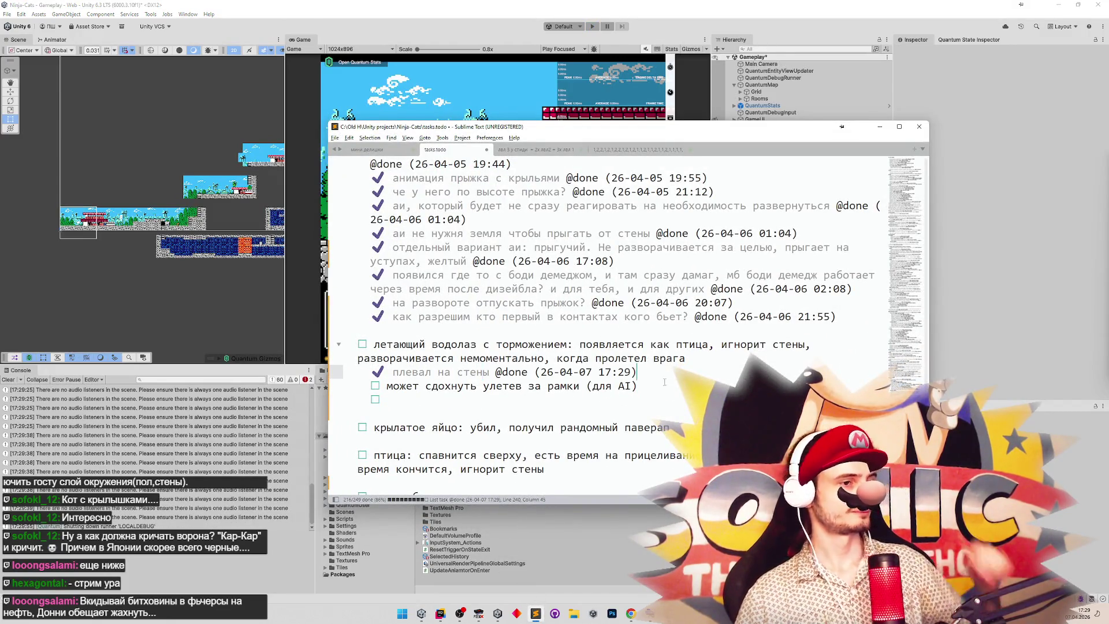
left_click_drag(381, 413, 312, 404)
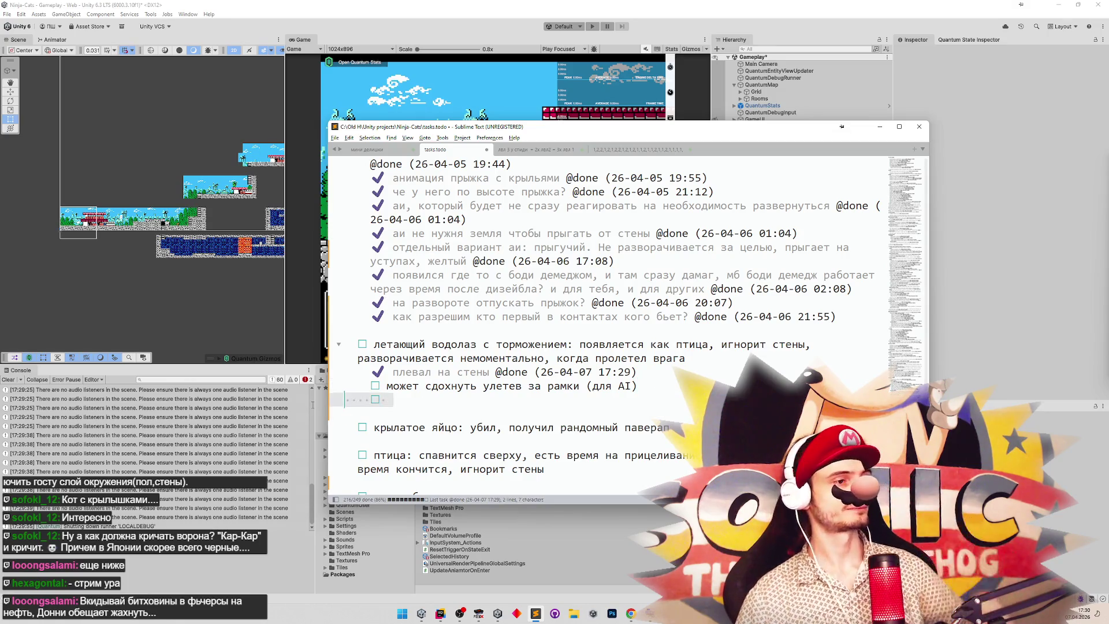
key("BackSpace")
left_click(879, 126)
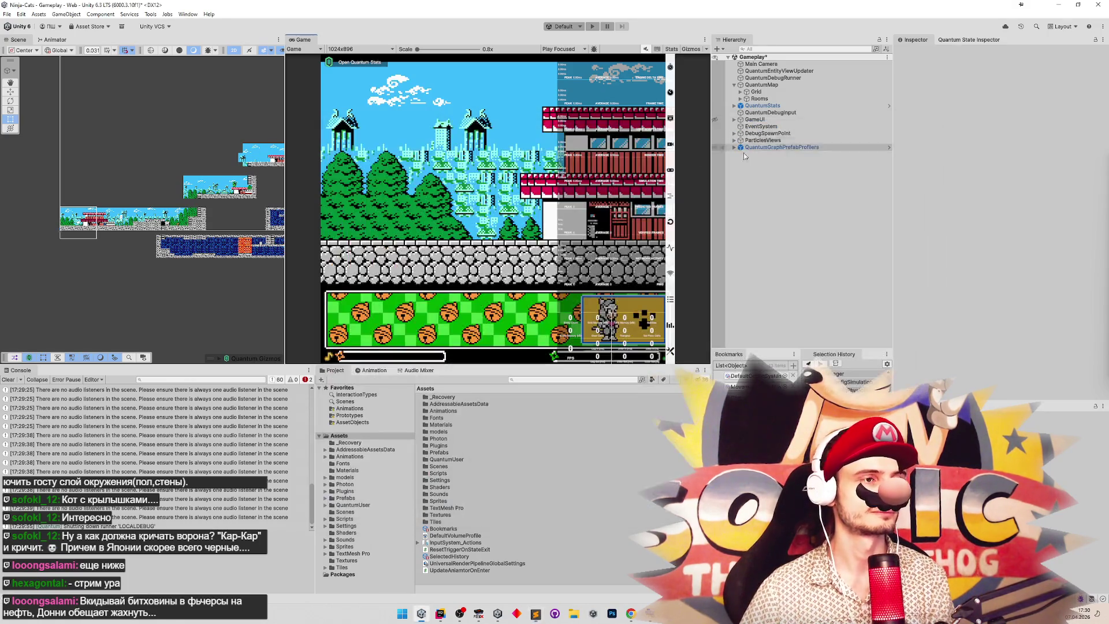
left_click(440, 614)
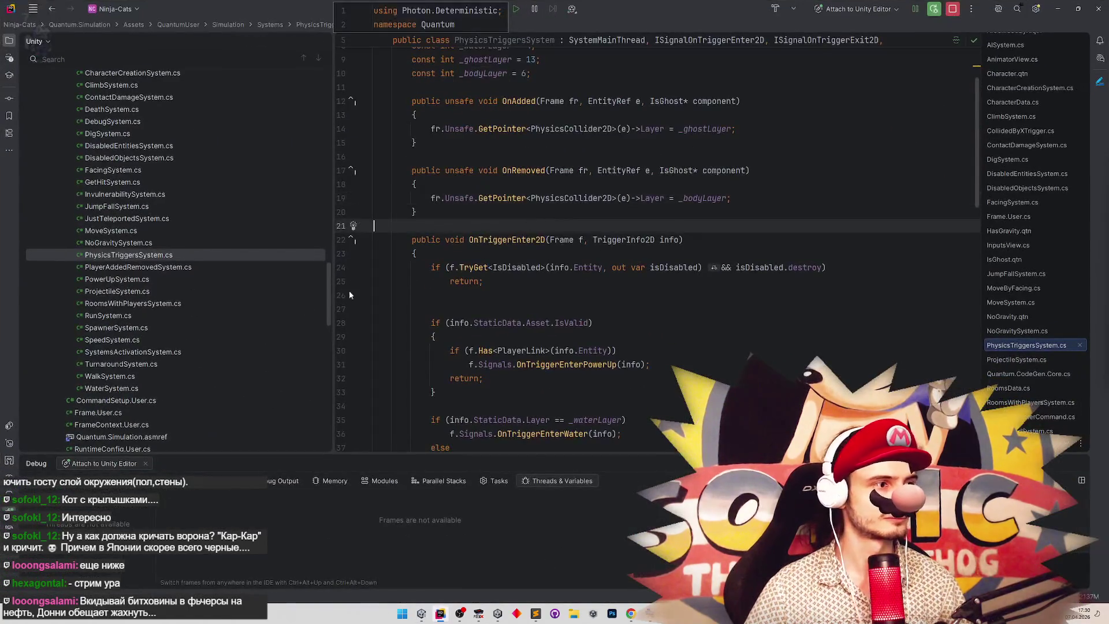
Open TurnaroundSystem.cs and study how Update adds or removes IsInTurnaround from input and xSpeed.
double_click(121, 364)
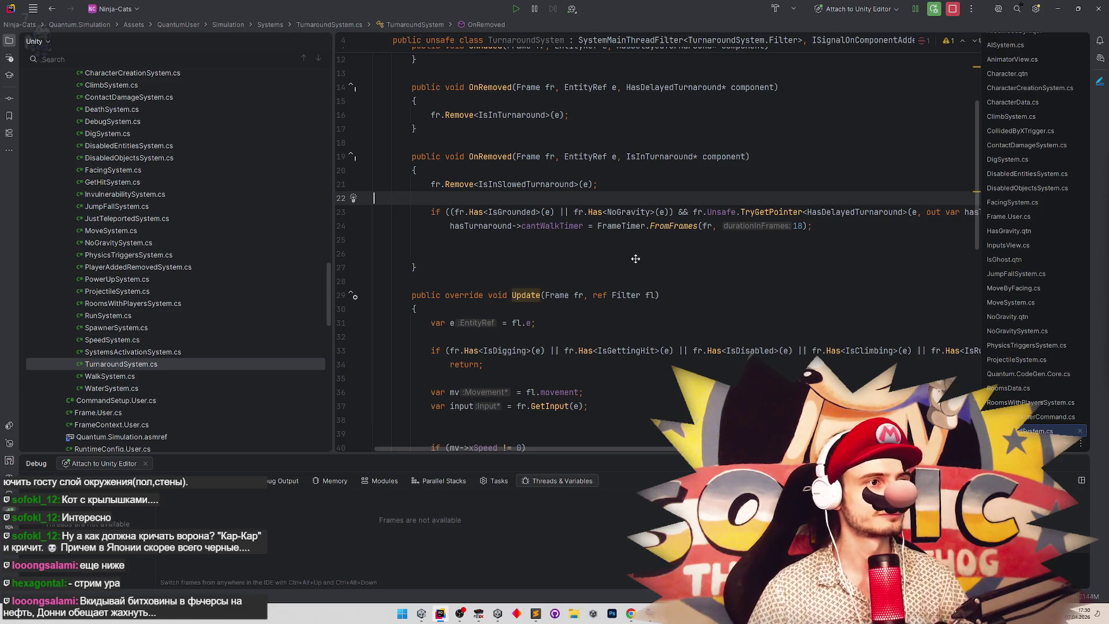
scroll(656, 218, "up", 4)
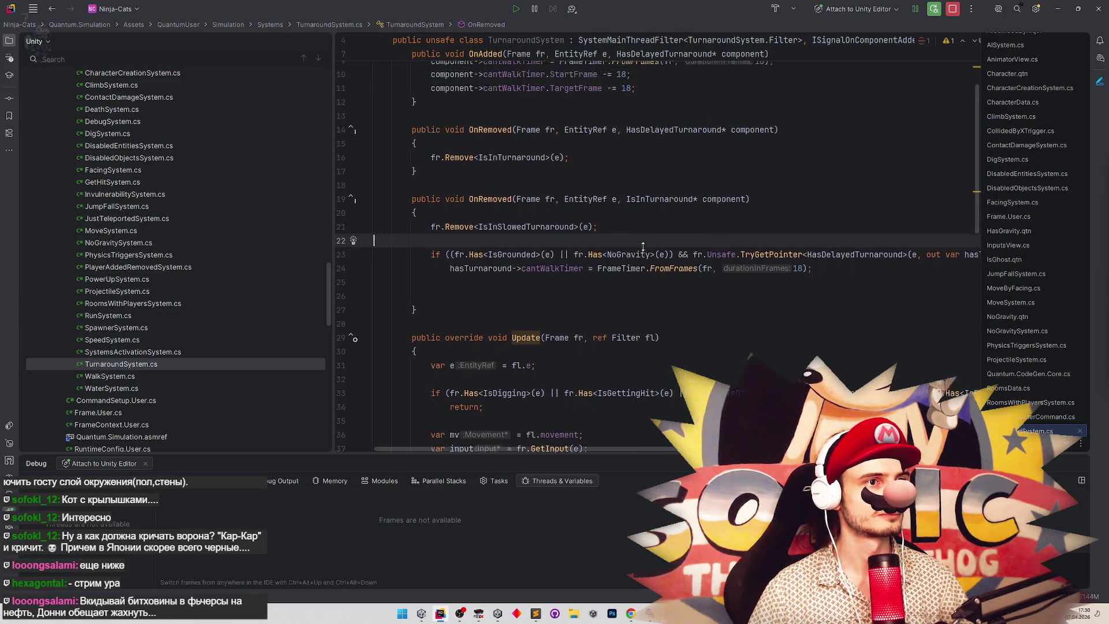
scroll(658, 231, "down", 10)
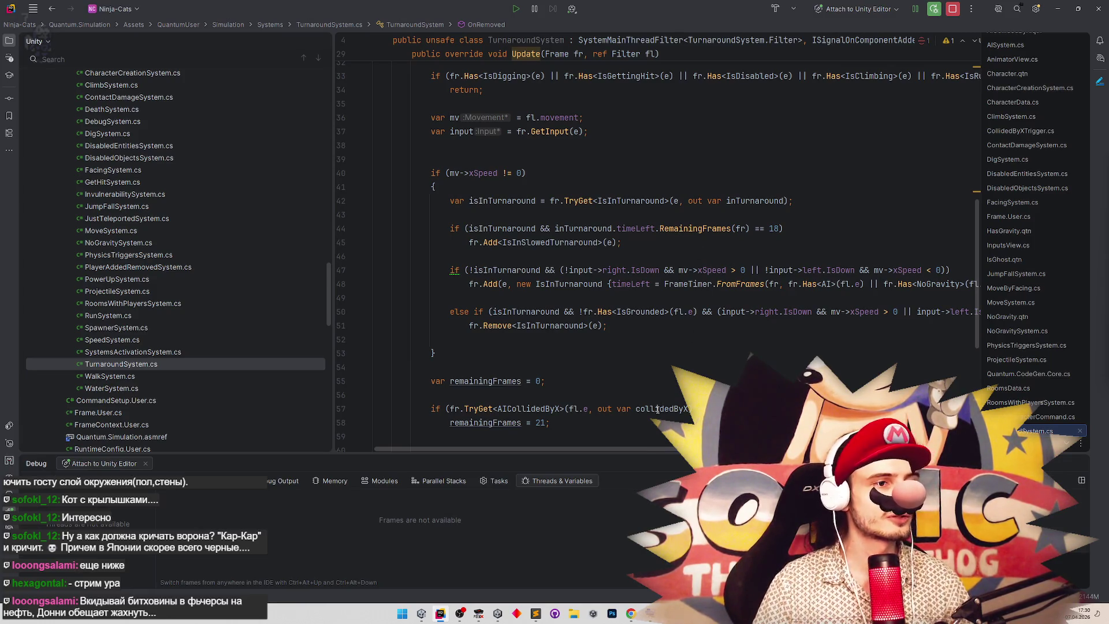
left_click_drag(646, 451, 650, 452)
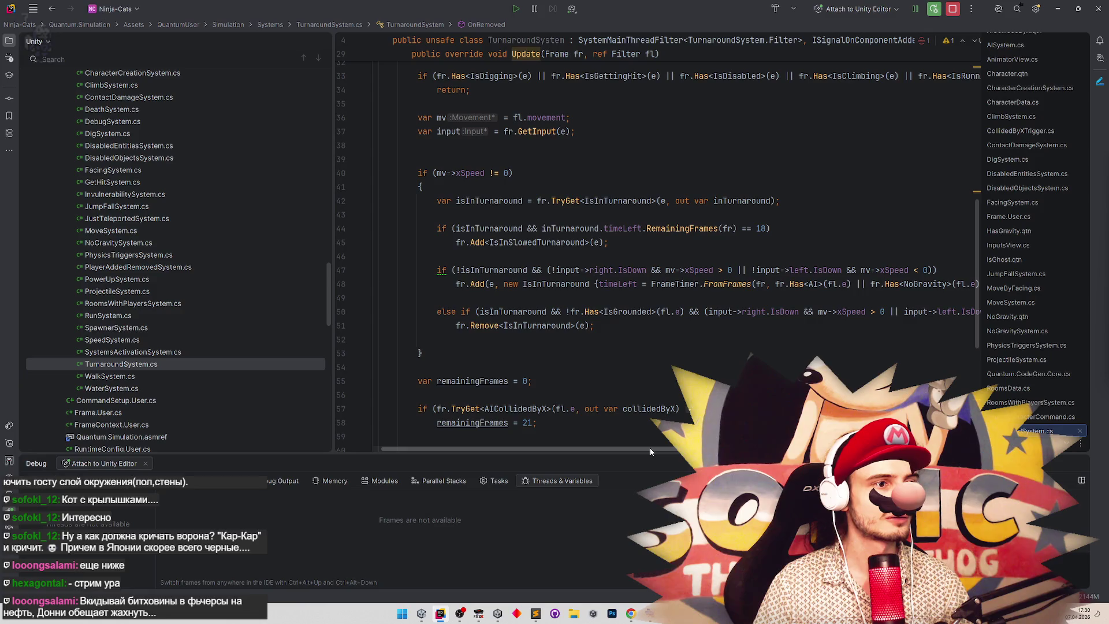
left_click_drag(651, 448, 664, 446)
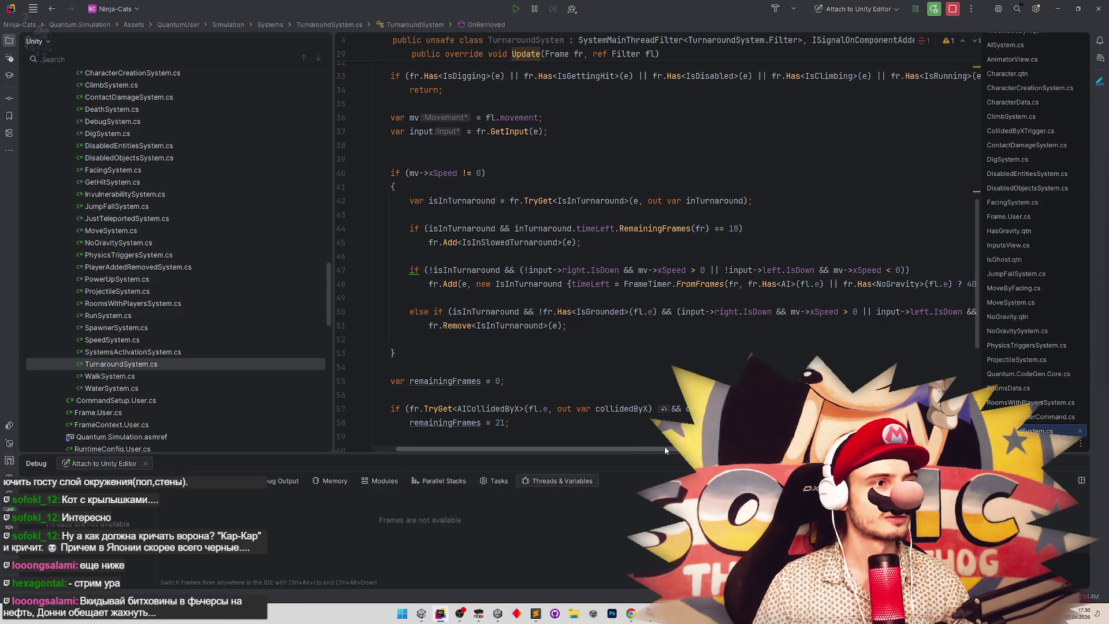
scroll(680, 373, "down", 1)
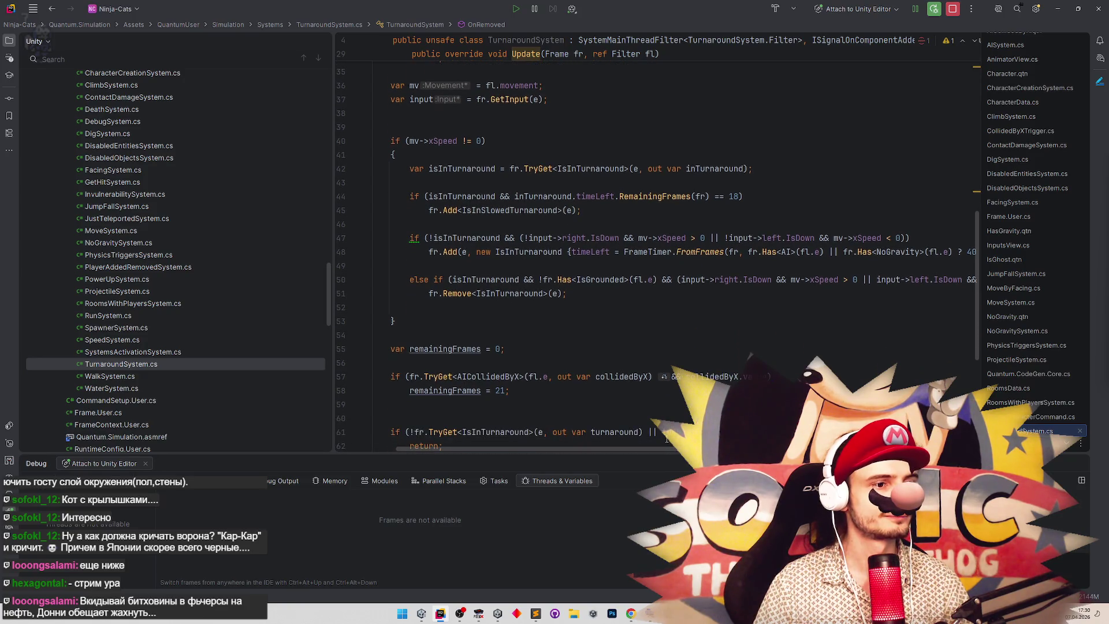
mouse_move(666, 449)
left_mouse_down()
mouse_move(687, 447)
mouse_move(661, 443)
left_mouse_up()
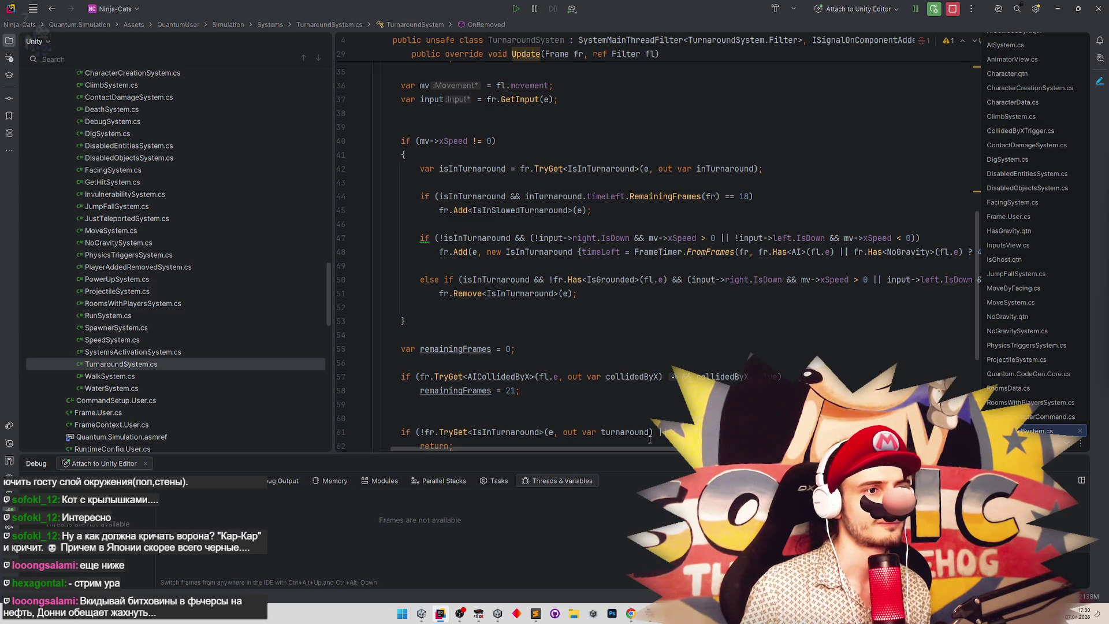
left_click_drag(647, 449, 630, 448)
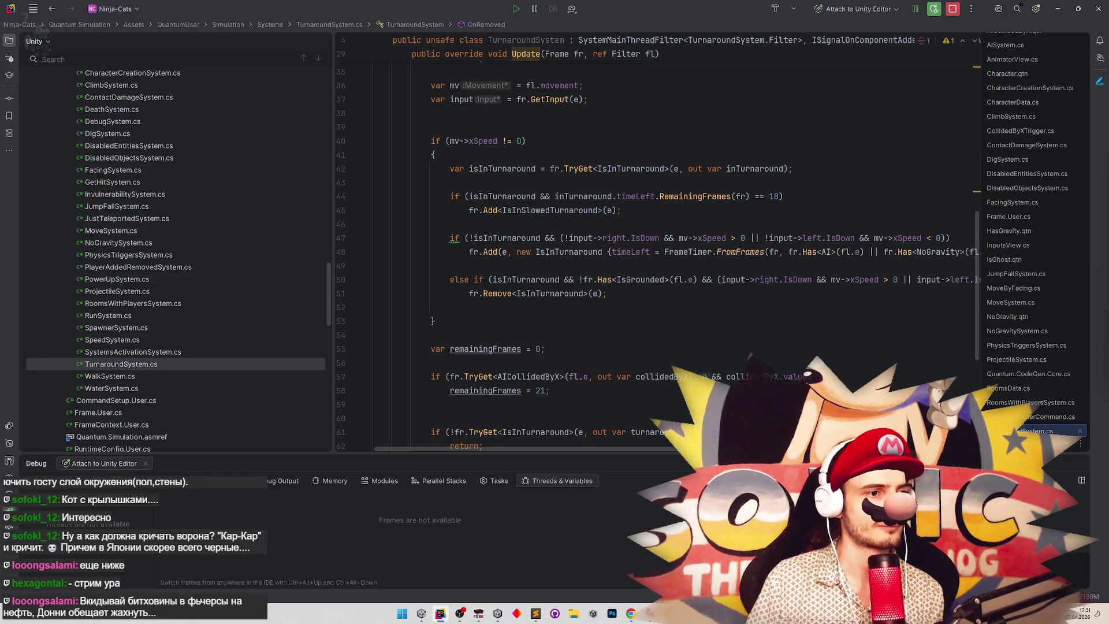
scroll(874, 282, "right", 5)
triple_click(874, 282)
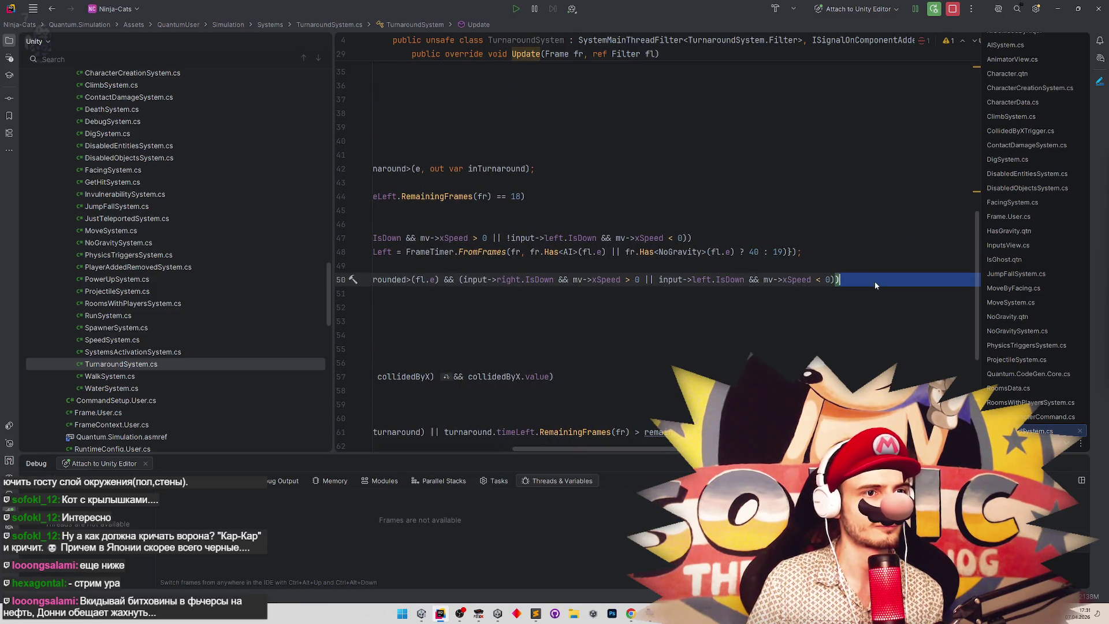
Wrap the else-if's Remove<IsInTurnaround> call in a braced block.
key("End")
key("Return")
type("{")
key("Return")
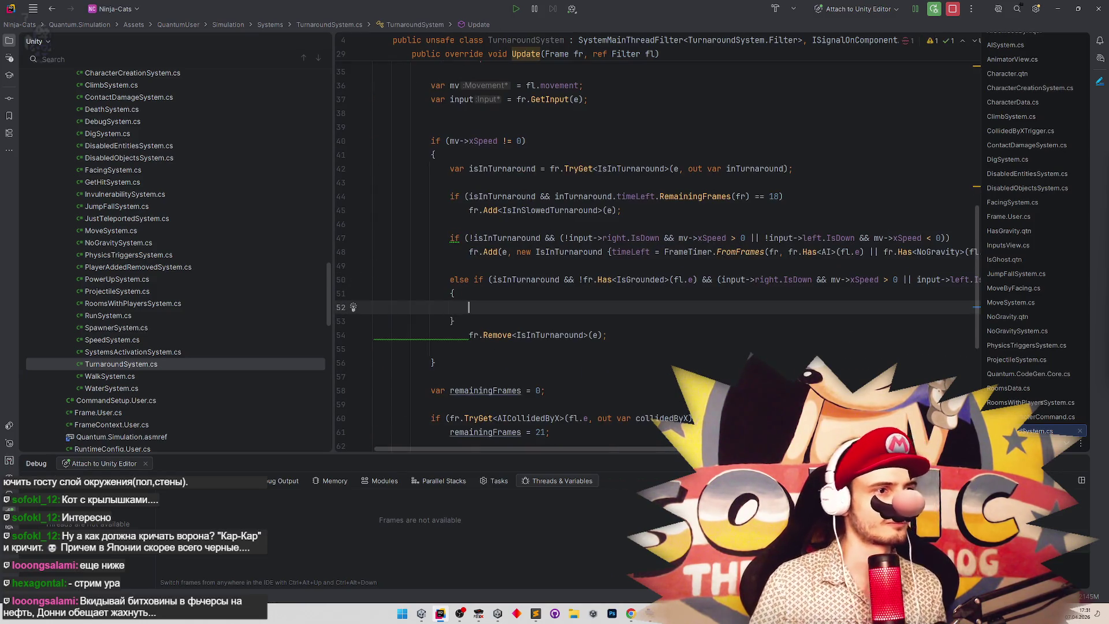
mouse_move(468, 335)
left_mouse_down()
mouse_move(606, 335)
mouse_move(617, 305)
left_mouse_up()
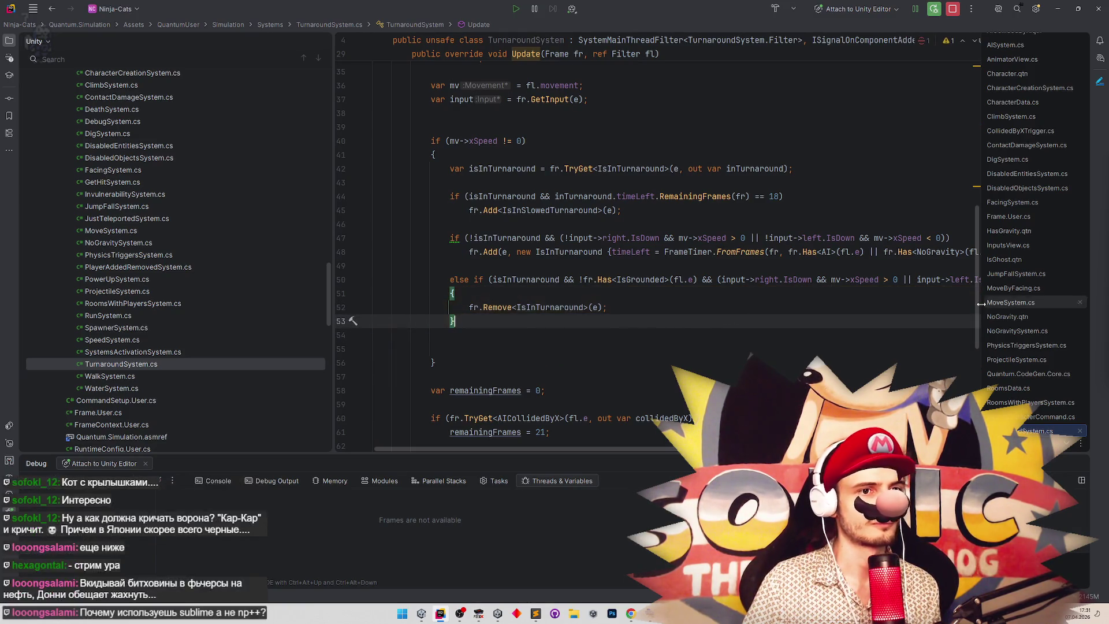
scroll(681, 326, "down", 7)
scroll(966, 388, "up", 2)
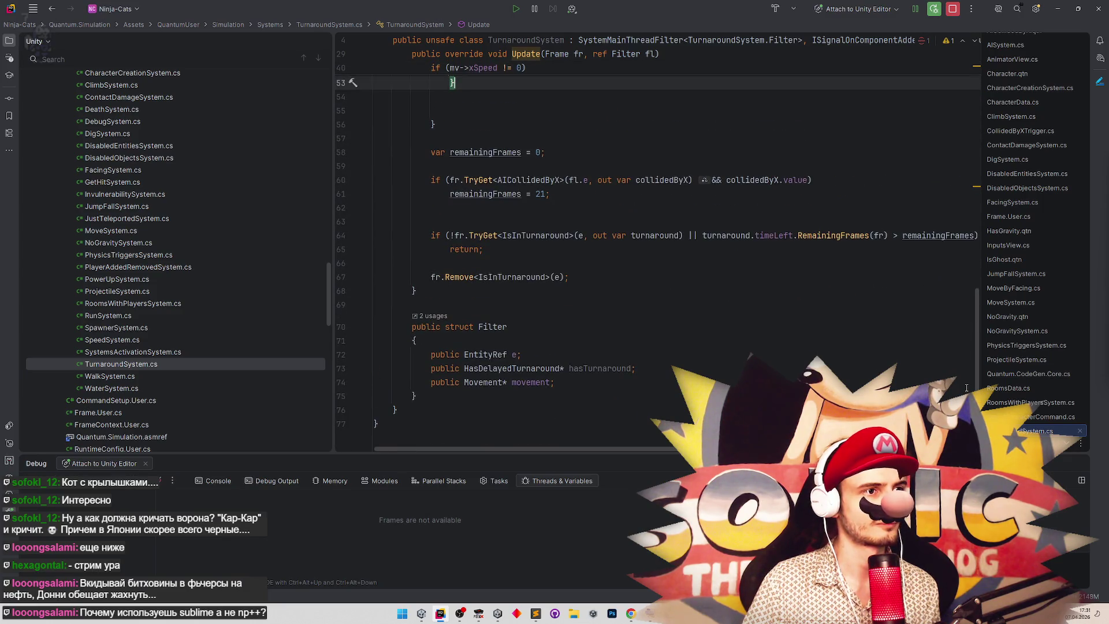
scroll(967, 388, "up", 4)
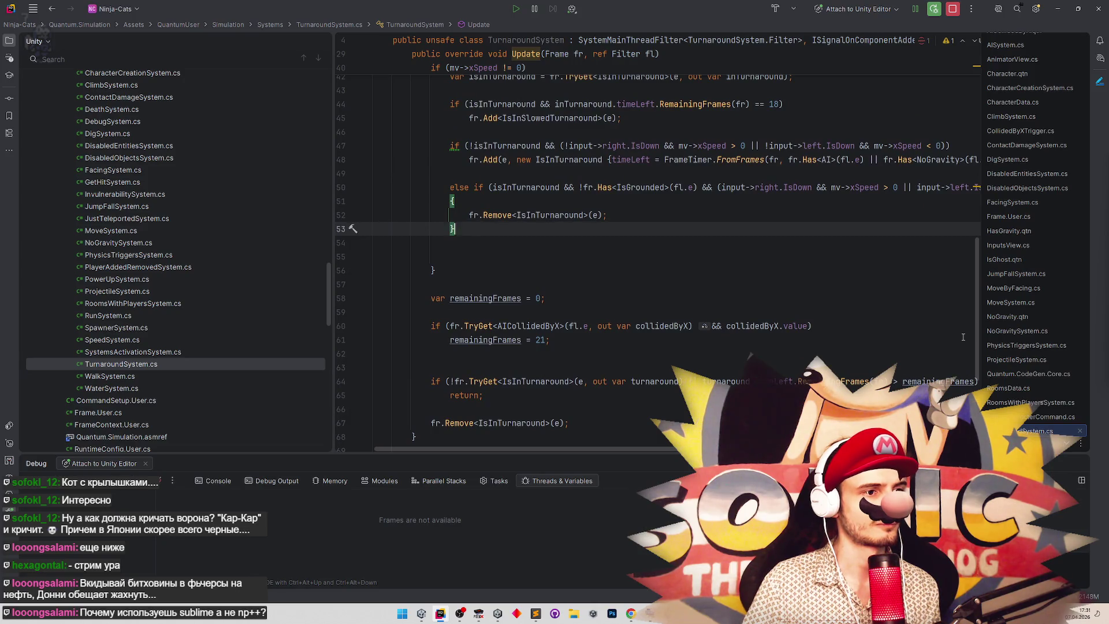
scroll(963, 337, "down", 1)
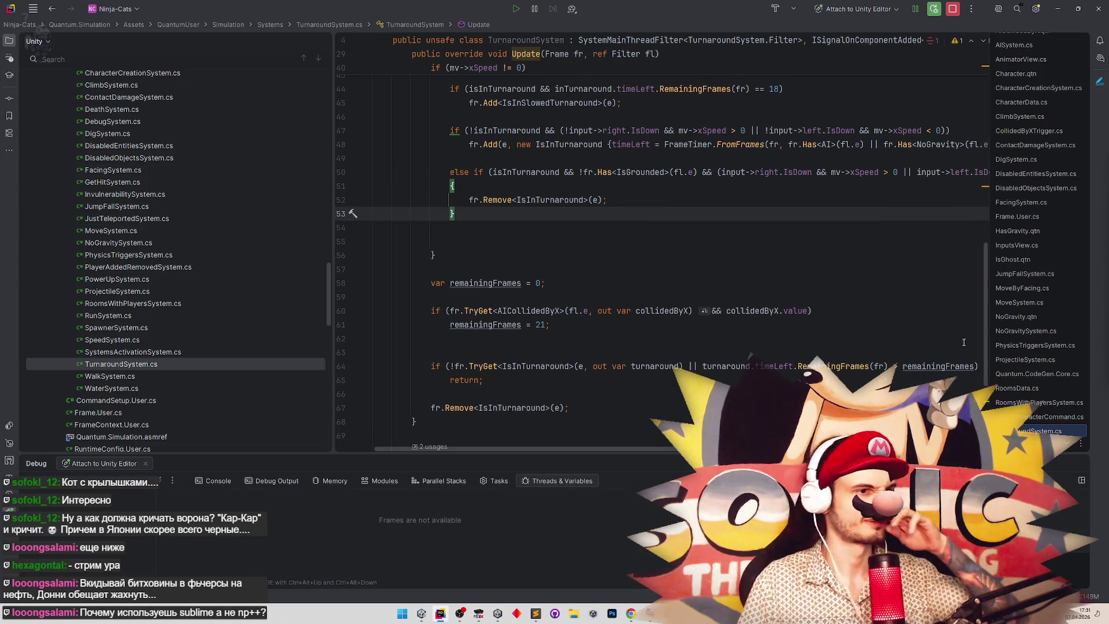
scroll(964, 340, "up", 10)
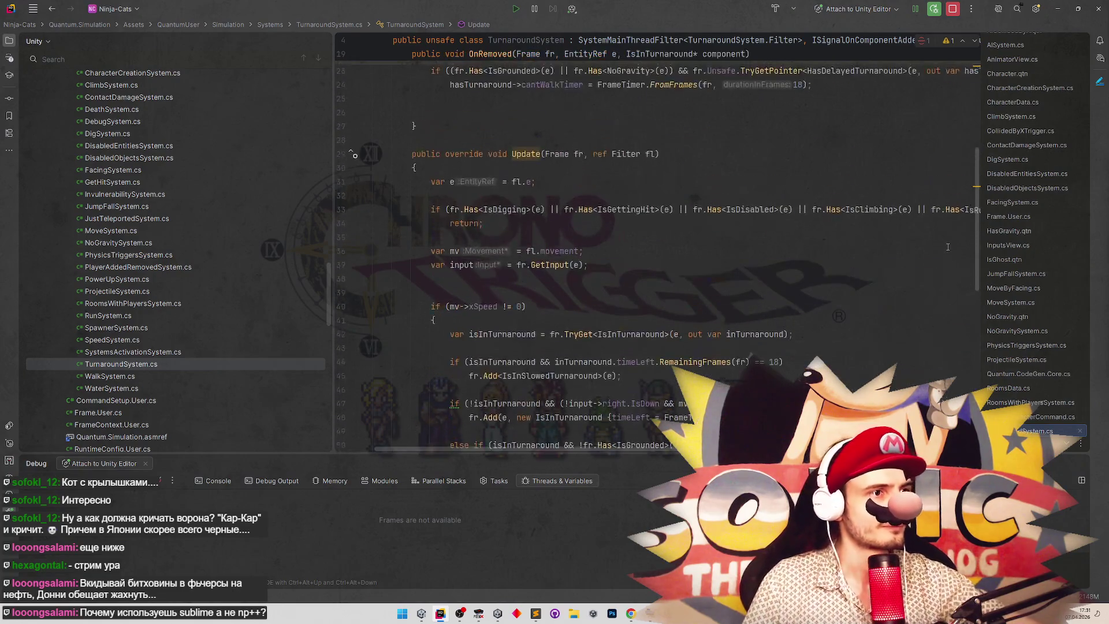
scroll(954, 196, "up", 1)
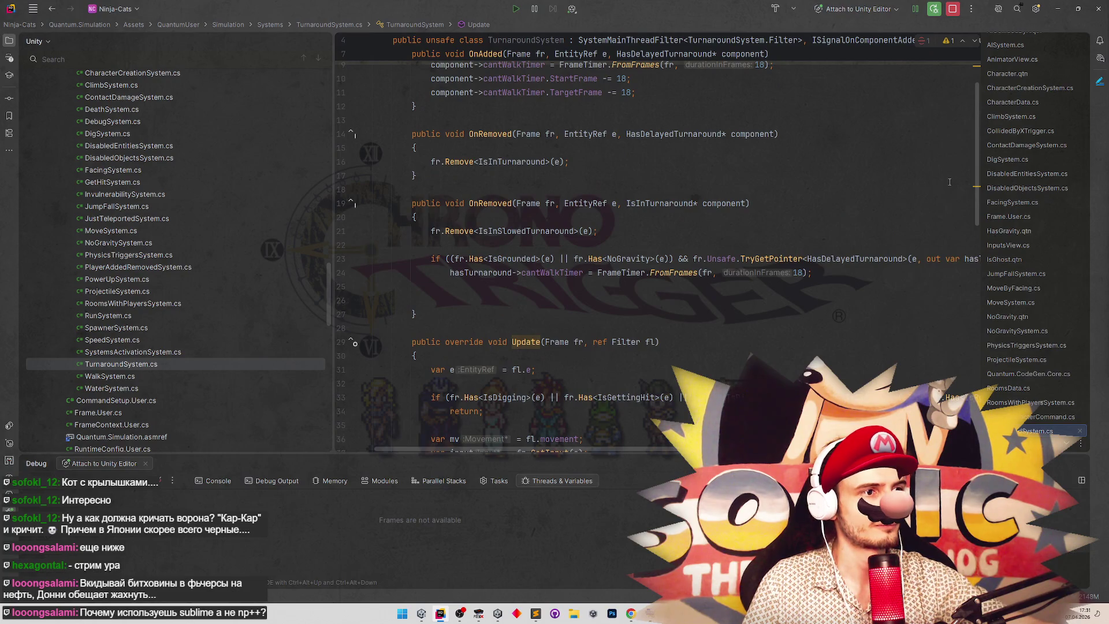
scroll(948, 186, "down", 1)
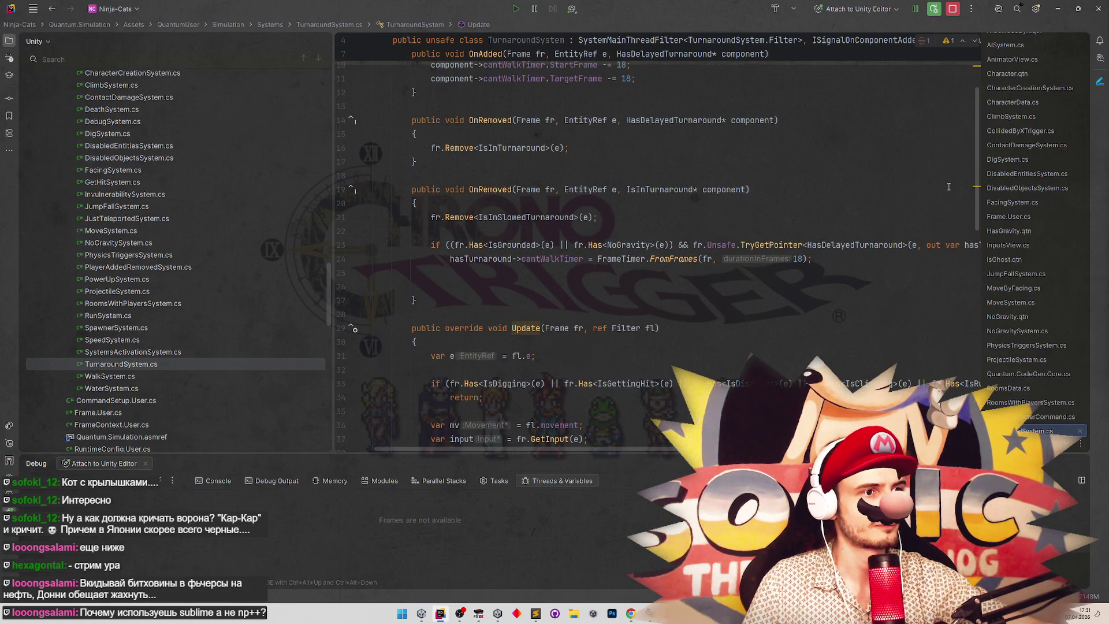
scroll(948, 186, "down", 10)
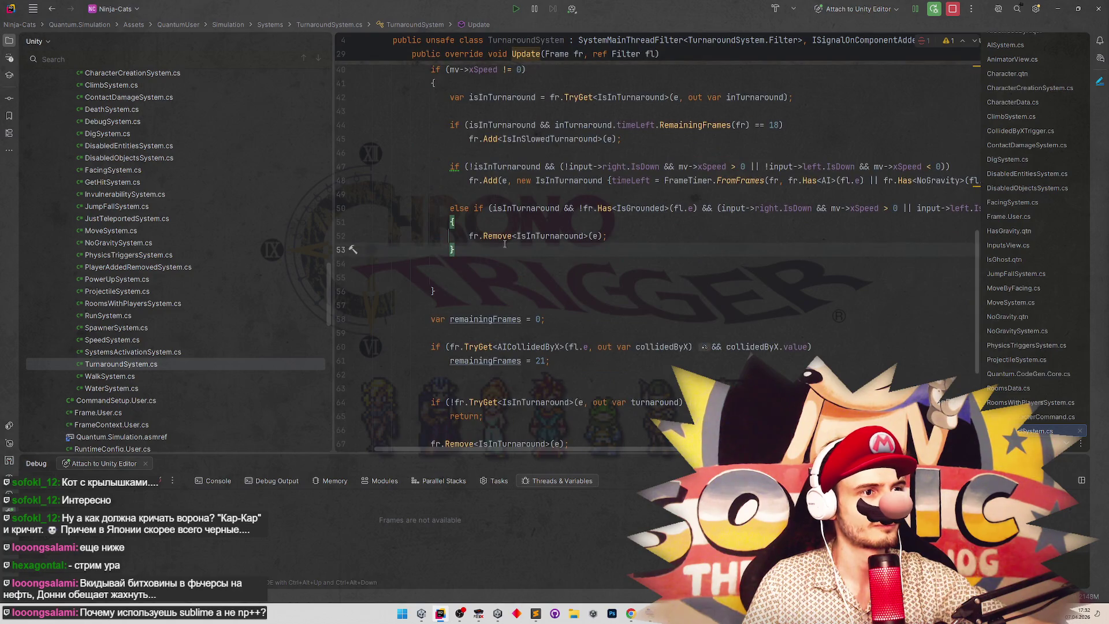
Undo the edits so the else-if keeps its single unbraced Remove statement.
left_click_drag(495, 243, 373, 210)
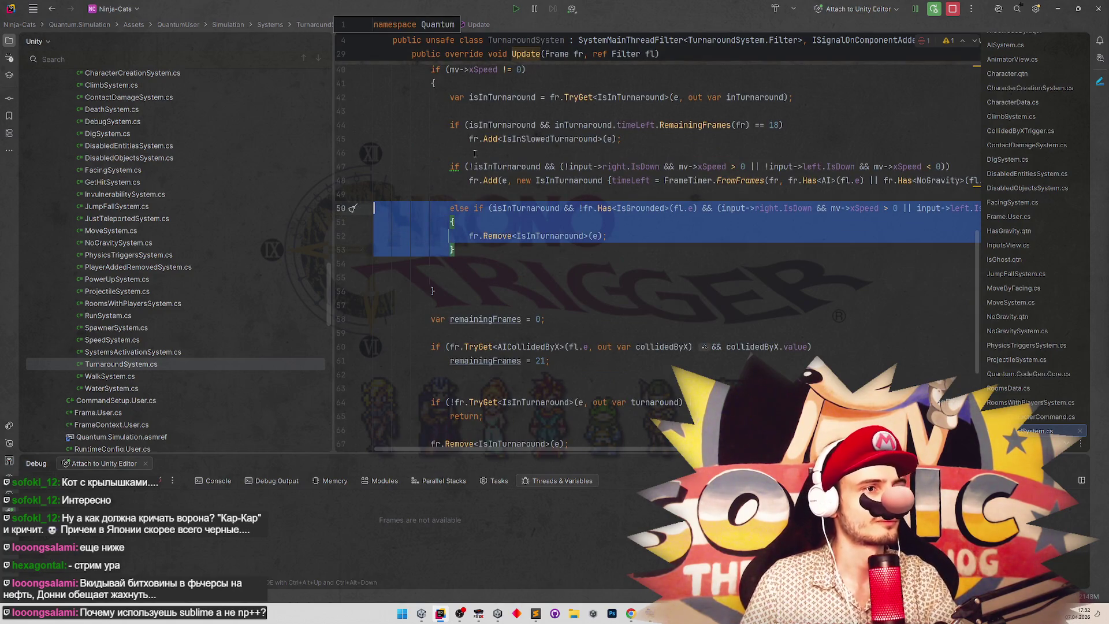
key("BackSpace")
key("ctrl+z")
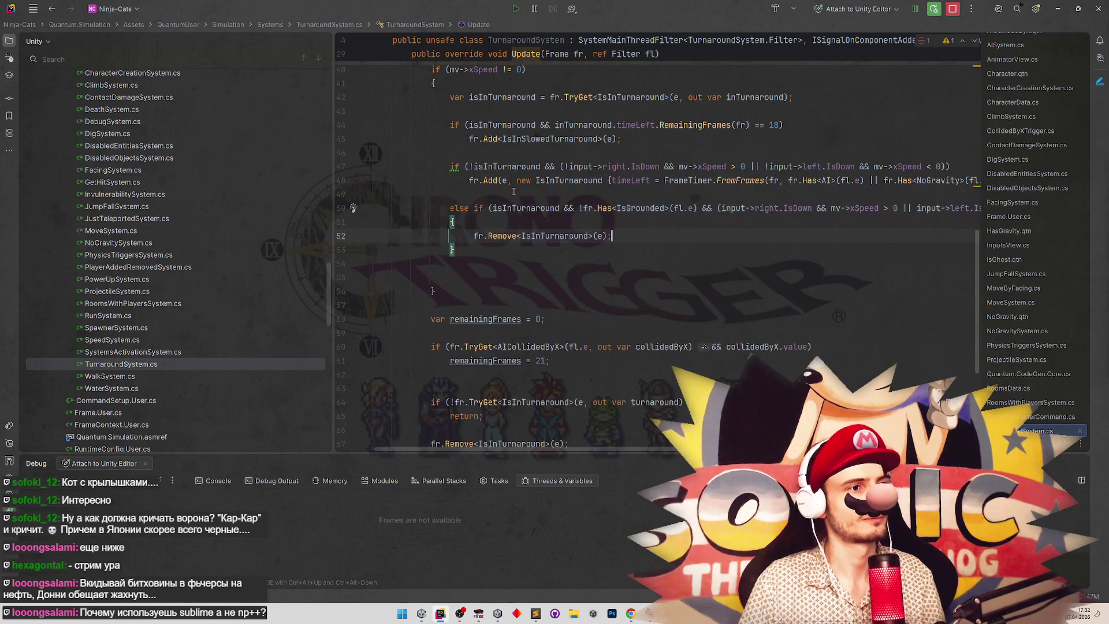
key("ctrl+z")
key("ctrl+z")
key("ctrl+z")
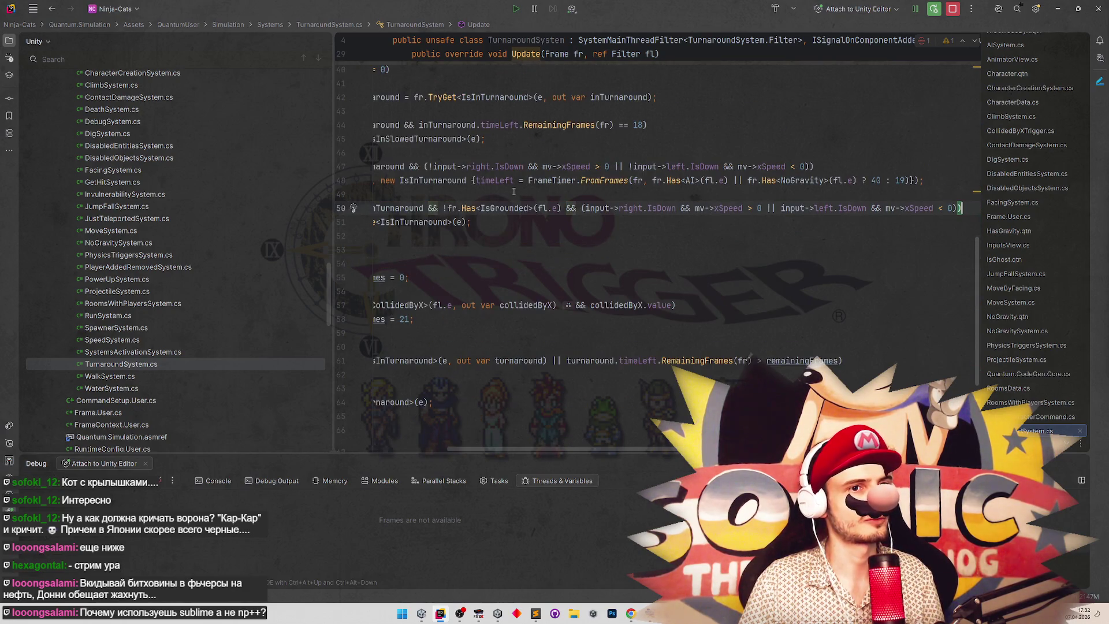
scroll(462, 179, "left", 3)
key("ctrl+z")
key("ctrl+z")
key("ctrl+z")
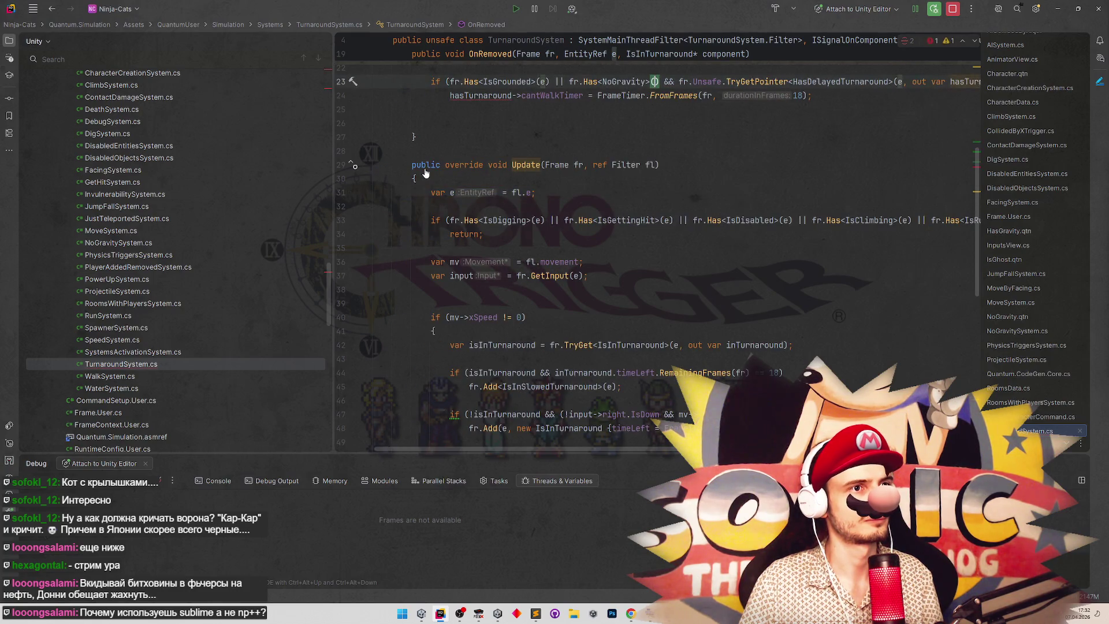
key("ctrl+z")
key("ctrl+z")
key("ctrl+z")
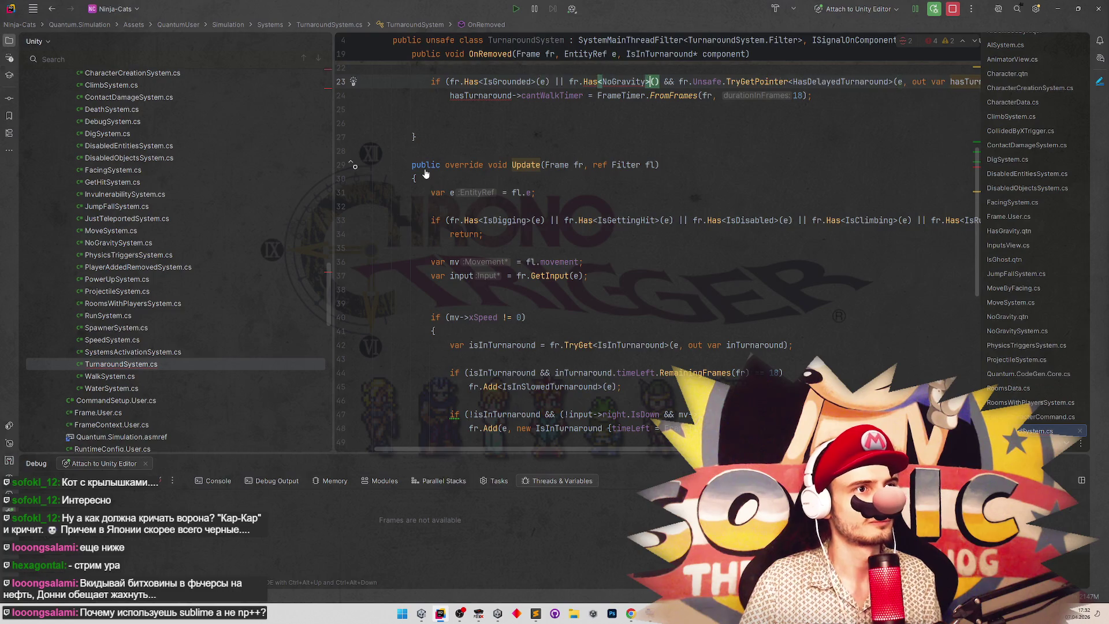
key("ctrl+z")
key("ctrl+z")
key("ctrl+z")
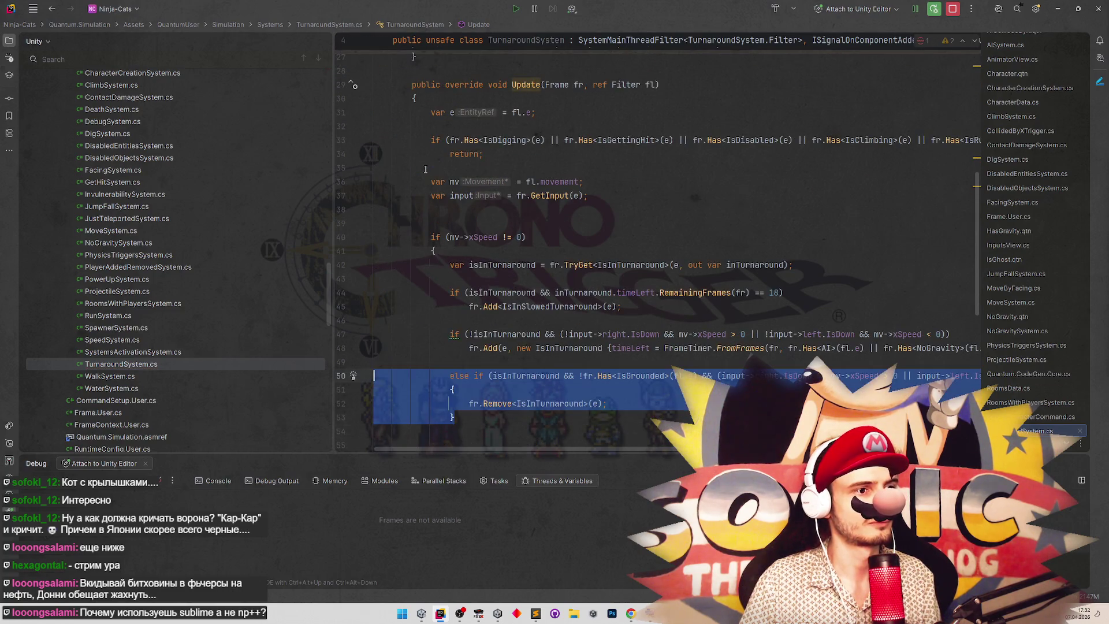
key("ctrl+z")
key("ctrl+z")
key("ctrl+z")
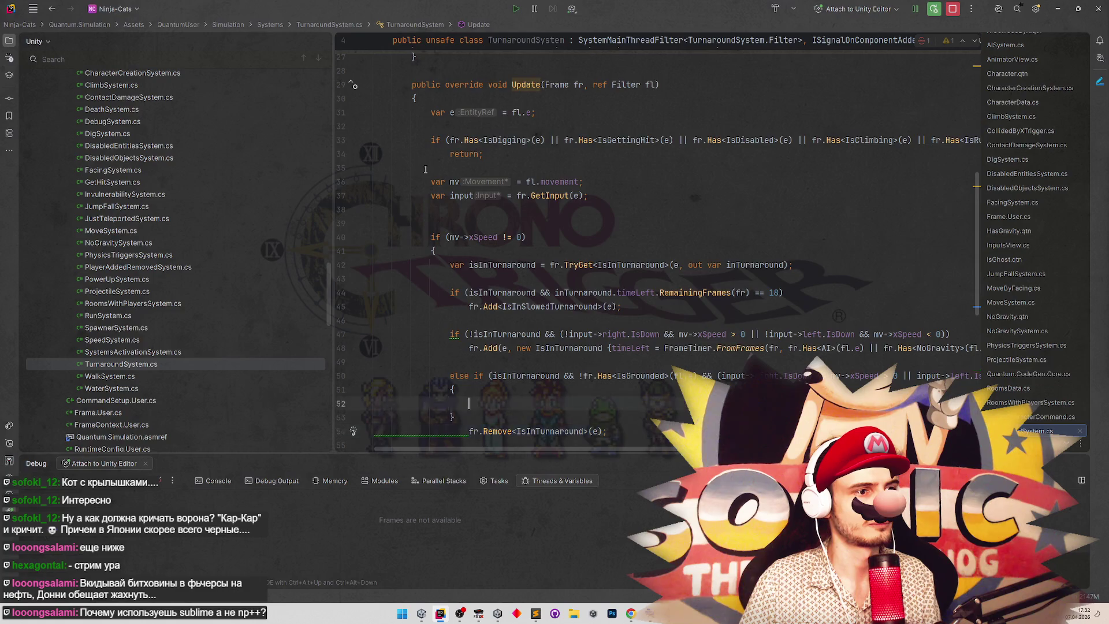
key("ctrl+z")
key("ctrl+z")
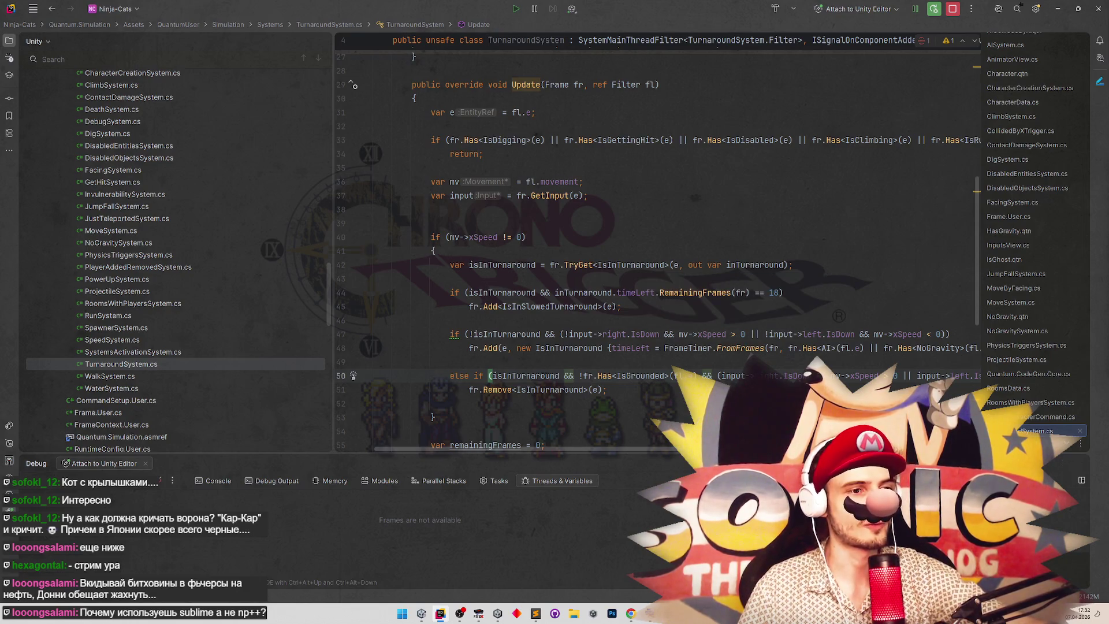
Place the caret on empty line 46 and bring up the tasks.todo list.
scroll(674, 260, "down", 5)
scroll(673, 260, "up", 5)
left_click(687, 320)
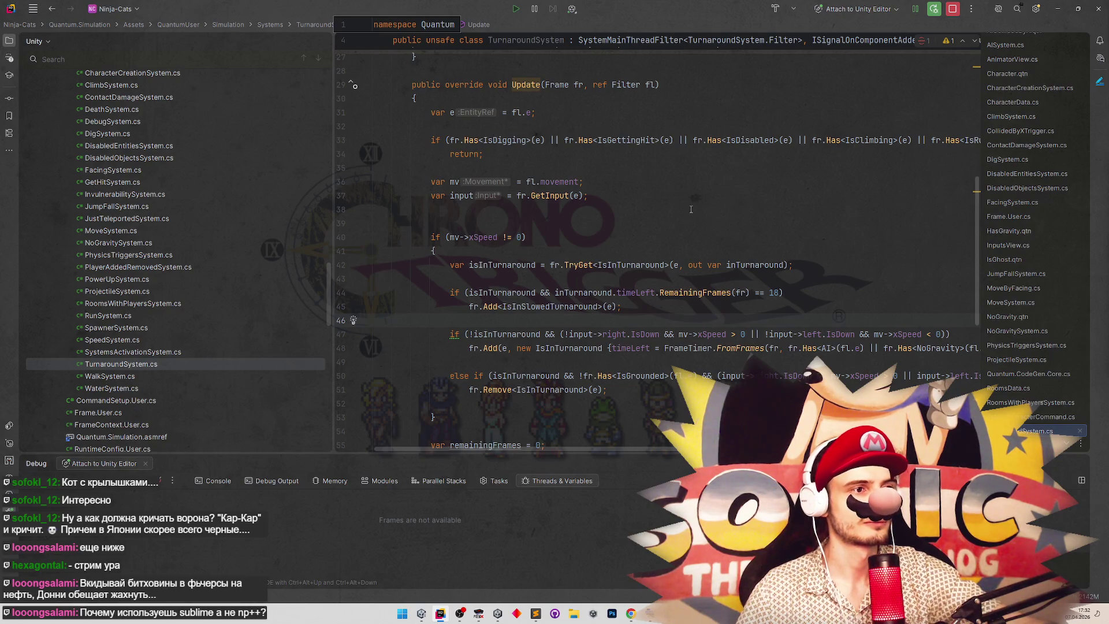
left_click(536, 613)
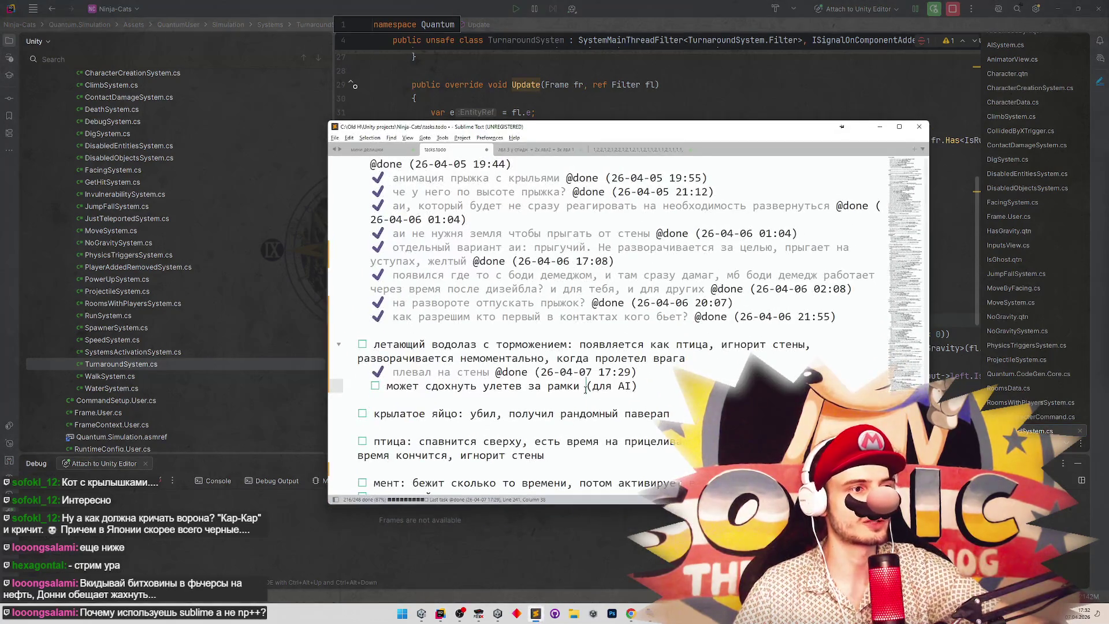
Read through the tasks.todo entries, then minimize Sublime Text.
left_click(609, 261)
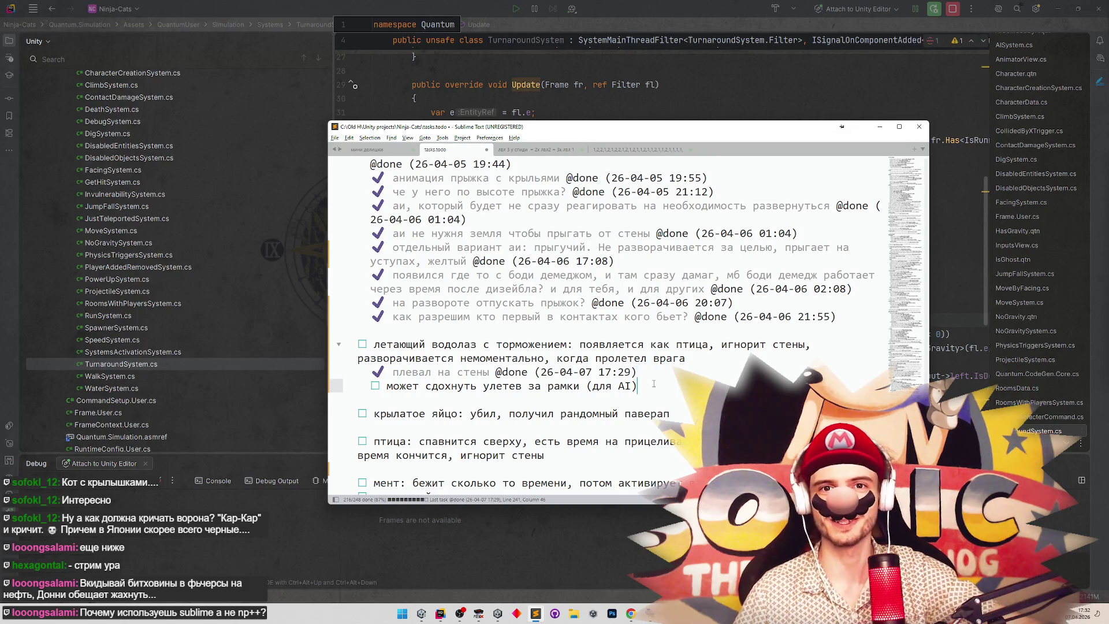
left_click(879, 126)
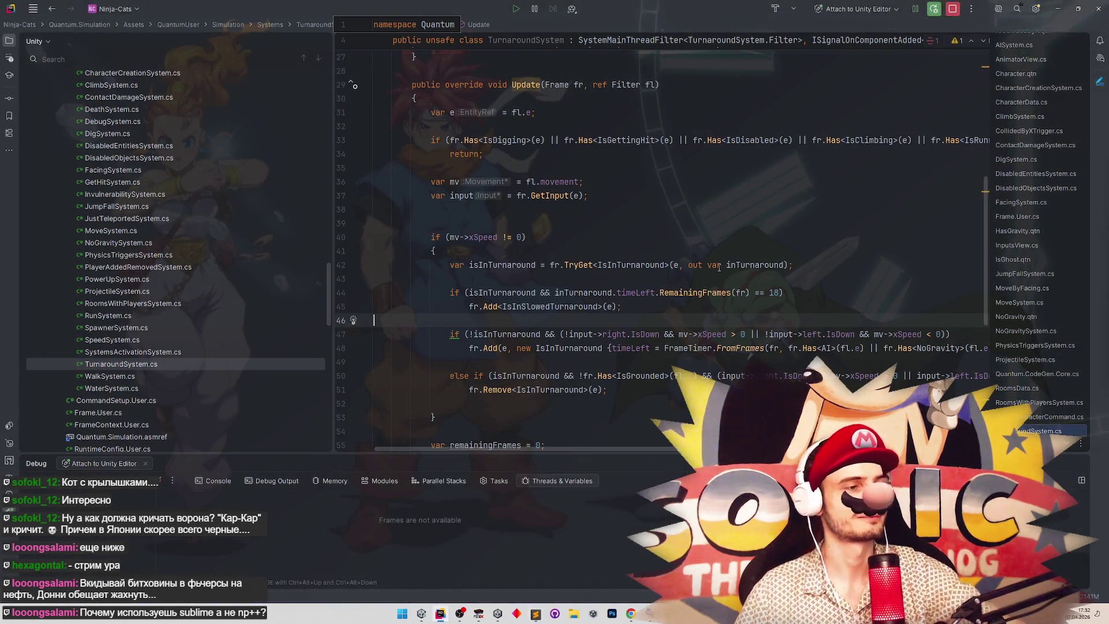
Inspect OnRemoved's IsGrounded/NoGravity condition on line 23, then minimize Rider to show Unity.
left_click(712, 266)
scroll(724, 247, "down", 3)
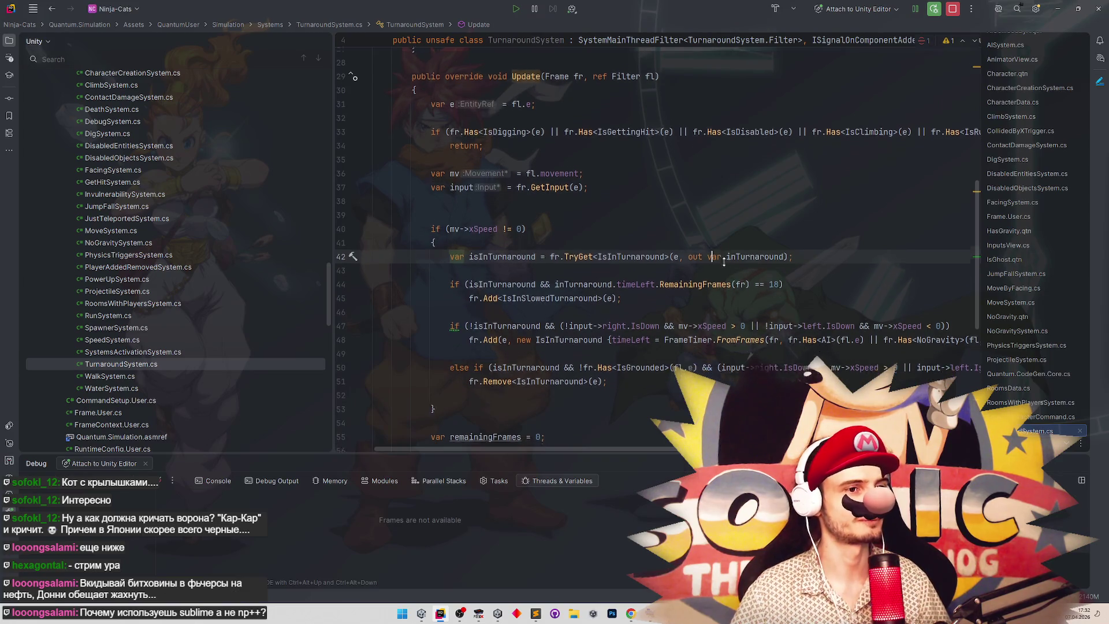
scroll(734, 216, "up", 4)
scroll(734, 216, "up", 5)
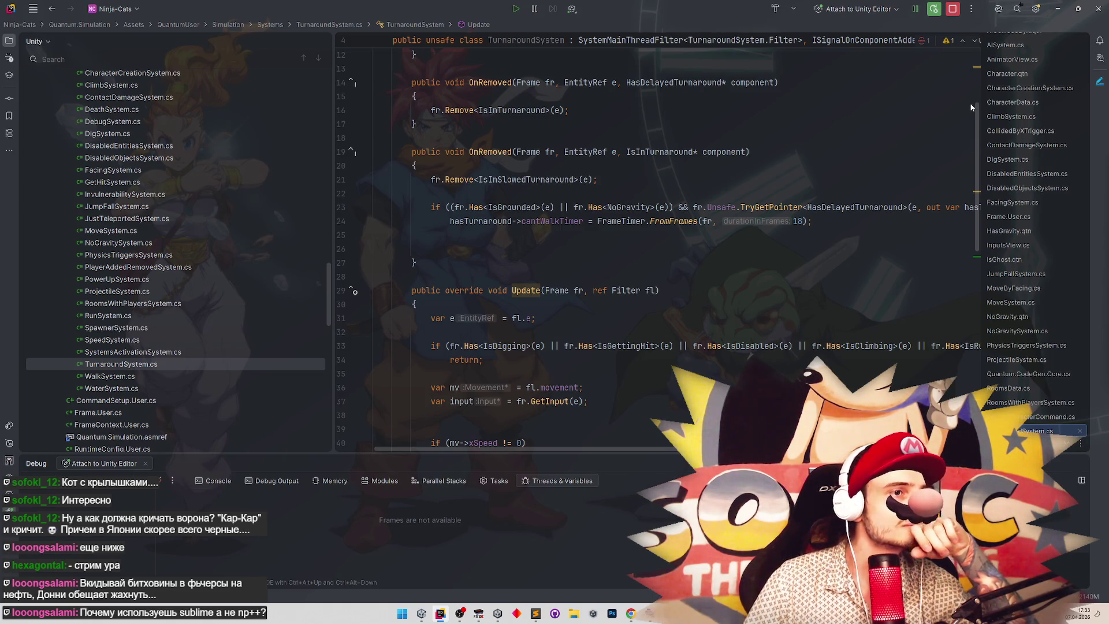
left_click(674, 206)
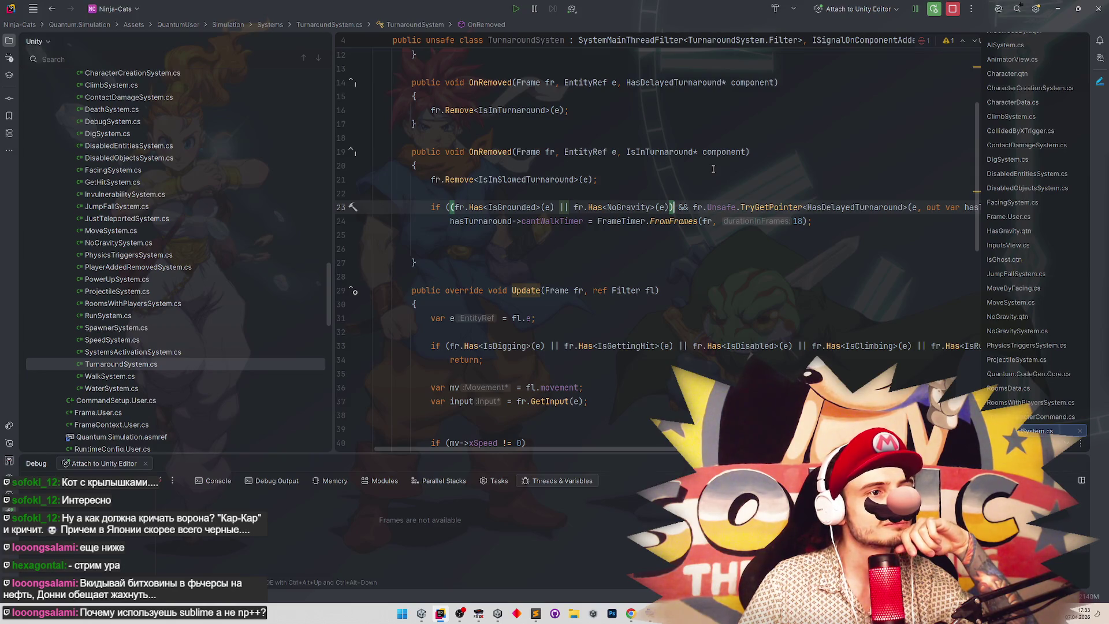
left_click(1058, 8)
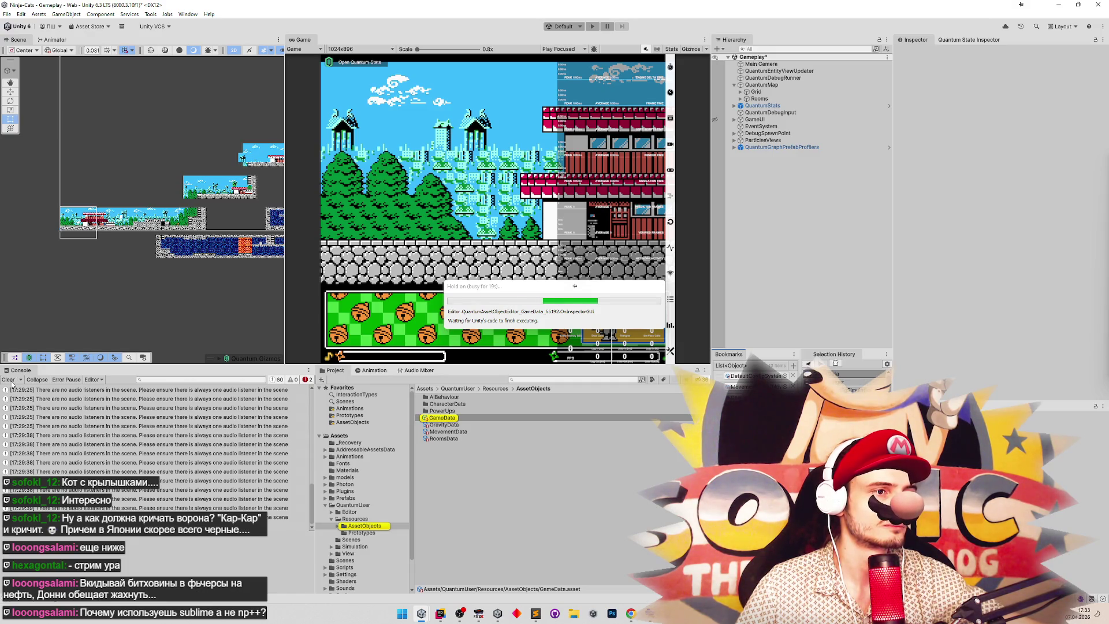
Shrink Rider into a floating window and save the Gameplay scene.
left_click(440, 614)
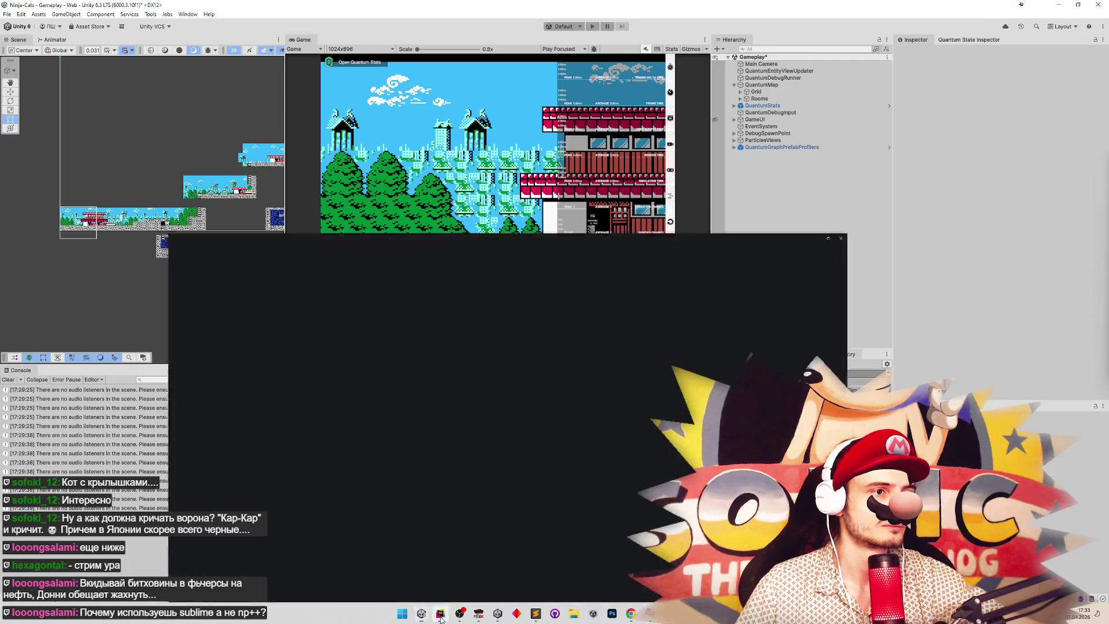
left_click(440, 614)
left_click(440, 614)
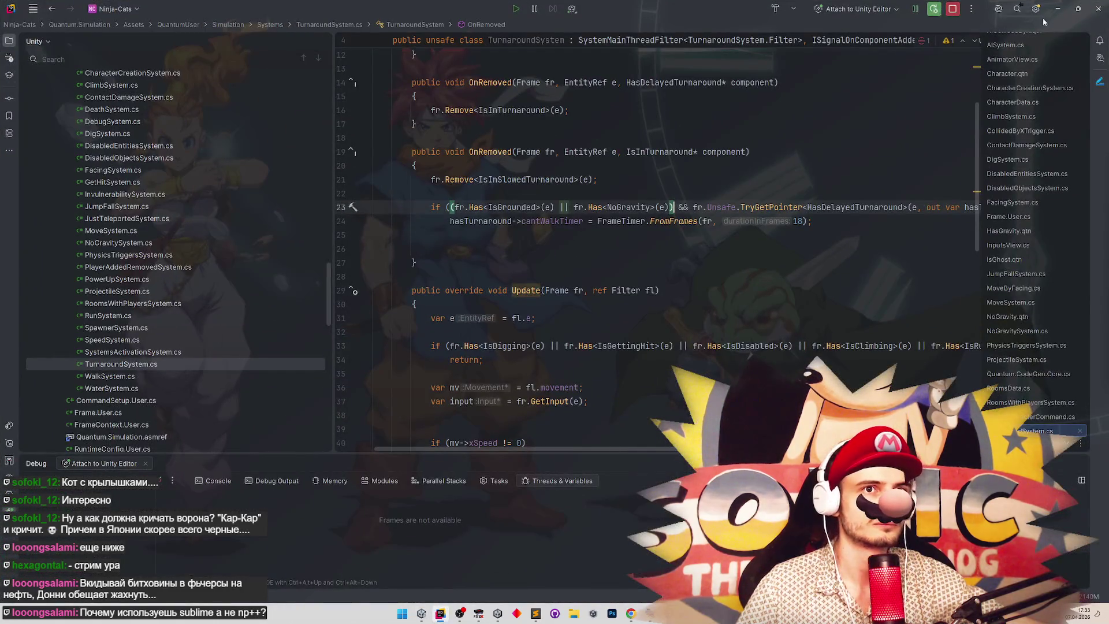
left_click_drag(956, 12, 943, 68)
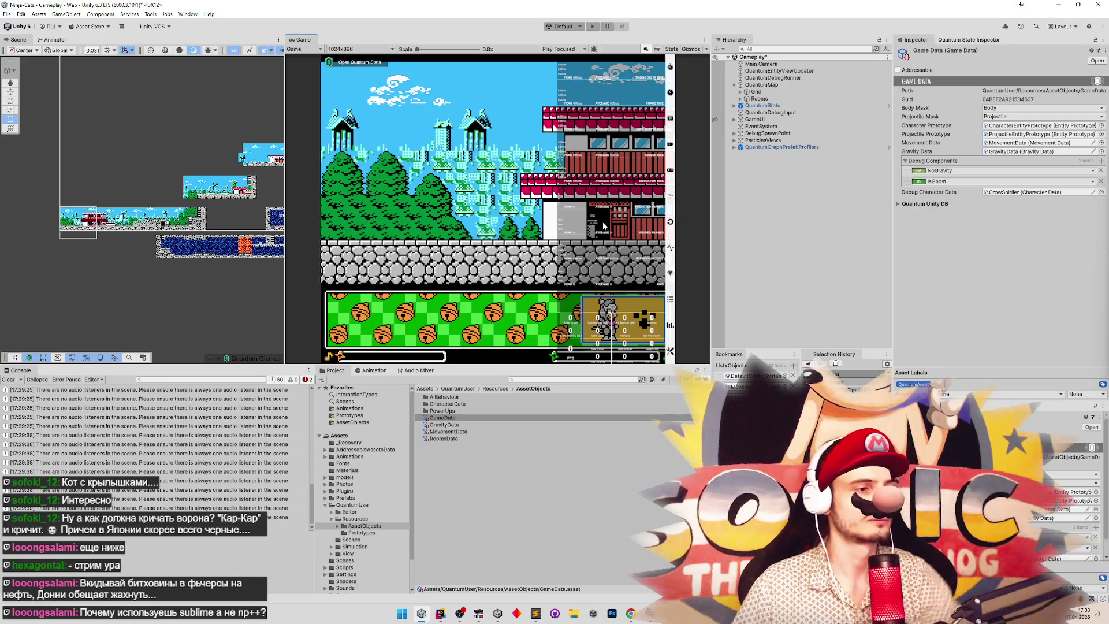
key("ctrl+s")
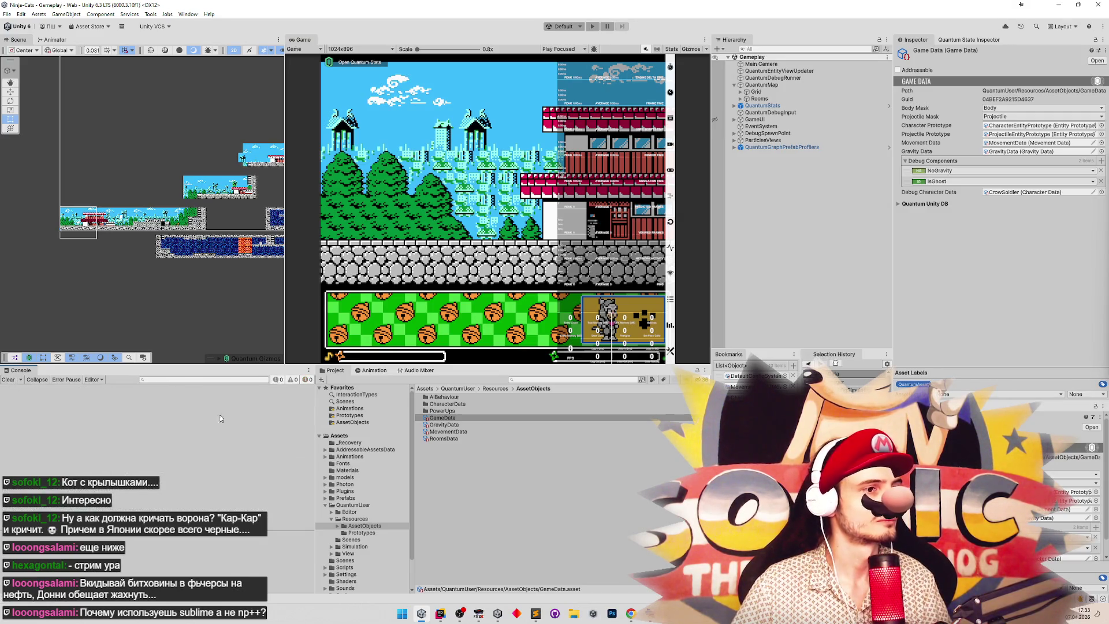
left_click(440, 614)
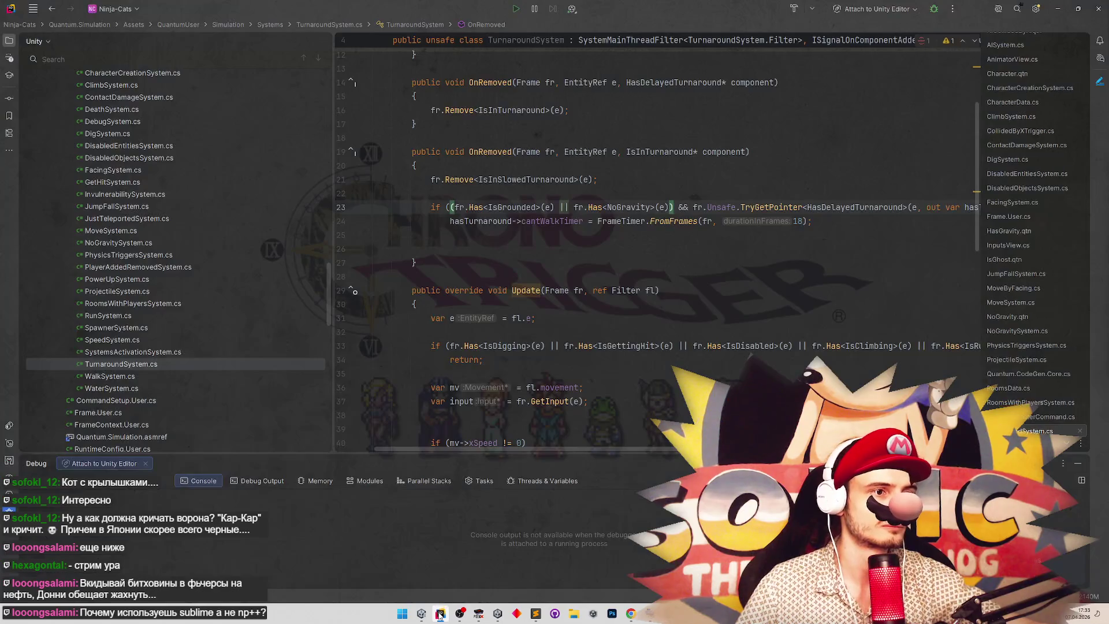
left_click(440, 614)
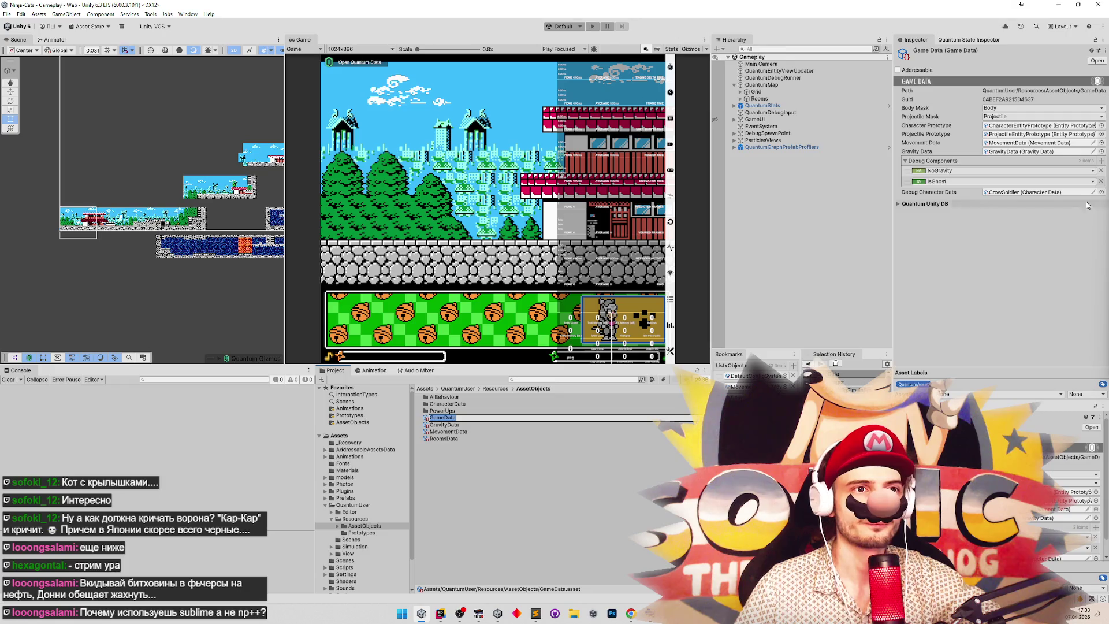
Remove the NoGravity and IsGhost debug components and enter Play mode.
left_click(1101, 171)
left_click(1101, 171)
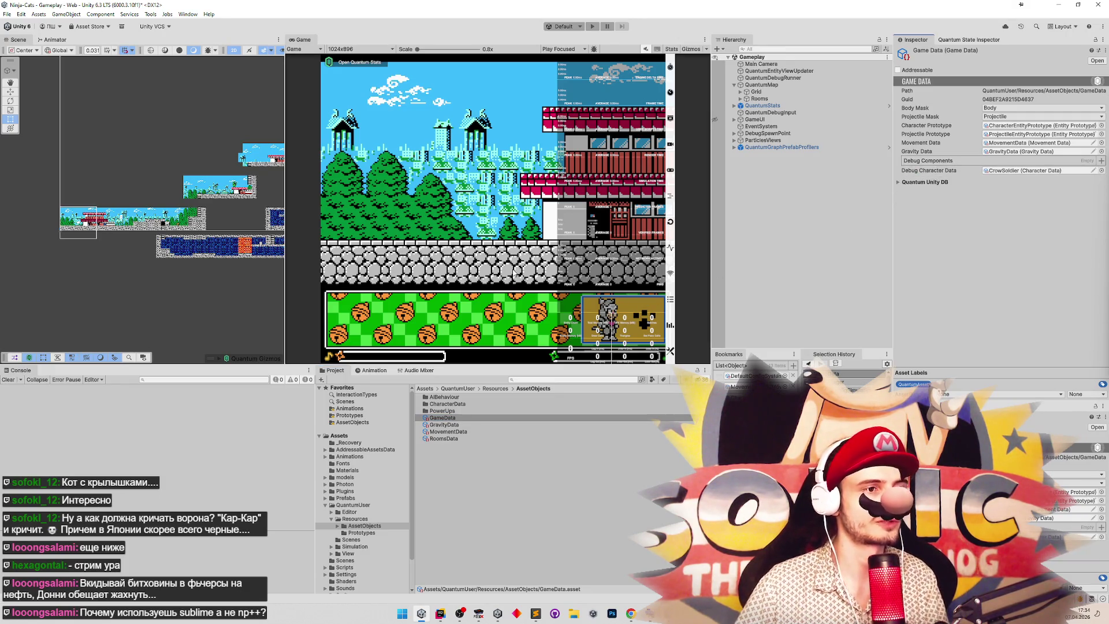
key("ctrl+p")
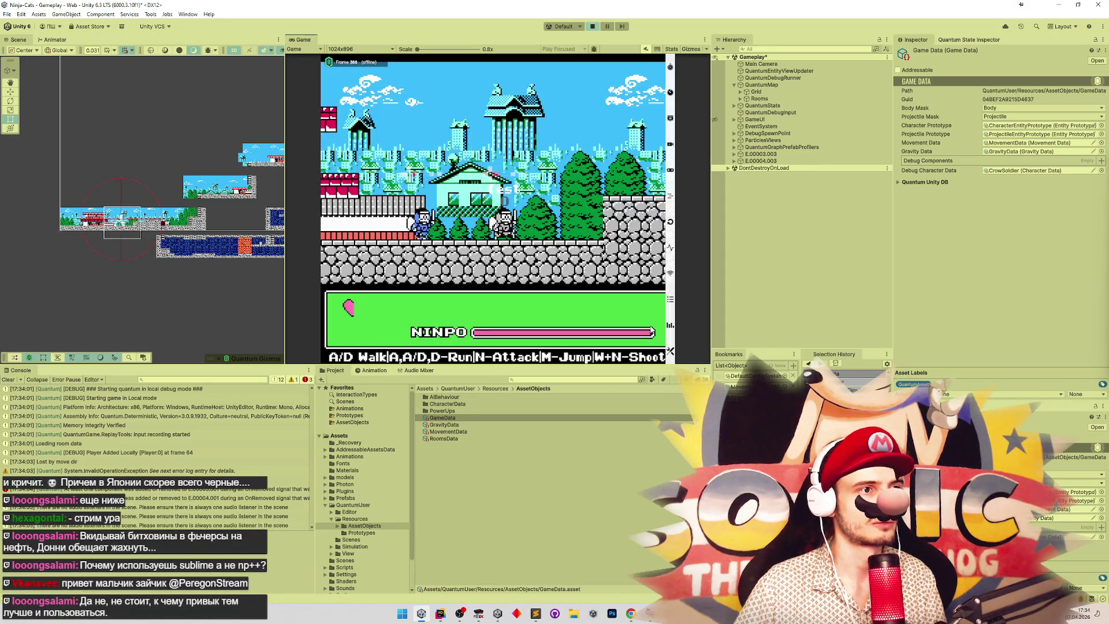
Run the ninja right past the enemy, turn back and forth, and jump over the stone wall.
key("d")
key("m")
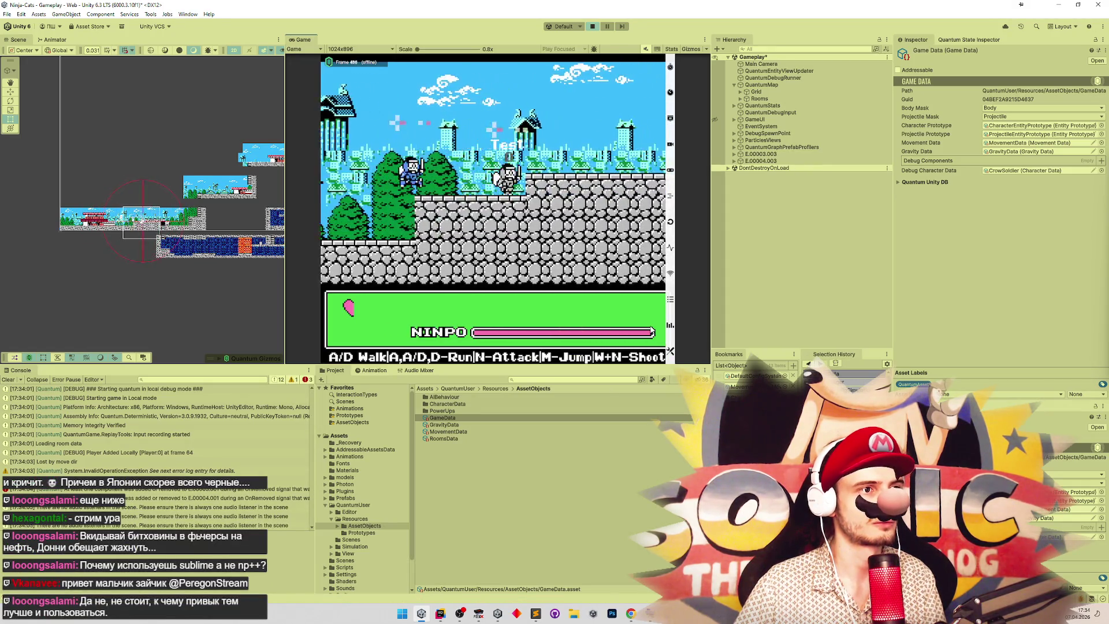
key("d")
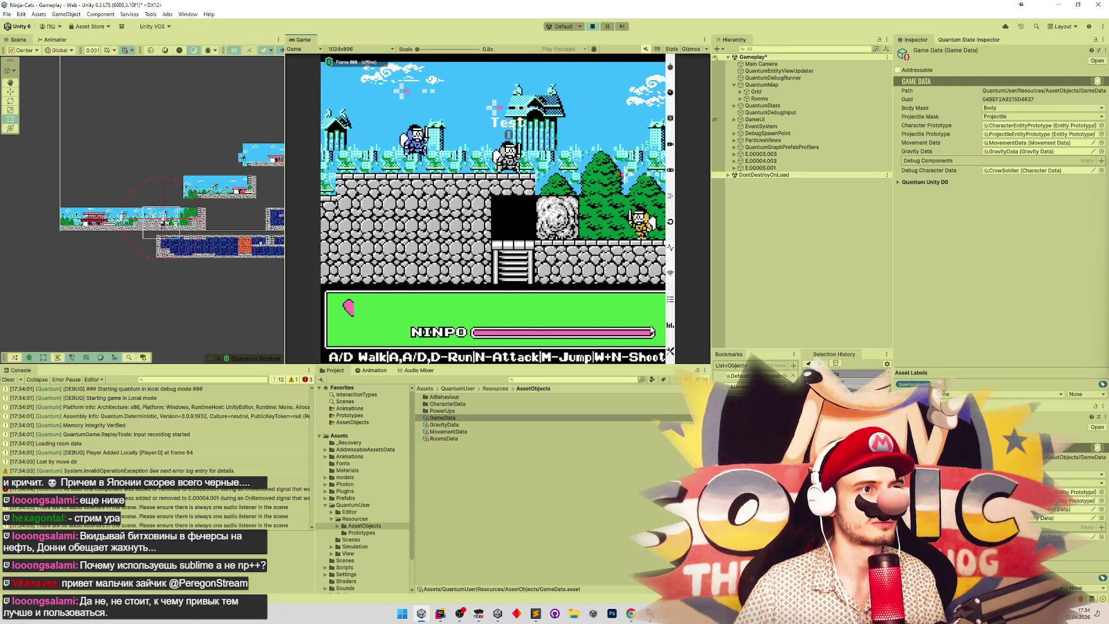
key("d")
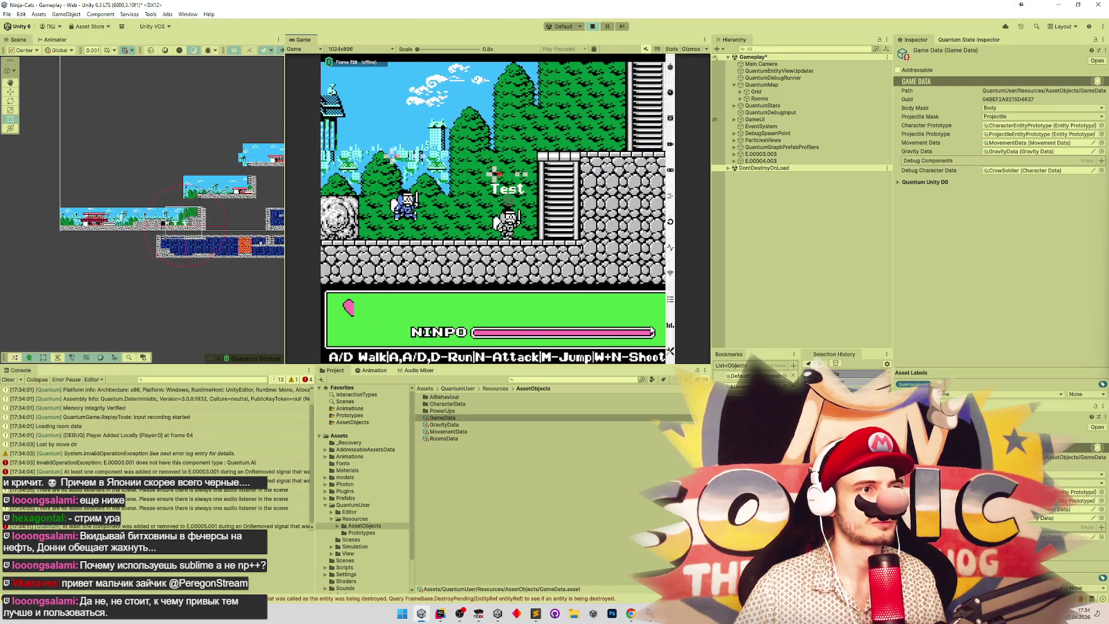
key("d")
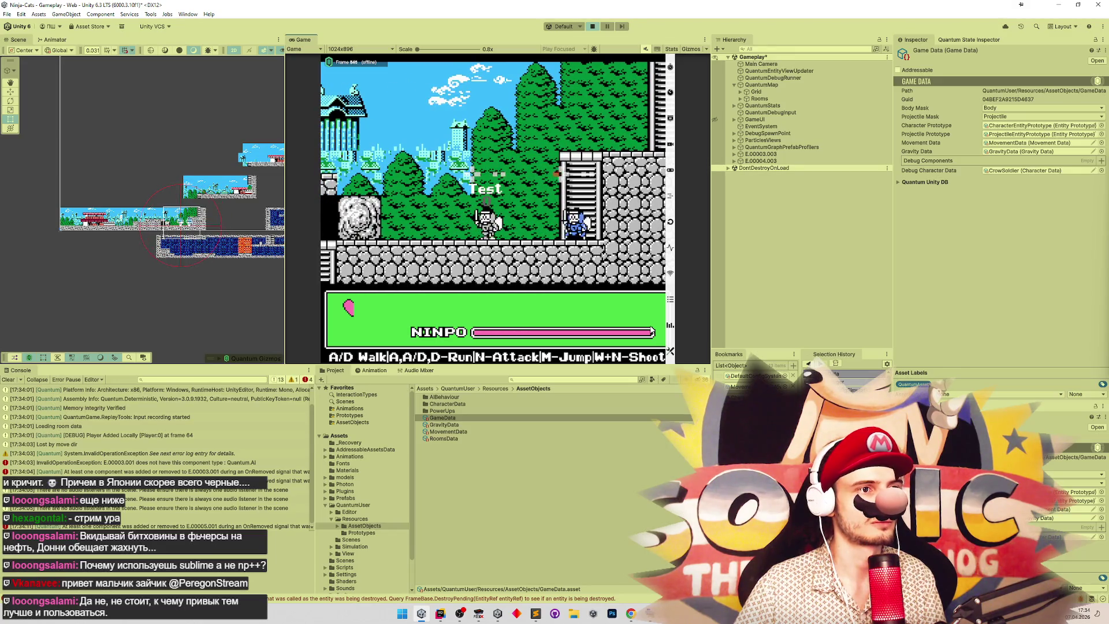
key("a")
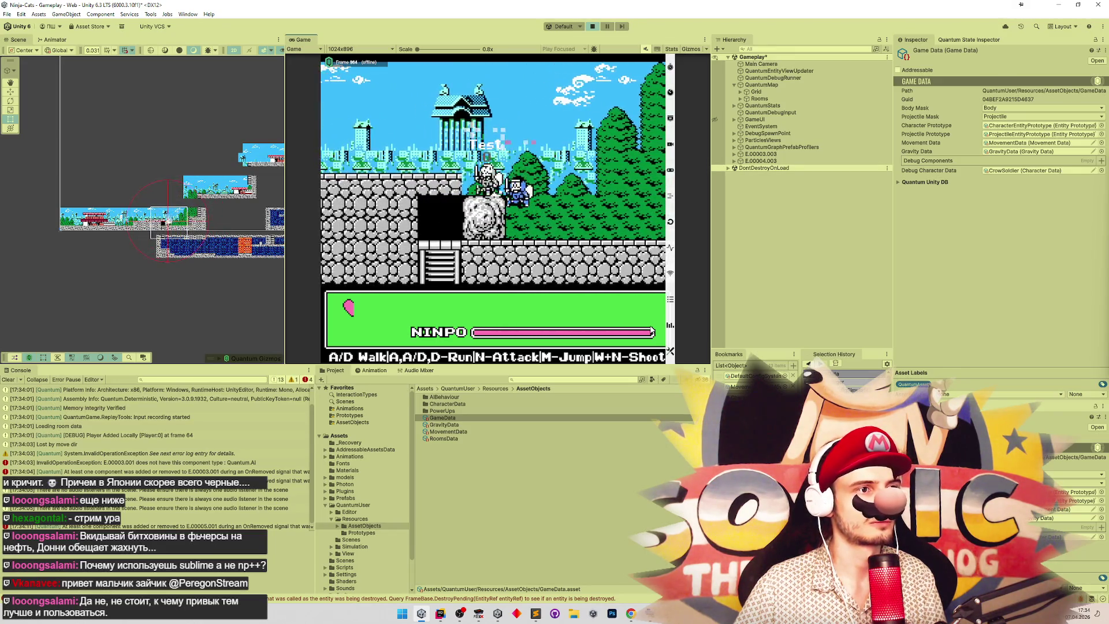
key("a")
key("d")
key("a")
key("d")
key("d")
key("m")
key("d")
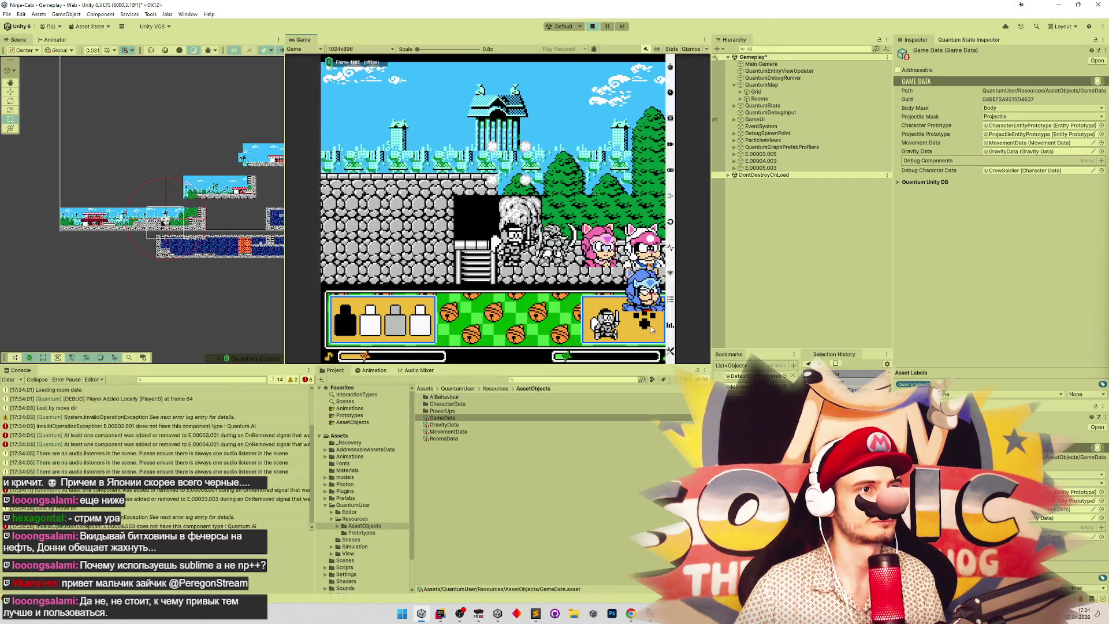
key("d")
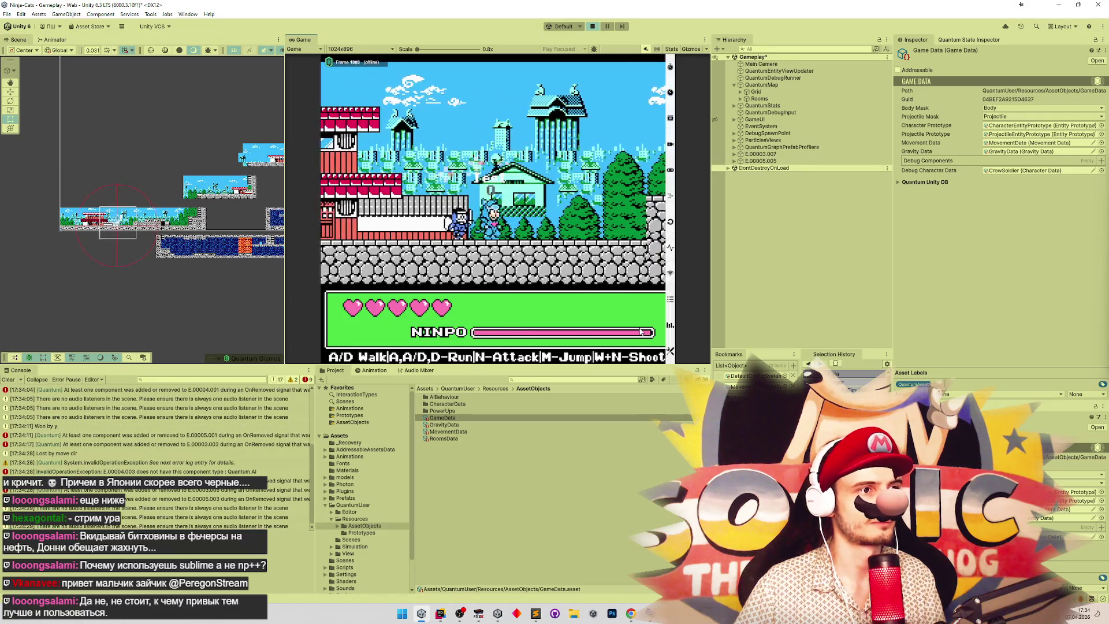
Jump with a mid-air sword attack, then walk left and right along the rooftops.
key("a")
key("m")
key("d")
key("a")
key("a")
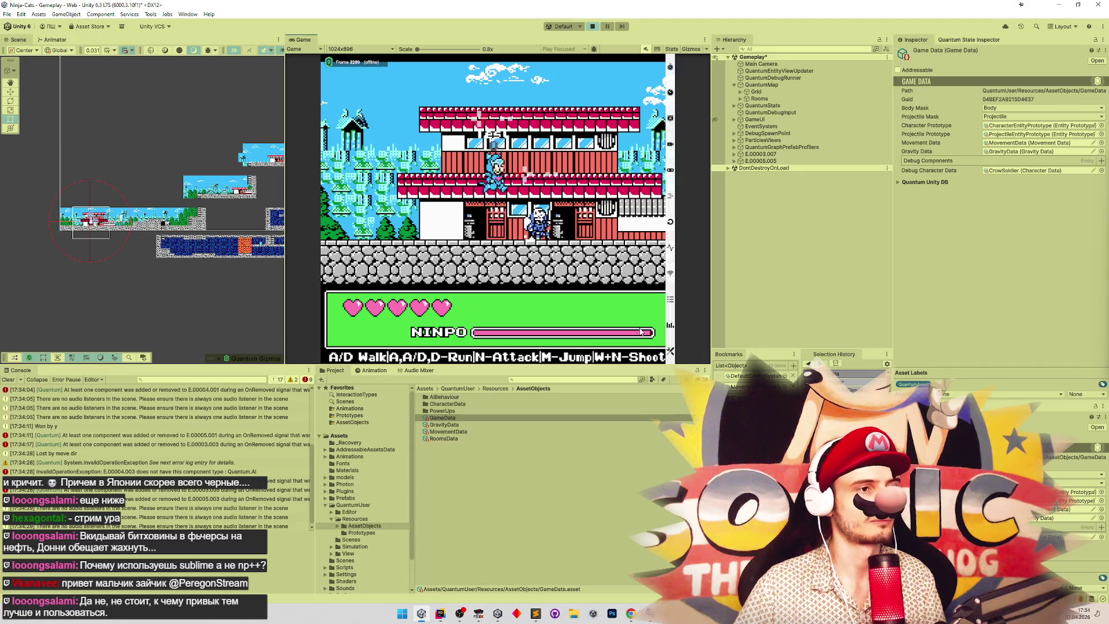
key("a")
key("a")
key("d")
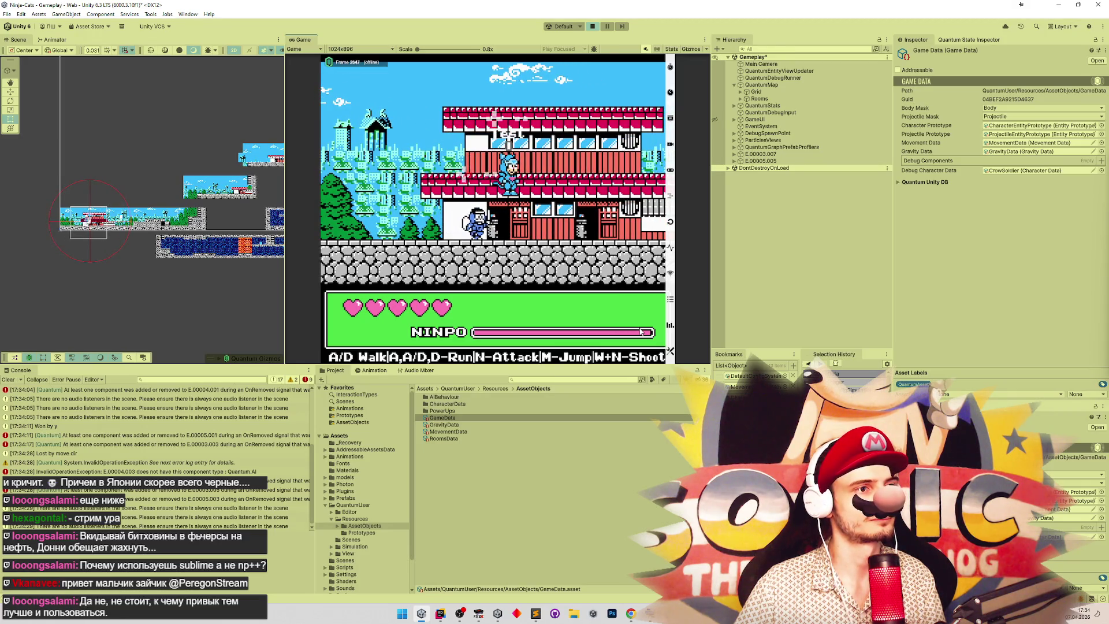
key("d")
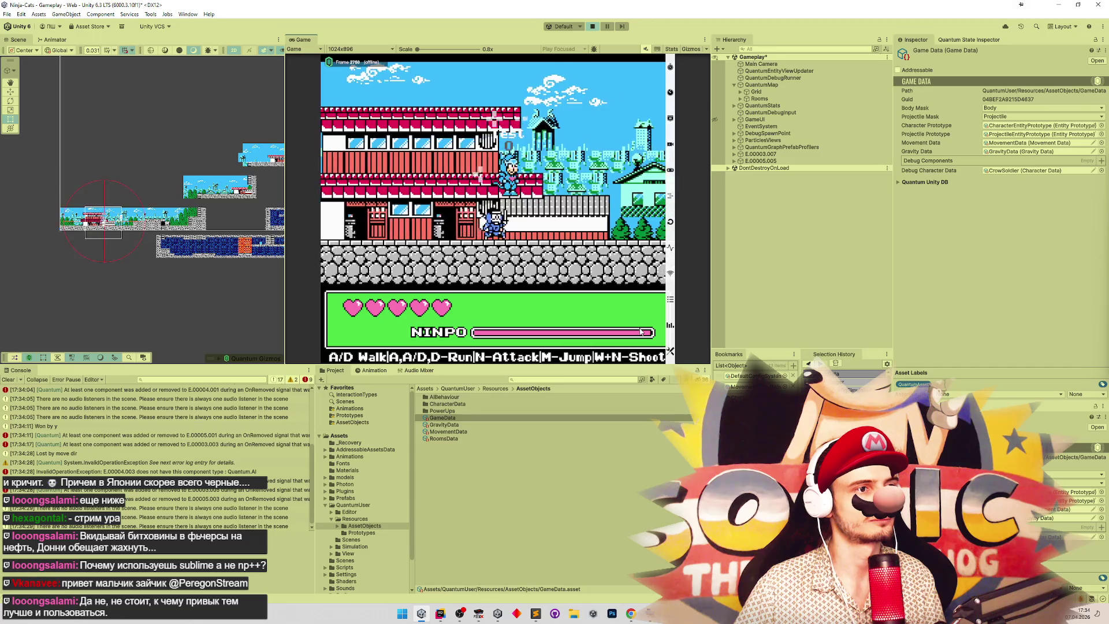
key("d")
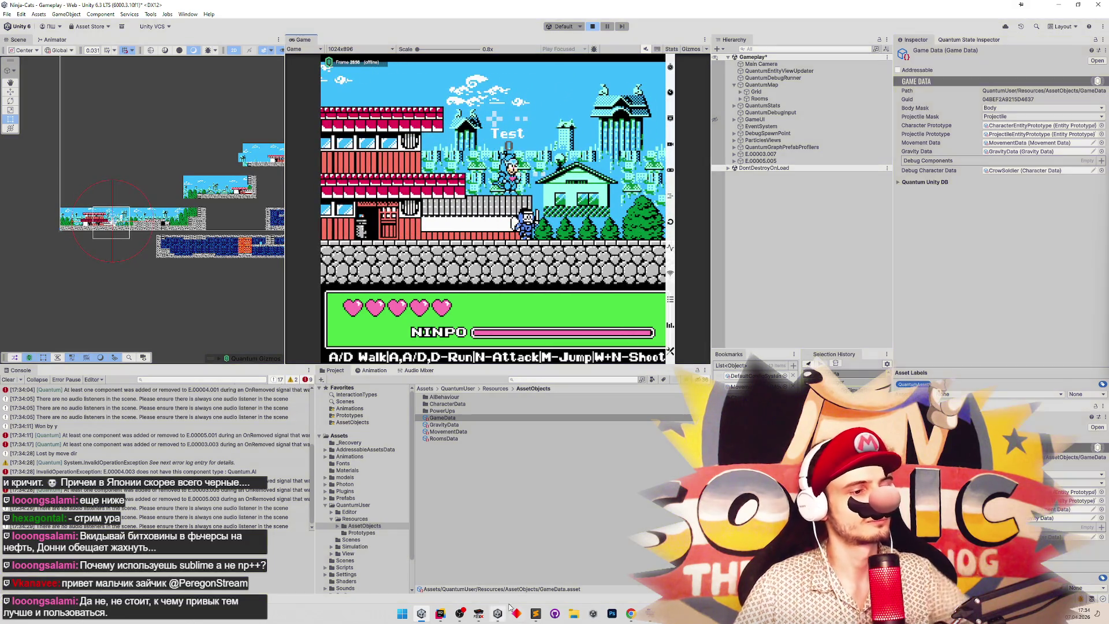
left_click(440, 614)
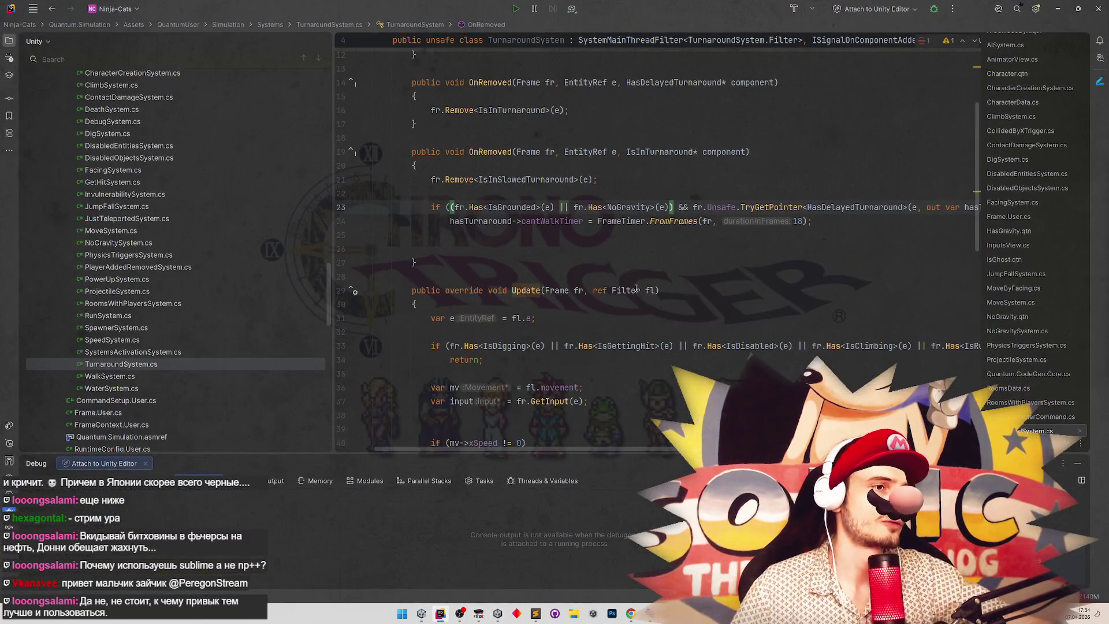
Open WalkSystem.cs from the project tree and search it for cantWalkTimer.
mouse_move(636, 288)
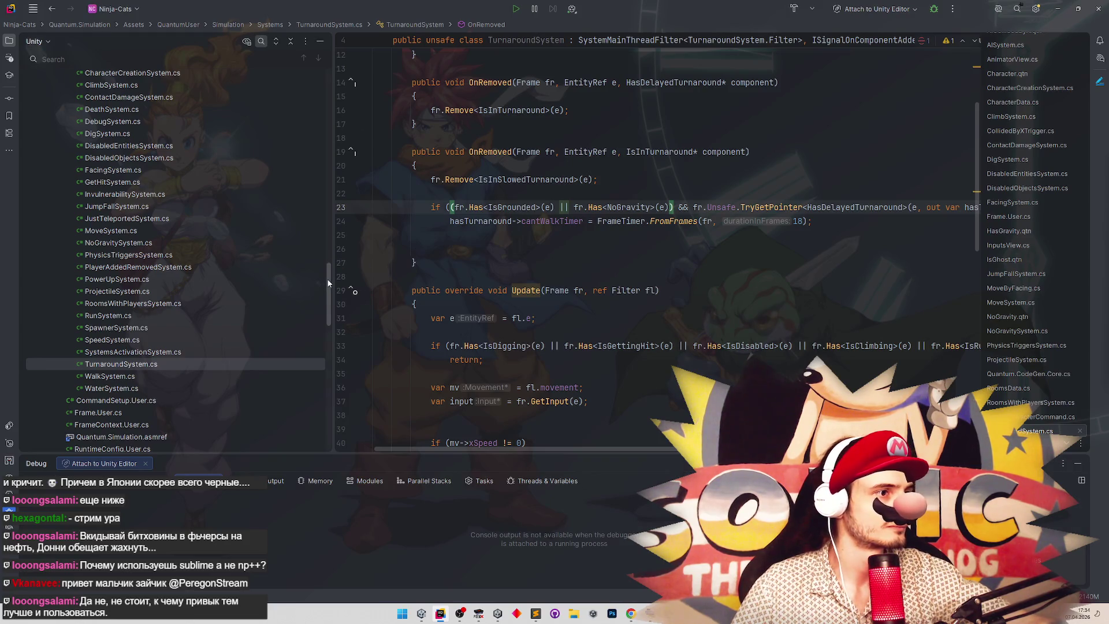
scroll(328, 285, "down", 1)
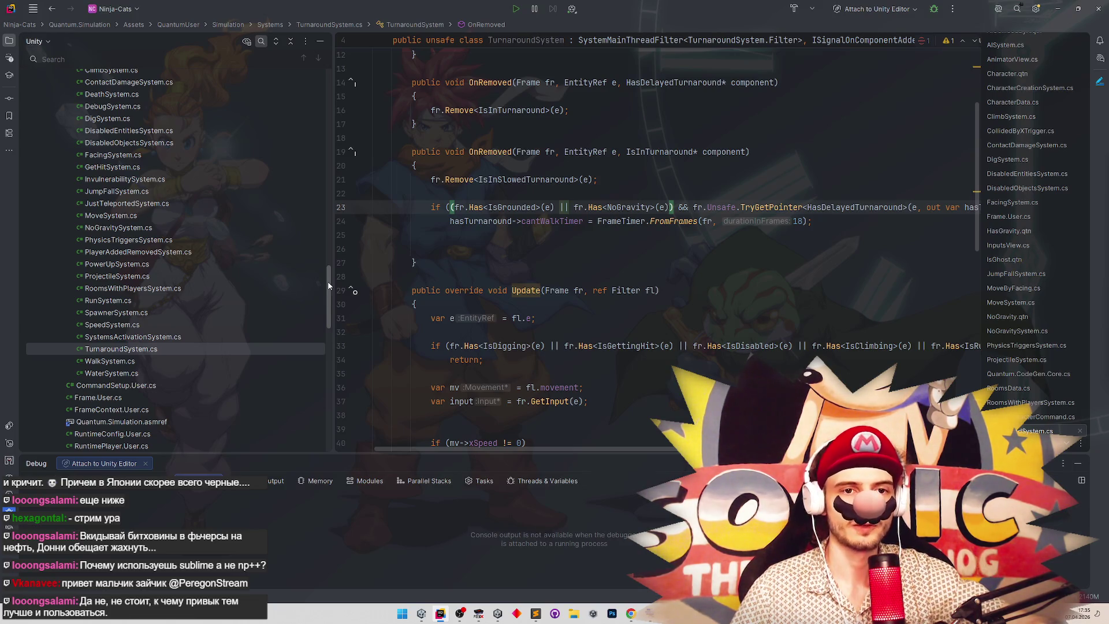
left_click_drag(328, 285, 332, 296)
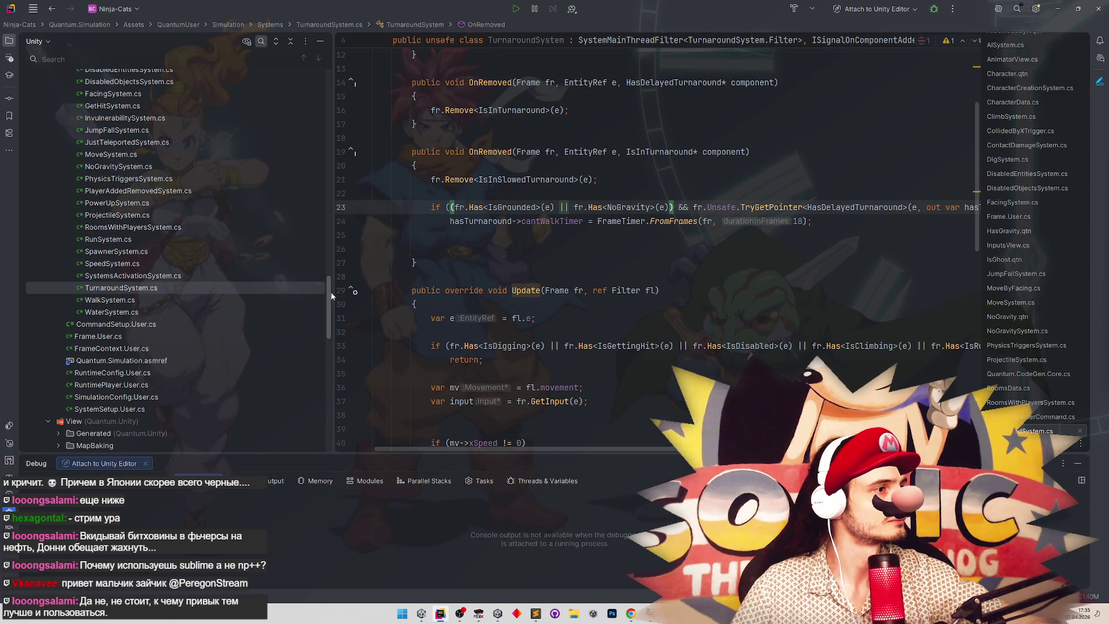
double_click(238, 317)
key("ctrl+f")
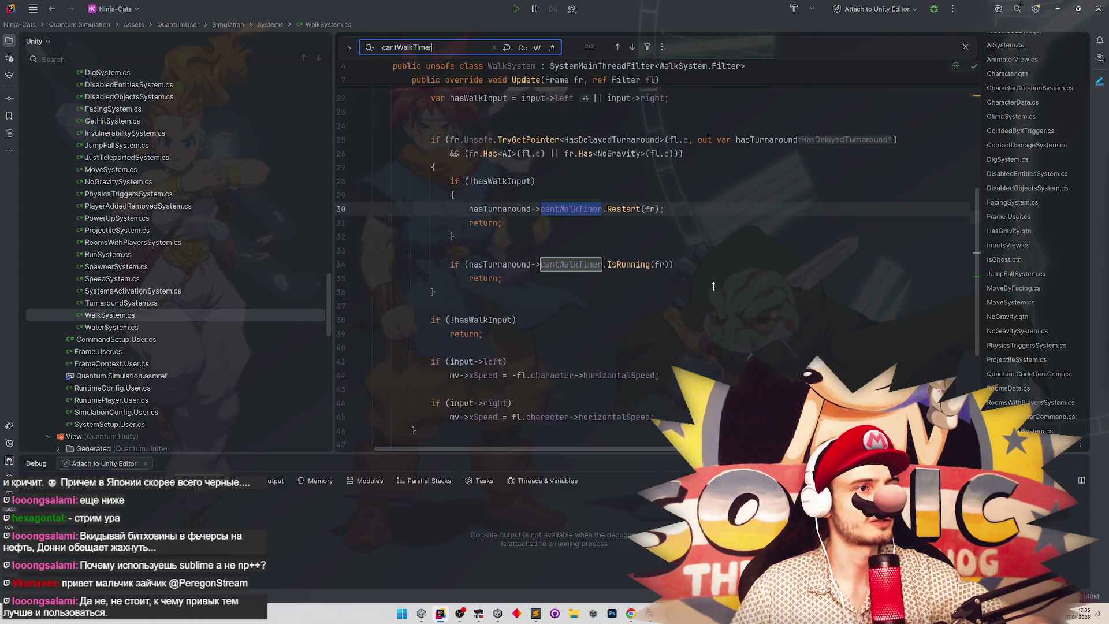
Review cantWalkTimer's uses in WalkSystem.cs, then navigate back to TurnaroundSystem.cs's Update method.
scroll(708, 306, "up", 2)
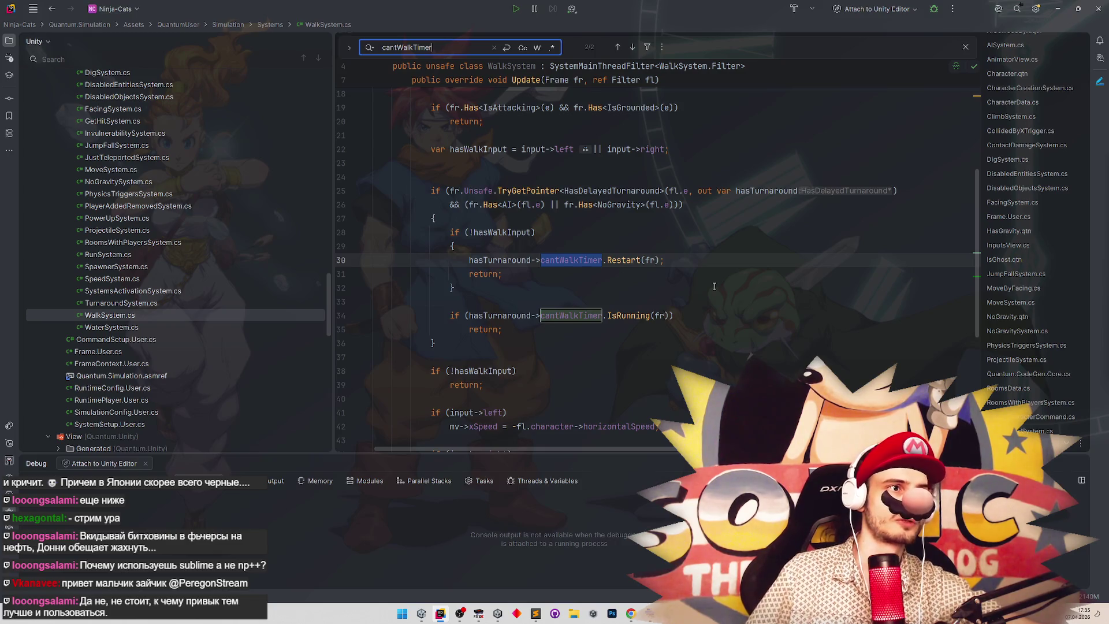
scroll(714, 287, "up", 3)
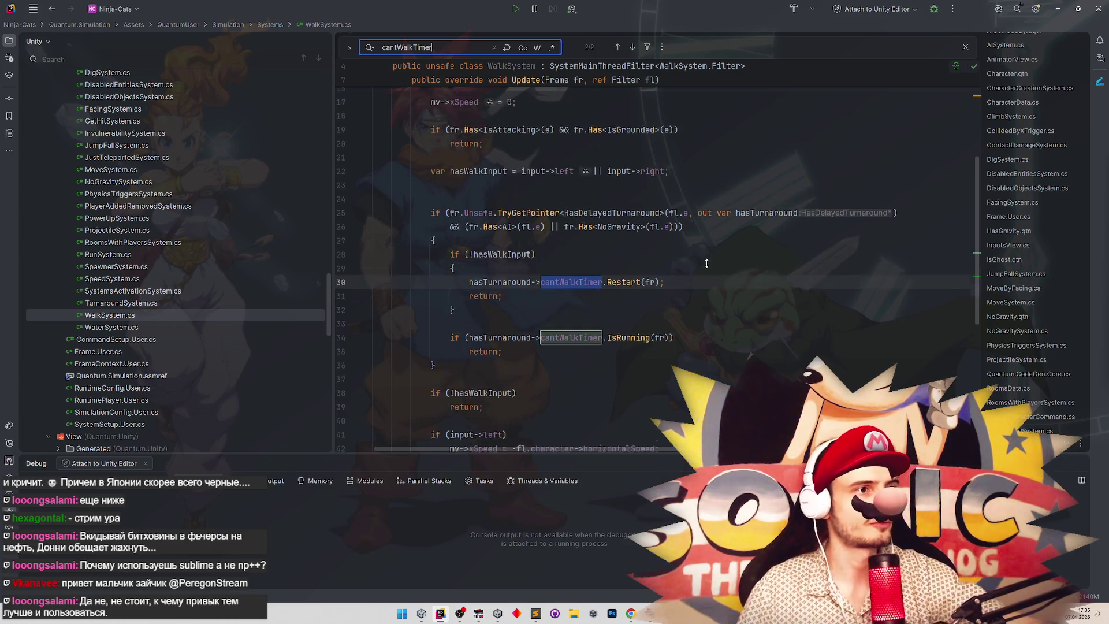
scroll(726, 254, "up", 1)
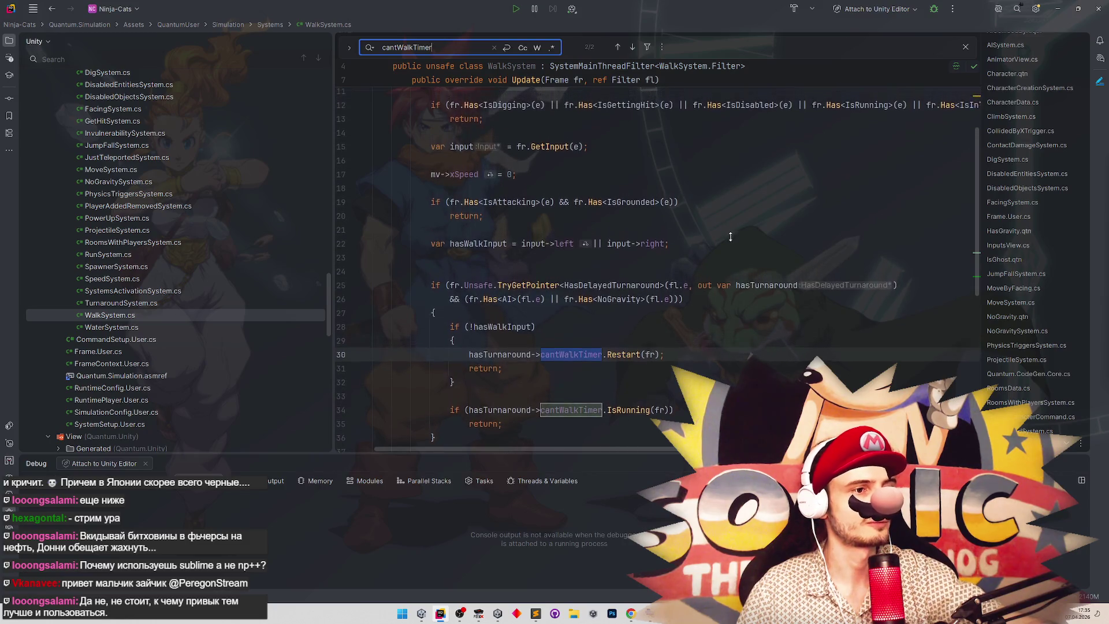
scroll(728, 270, "down", 1)
key("ctrl+minus")
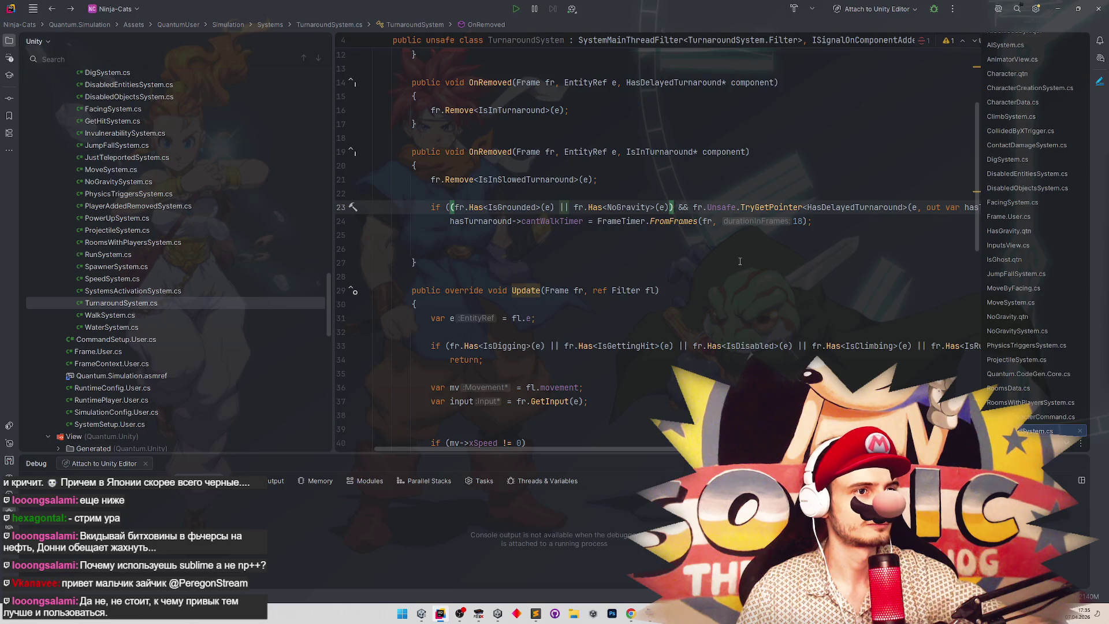
key("ctrl+minus")
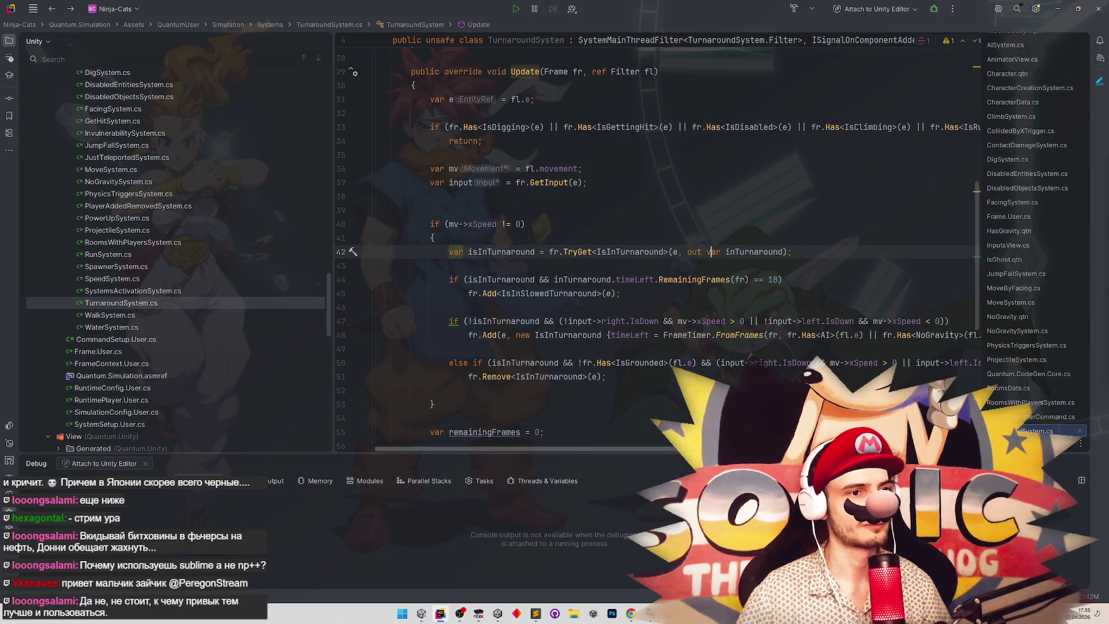
Give the else-if a braced body and move the Remove<IsInTurnaround> call inside it.
scroll(953, 335, "right", 5)
left_click(953, 362)
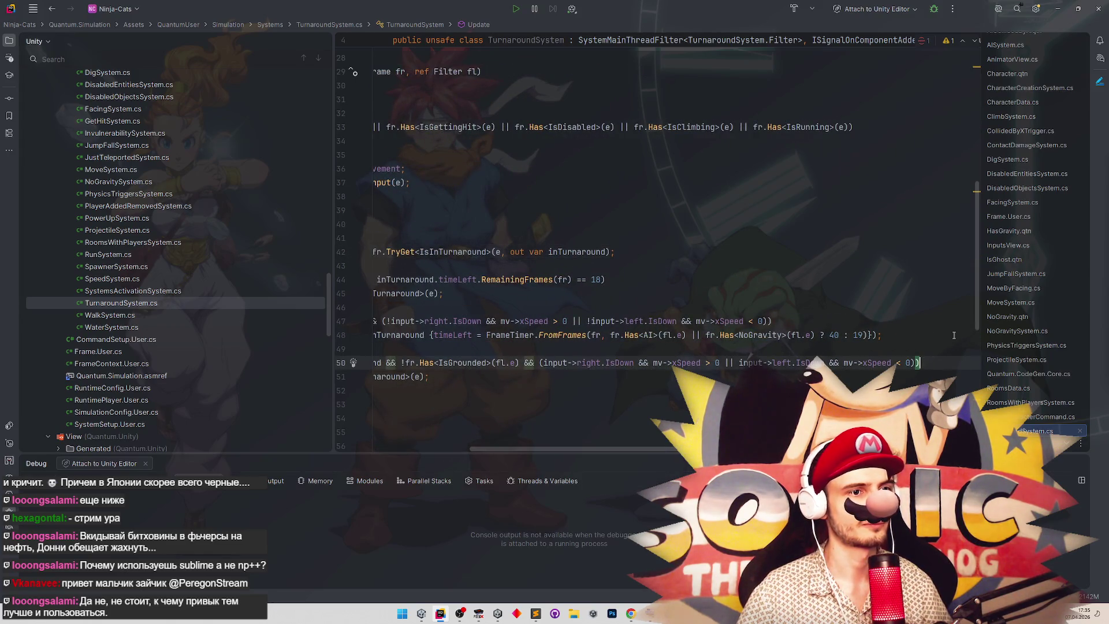
key("Return")
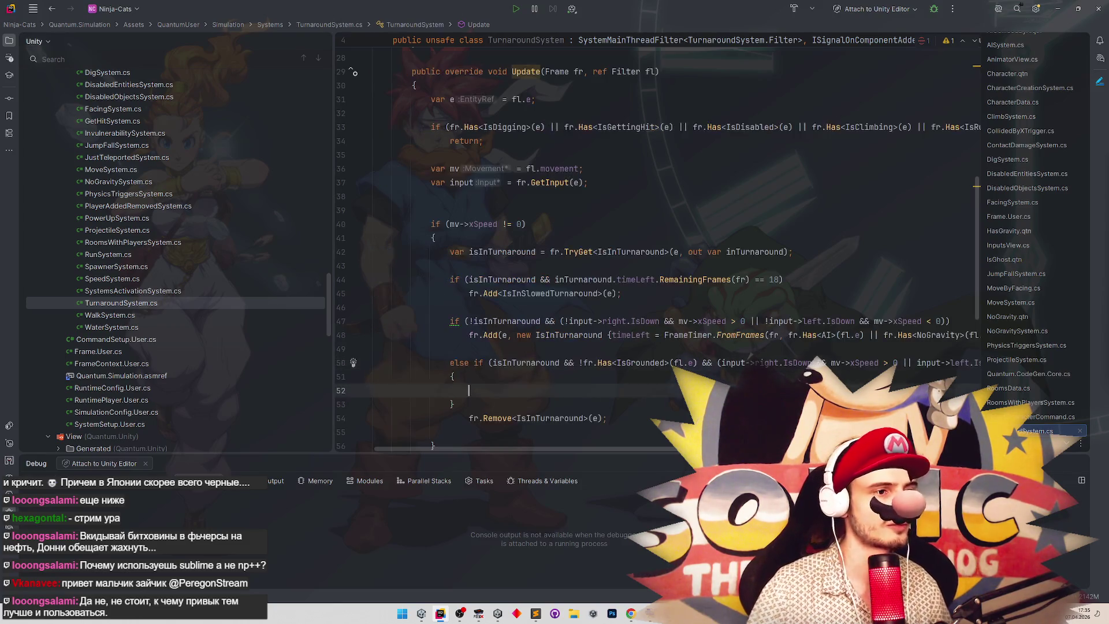
type("{")
key("Return")
left_click(473, 294)
key("ctrl+shift+Up")
left_click(568, 251)
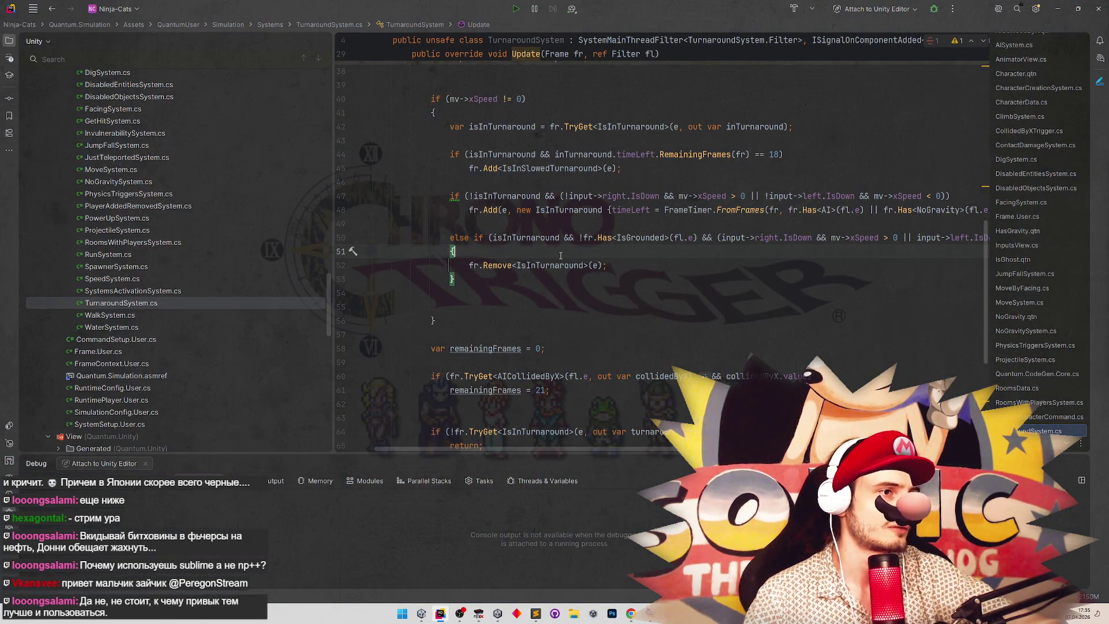
Add an if (fr.Has<NoGravity>(e)) check after the Remove call.
left_click(614, 266)
key("Return")
key("Return")
type("if (")
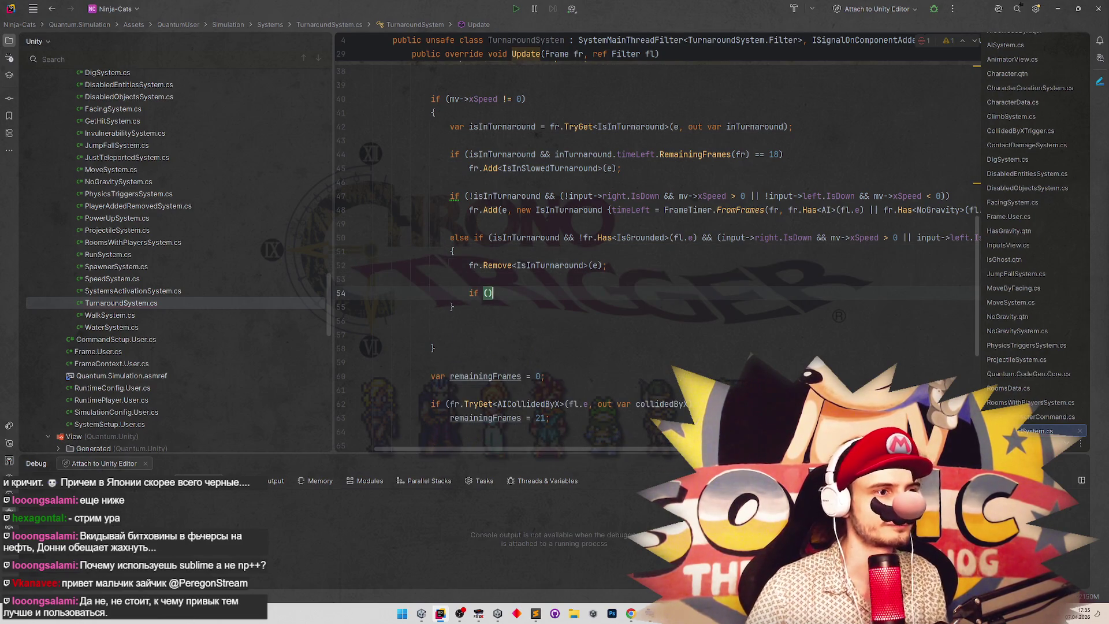
type("fr.Has")
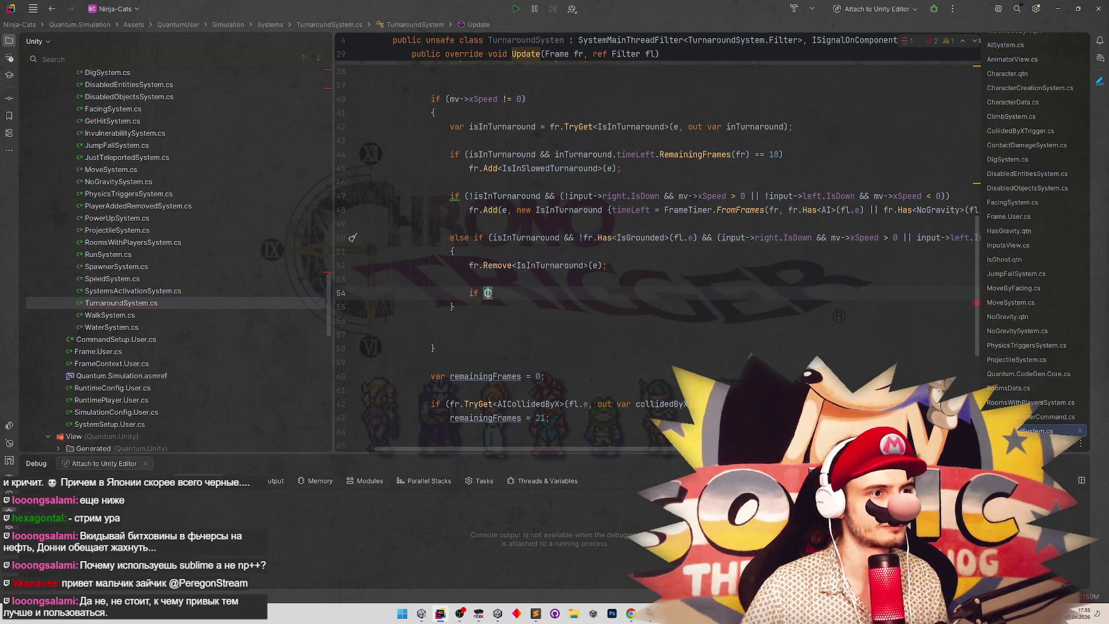
type("<>")
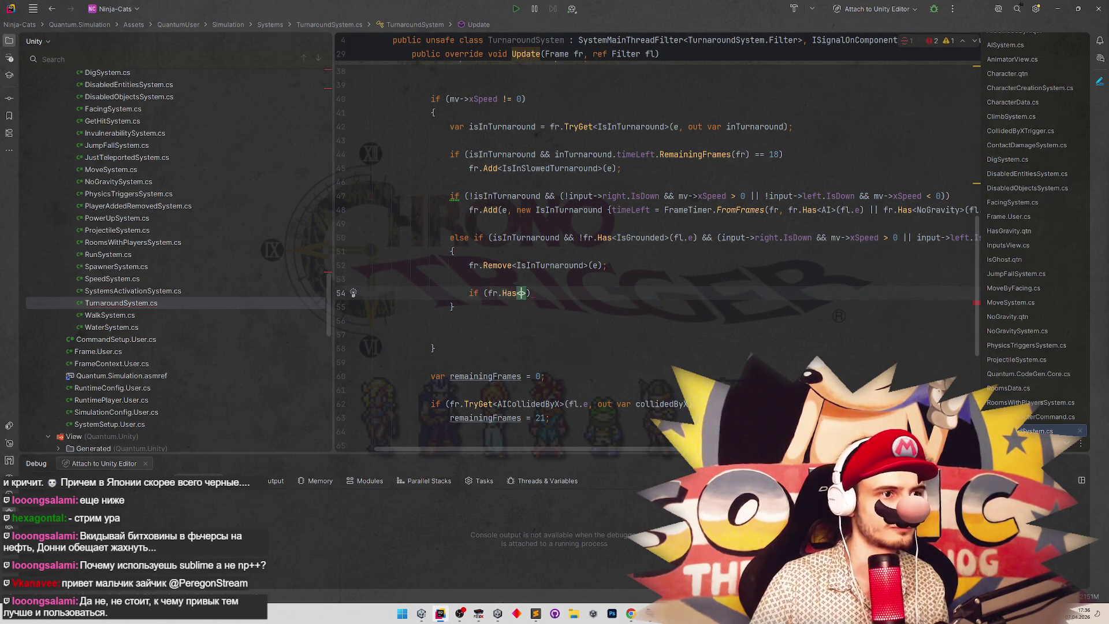
type("NoG")
key("Return")
type("(e")
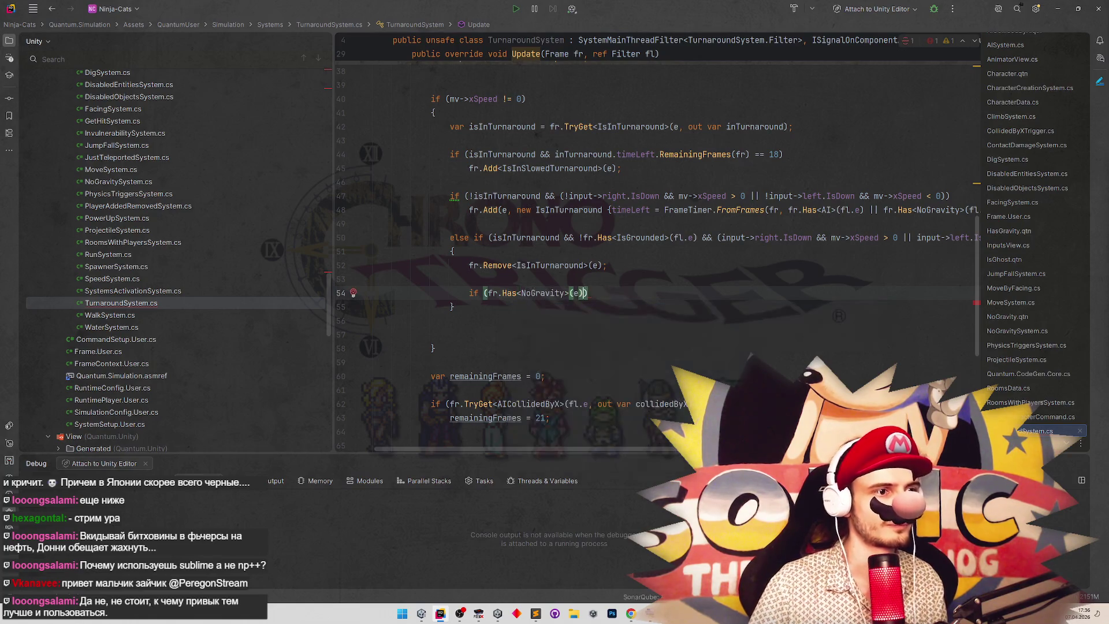
type(")")
key("Return")
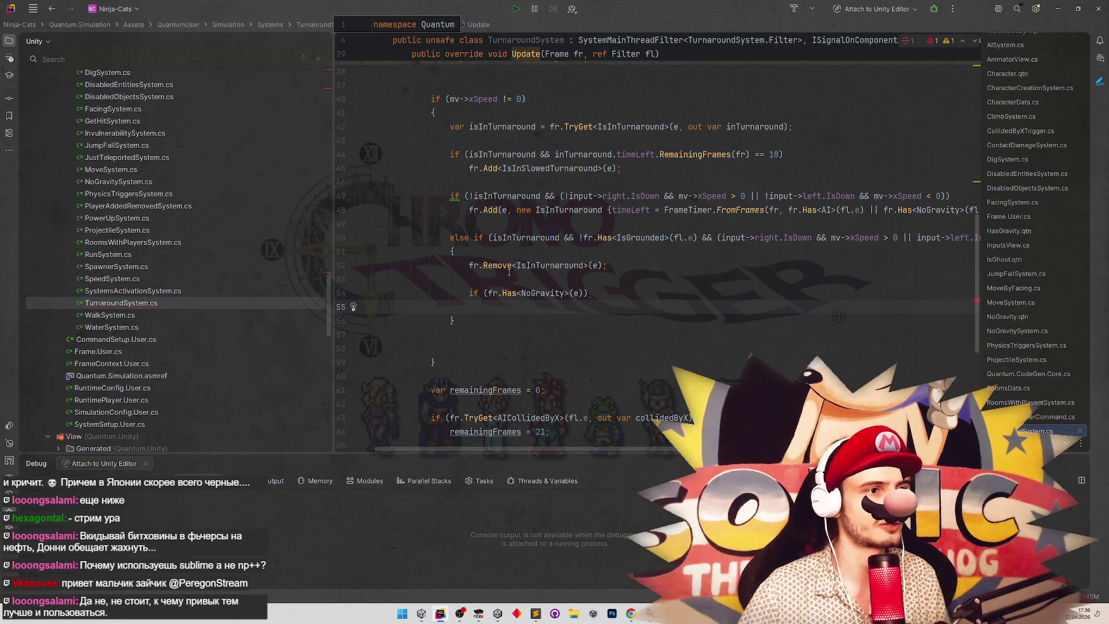
Start its body with fl.hasTurnaround->cantWalkTimer. and browse the timer's members.
type("fr")
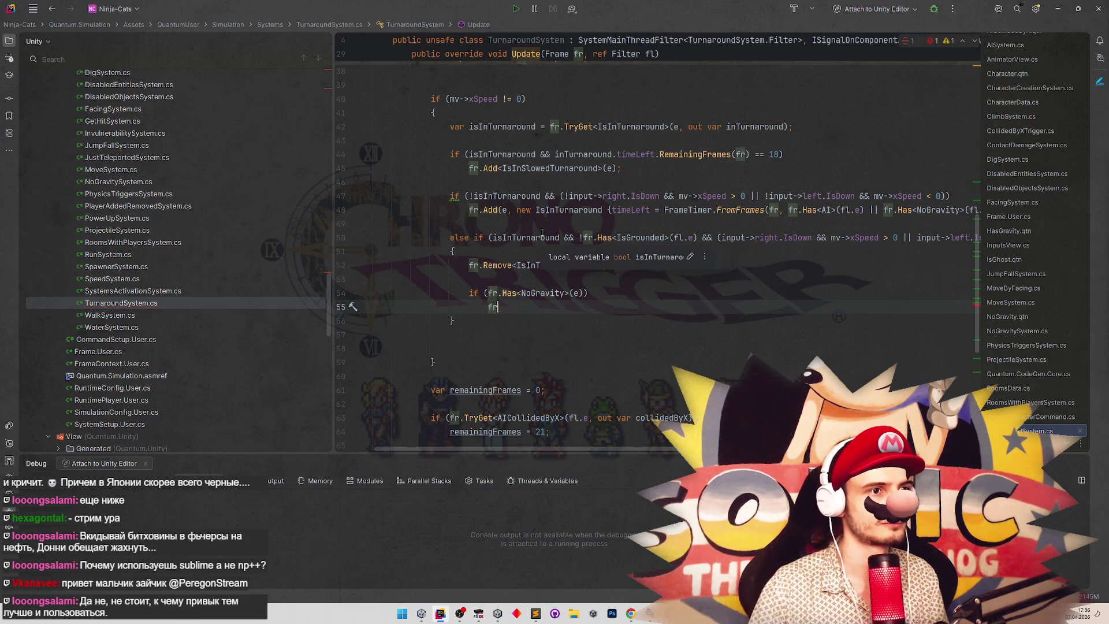
type("l.")
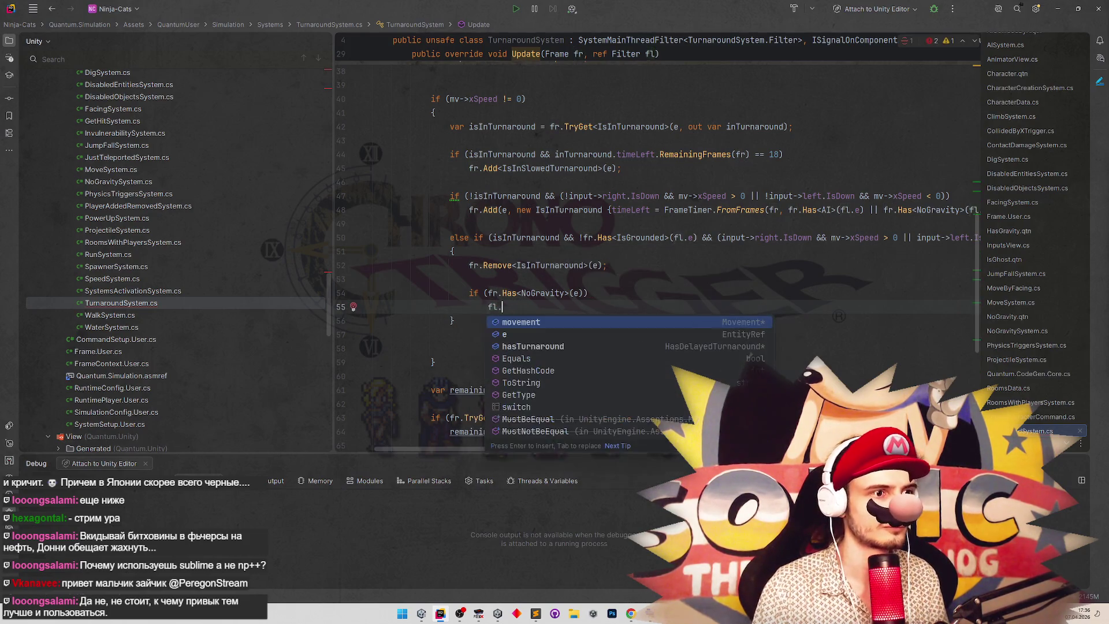
key("Down")
key("Down")
key("Return")
type(".")
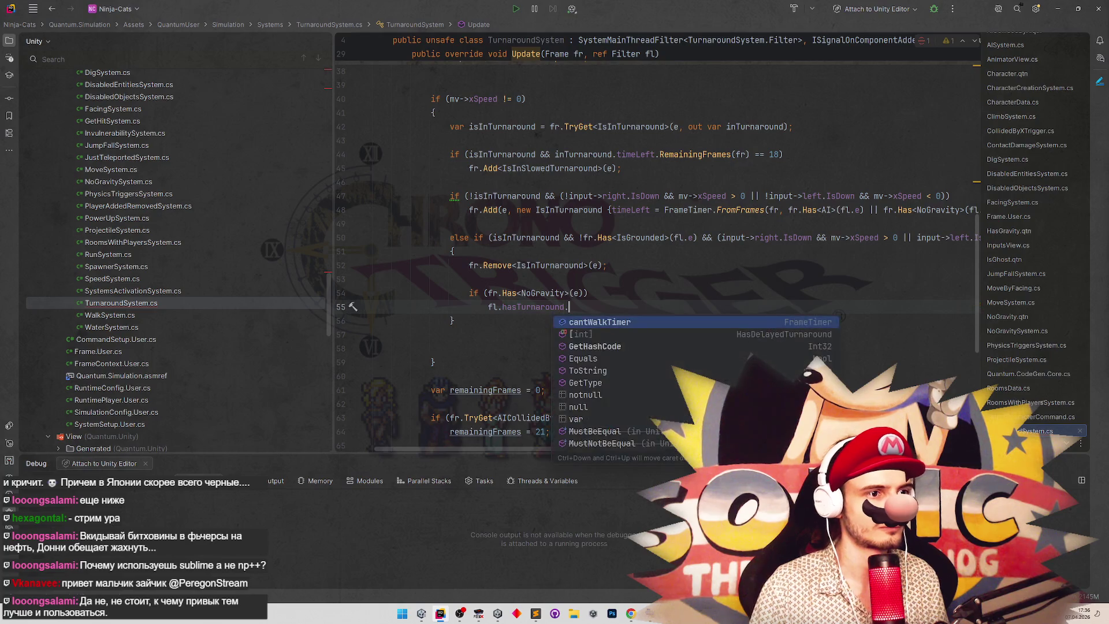
key("Return")
type(".")
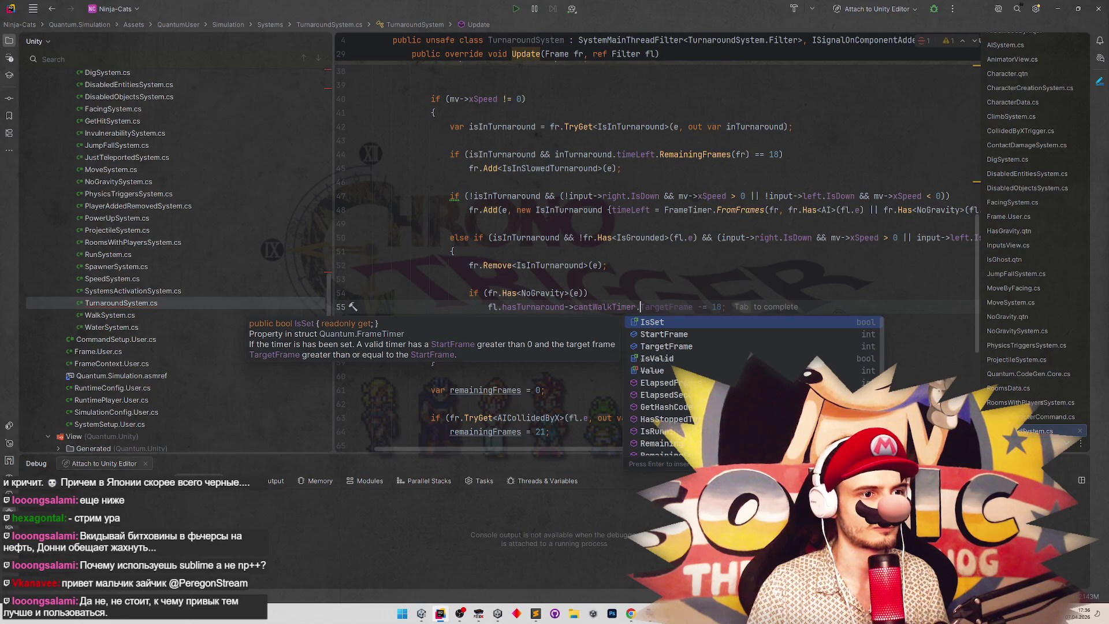
key("Down")
key("Down")
key("Down")
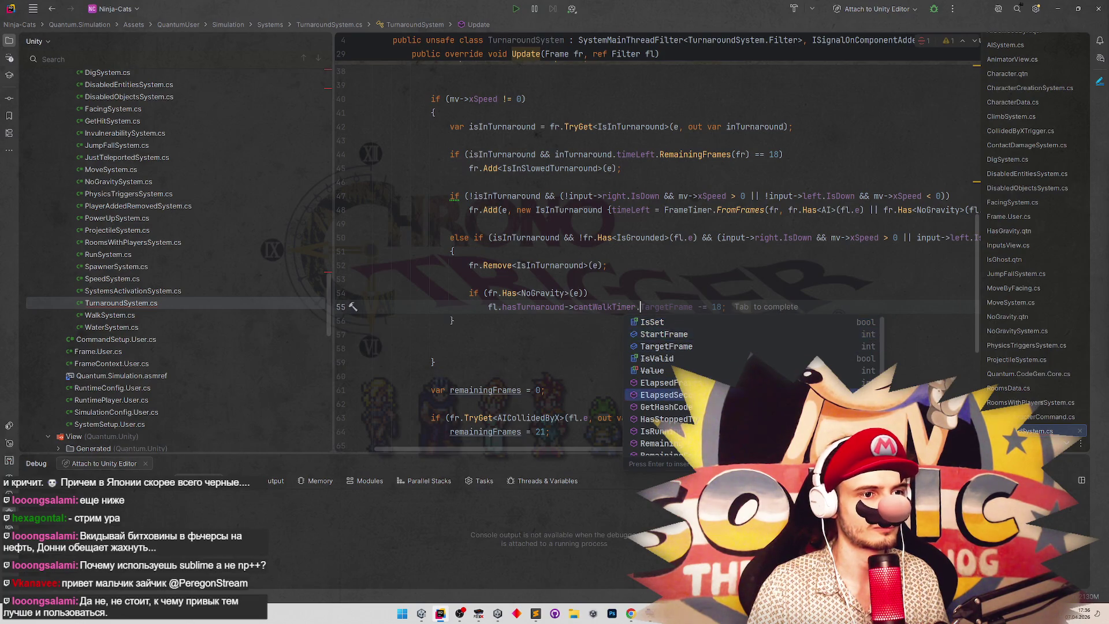
key("Down")
key("Up")
key("Up")
key("Up")
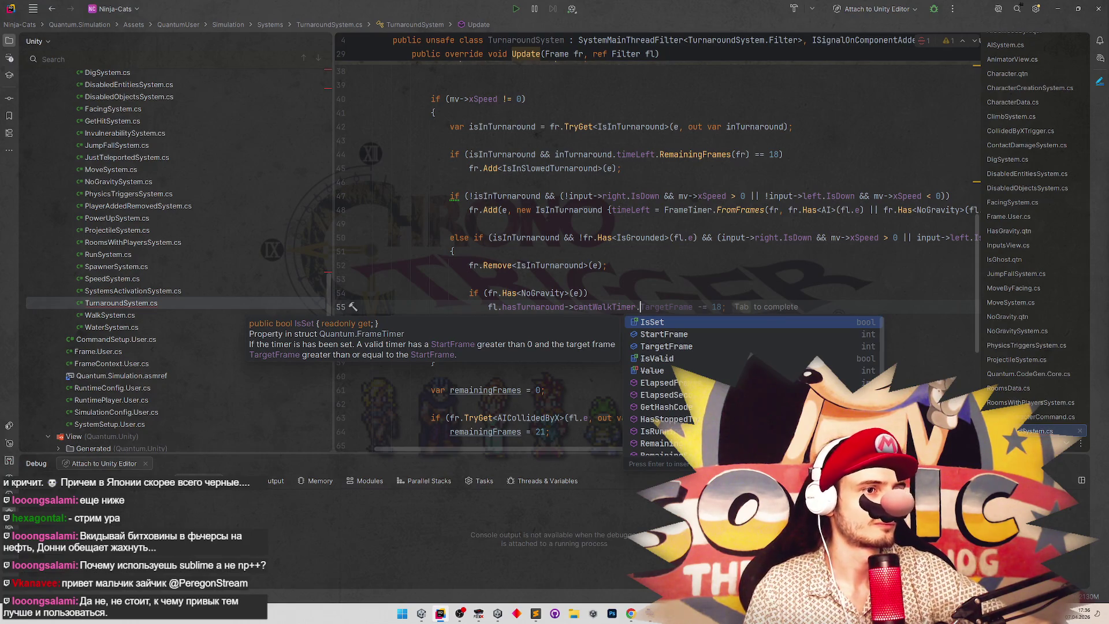
left_click(374, 224)
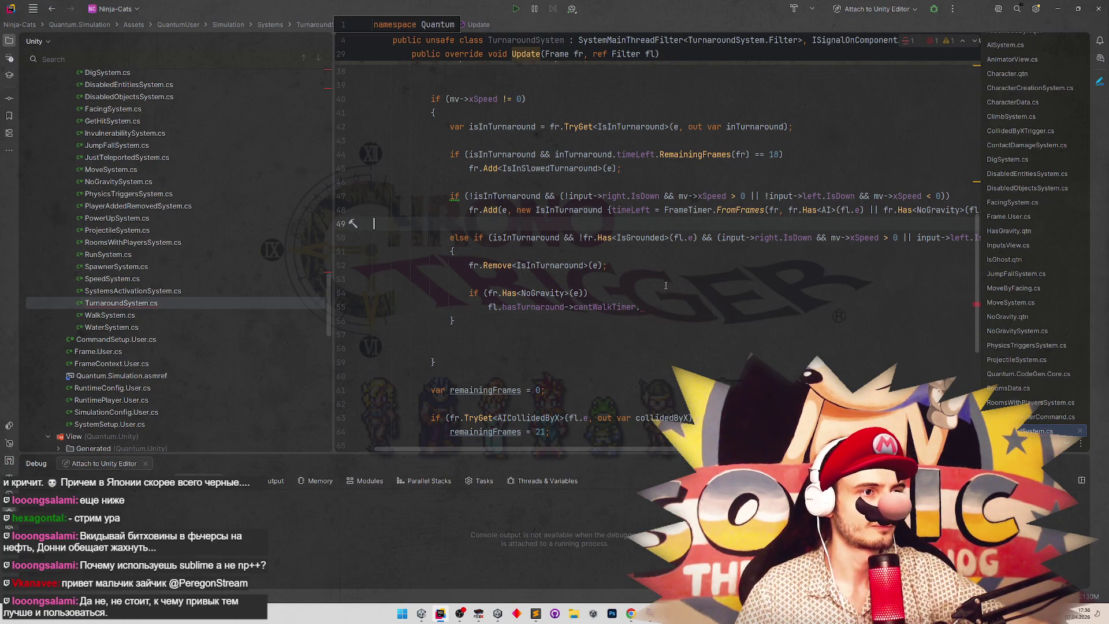
Review how OnRemoved sets the cantWalkTimer.
scroll(677, 279, "up", 8)
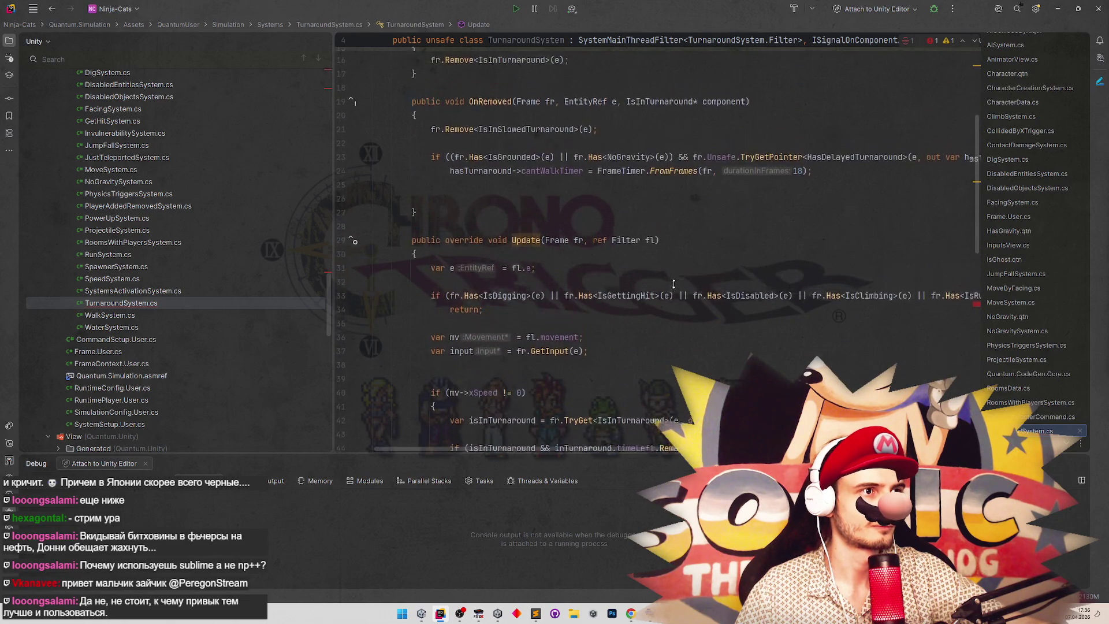
scroll(674, 291, "up", 1)
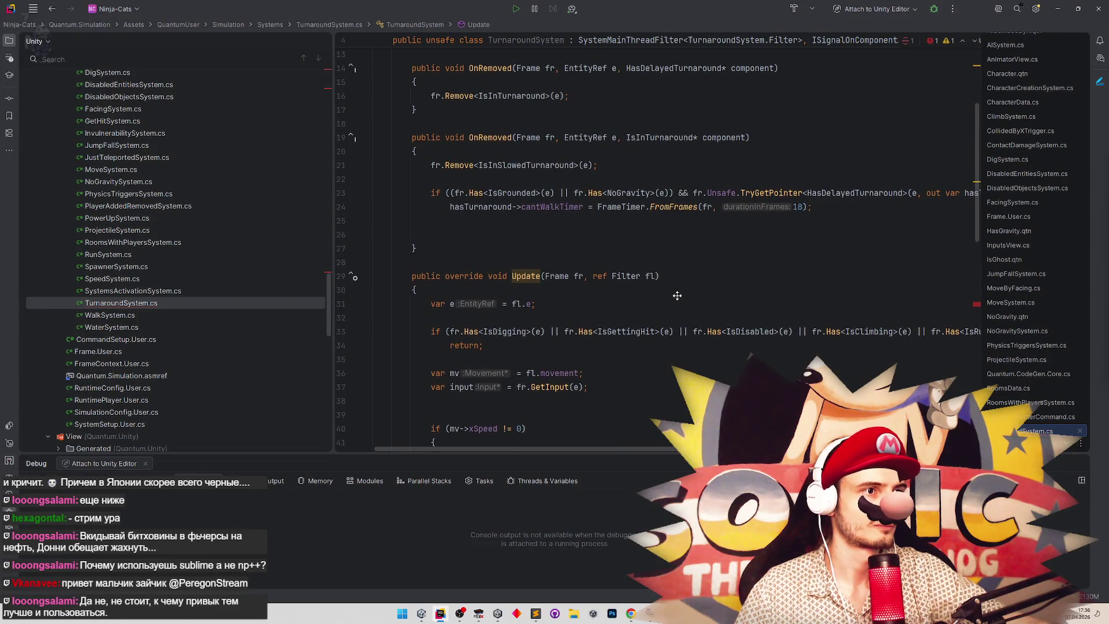
scroll(677, 301, "down", 1)
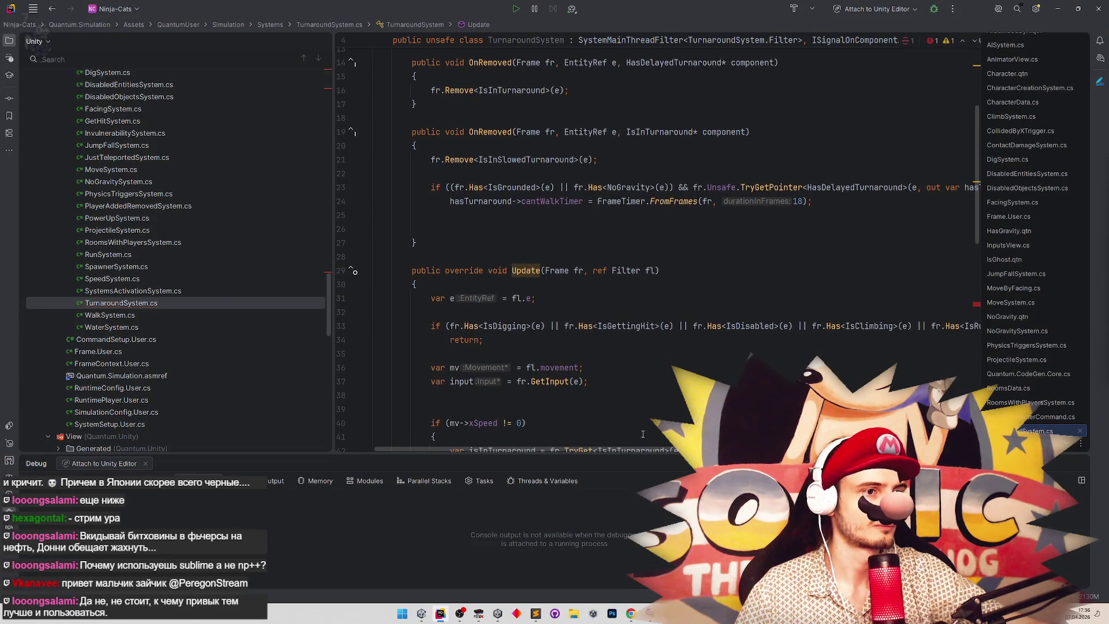
scroll(647, 433, "down", 5)
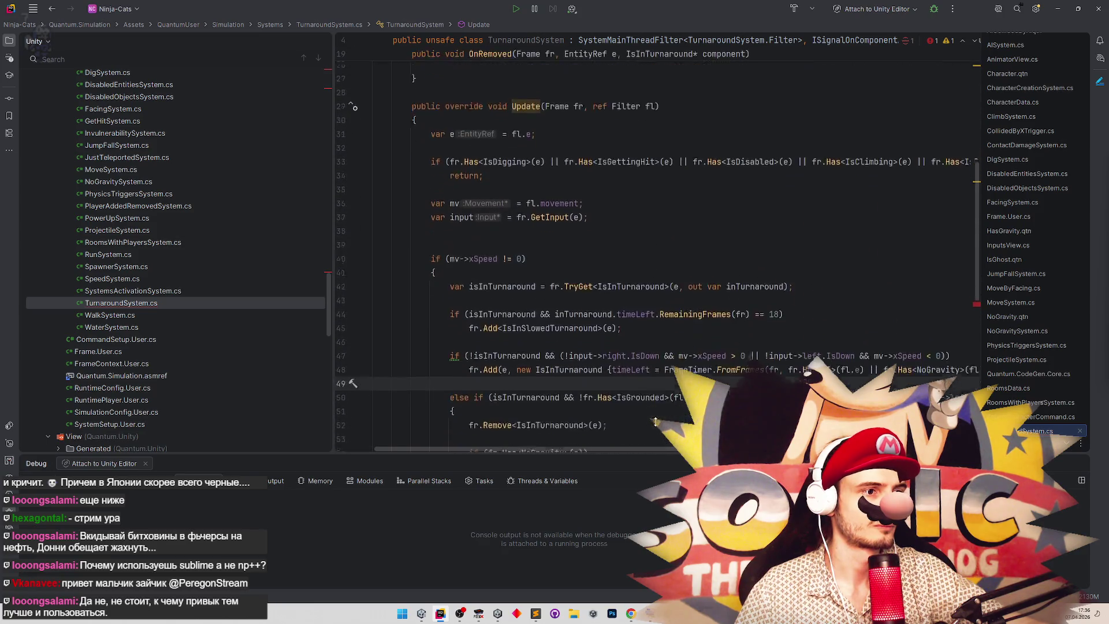
scroll(657, 404, "down", 2)
scroll(658, 391, "up", 1)
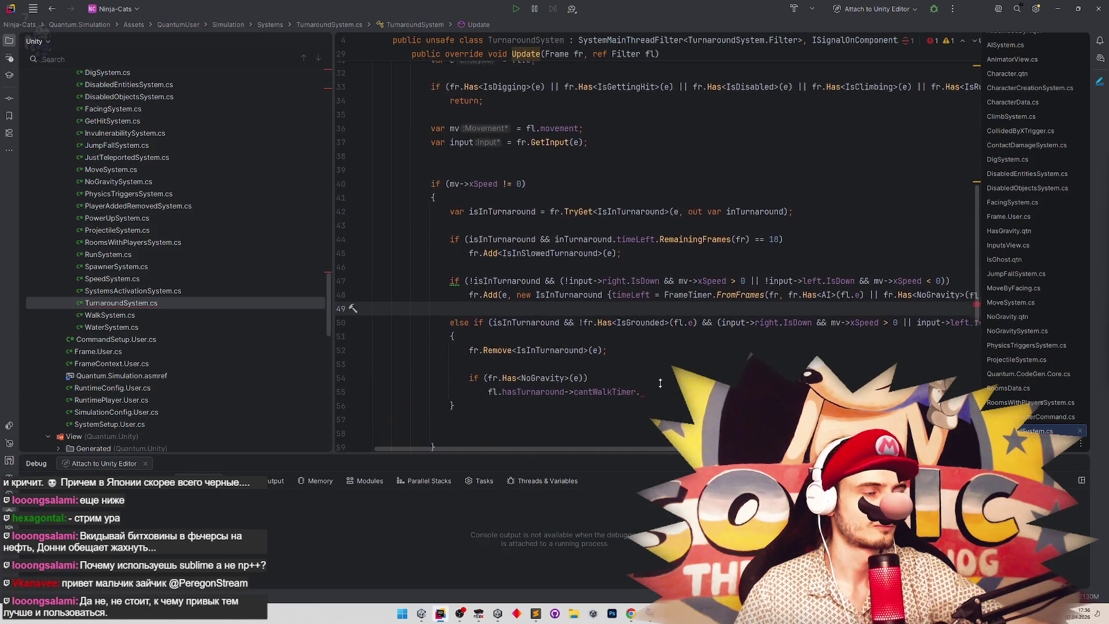
scroll(669, 358, "up", 5)
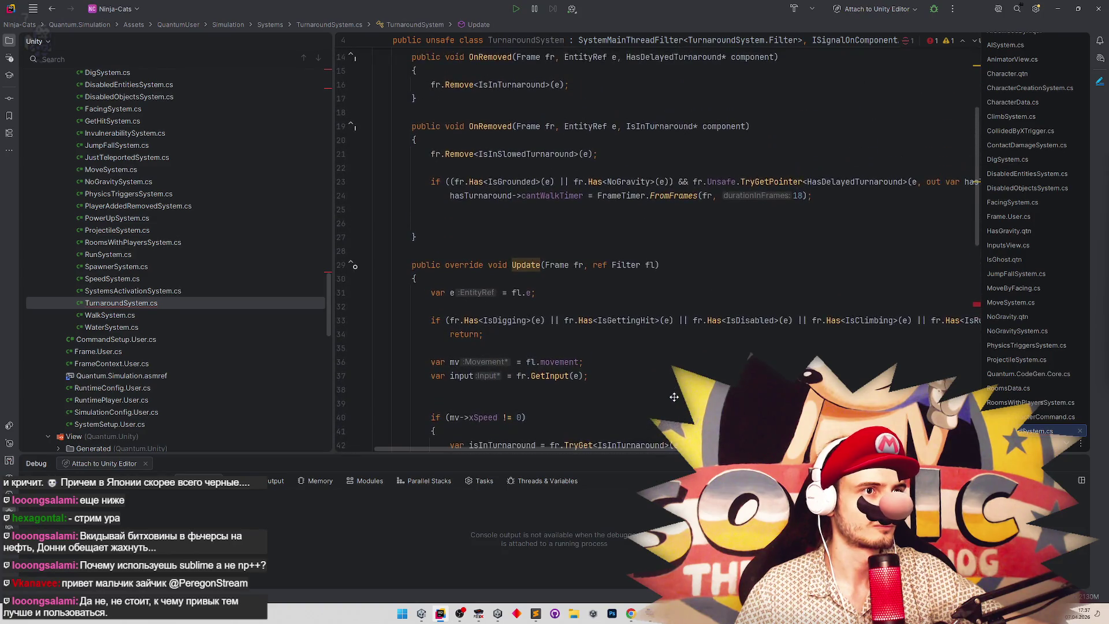
scroll(667, 416, "down", 2)
scroll(668, 410, "down", 2)
scroll(669, 399, "up", 6)
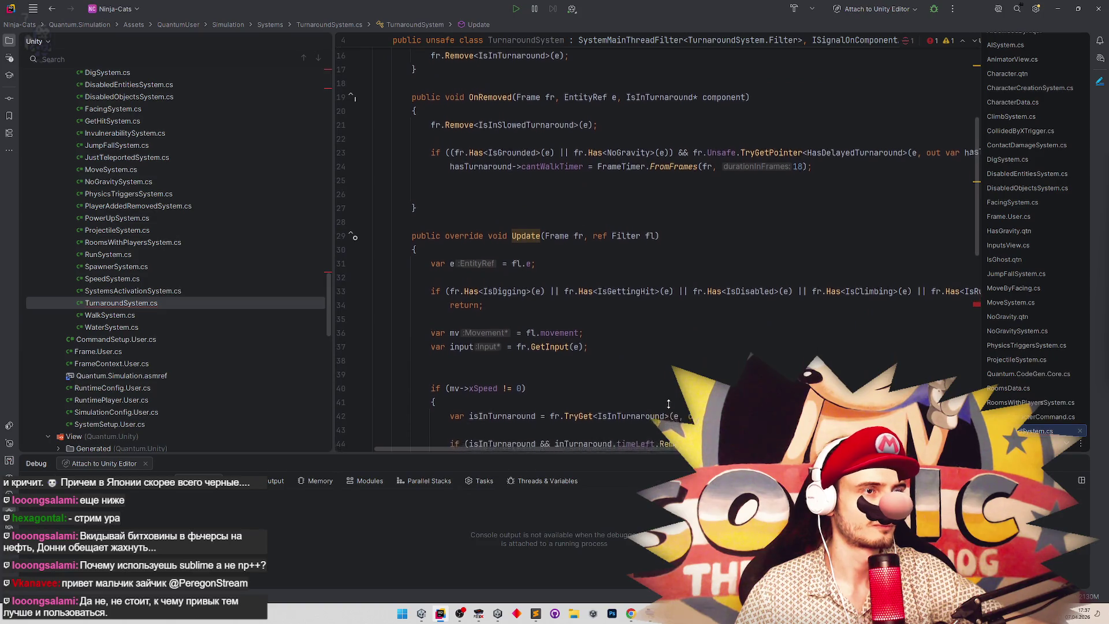
scroll(668, 399, "down", 3)
scroll(666, 384, "up", 4)
scroll(665, 387, "down", 1)
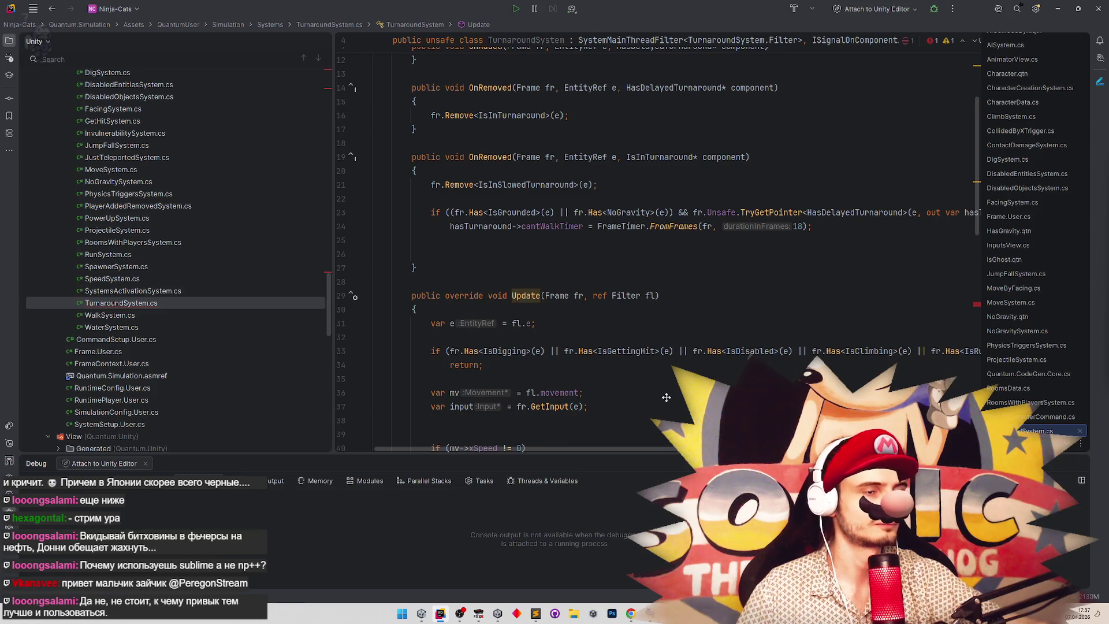
scroll(666, 397, "down", 4)
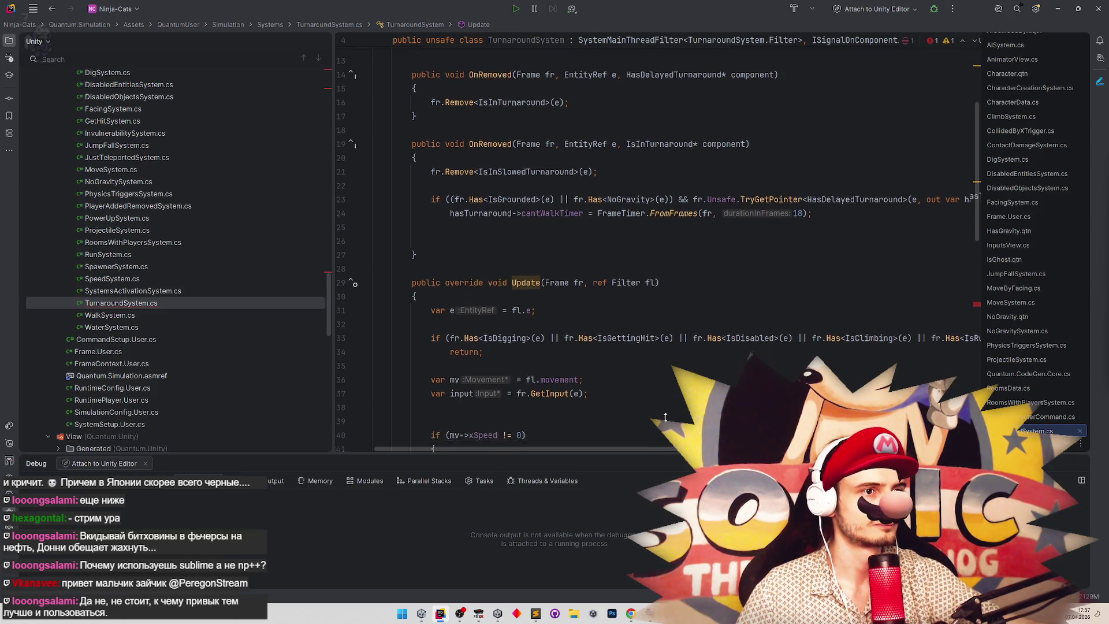
scroll(638, 264, "up", 2)
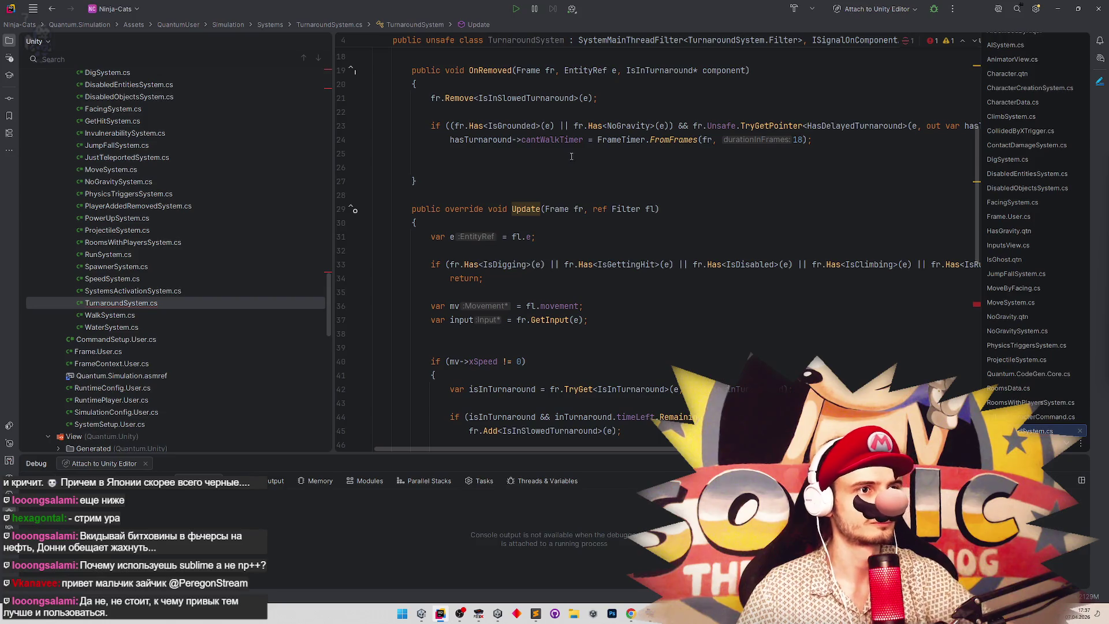
left_click(559, 140)
scroll(596, 310, "down", 5)
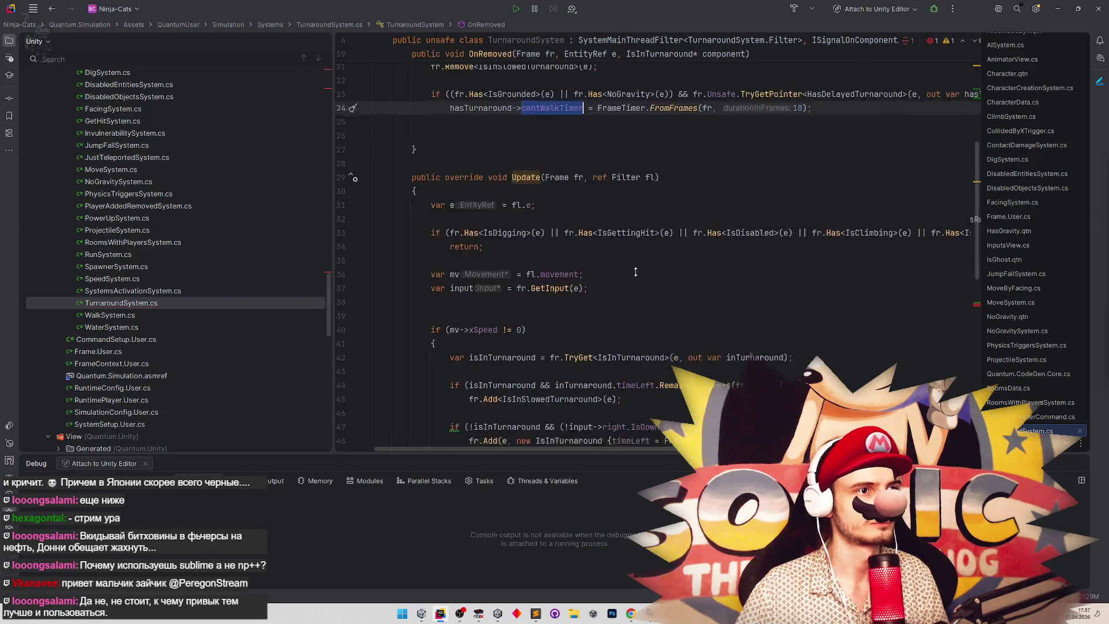
Complete line 55 as fl.hasTurnaround->cantWalkTimer.TargetFrame -= 18;.
left_click(647, 375)
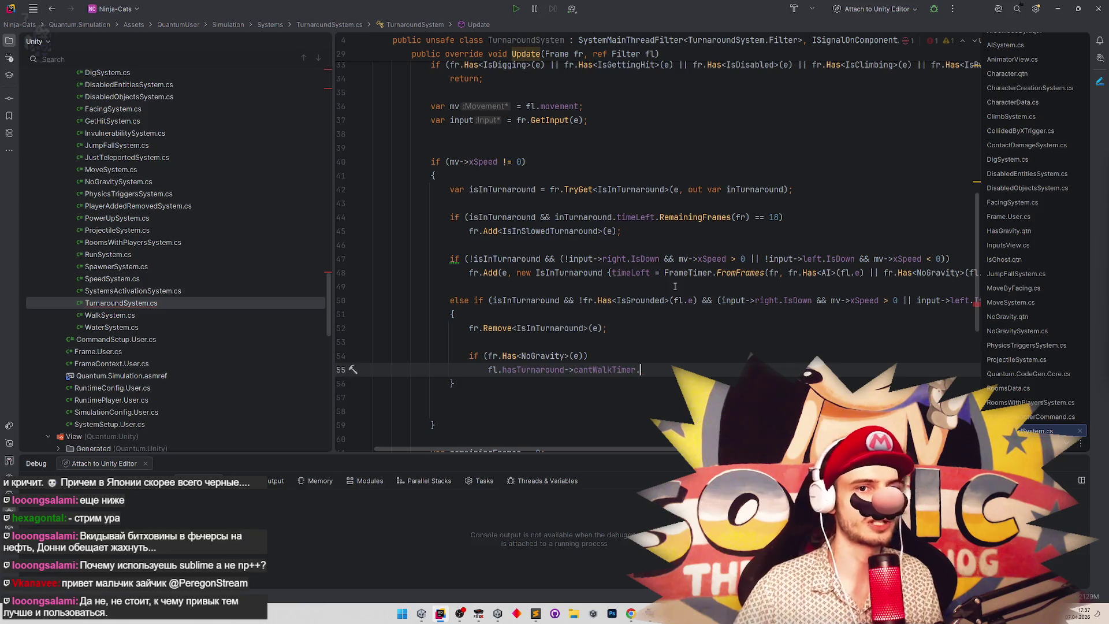
type(".")
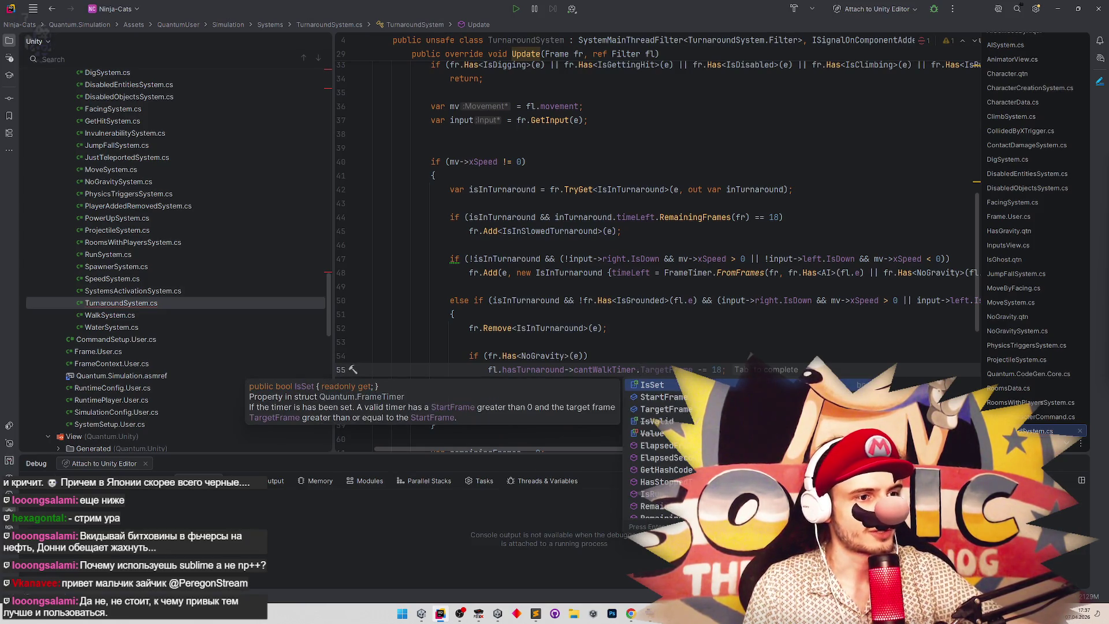
key("Down")
key("Down")
key("Down")
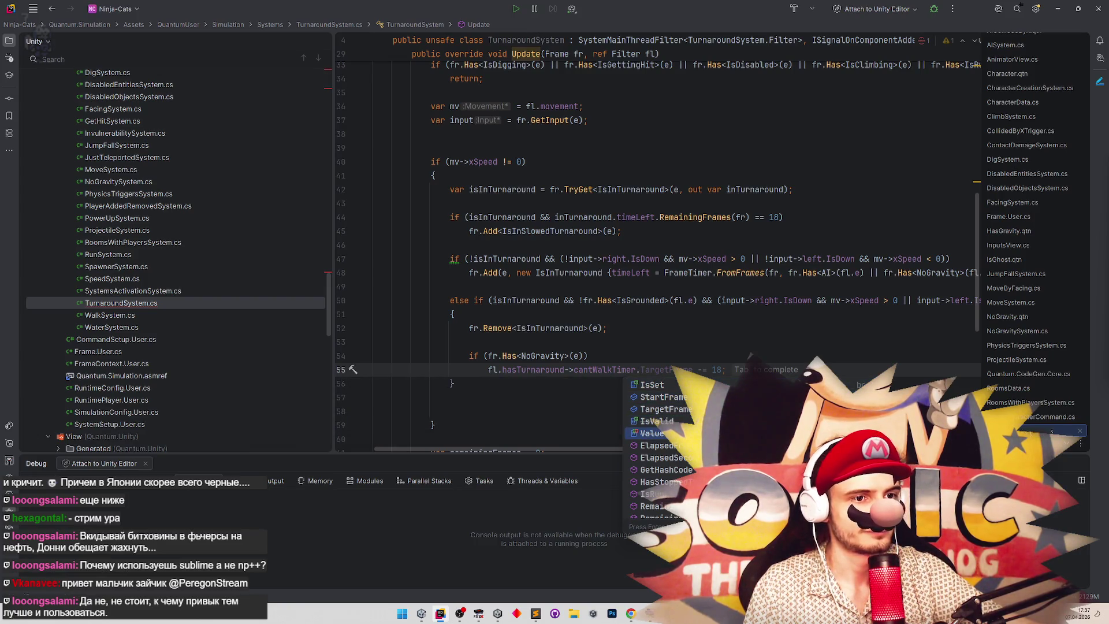
key("Up")
key("Up")
key("Return")
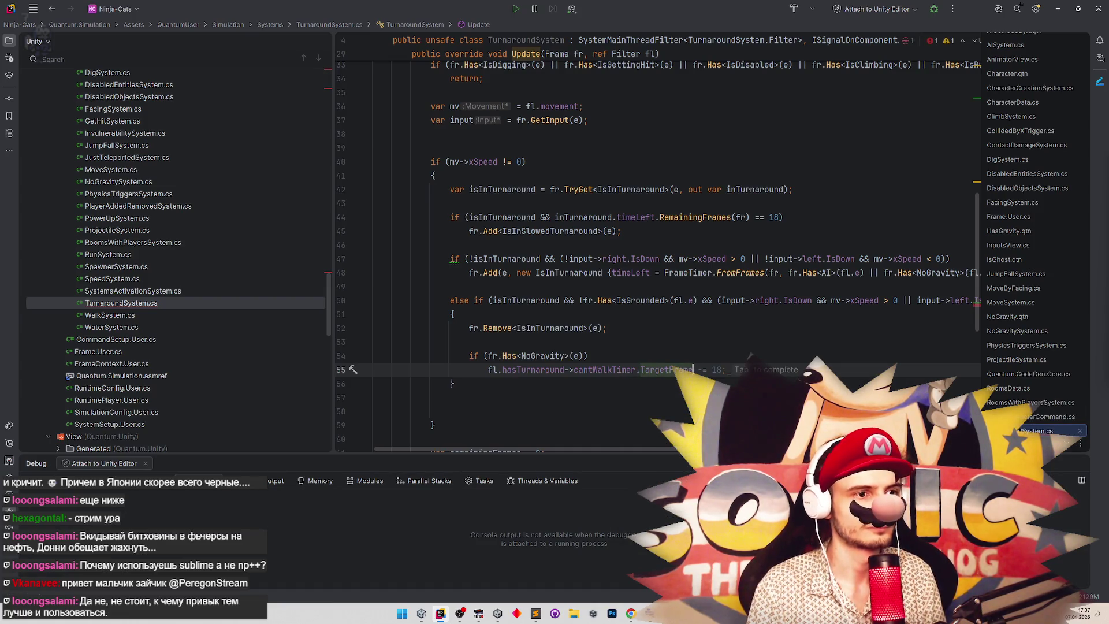
scroll(691, 261, "up", 8)
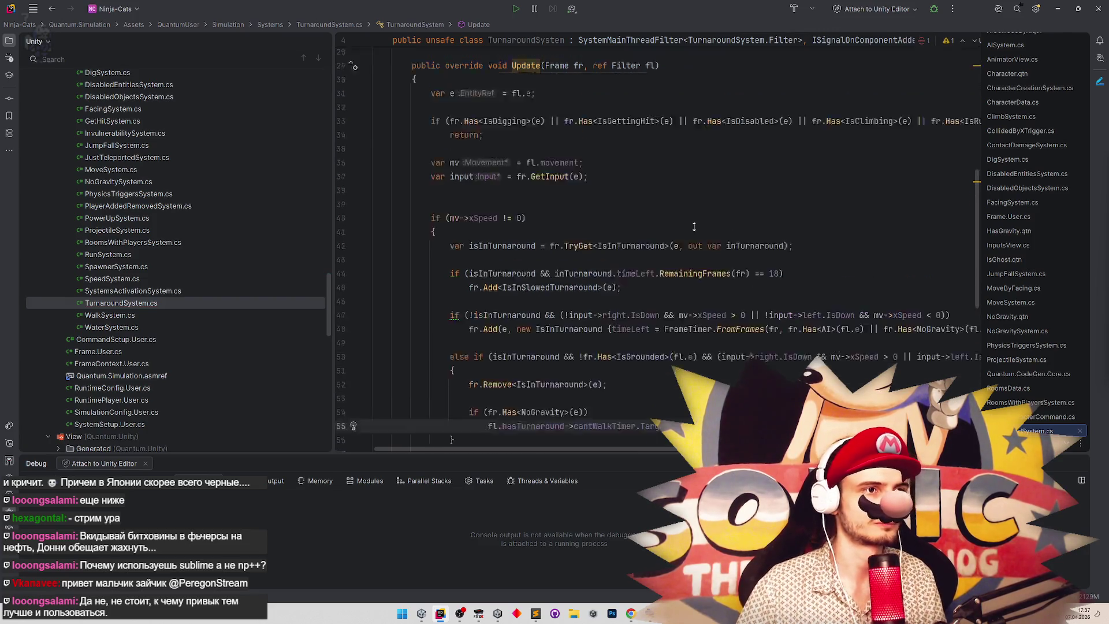
scroll(712, 275, "down", 13)
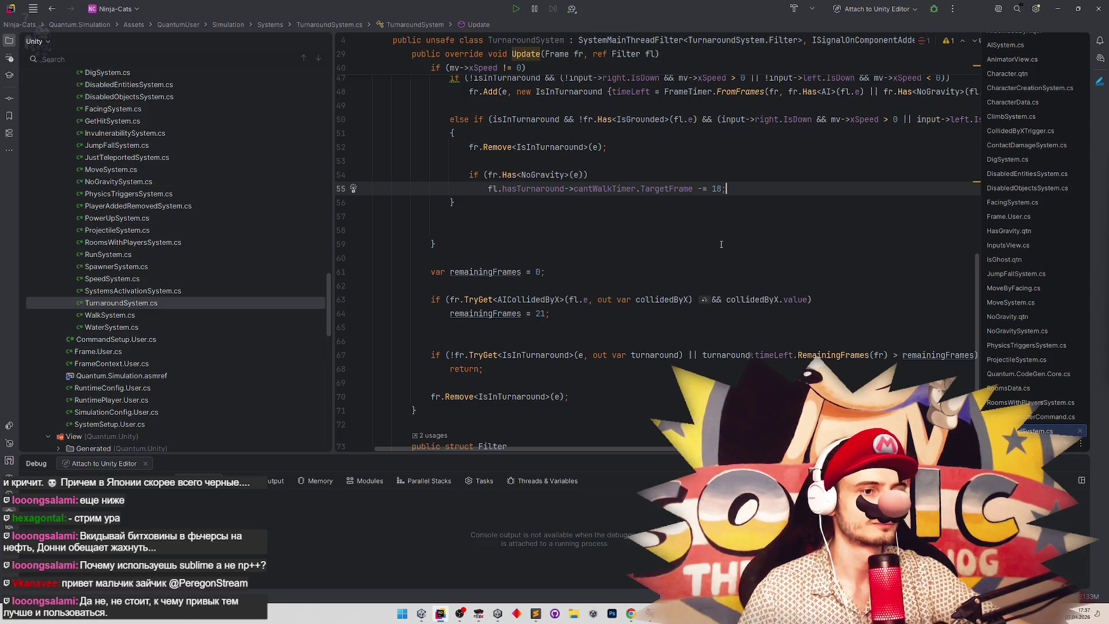
left_click(1057, 9)
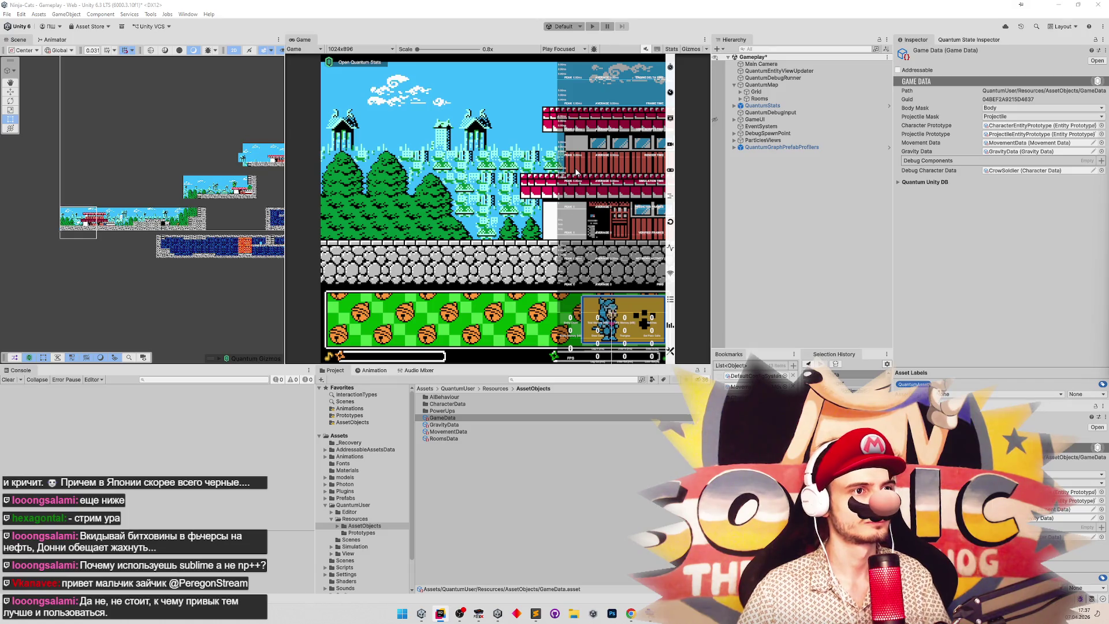
Briefly start and stop Play mode in Unity.
left_click(576, 172)
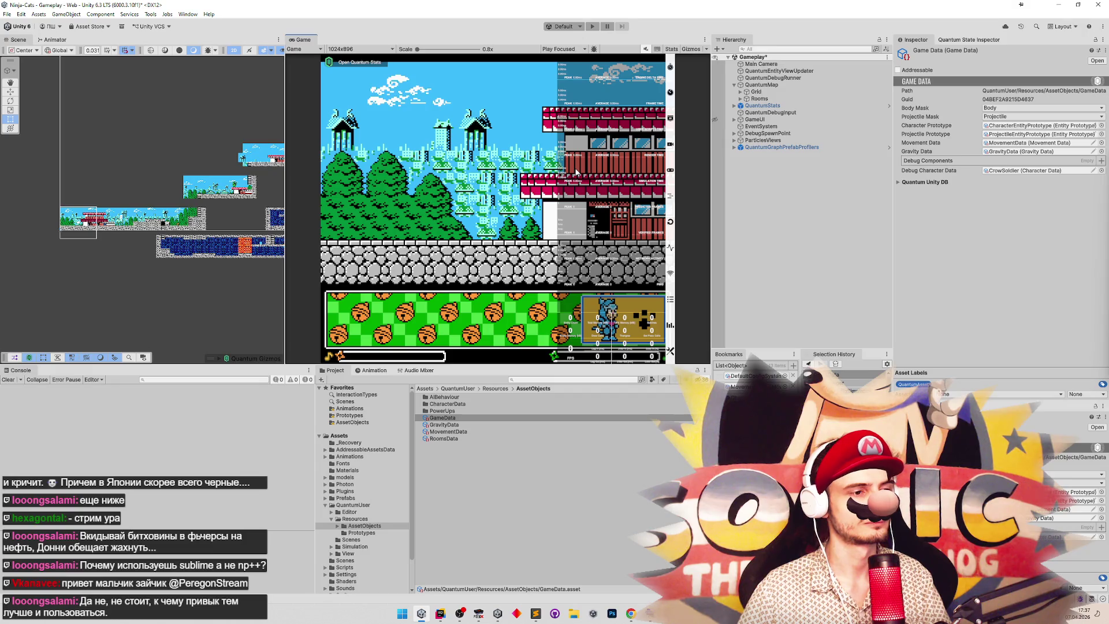
key("ctrl+p")
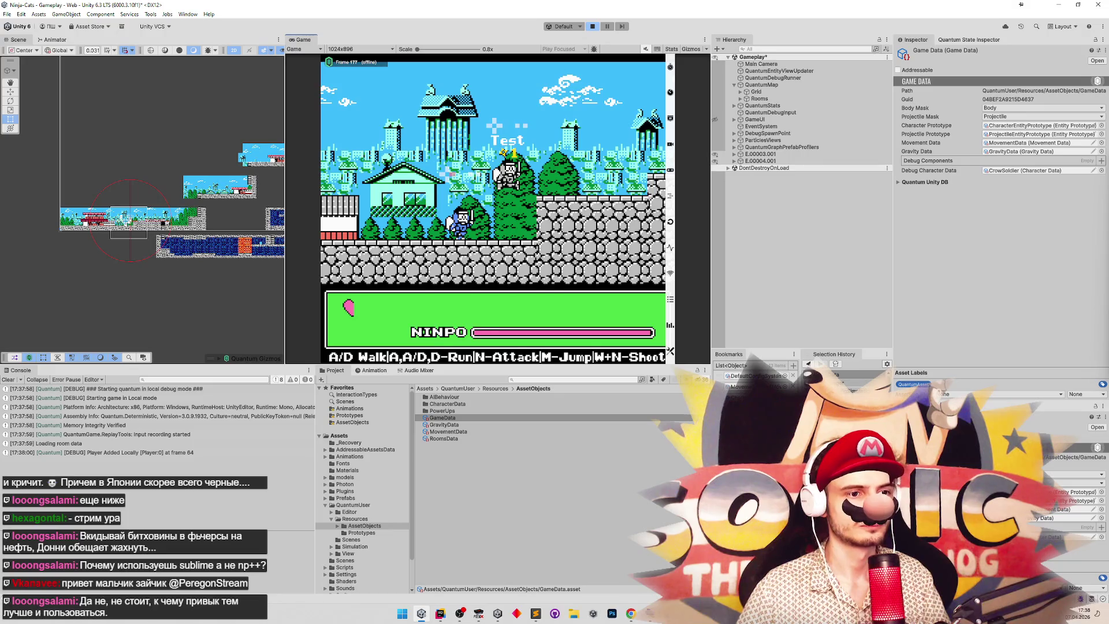
key("ctrl+p")
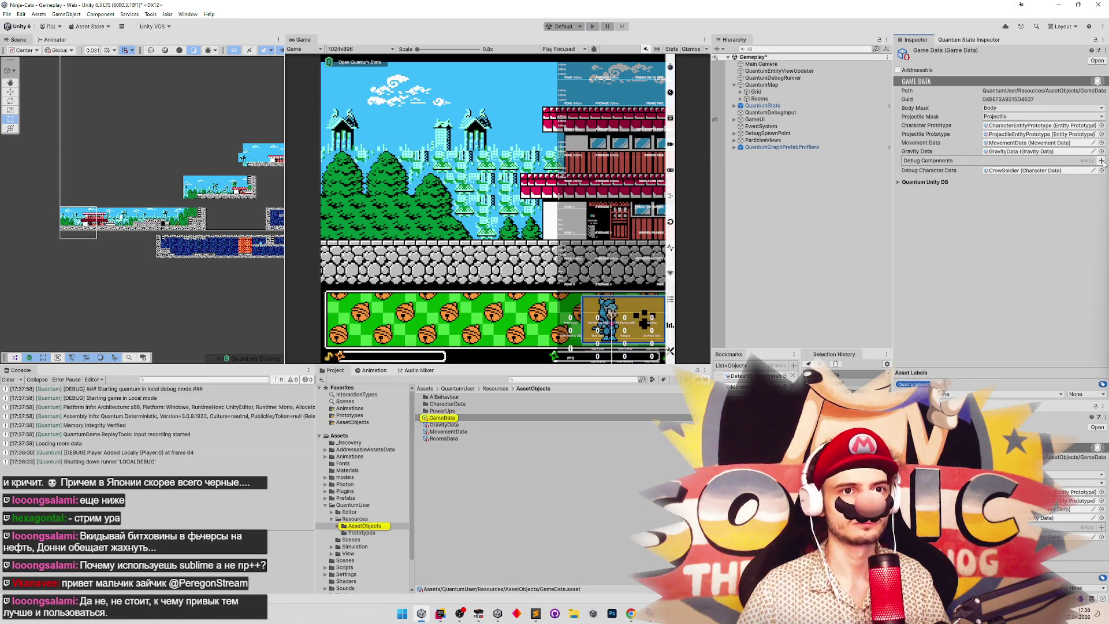
Add NoGravity and a second IsGhost entry to the GameData Debug Components list.
left_click(1101, 160)
left_click(957, 171)
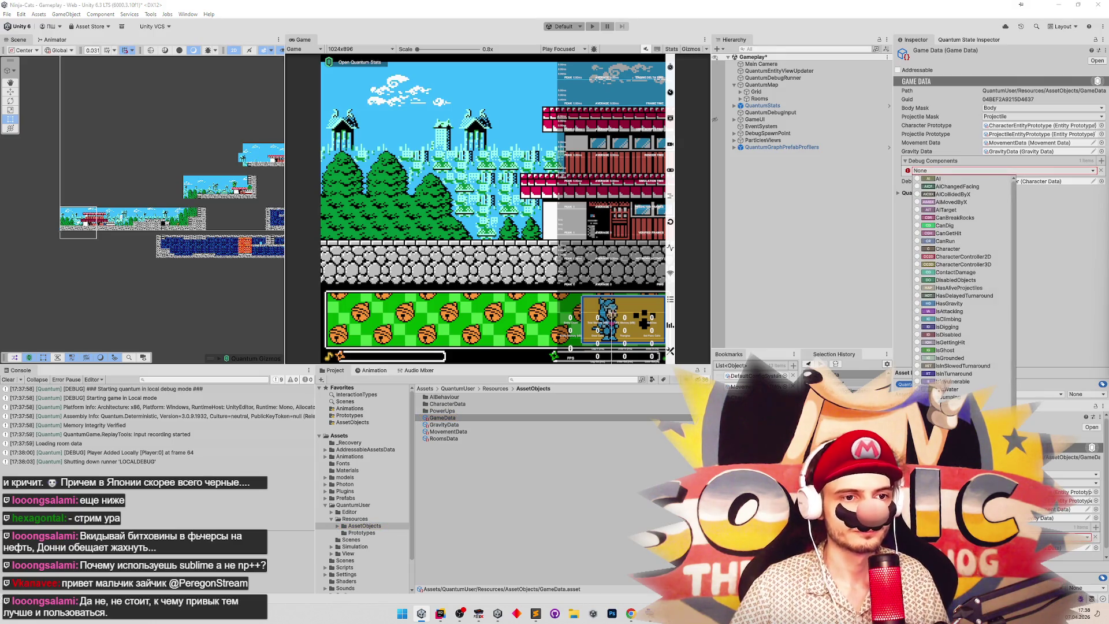
left_click(951, 396)
left_click(1101, 161)
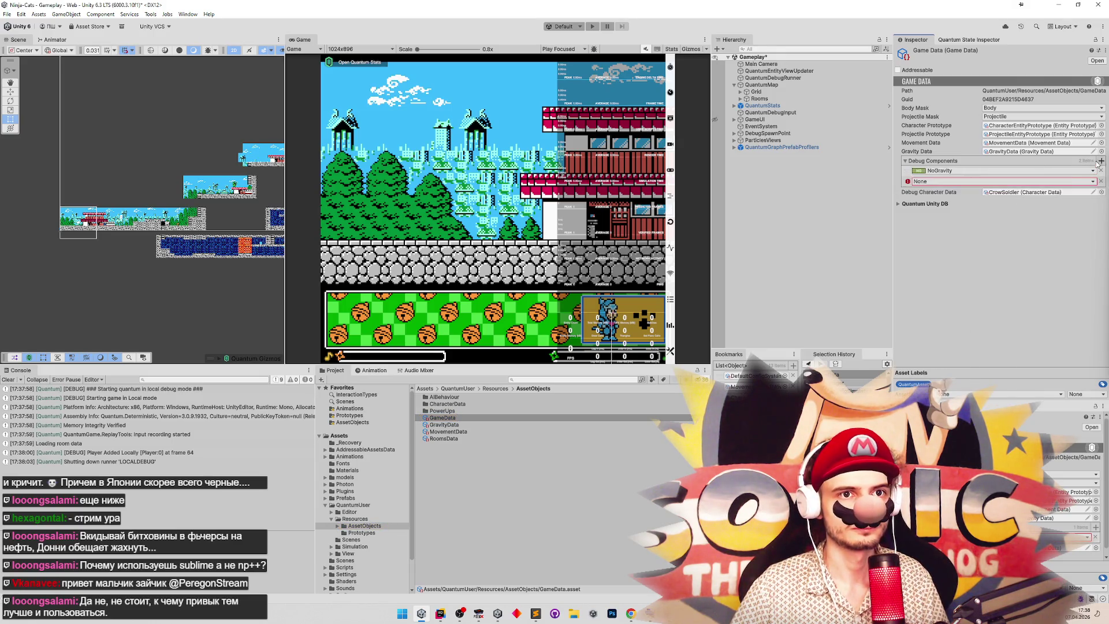
left_click(1005, 182)
left_click(1032, 299)
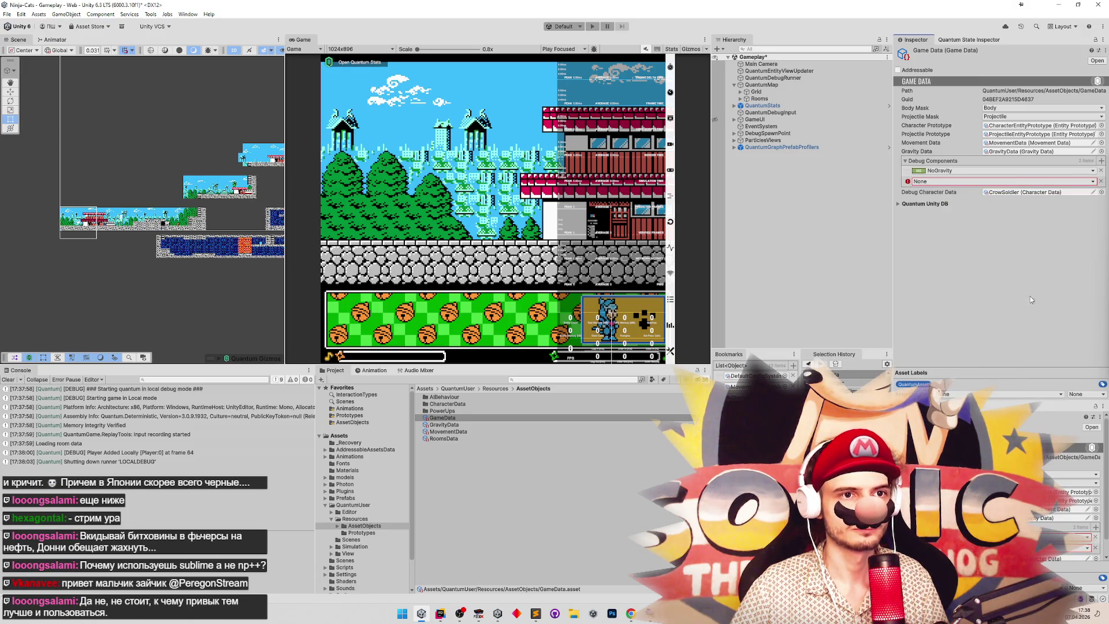
left_click(1042, 182)
left_click(1048, 211)
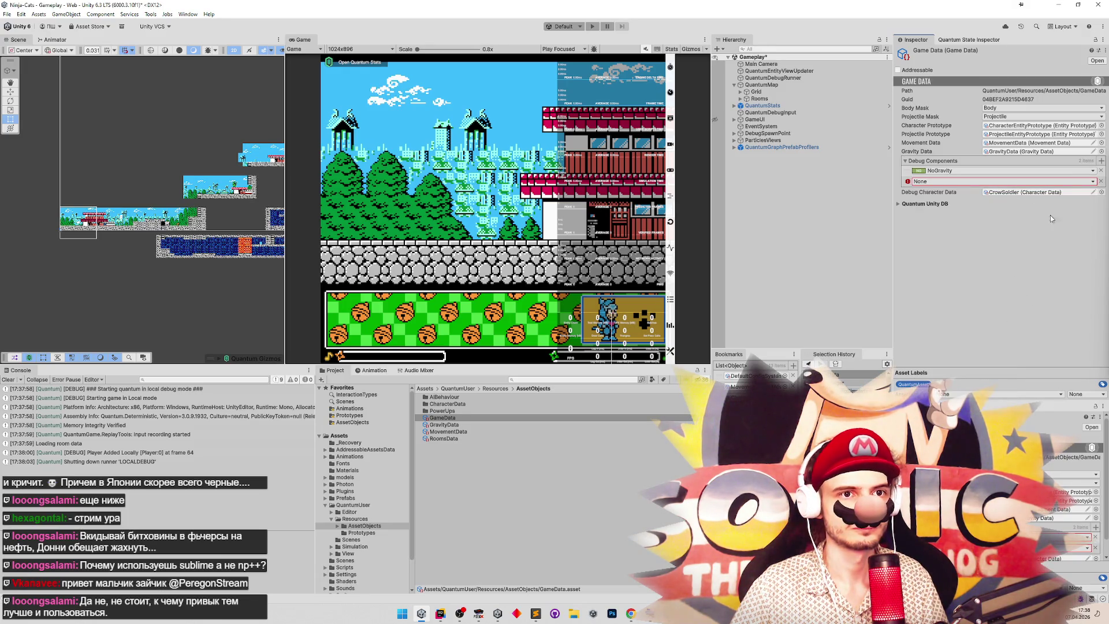
left_click(1065, 182)
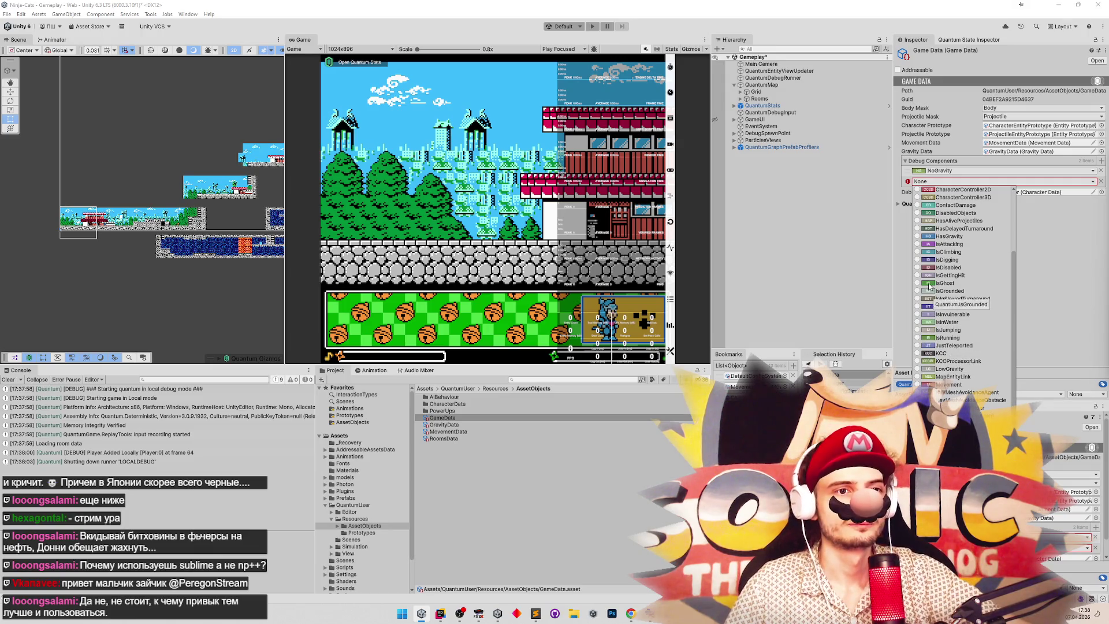
left_click(929, 283)
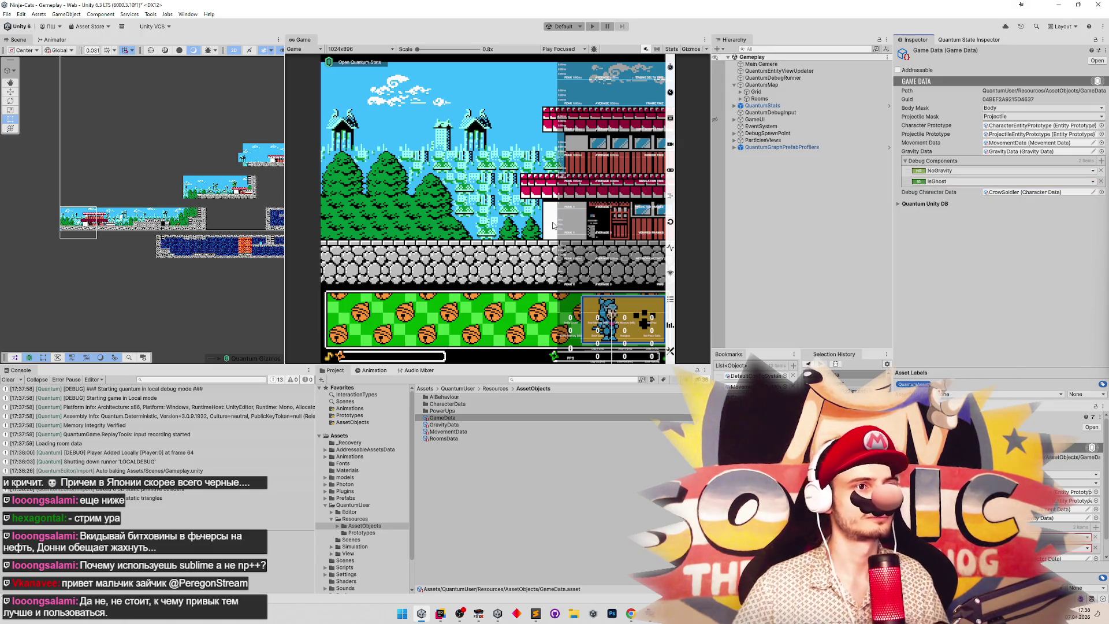
Run the game maximized and walk the floating Test cat right and left, jumping onto the ledge.
key("ctrl+p")
key("shift+space")
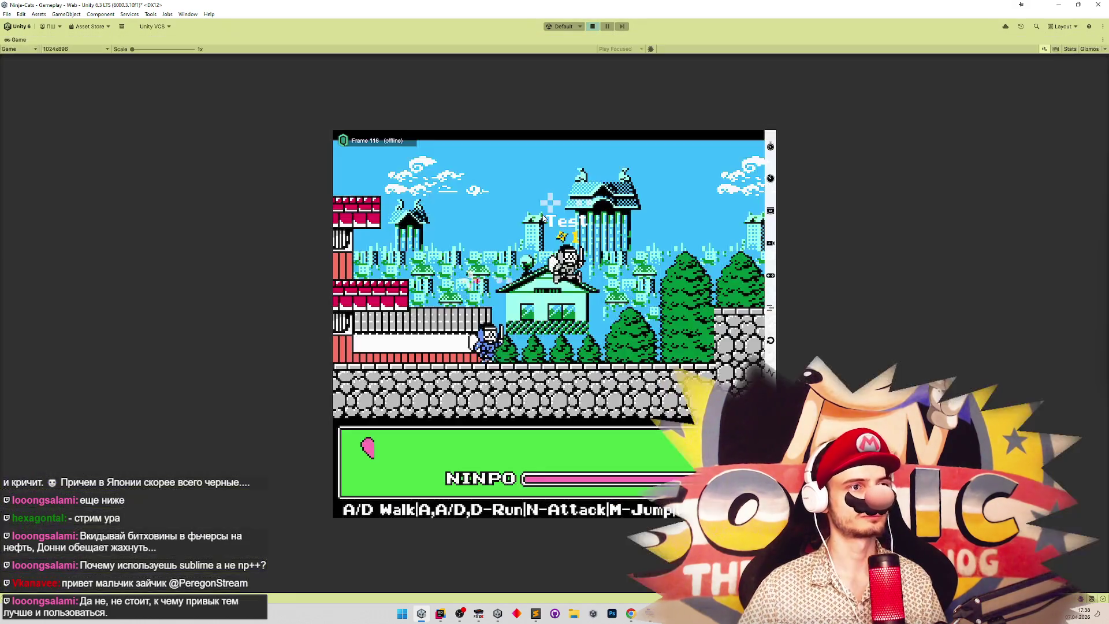
key("d")
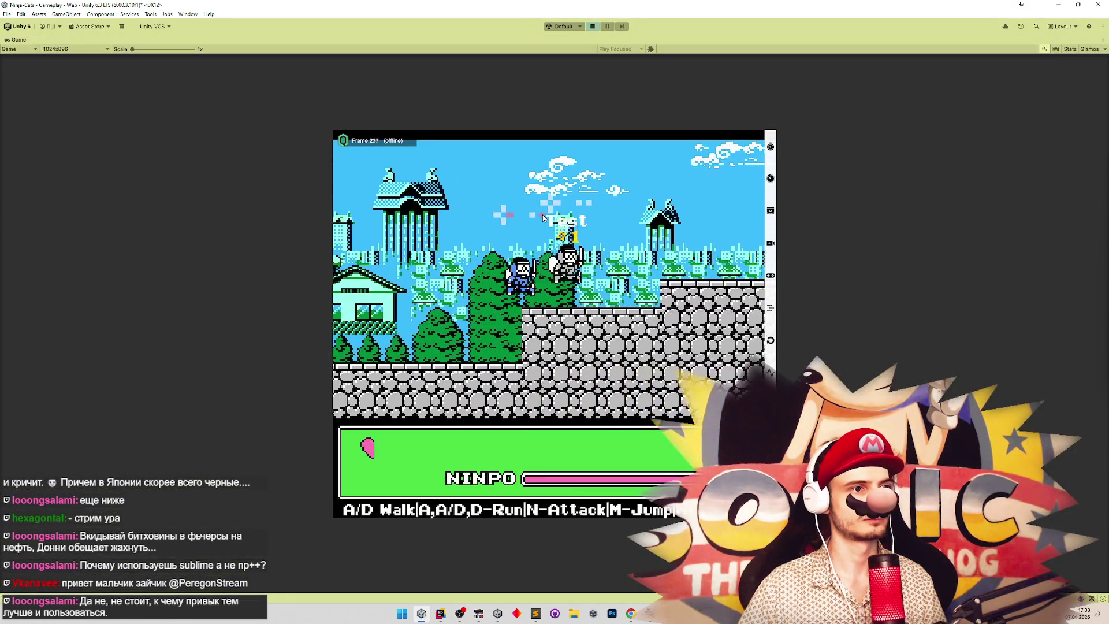
key("d")
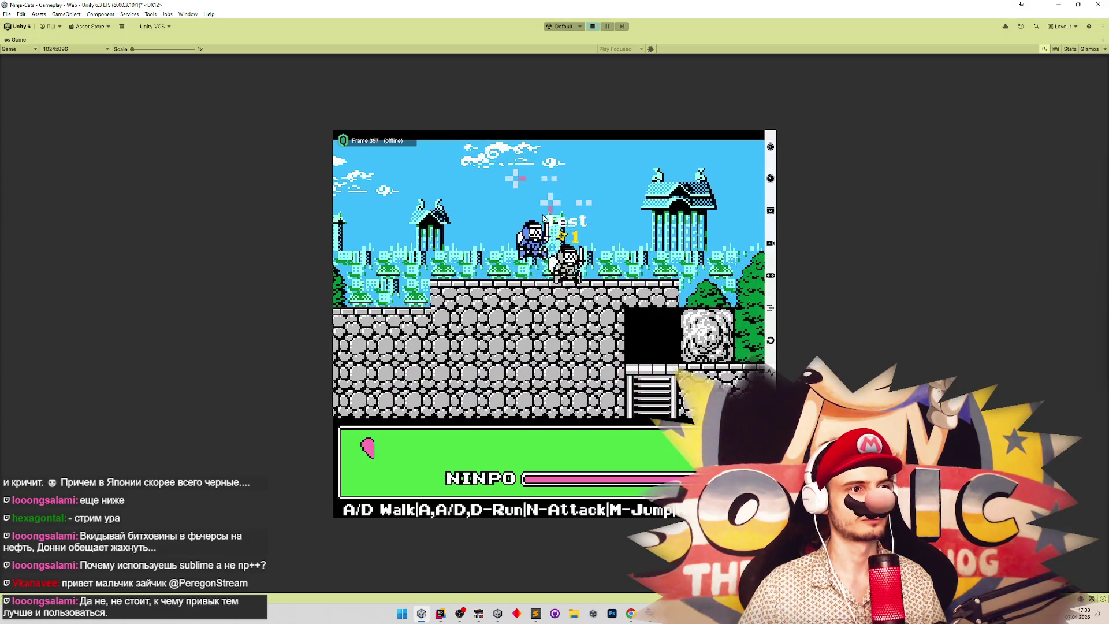
key("a")
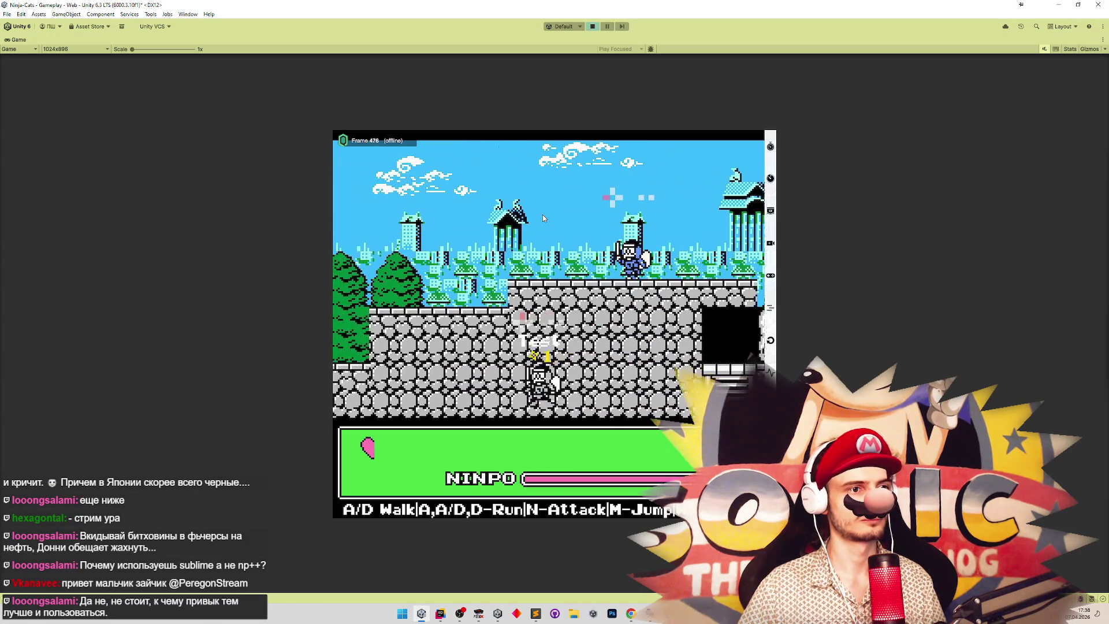
key("m")
key("a")
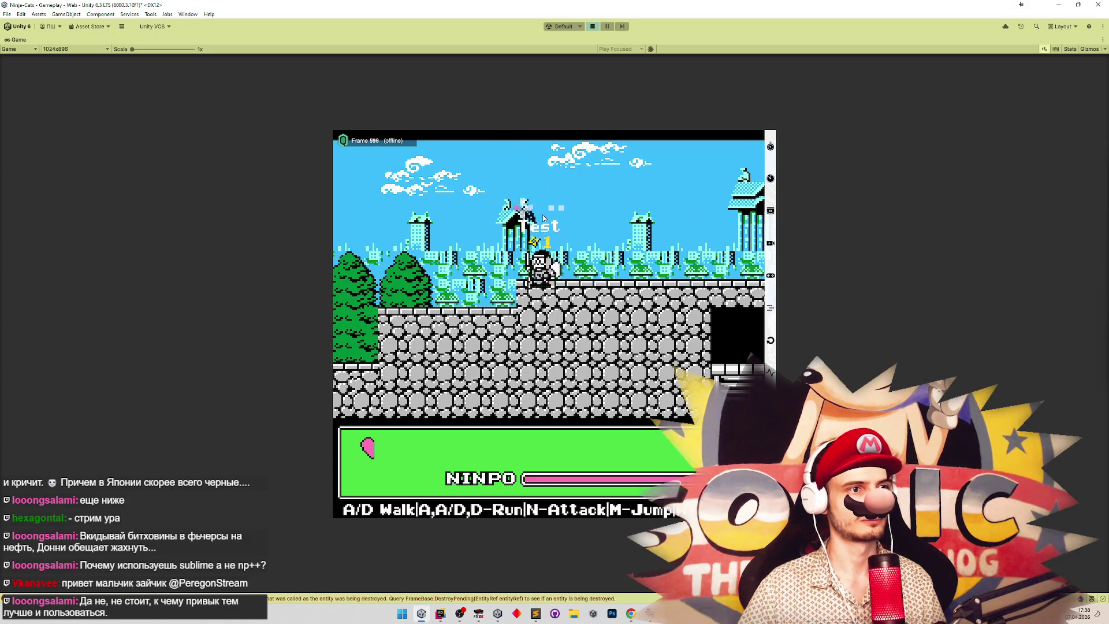
key("a")
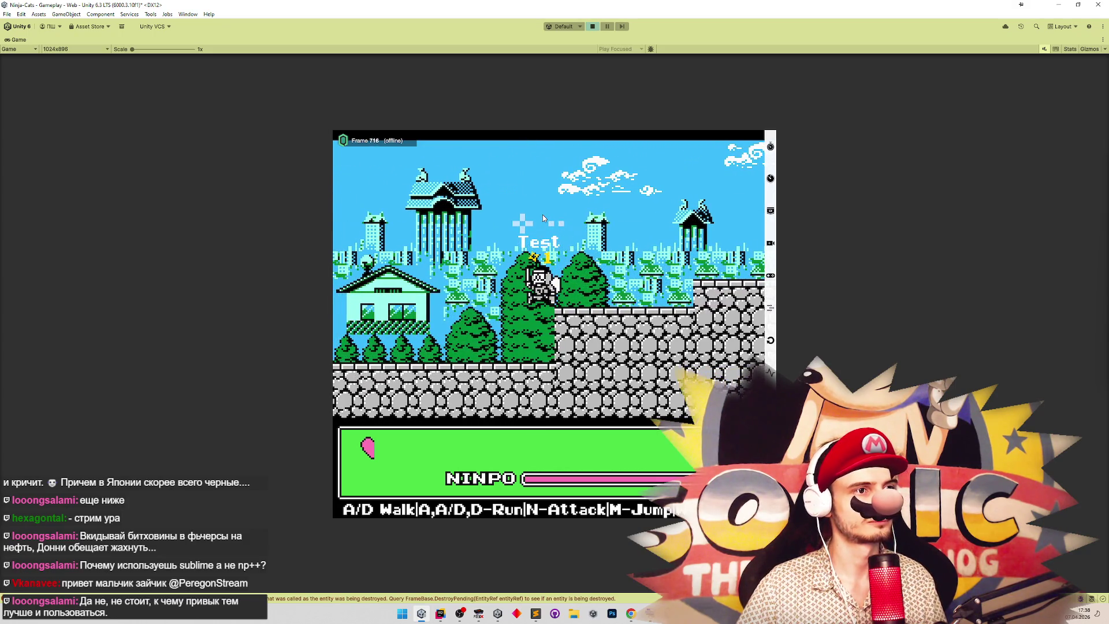
key("a")
key("m")
Steer the ghost cat onto the stone wall and house roof with high jumps, then stop Play mode.
key("d")
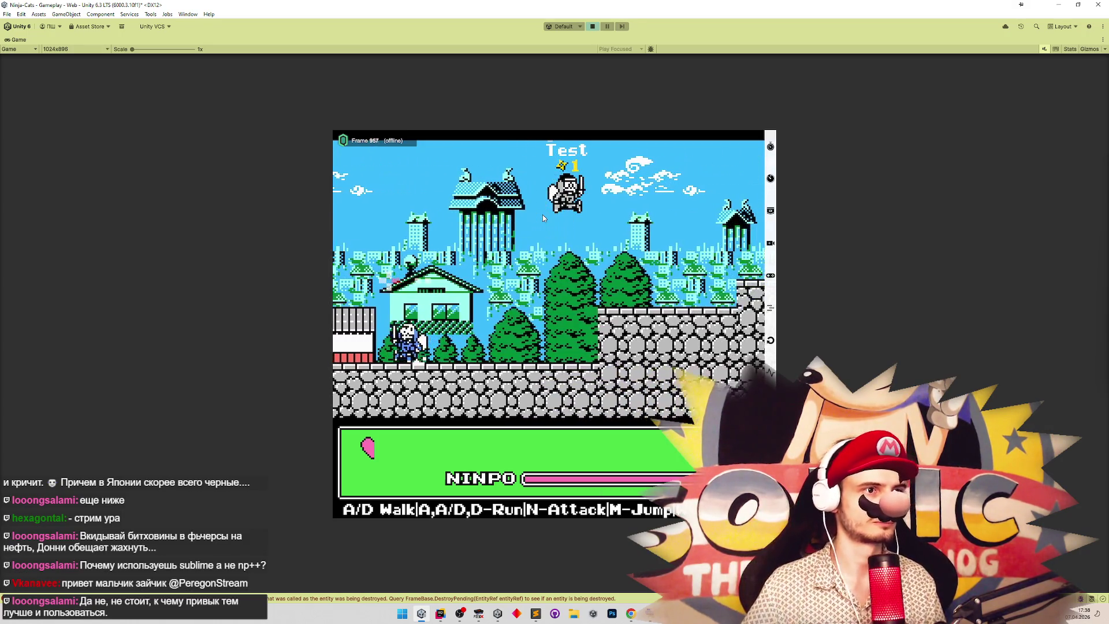
key("d")
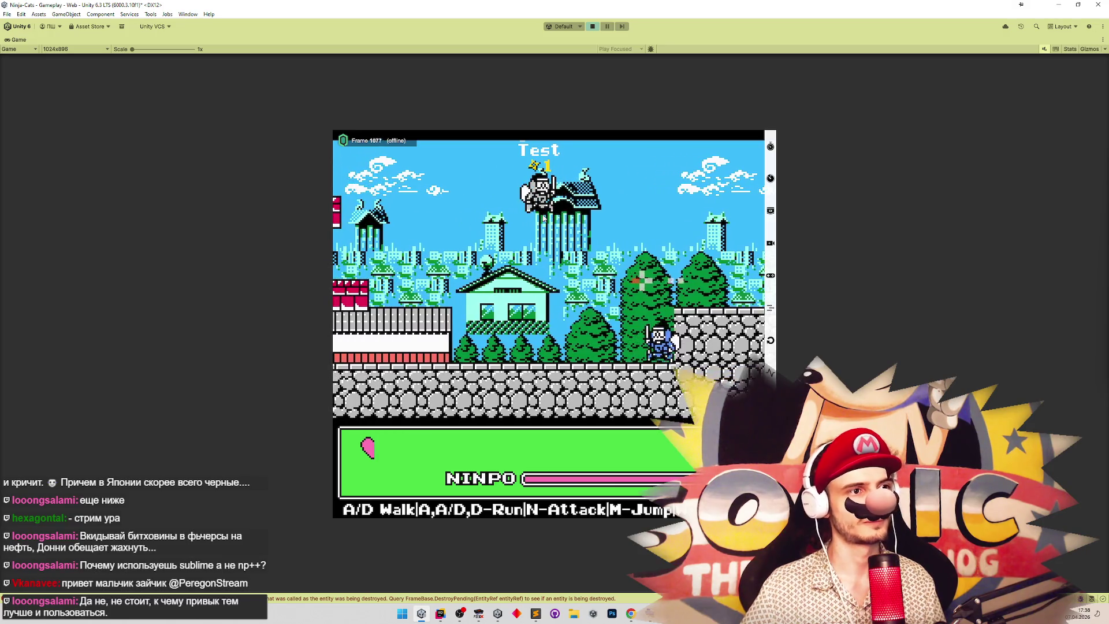
key("d")
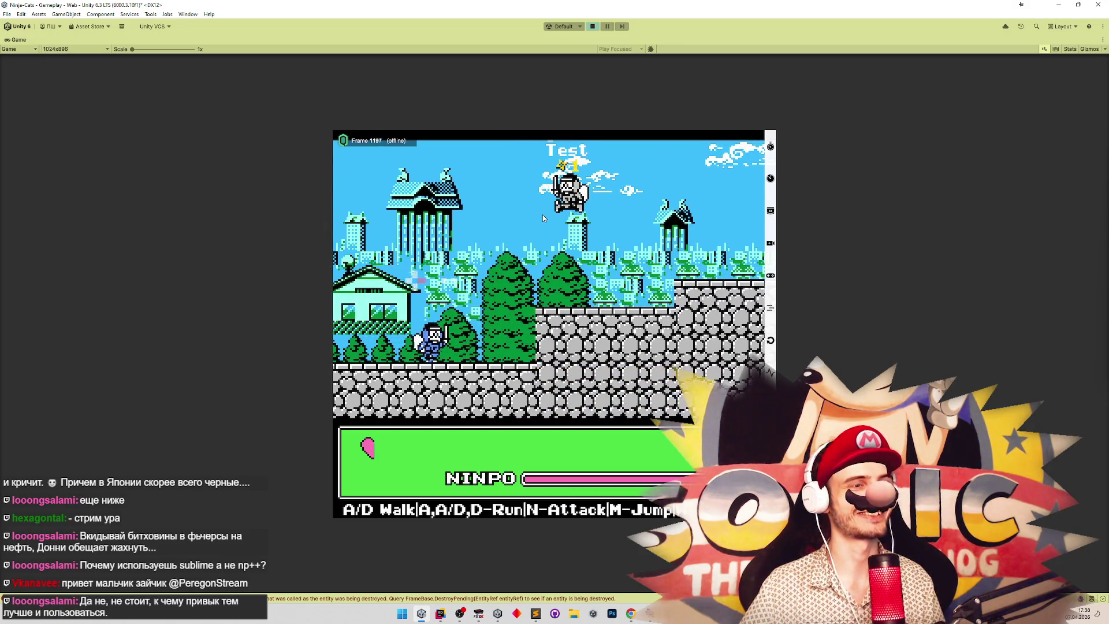
key("a")
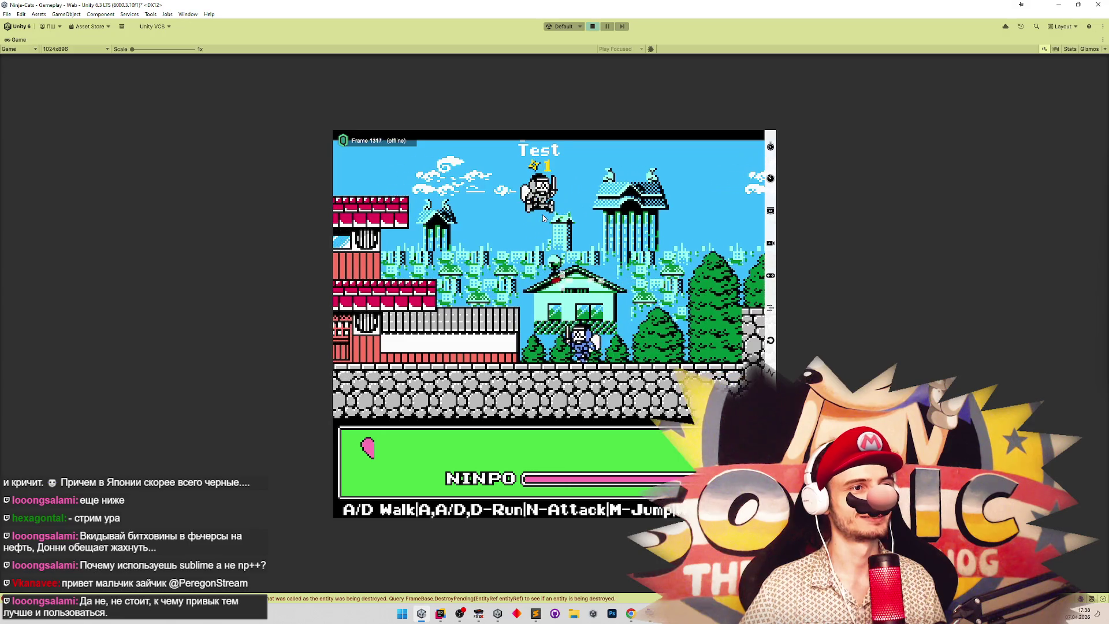
key("d")
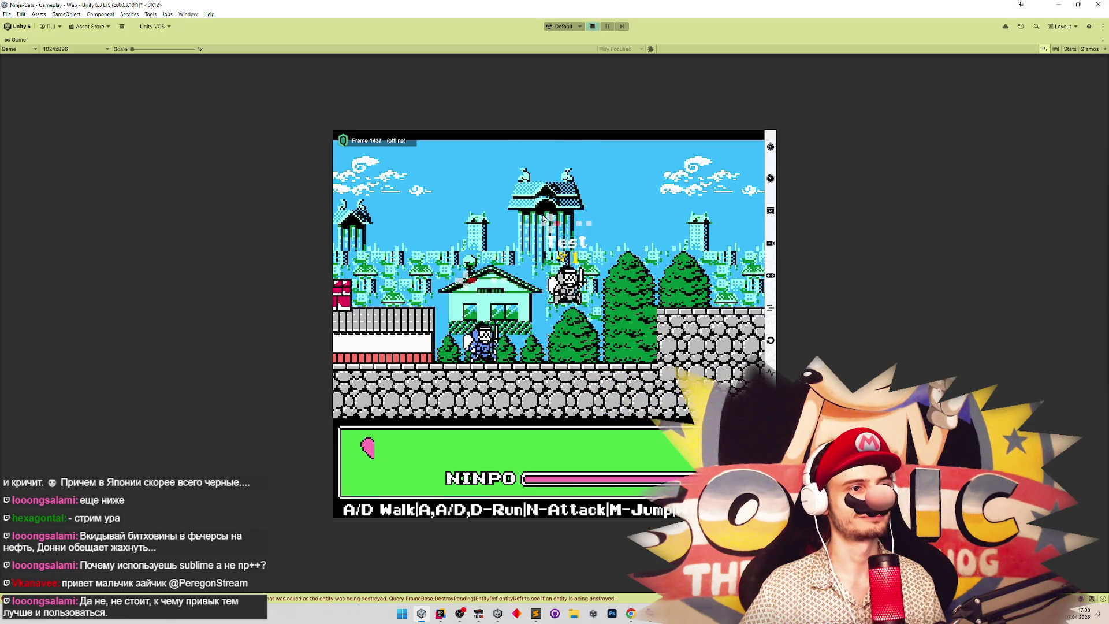
key("d")
key("m")
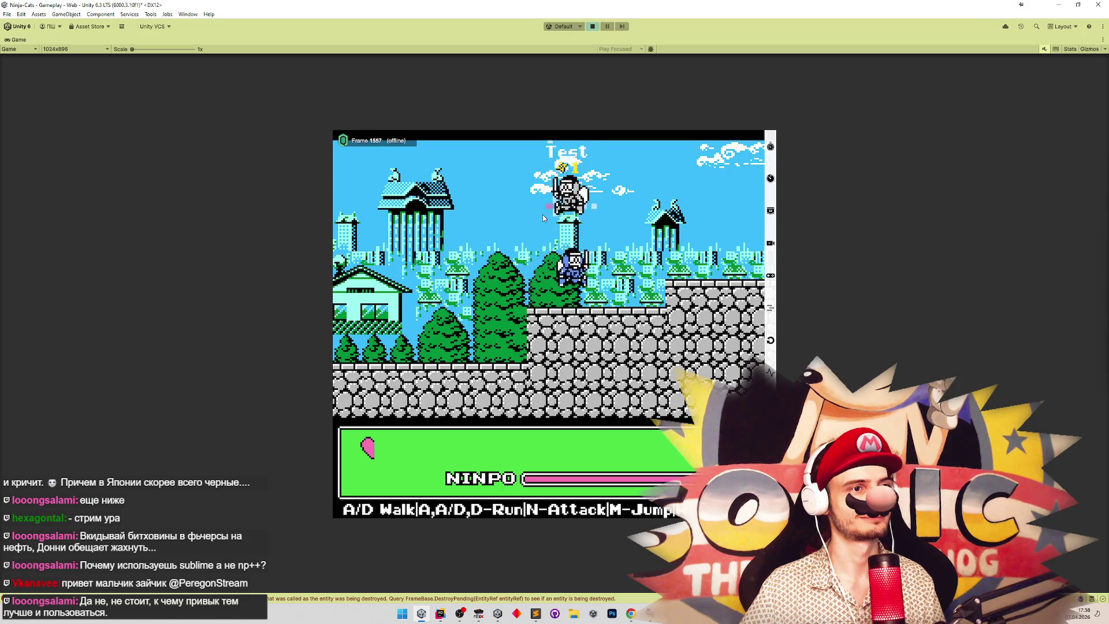
key("a")
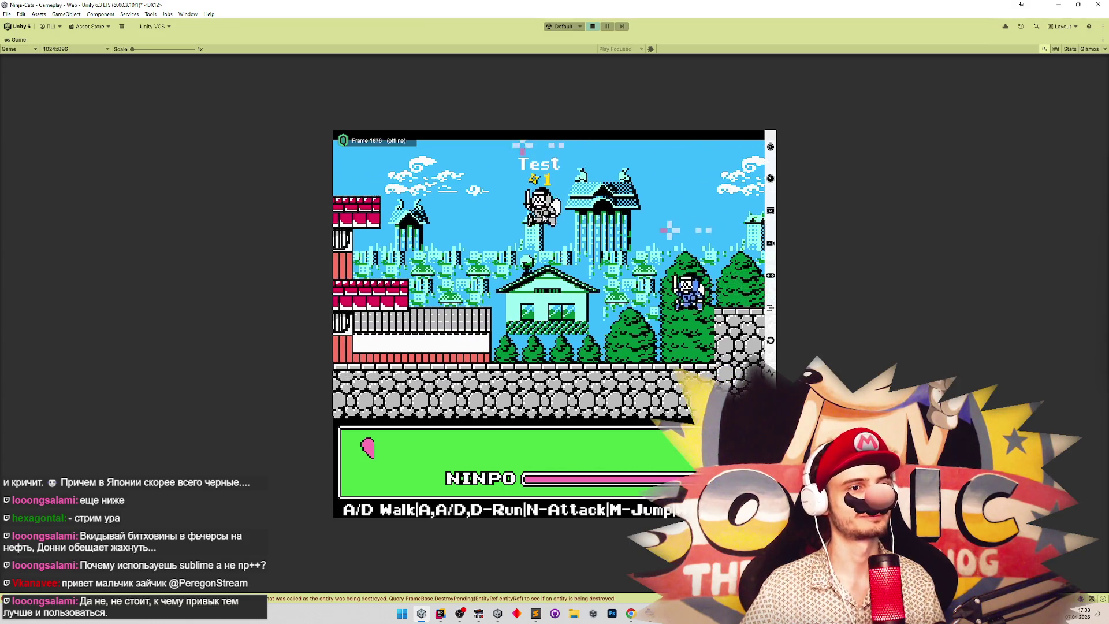
key("a")
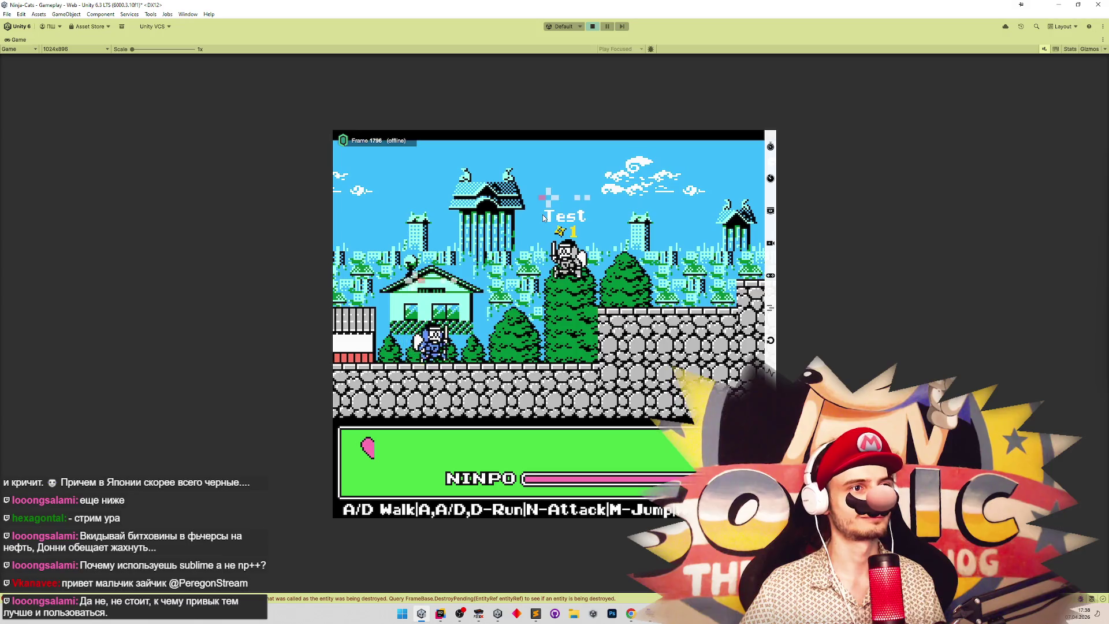
key("a")
key("m")
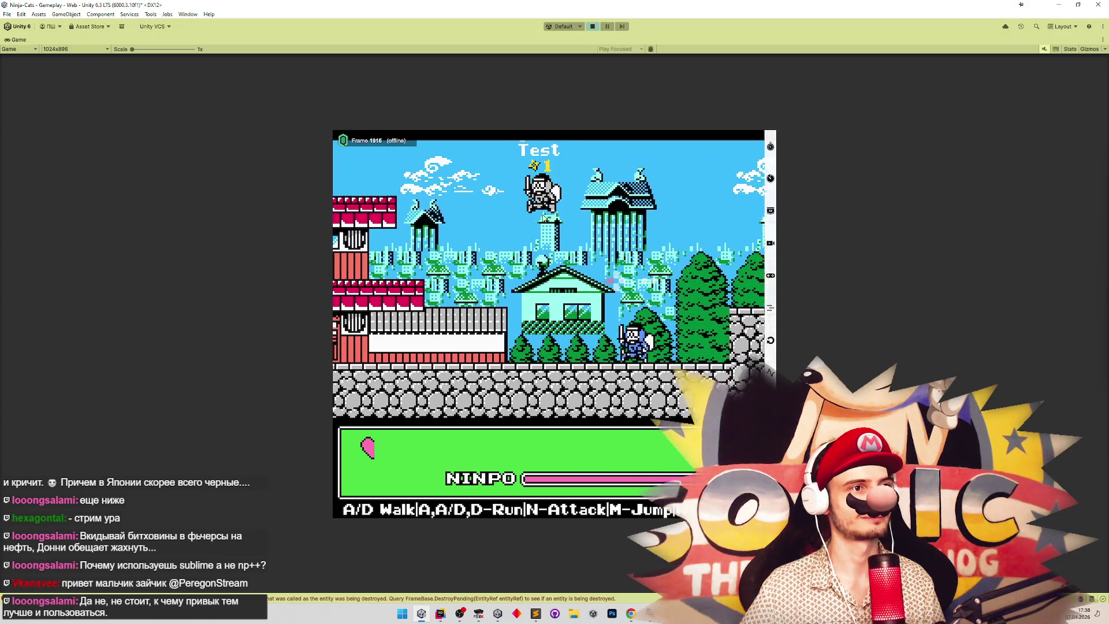
key("d")
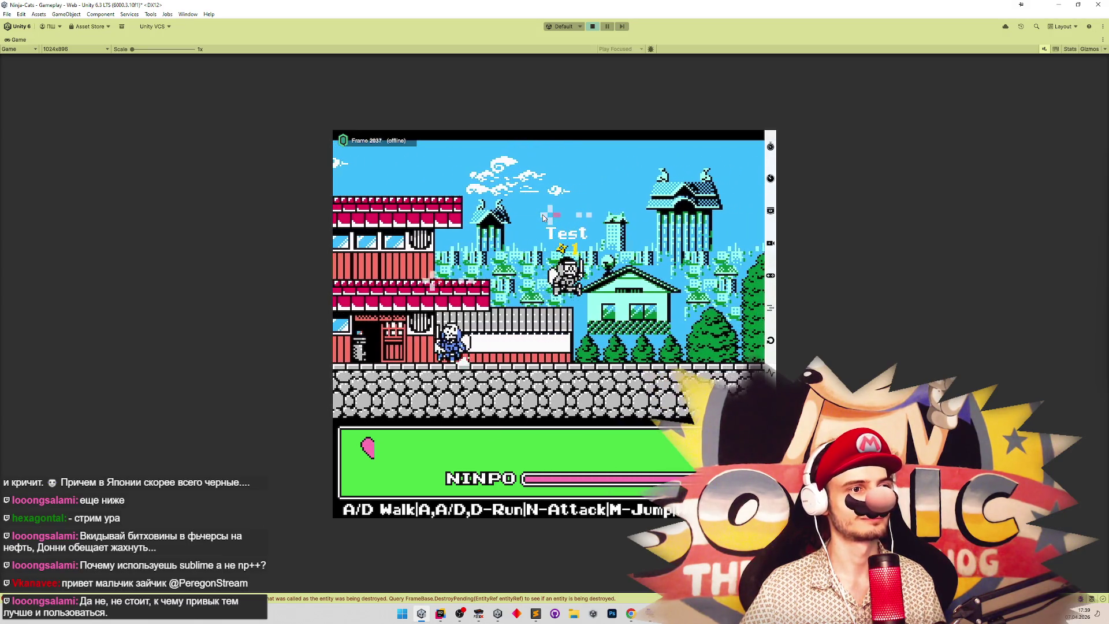
key("ctrl+p")
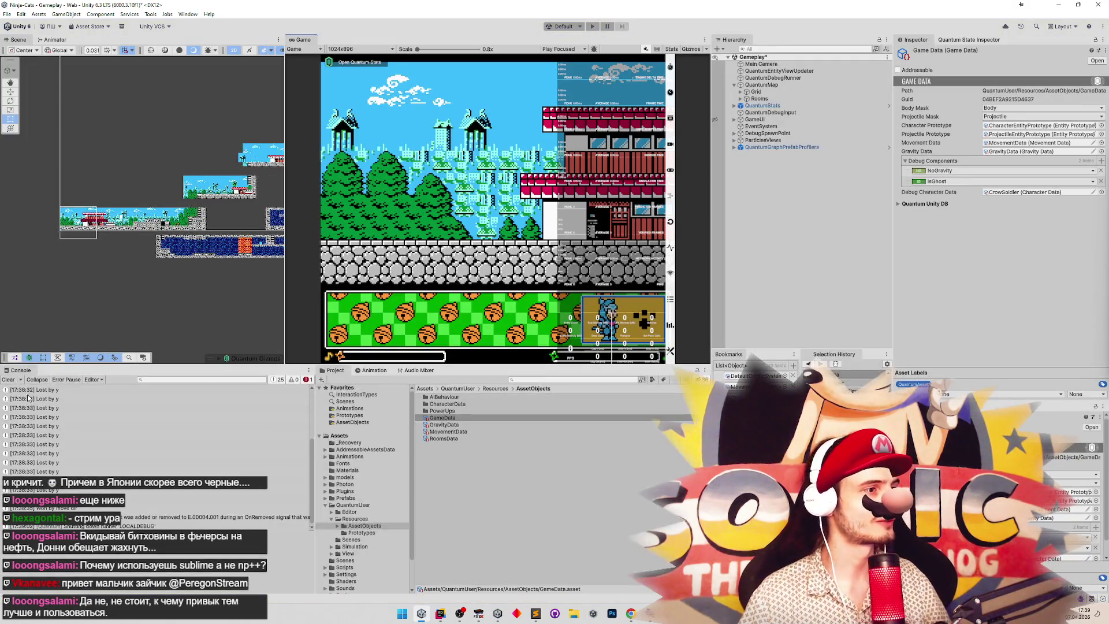
Clear the Console and open the AIBehaviour folder in the Project window.
left_click(8, 379)
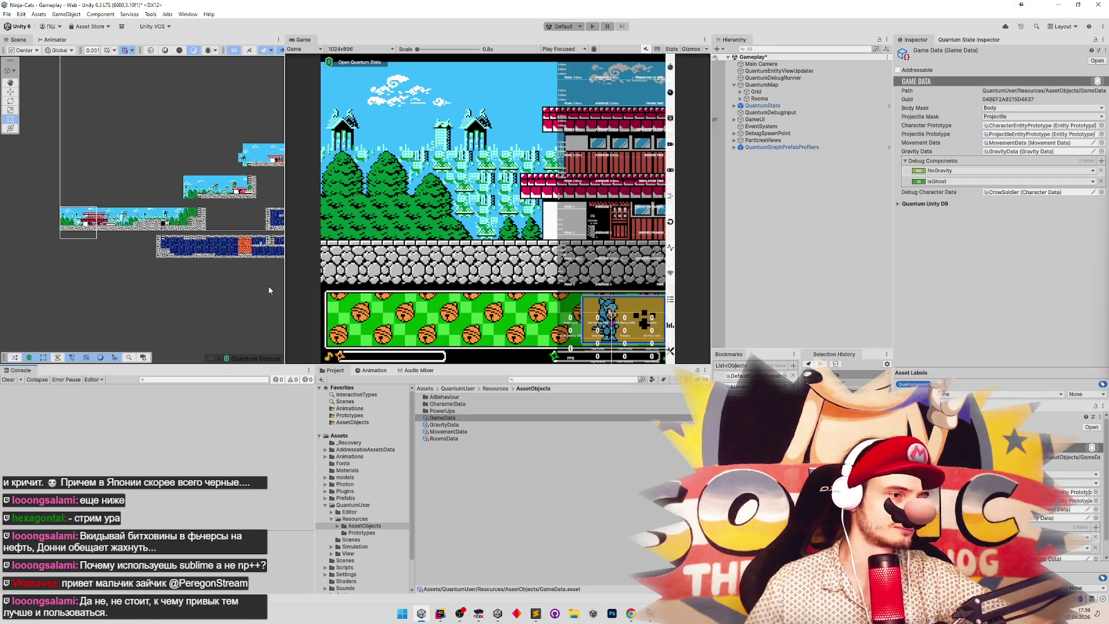
left_click(624, 382)
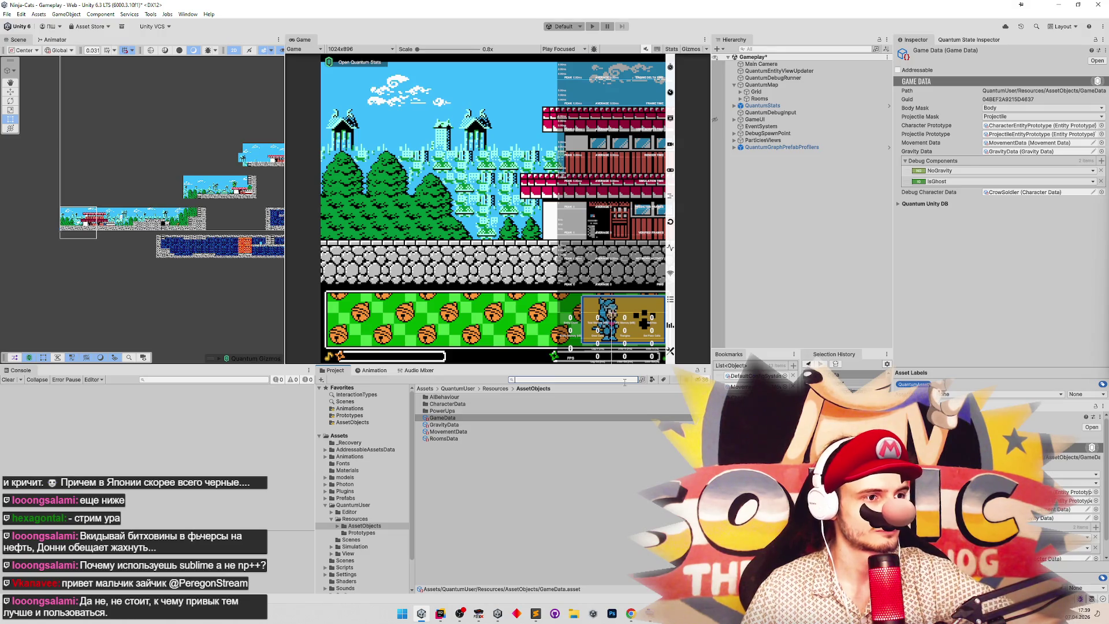
double_click(529, 394)
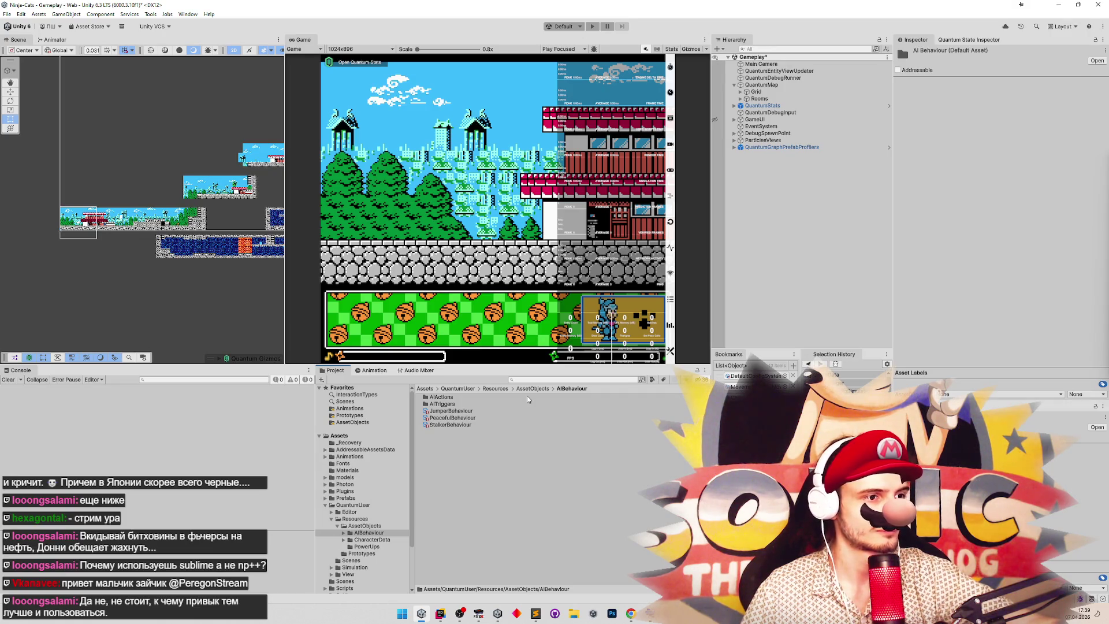
Compare JumperBehaviour and PeacefulBehaviour, ending on PeacefulBehaviour's MoveForward start and two TurnBack triggers.
left_click(488, 411)
left_click(487, 417)
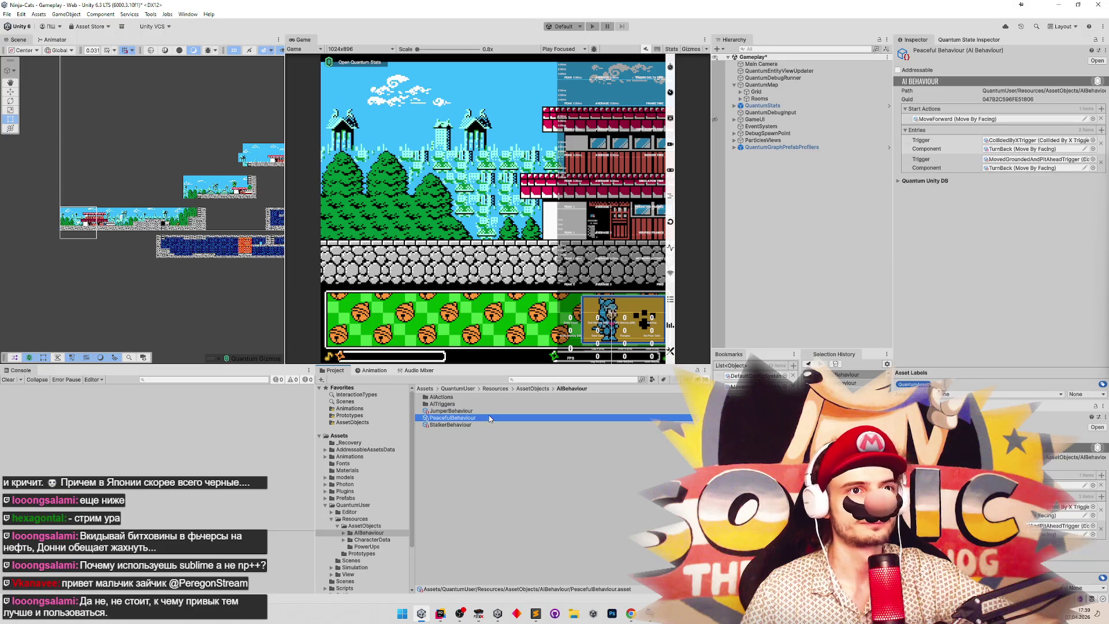
key("Up")
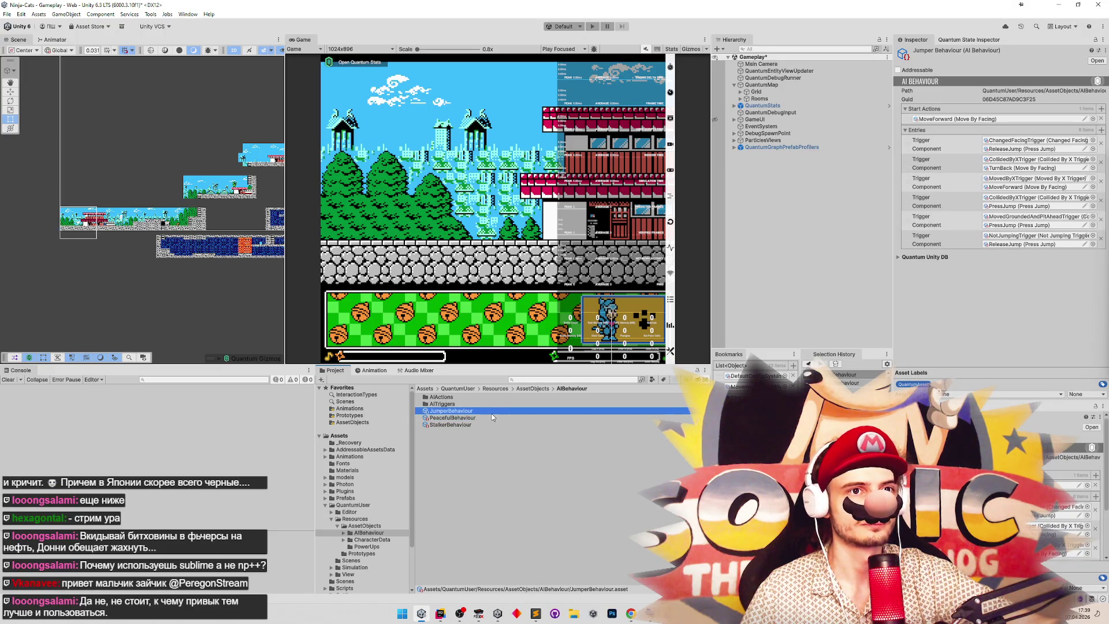
left_click(492, 417)
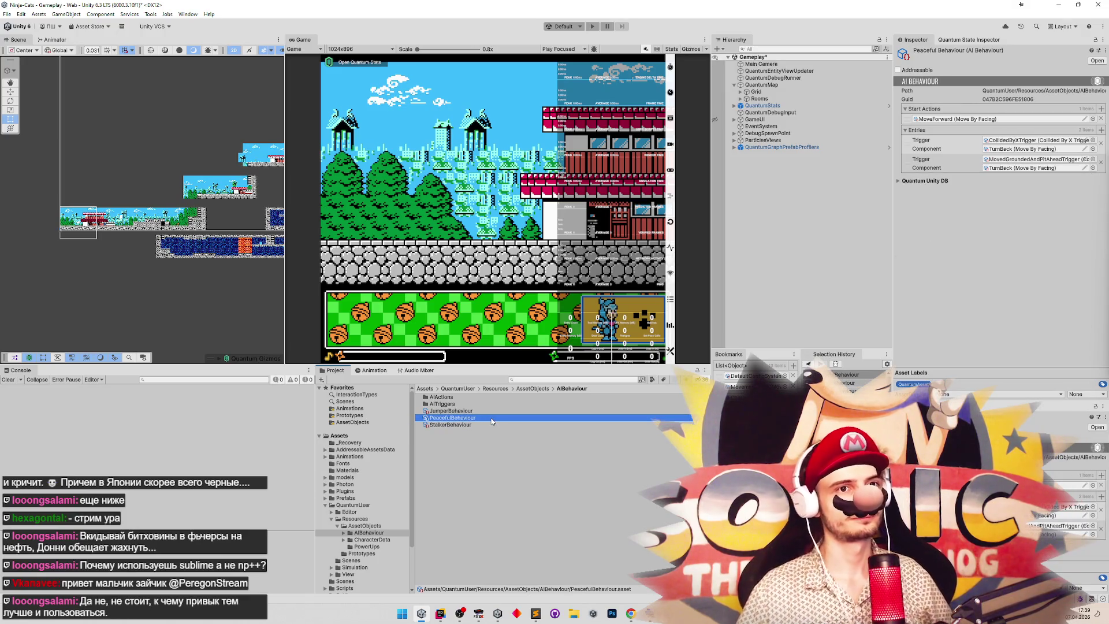
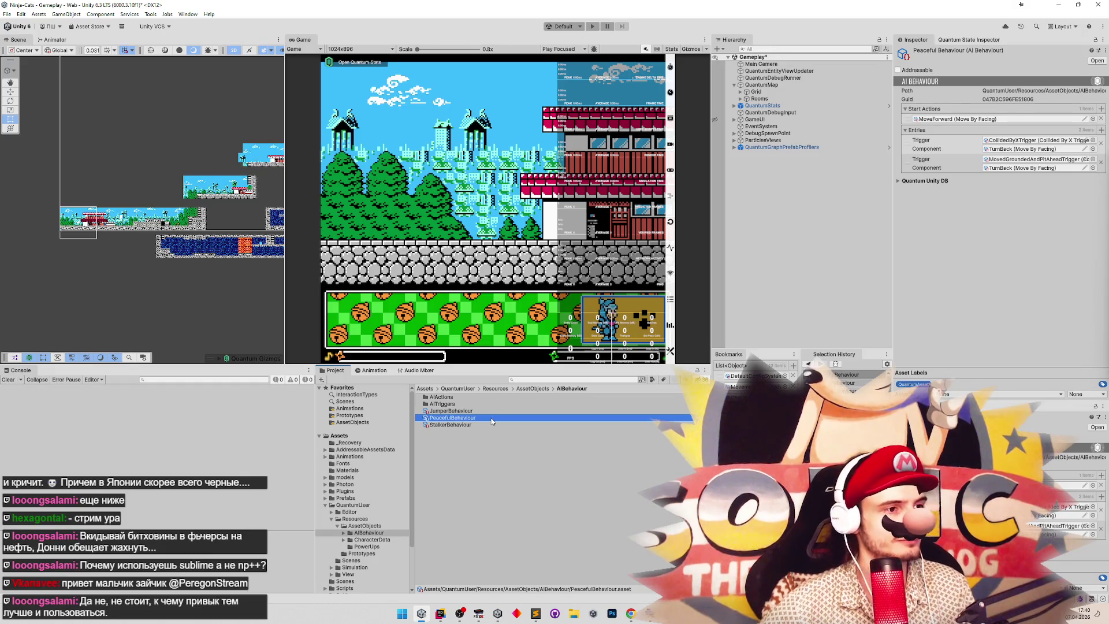
Review the Jumper, Stalker and Peaceful behaviour assets' settings and glance at the code in Rider.
left_click(568, 380)
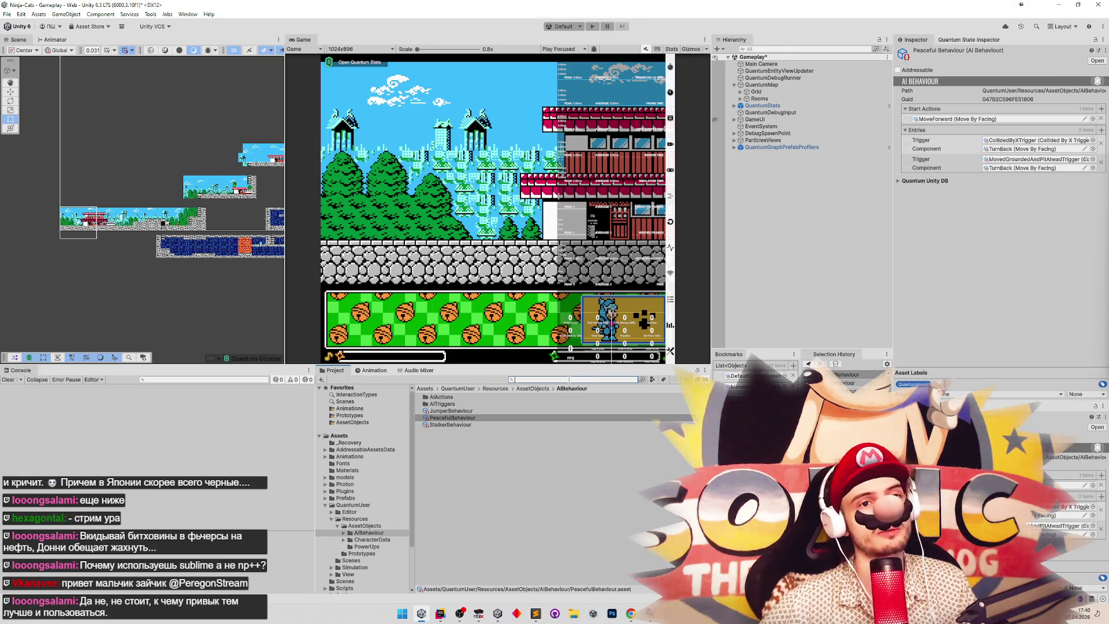
left_click(501, 411)
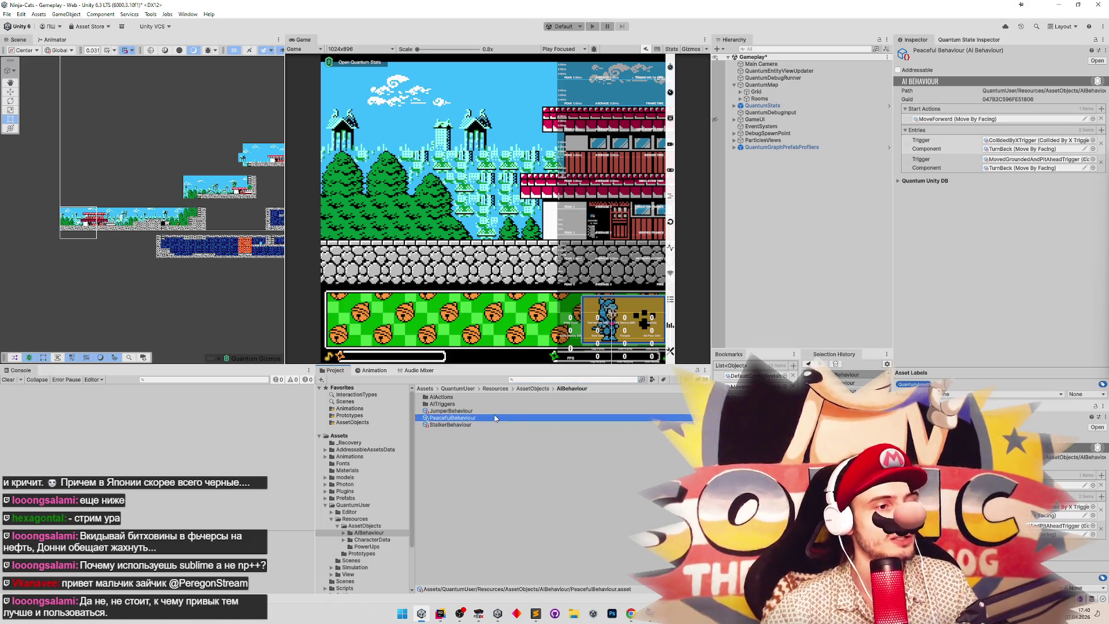
left_click(506, 424)
key("Up")
key("Up")
key("Down")
key("Down")
key("Up")
key("Up")
key("Down")
key("Down")
key("Up")
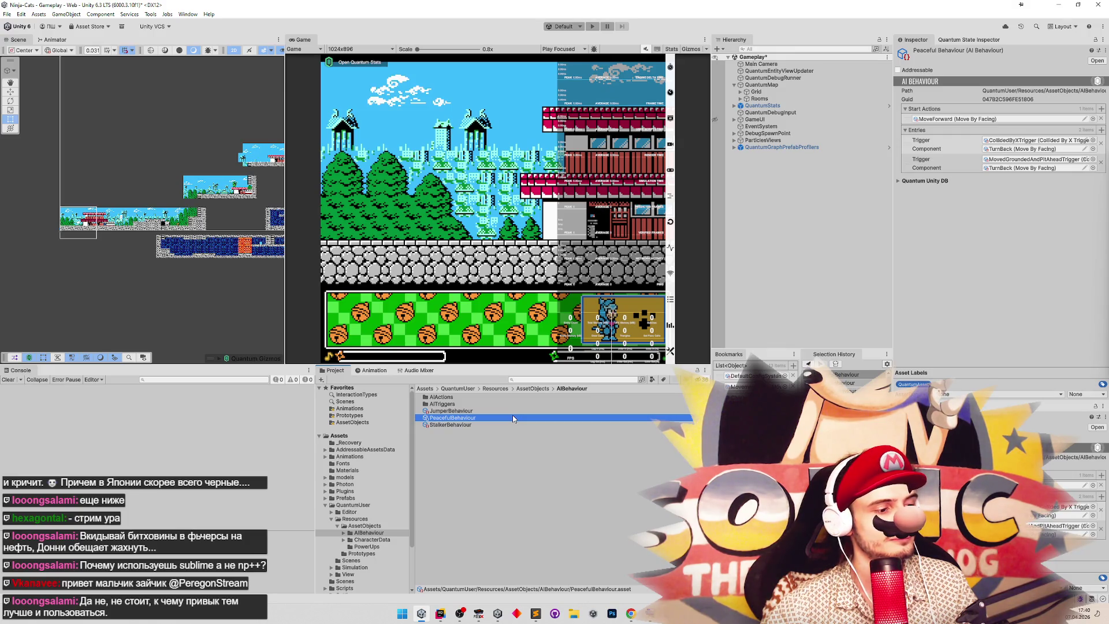
left_click(440, 613)
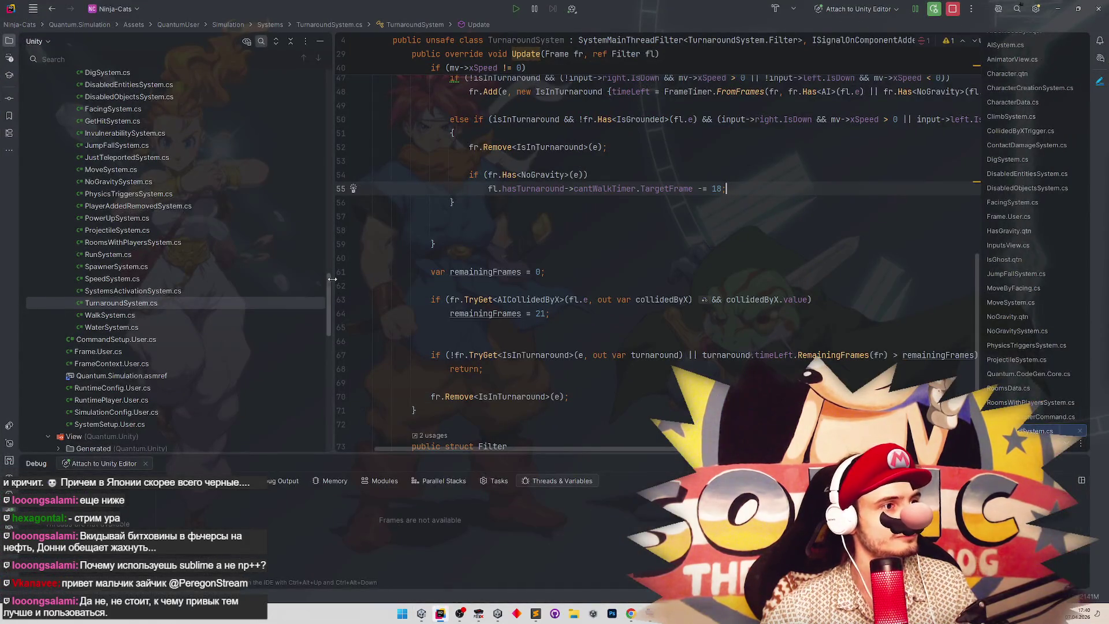
scroll(329, 281, "up", 1)
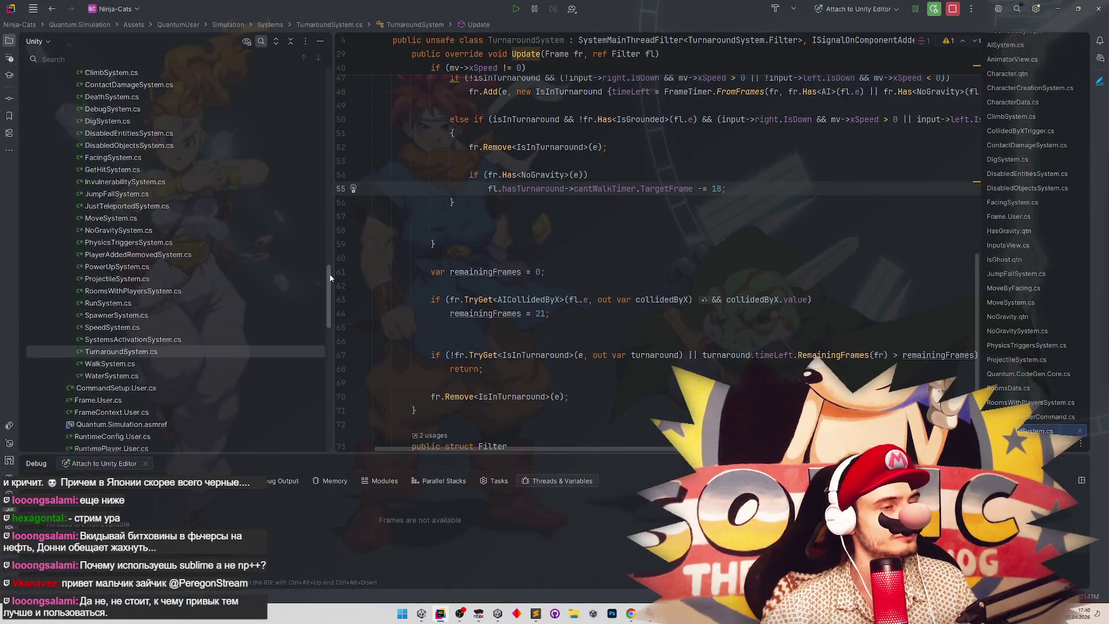
left_click(1057, 9)
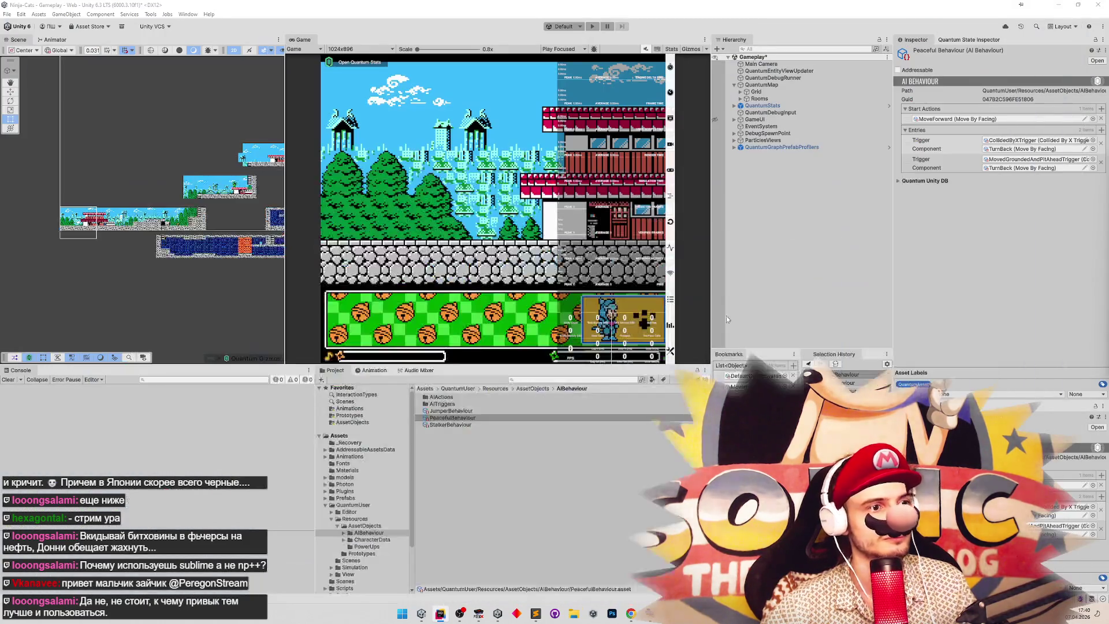
Duplicate StalkerBehaviour with Ctrl+D and rename the copy to GhostStalkerBehaviour.
left_click(456, 425)
key("ctrl+d")
key("F2")
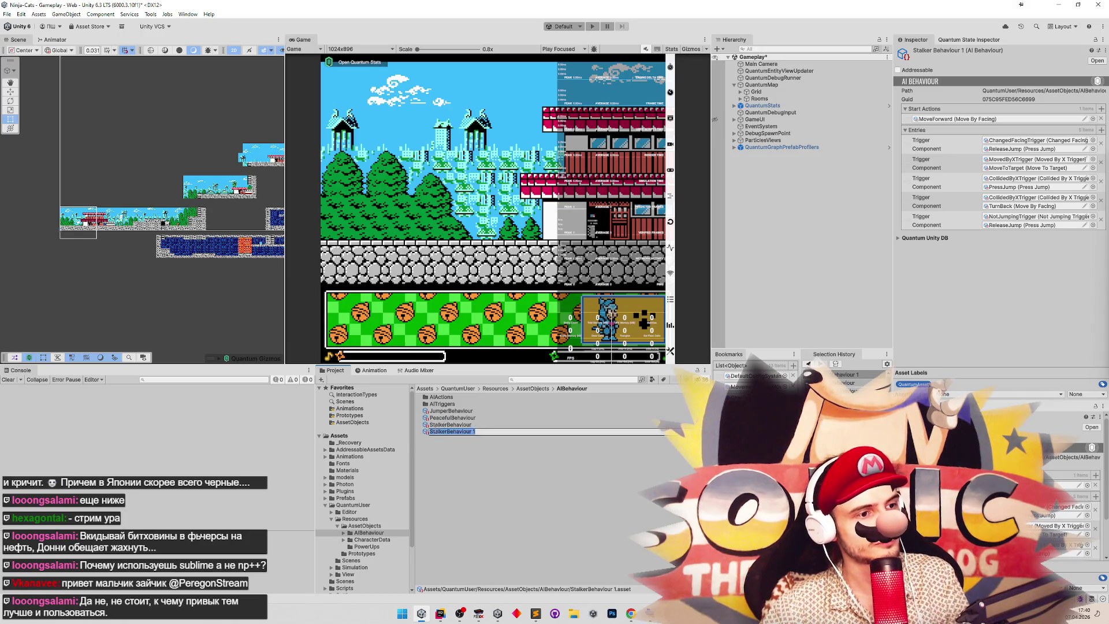
key("Home")
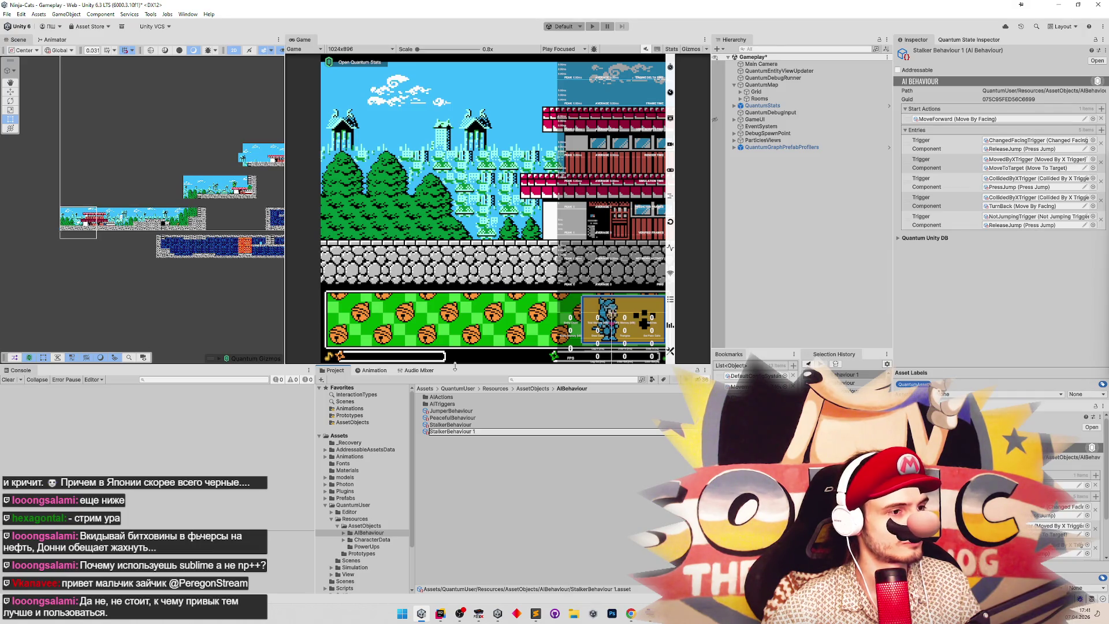
type("Ghost")
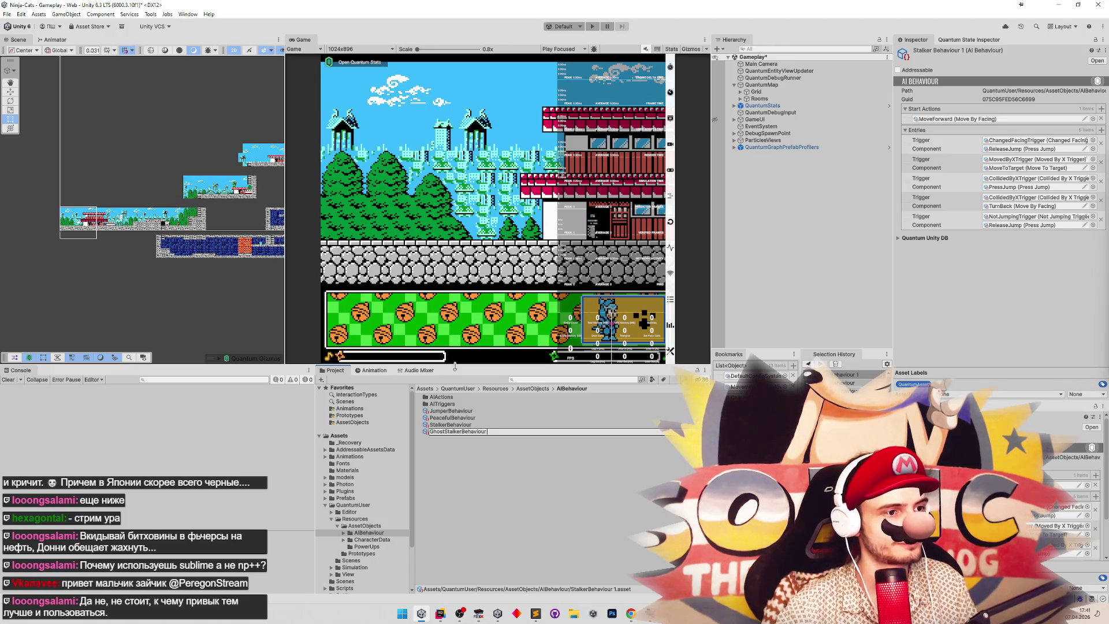
key("BackSpace")
key("BackSpace")
key("Return")
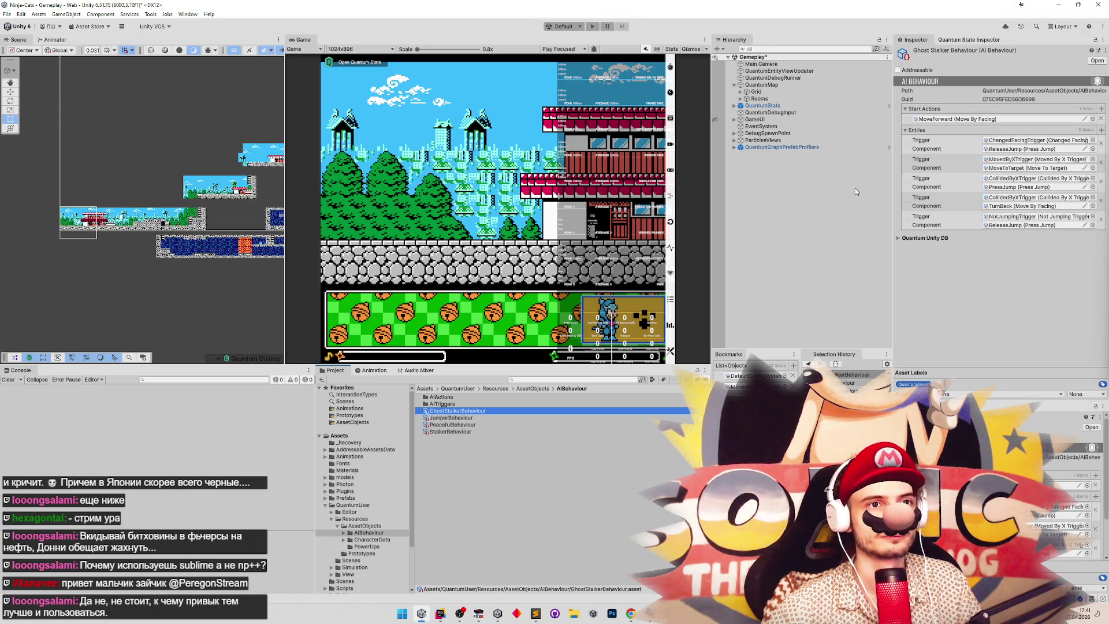
Remove the MoveForward start action and its leftover empty entry from GhostStalkerBehaviour.
left_click(1101, 119)
left_click(1102, 109)
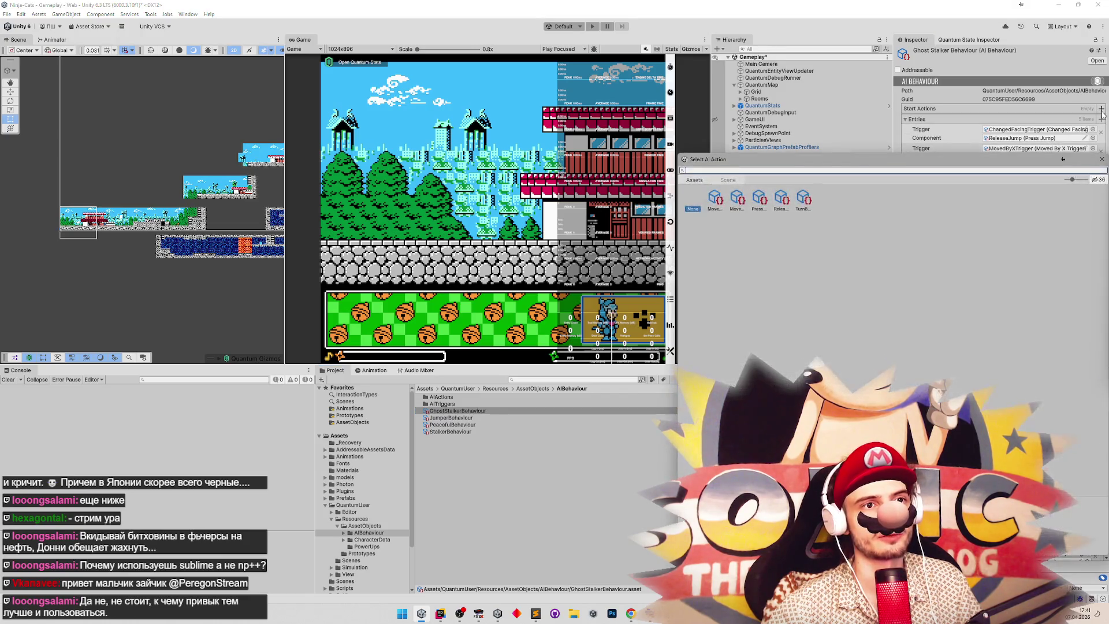
left_click(1101, 159)
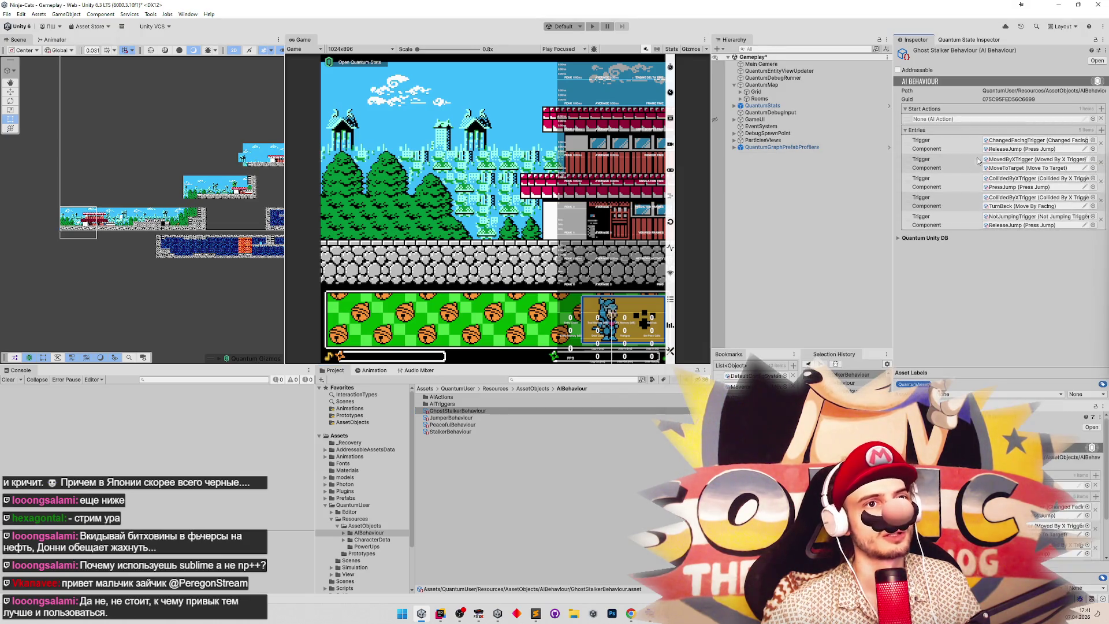
left_click(1101, 119)
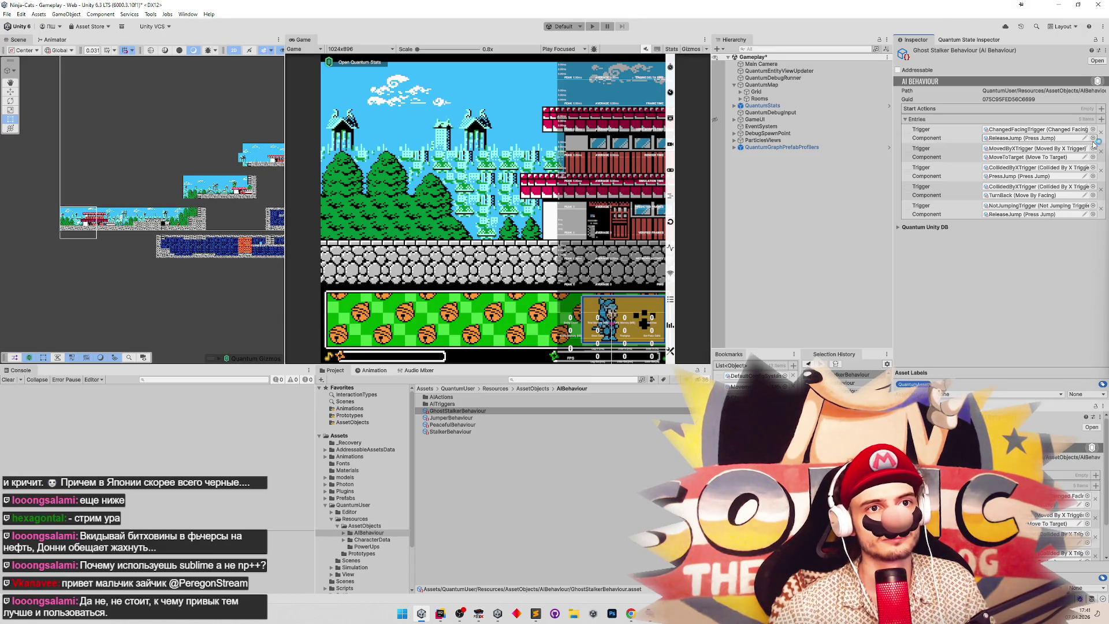
left_click(1037, 157)
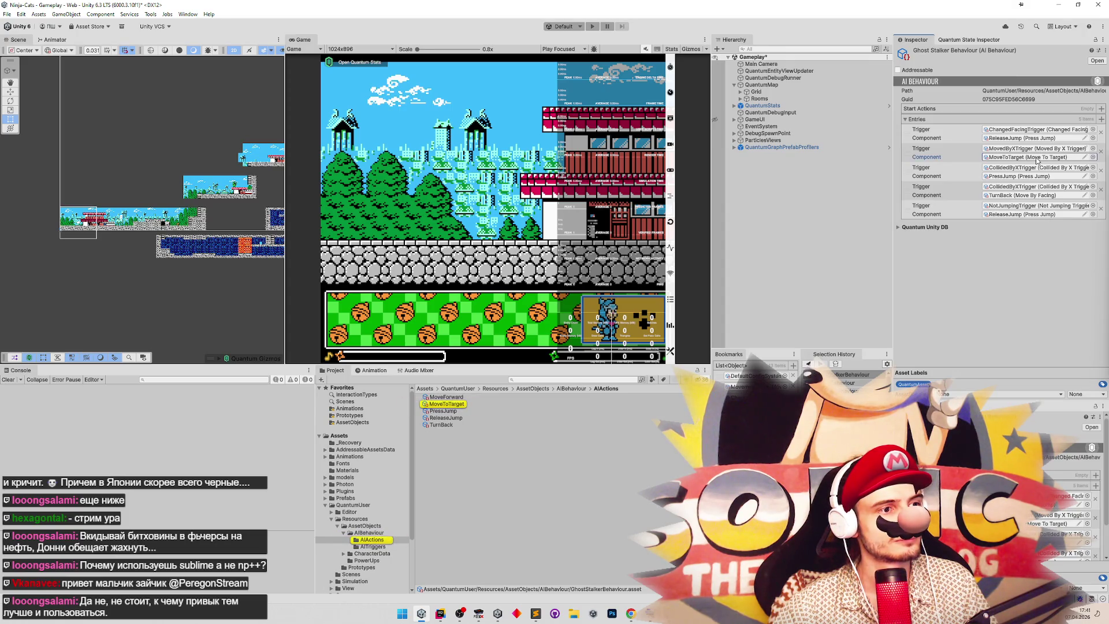
left_click(442, 613)
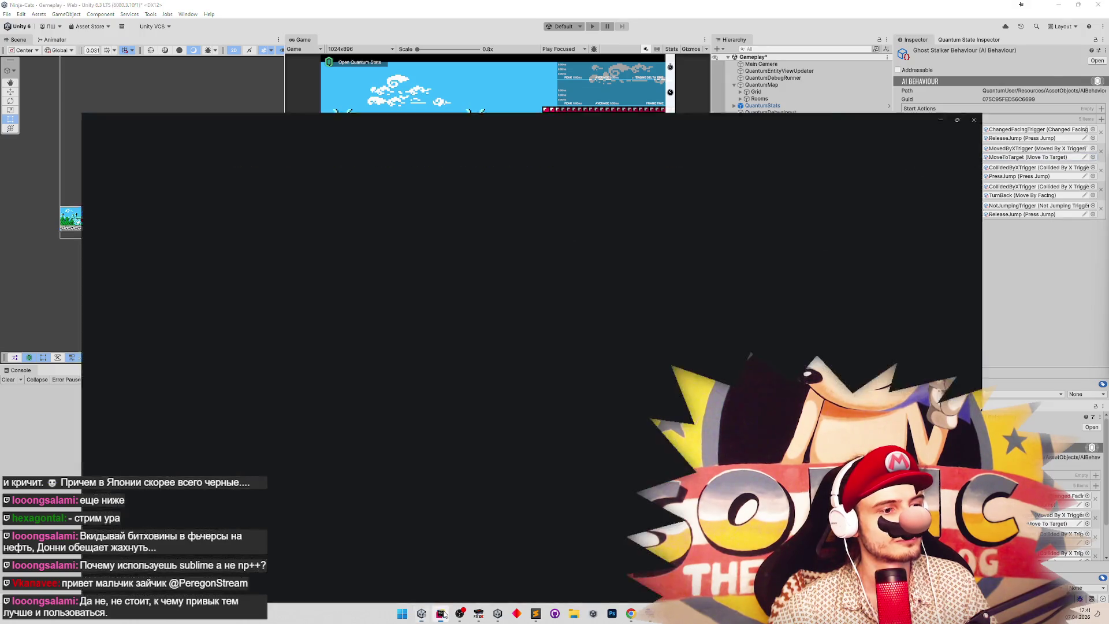
Expand the AIActions folder and start duplicating MoveToTarget.cs, then cancel the copy.
left_click_drag(321, 323, 341, 146)
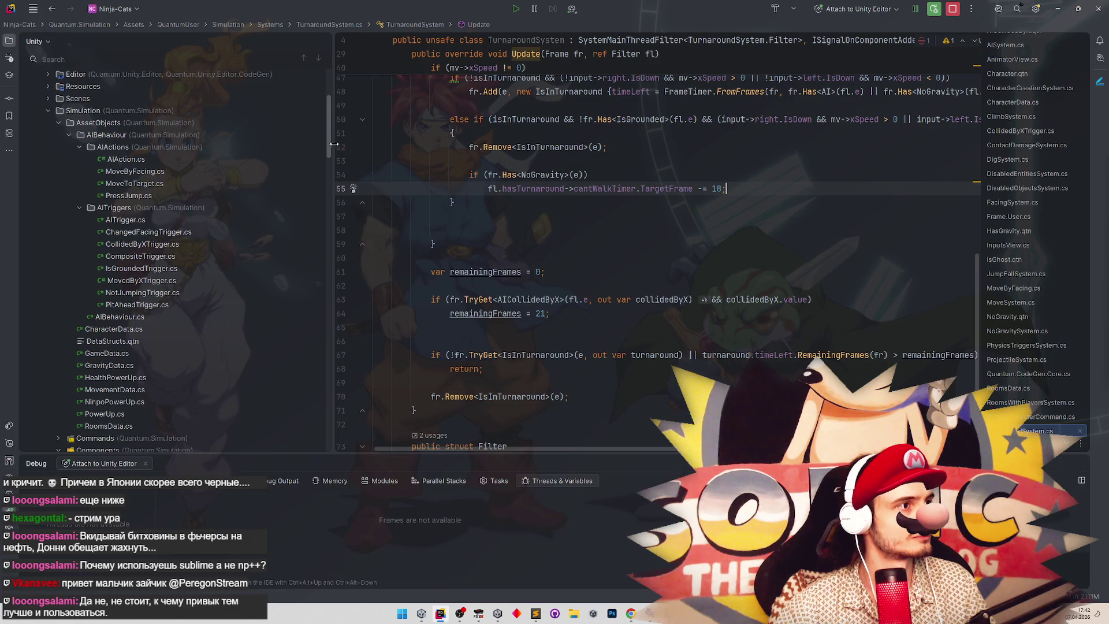
left_click(169, 187)
key("ctrl+d")
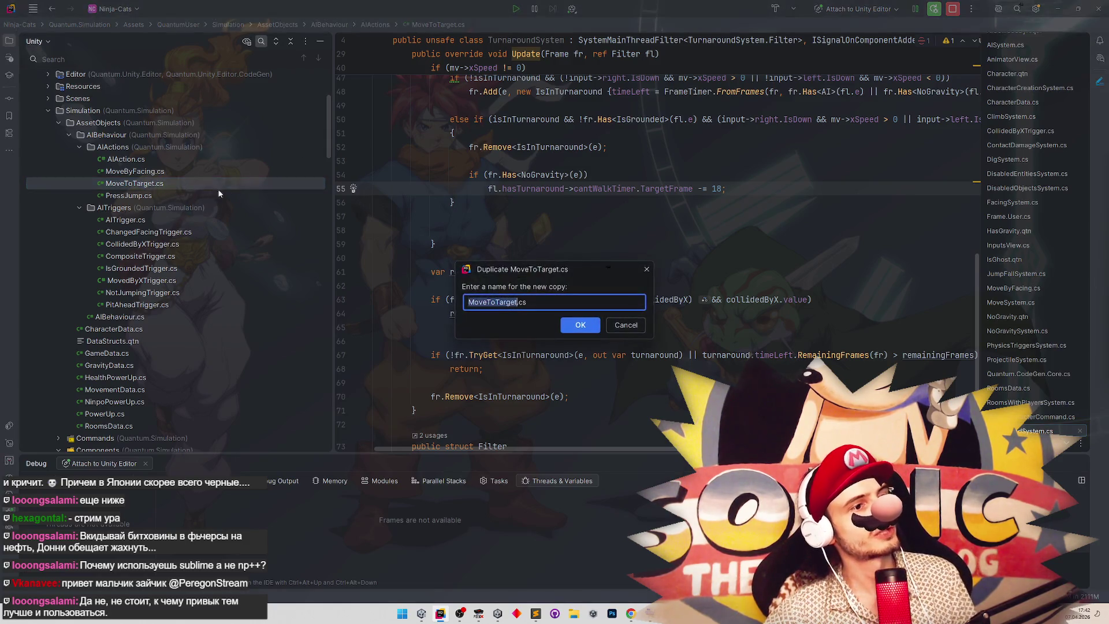
key("Left")
key("Right")
key("Right")
key("Right")
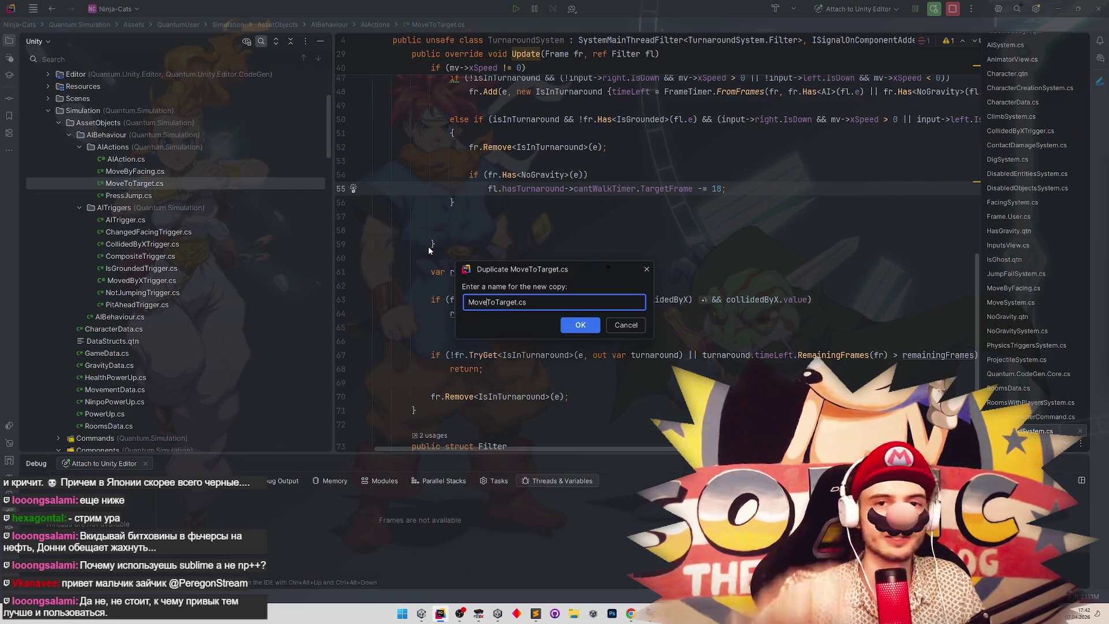
left_click(626, 326)
Abandon a rename of MoveToTarget.cs and open the script in the editor instead.
key("shift+F6")
key("Left")
key("Right")
key("Right")
key("Right")
type("X")
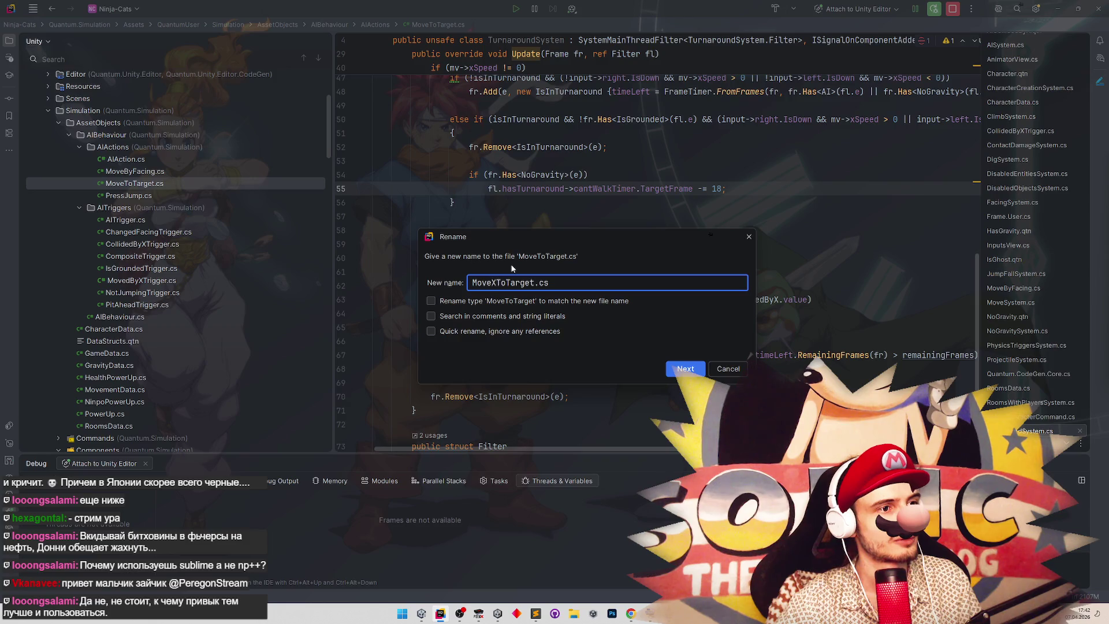
key("BackSpace")
left_click(714, 368)
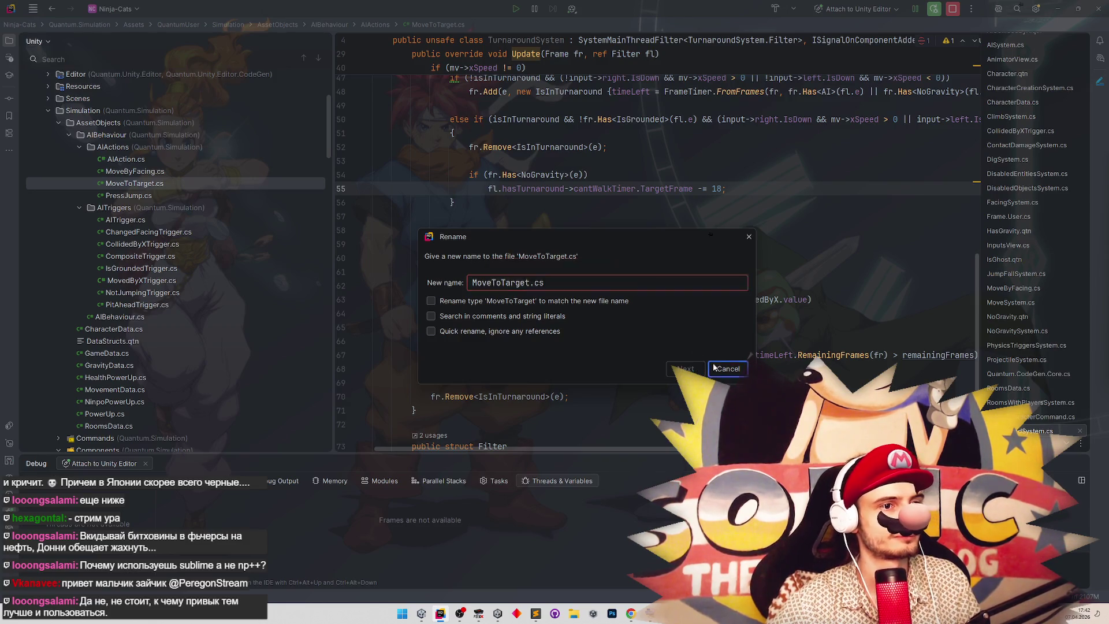
double_click(194, 189)
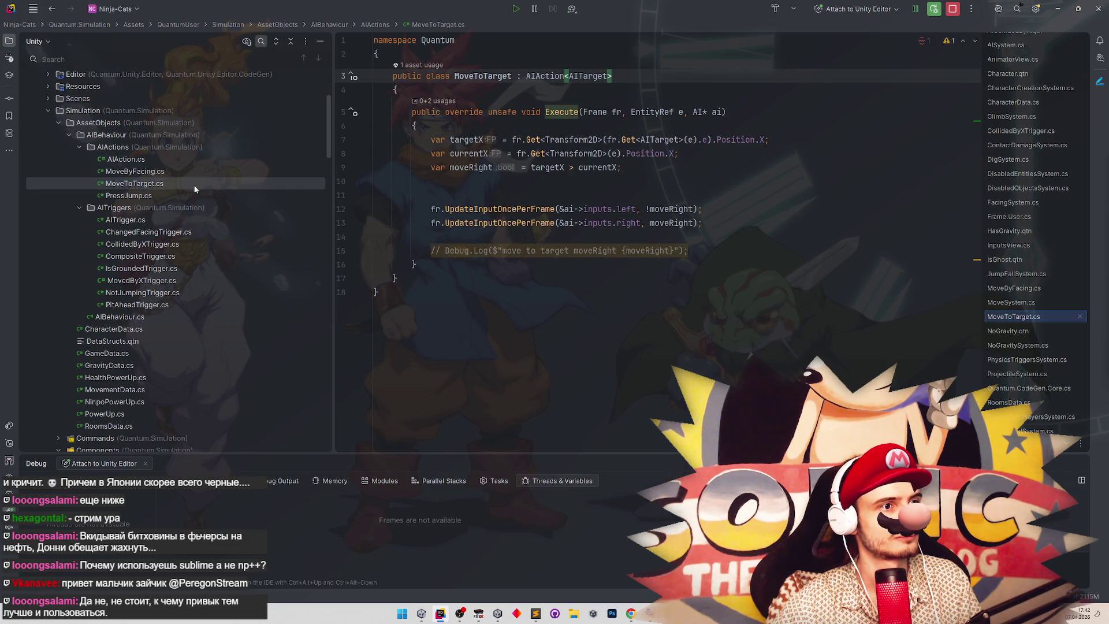
left_click(195, 189)
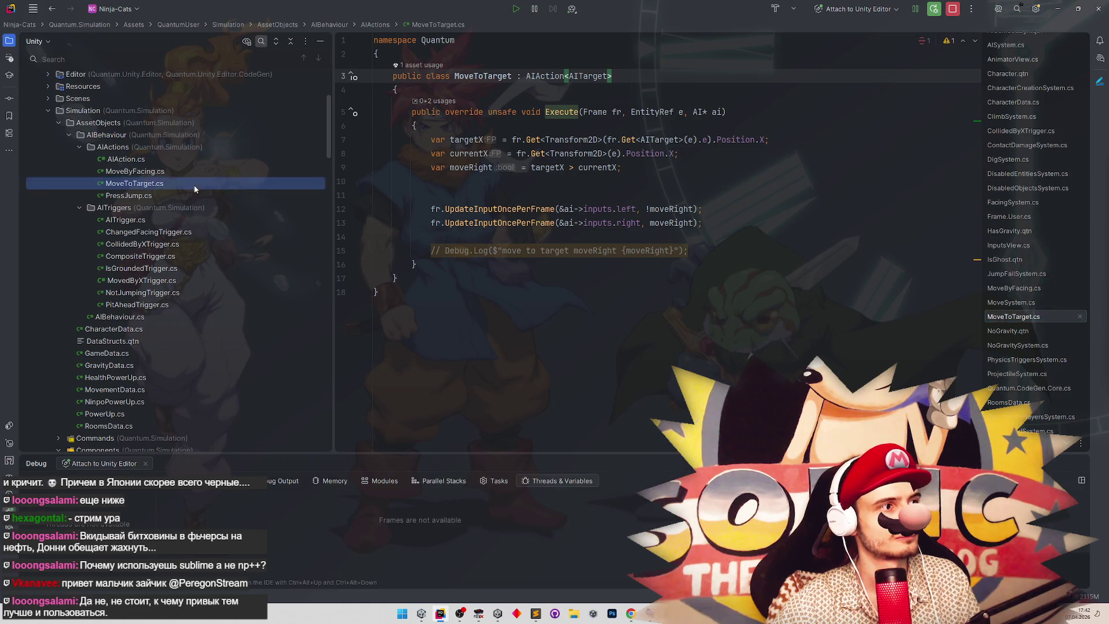
Duplicate MoveToTarget.cs as FollowTargetHeight.cs, discarding the interim name VerticalMove.
key("ctrl+d")
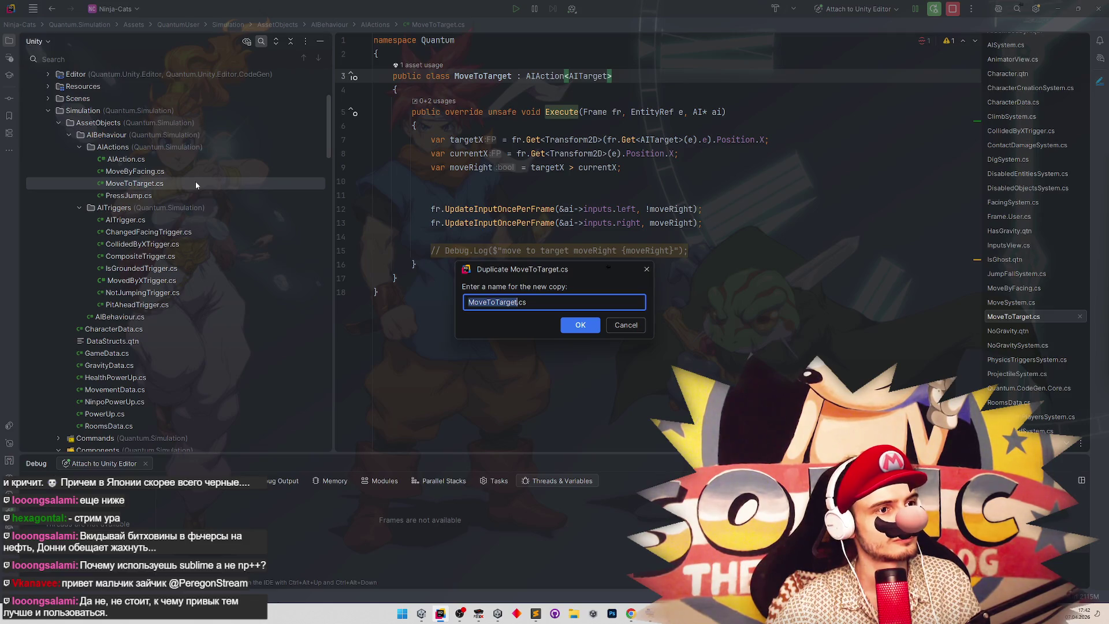
key("Escape")
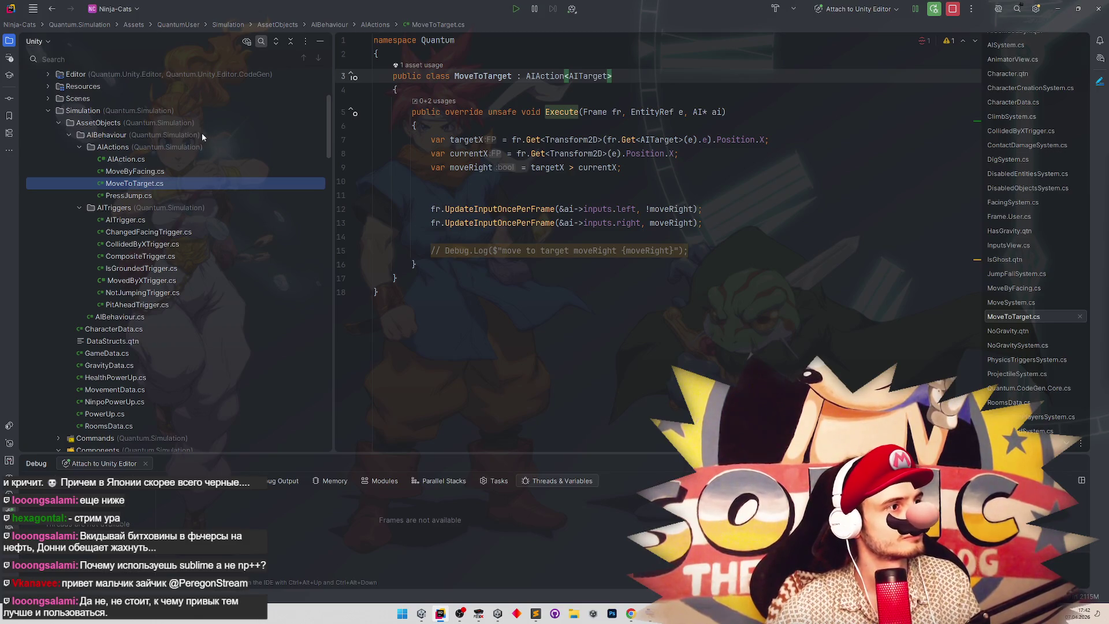
key("ctrl+d")
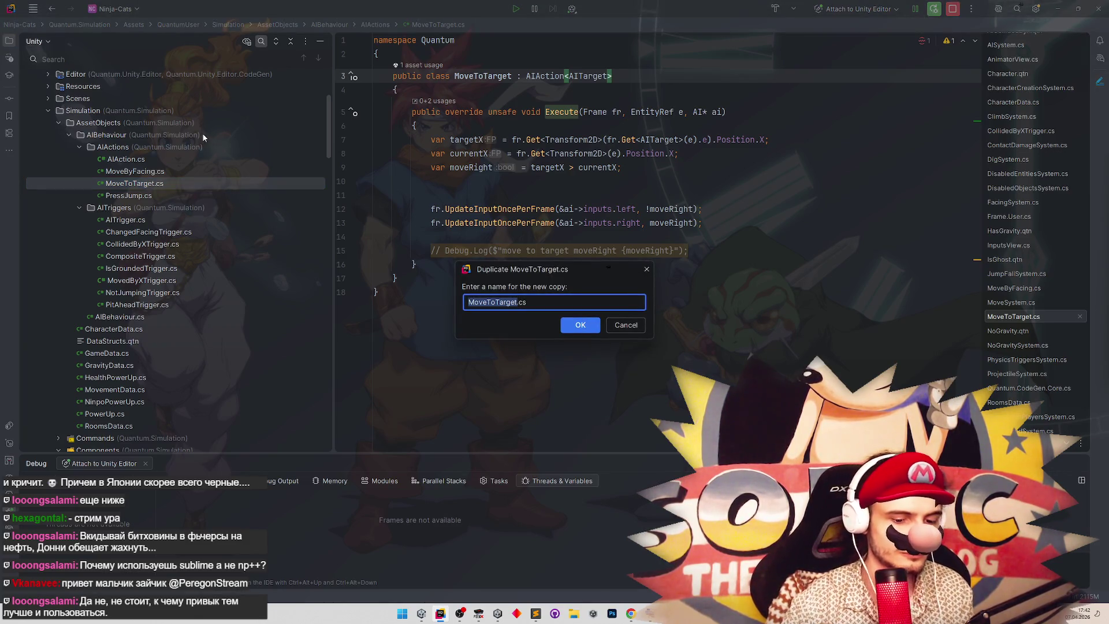
key("BackSpace")
type("VerticalMove")
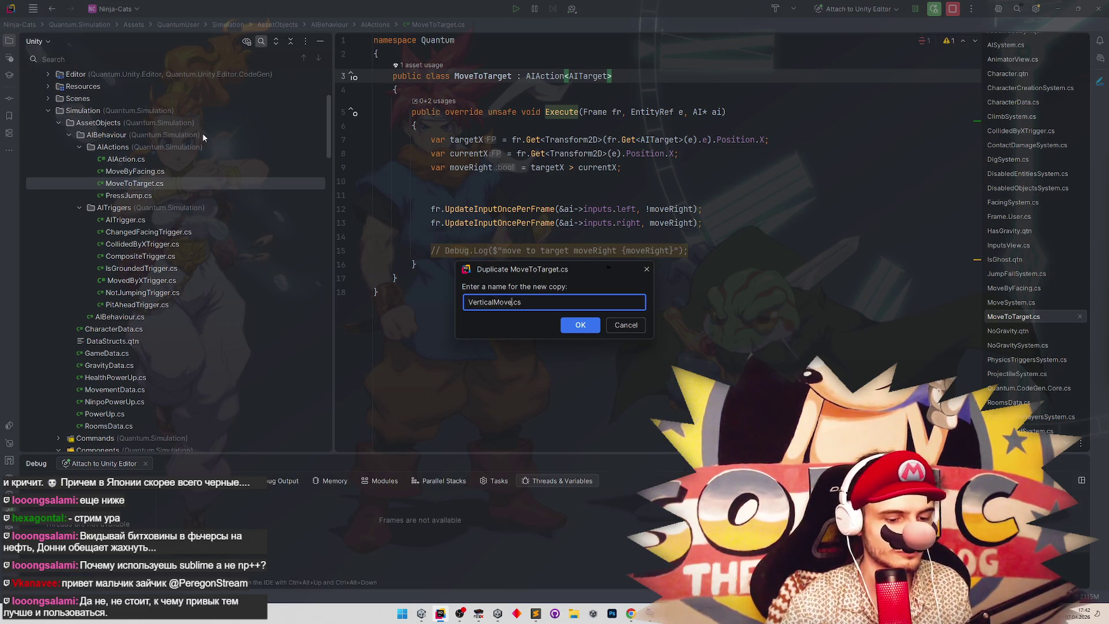
key("BackSpace")
key("BackSpace")
key("BackSpace")
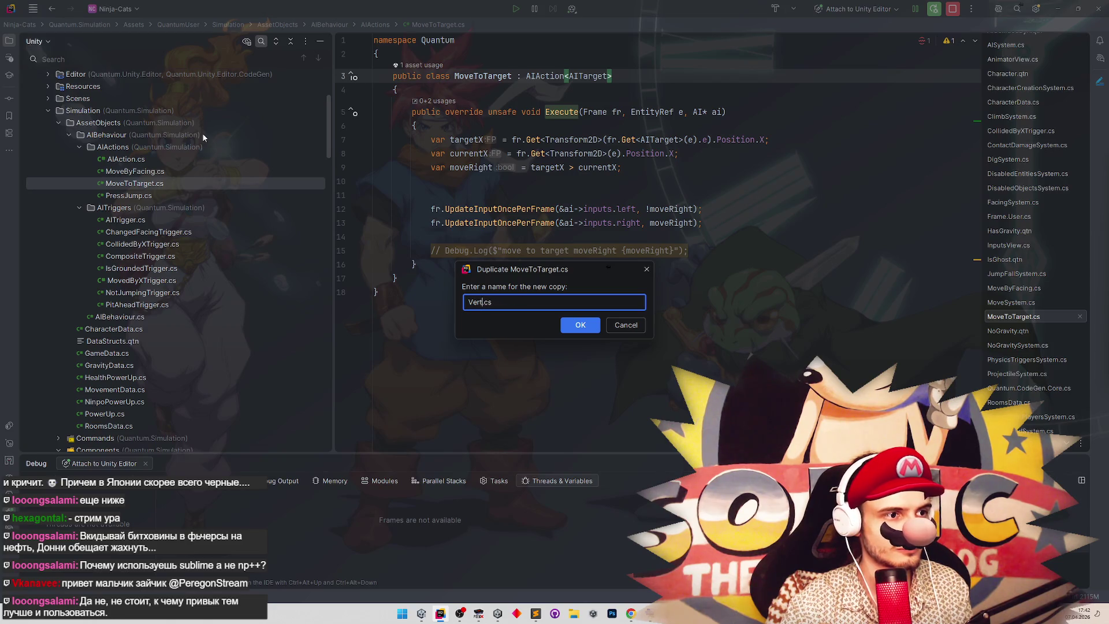
type("FollowTa")
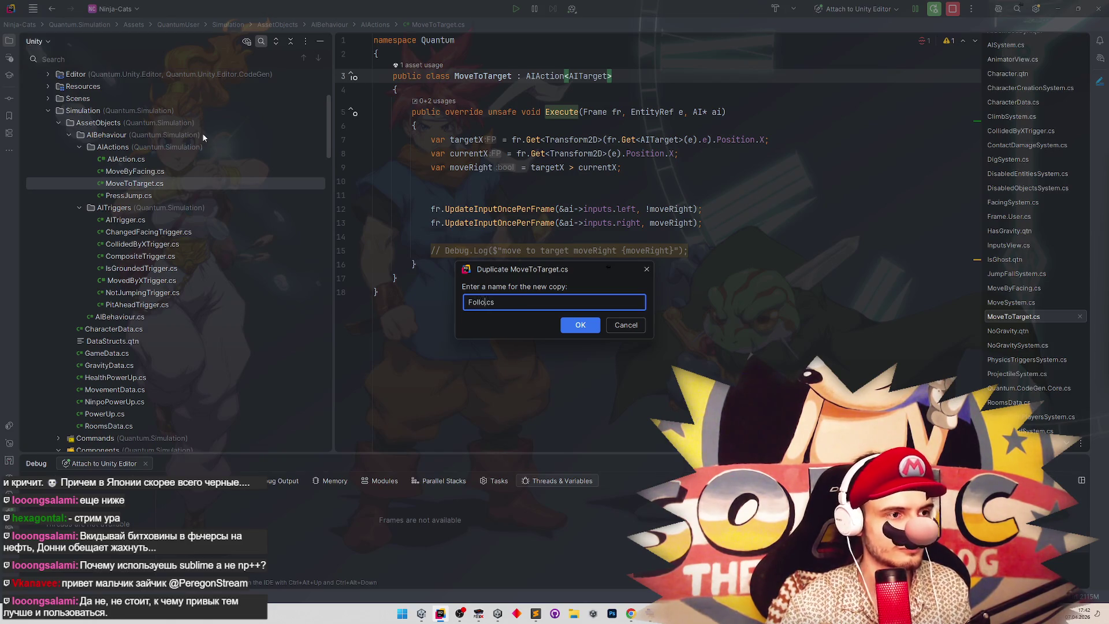
type("Height")
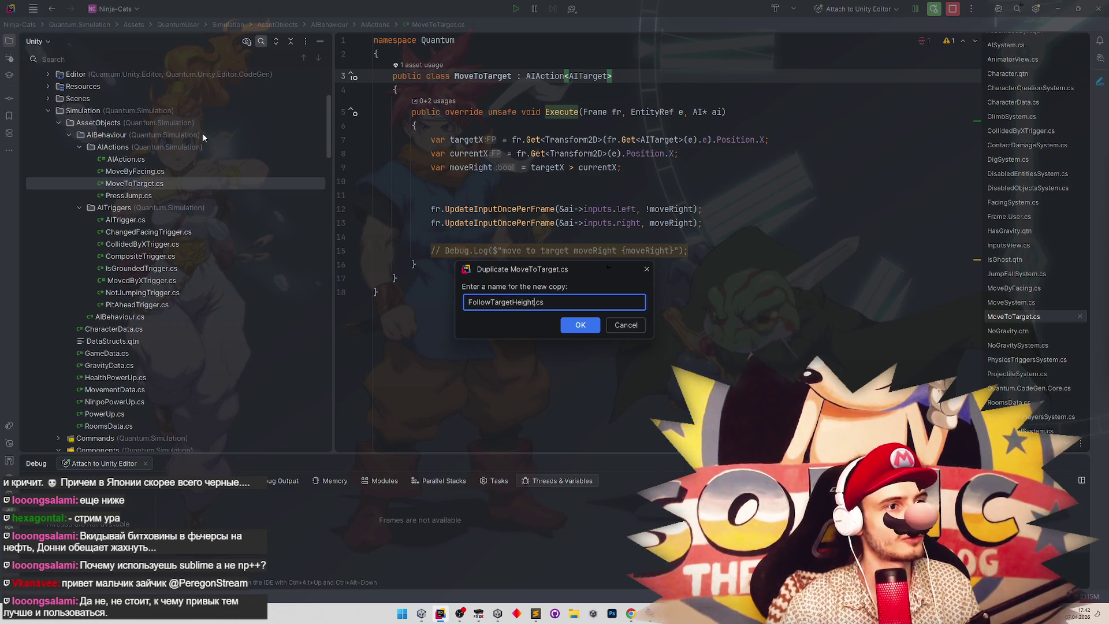
key("Return")
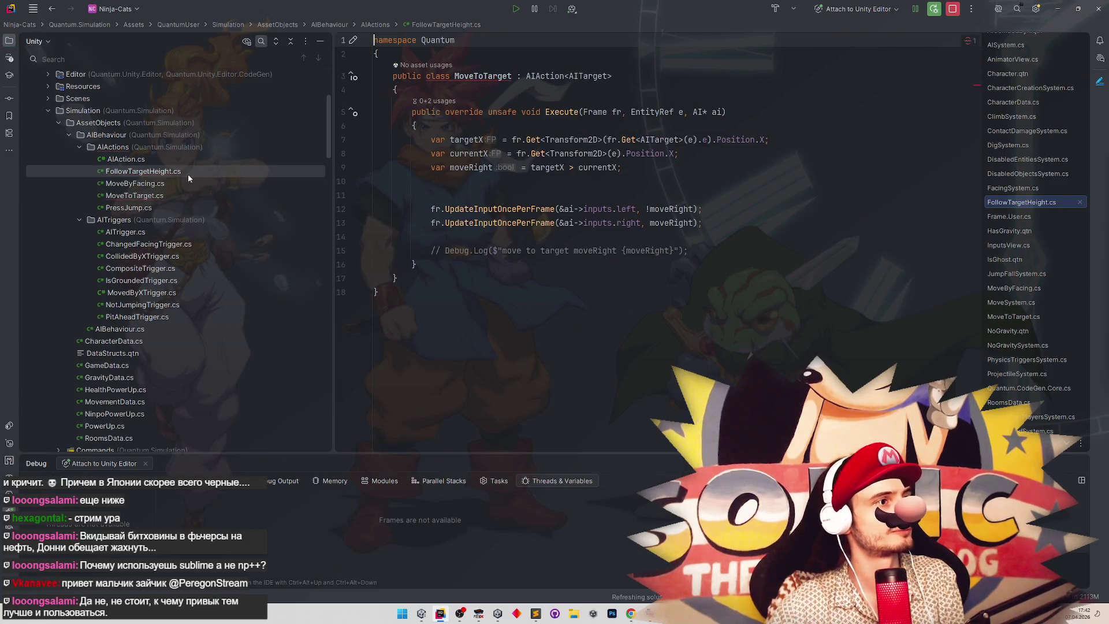
left_click(188, 174)
key("shift+F6")
left_click(728, 366)
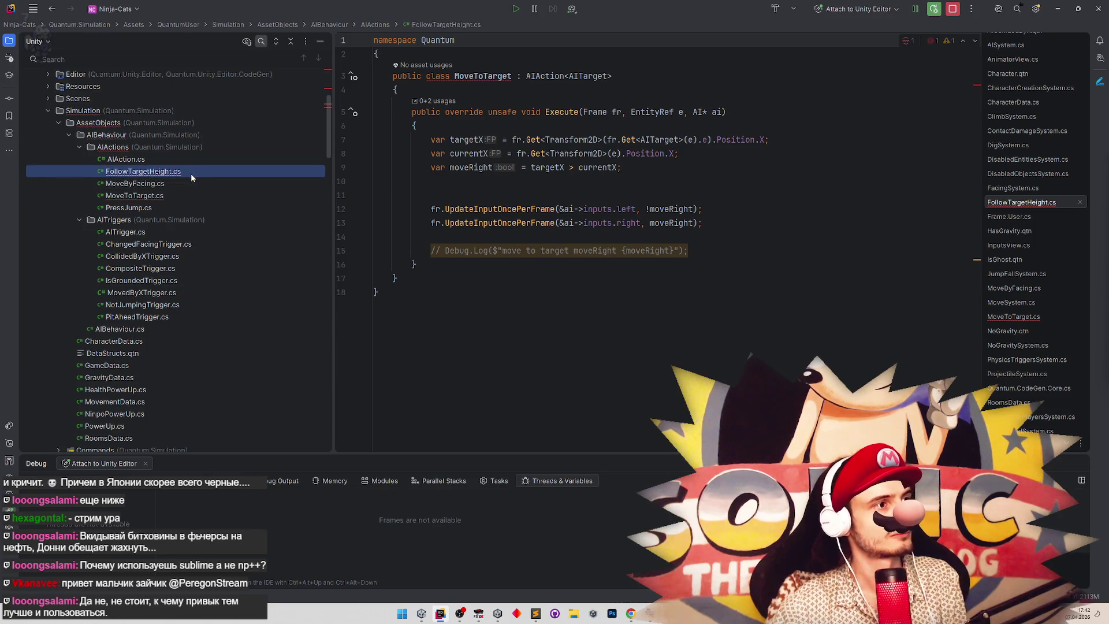
Rename class MoveToTarget to FollowTargetHeight and jump to the AIAction base class definition.
key("shift+F6")
left_click(728, 366)
double_click(482, 76)
type("FollowTargetHeight")
left_click(543, 180)
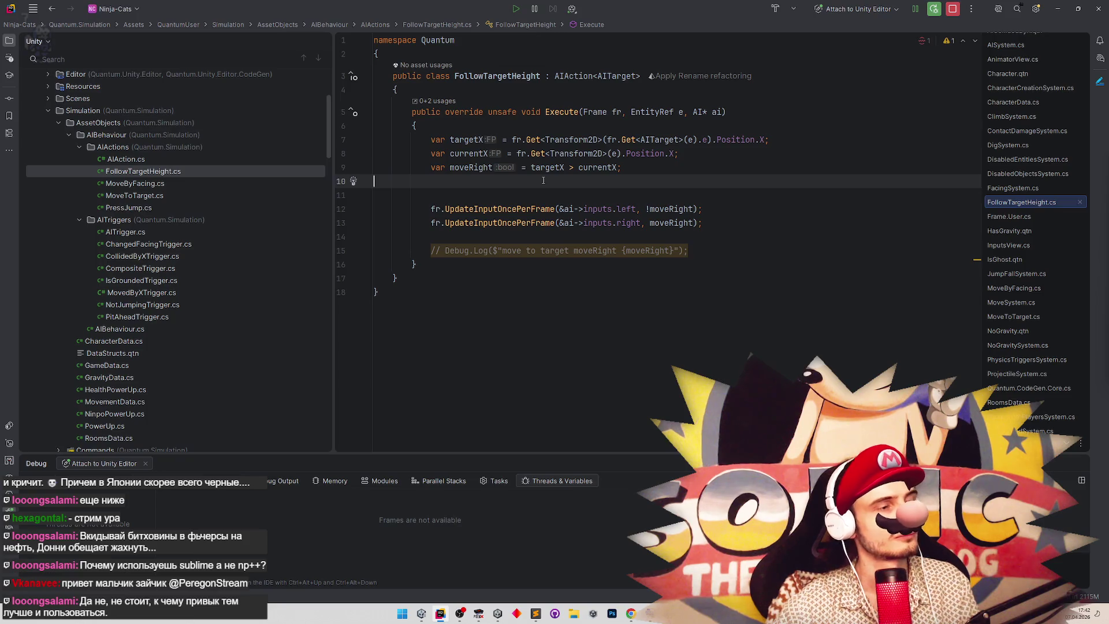
left_click(608, 78)
left_click(762, 206)
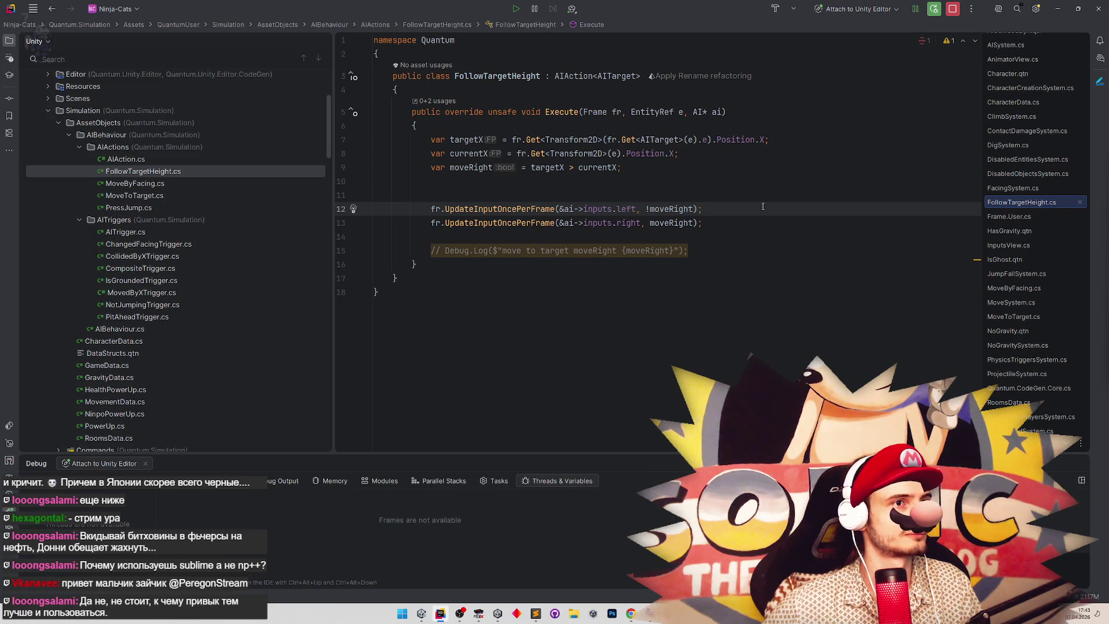
left_click(580, 81, "ctrl")
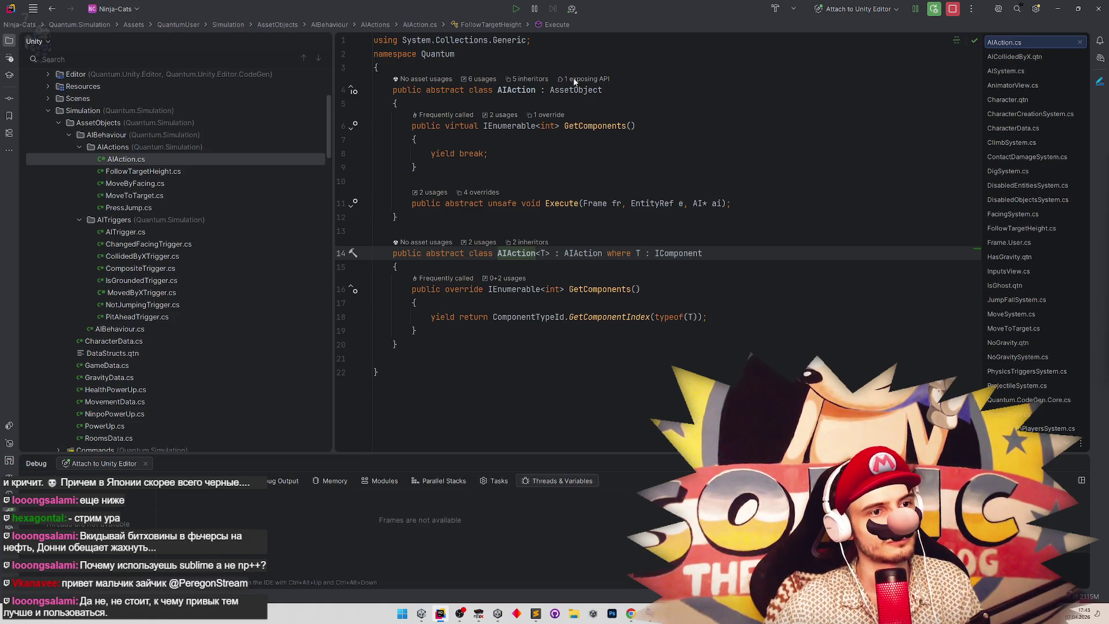
Paste a copy of the AIAction<T> class below itself and rename it AIAction<T1,T2,T3>.
left_click_drag(391, 249, 422, 341)
key("ctrl+c")
left_click(422, 343)
key("Return")
key("Return")
key("ctrl+v")
left_click(549, 340)
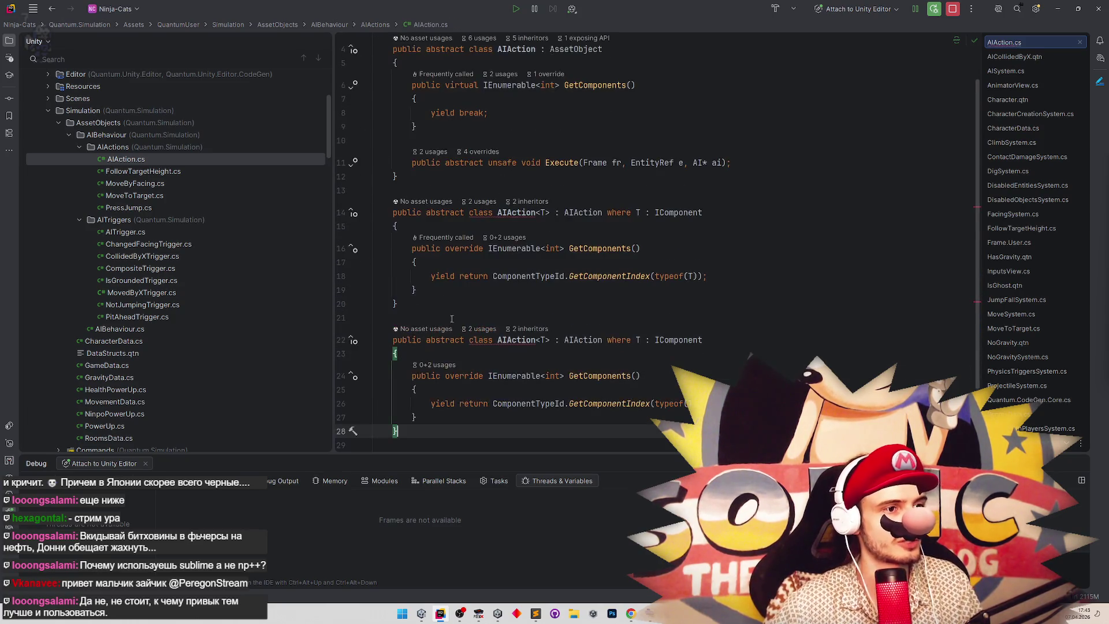
type("1,T2,T3")
Add IComponent constraints for T1 and T2 to the new class's where clause.
left_click(671, 340)
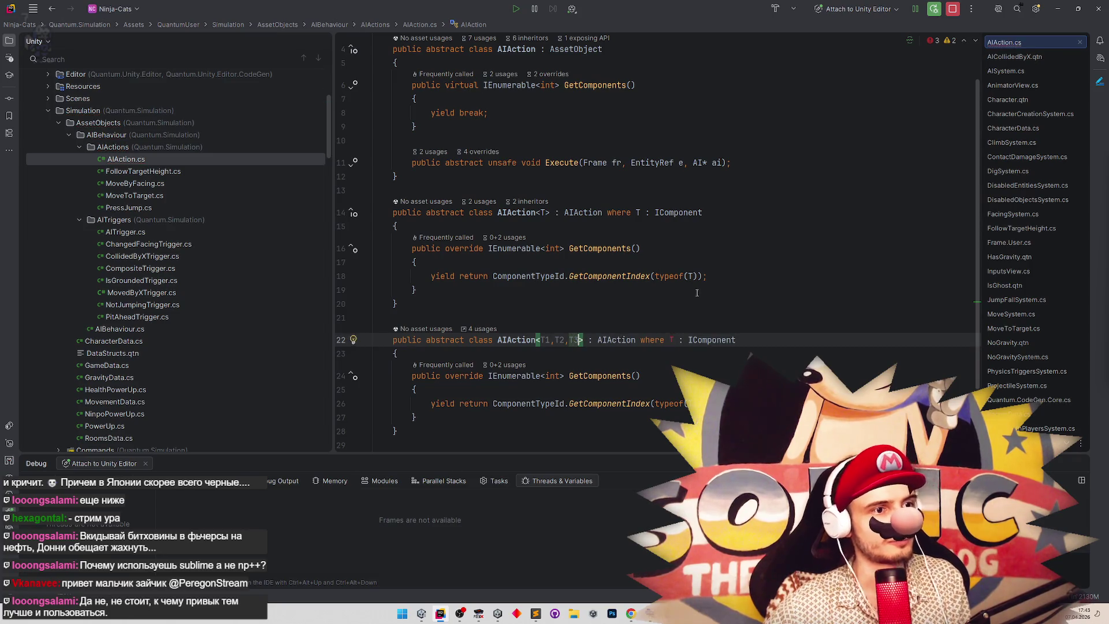
scroll(750, 260, "down", 1)
type("1")
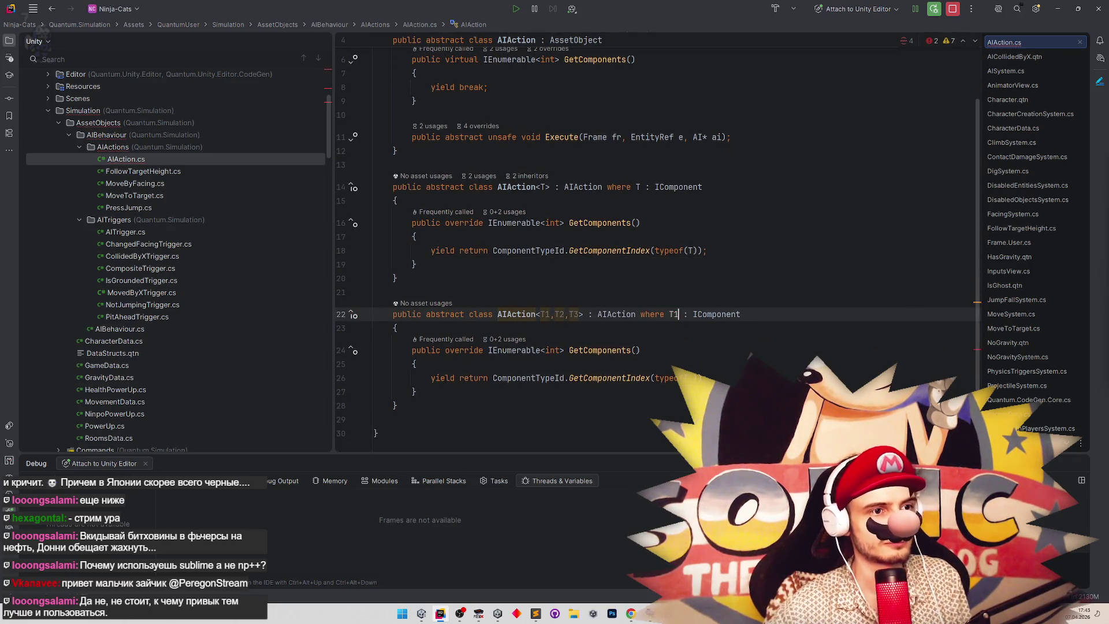
type(",T2,")
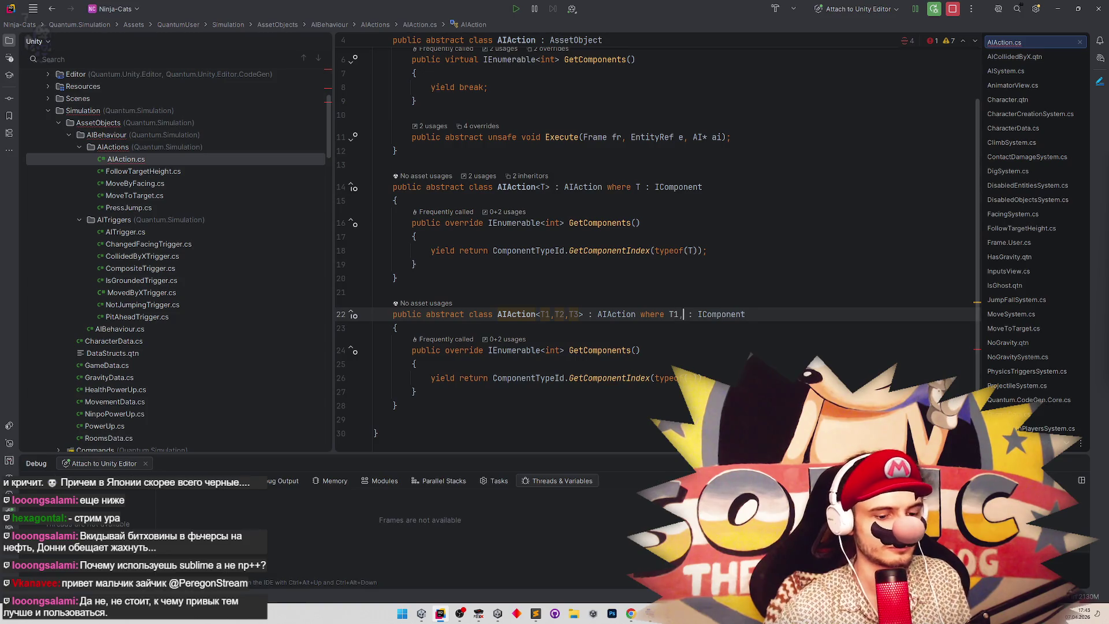
type("T3")
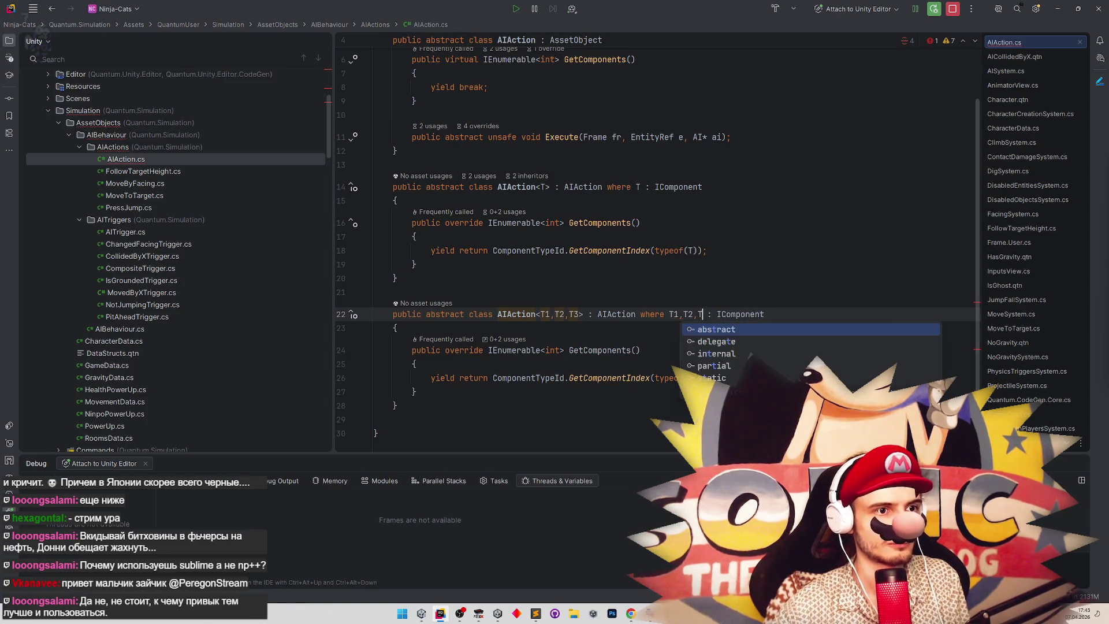
key("ctrl+z")
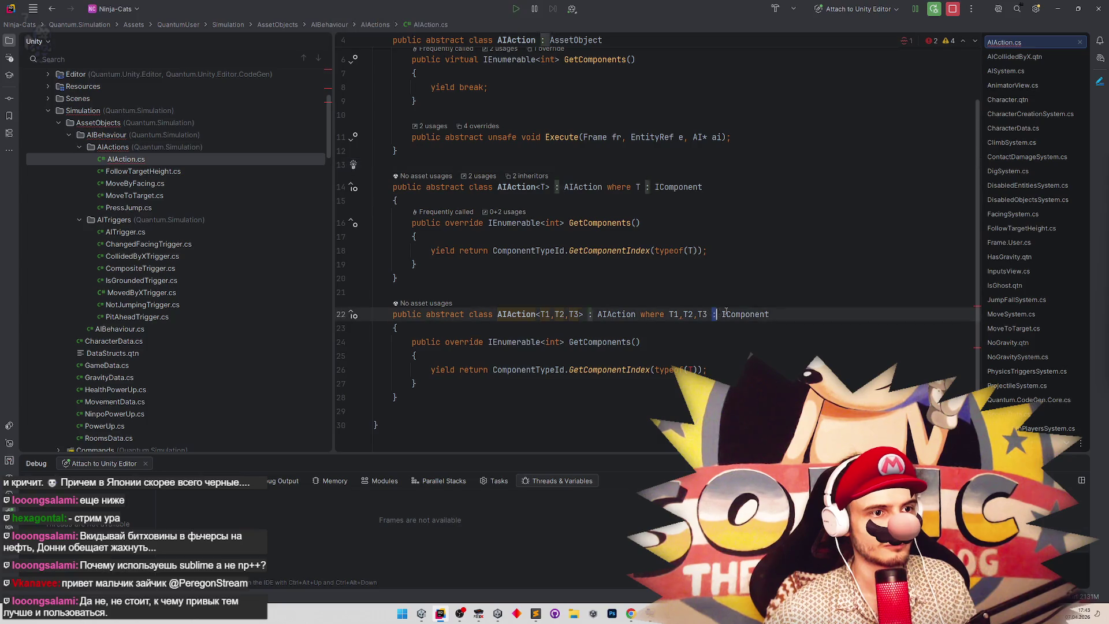
key("ctrl+c")
left_click(677, 314)
key("ctrl+v")
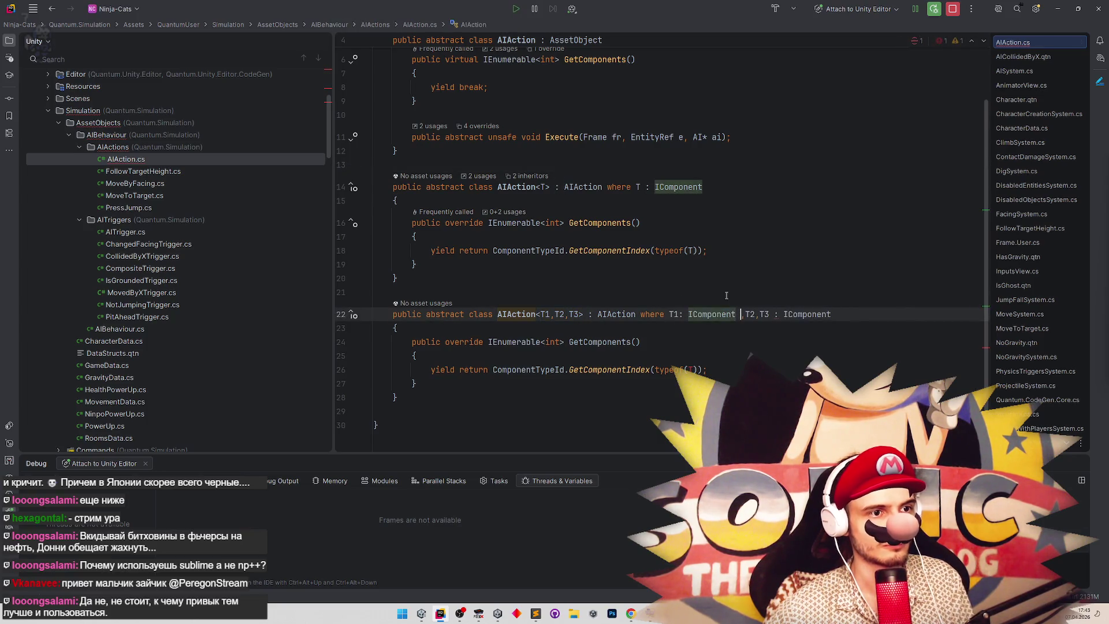
left_click(755, 312)
key("ctrl+v")
Try 'and', a line break and a semicolon between the constraints, reverting each attempt.
left_click(772, 328)
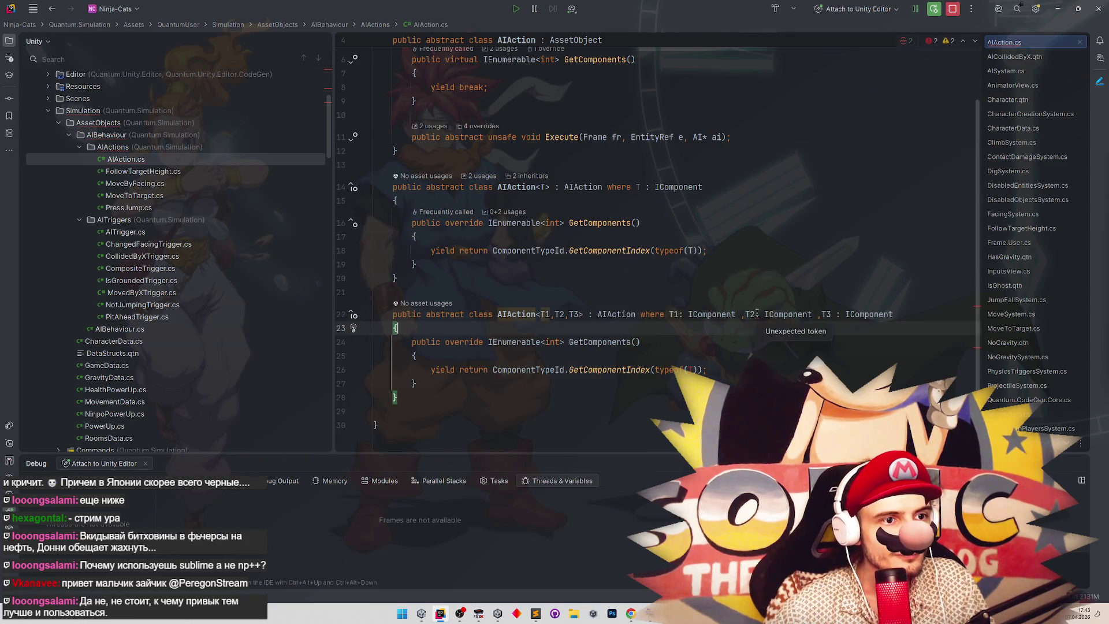
left_click(744, 314)
key("BackSpace")
type("and")
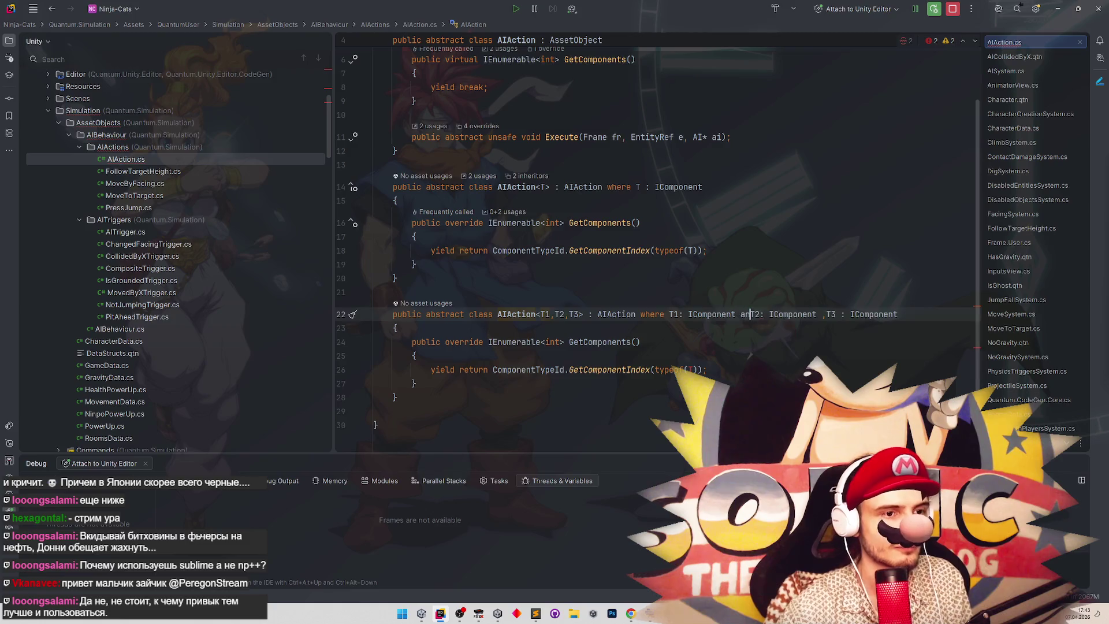
key("Escape")
key("ctrl+z")
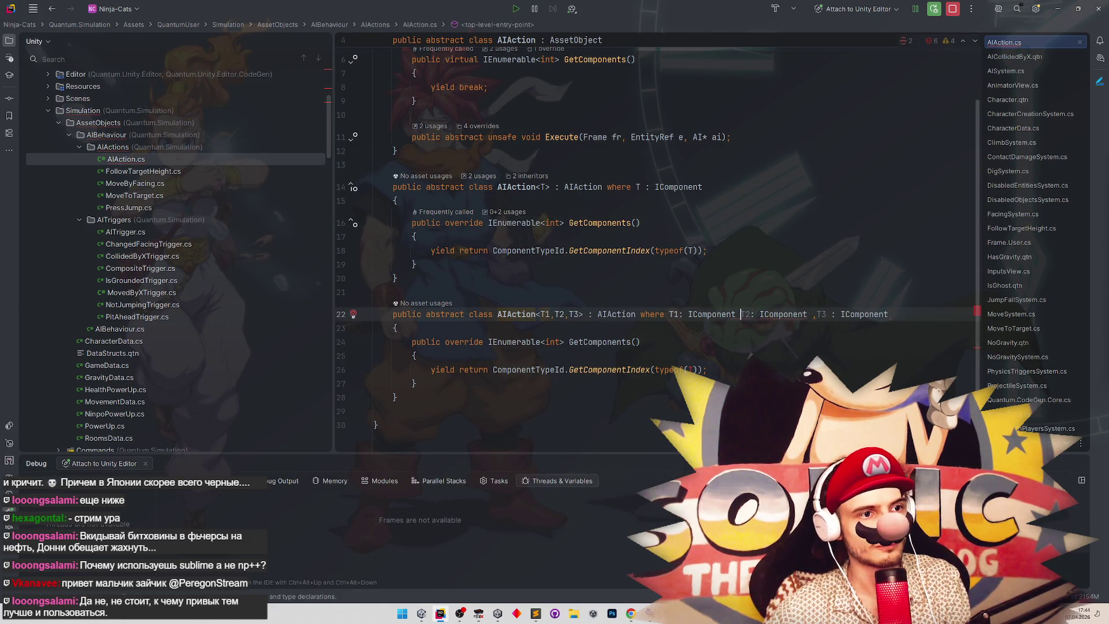
key("Return")
key("BackSpace")
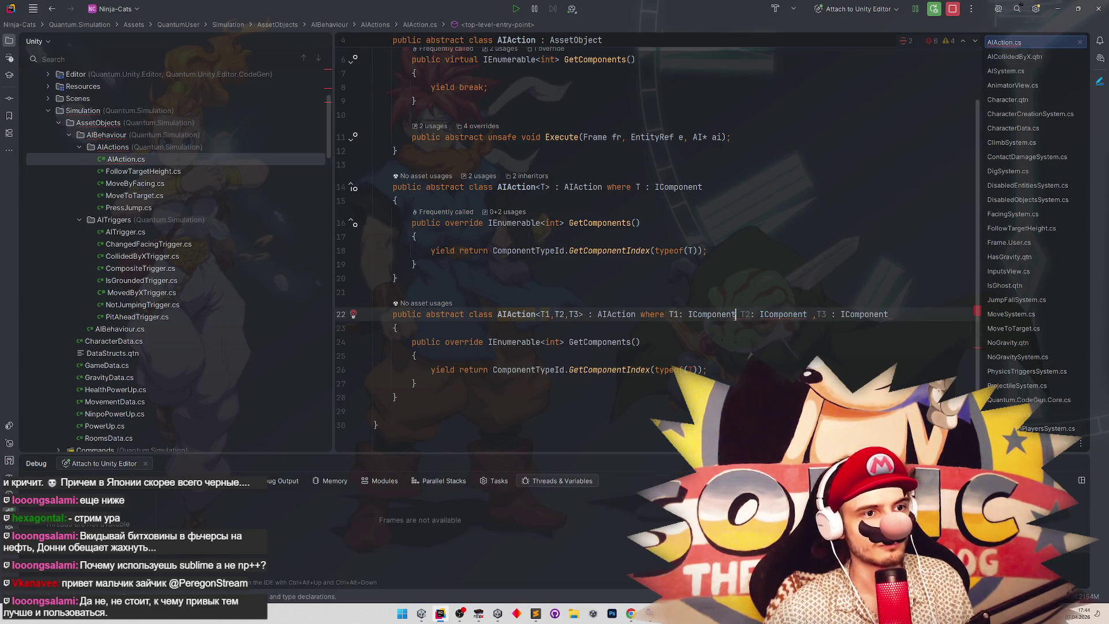
left_click(829, 314)
key("Delete")
key("Delete")
type(";")
key("ctrl+z")
key("ctrl+z")
key("ctrl+z")
key("BackSpace")
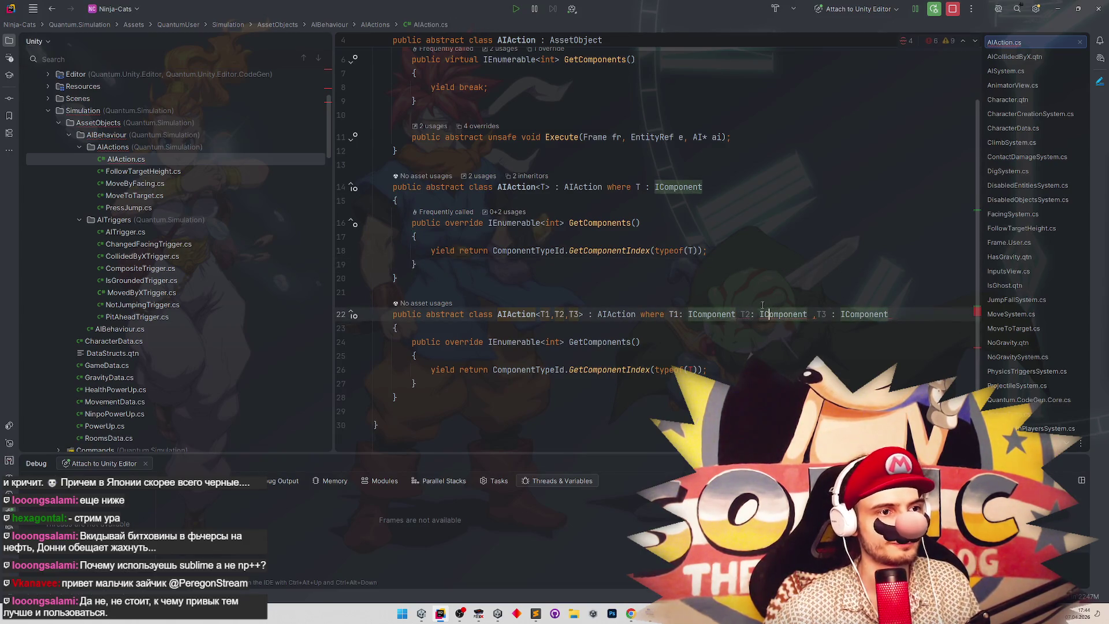
Select the whole AIAction<T1,T2,T3> declaration line and bring up the web browser.
key("Home")
key("shift+End")
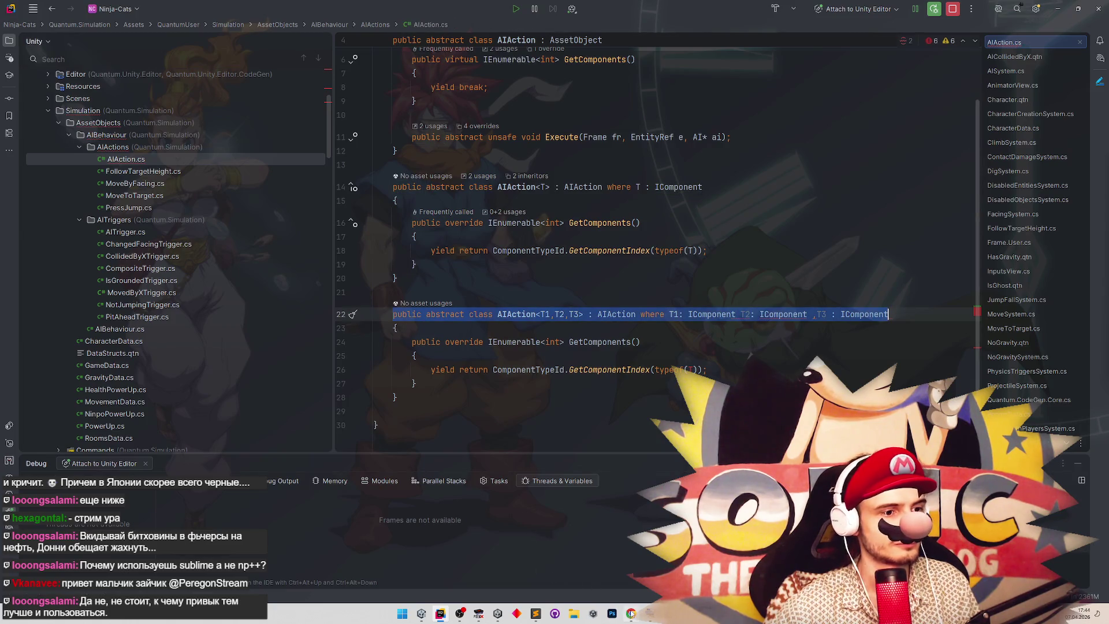
left_click(630, 614)
left_click(1093, 44)
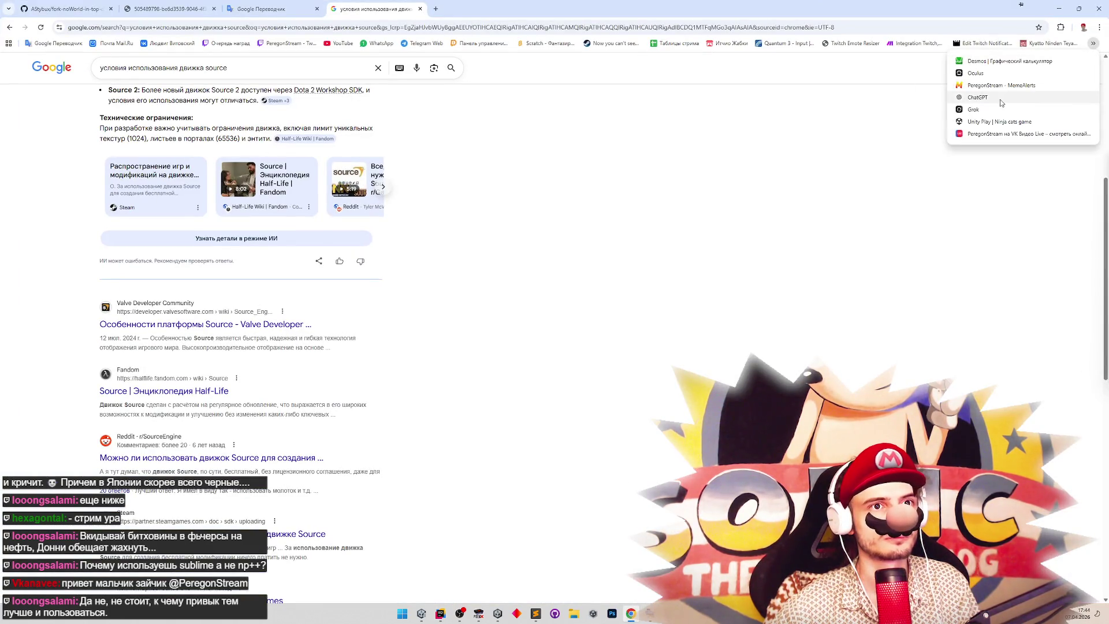
Paste the class declaration into ChatGPT and select its three corrected where lines.
left_click(977, 97)
key("ctrl+v")
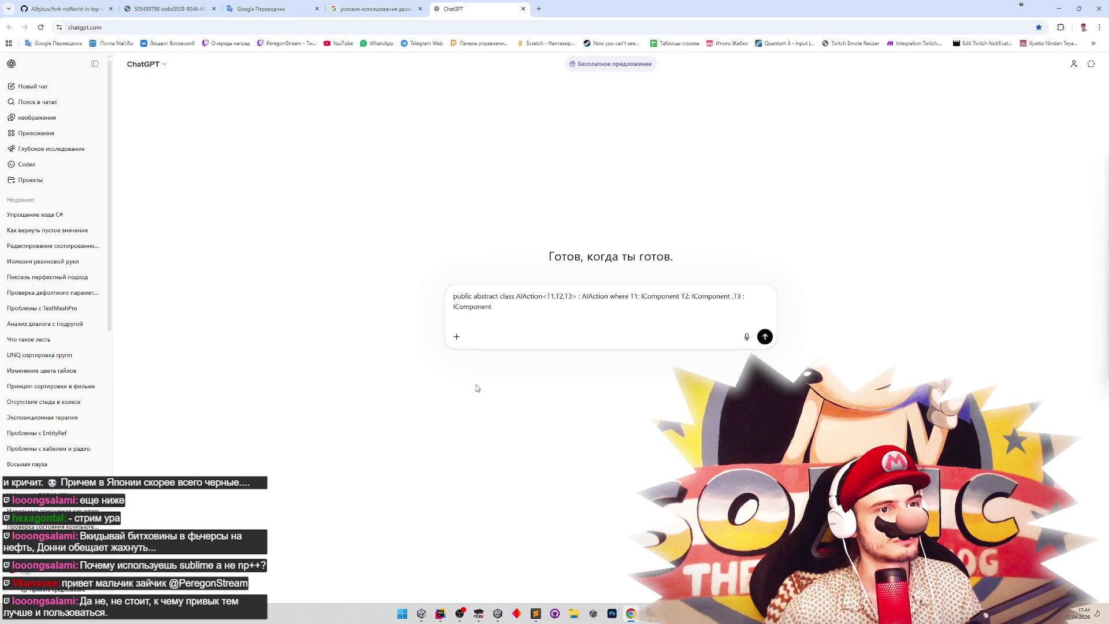
key("Return")
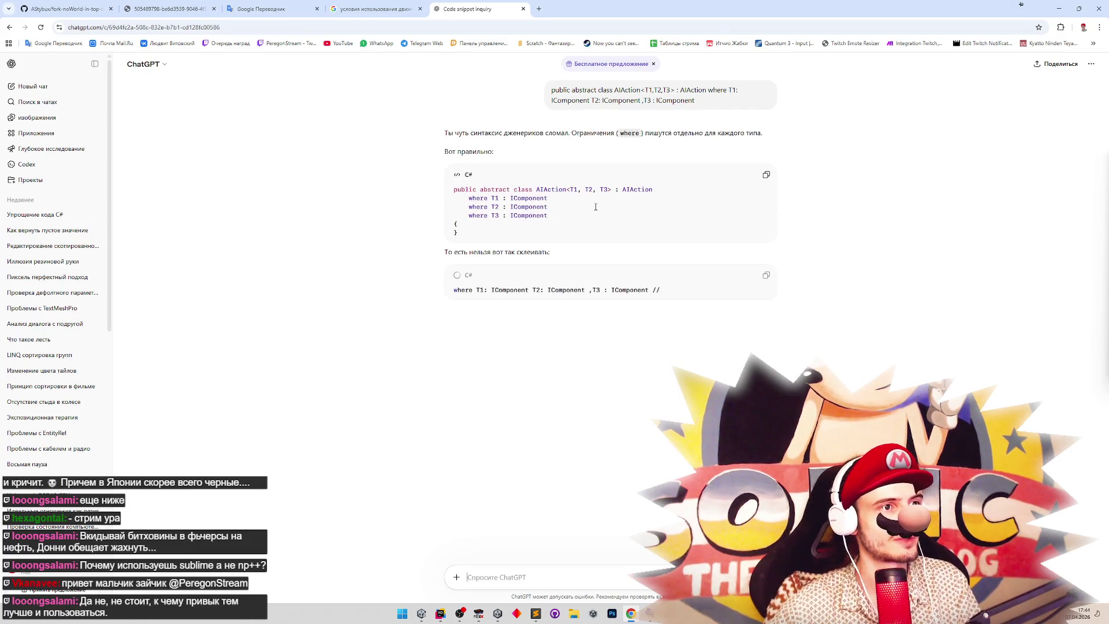
left_click_drag(467, 197, 548, 215)
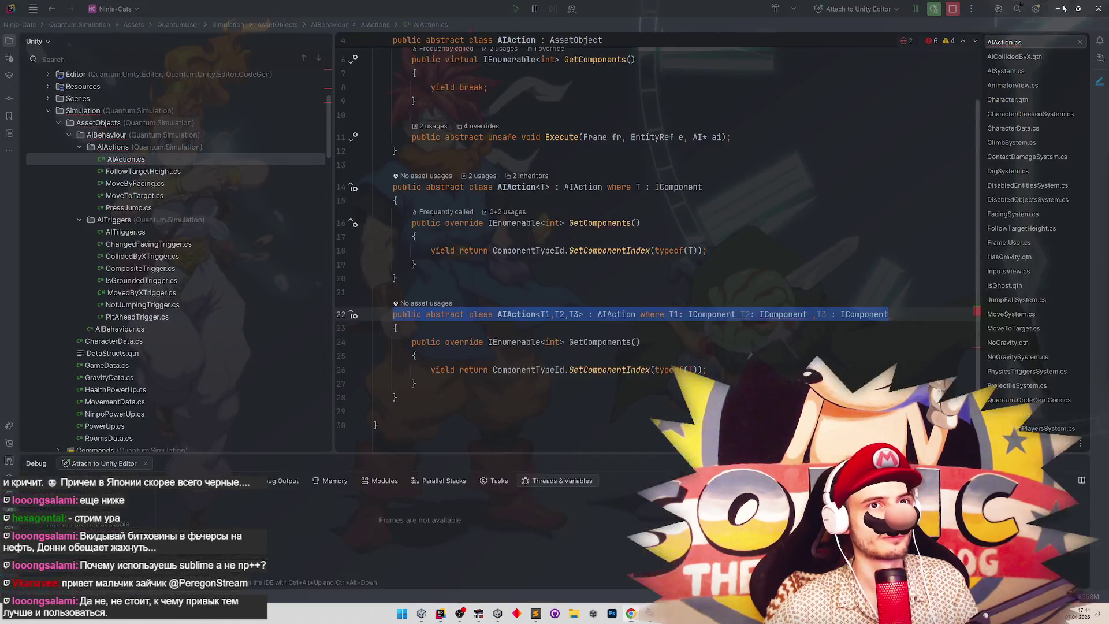
left_click(1060, 9)
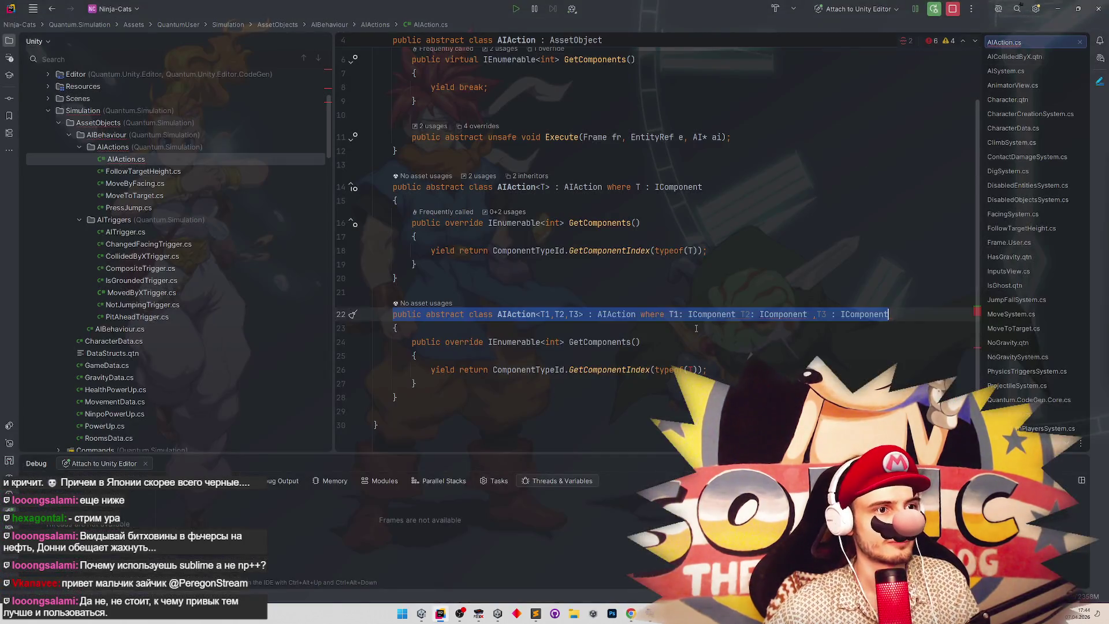
Replace the constraint with three 'where Tn : IComponent' clauses and reformat the class.
left_click(640, 314)
key("shift+End")
key("ctrl+v")
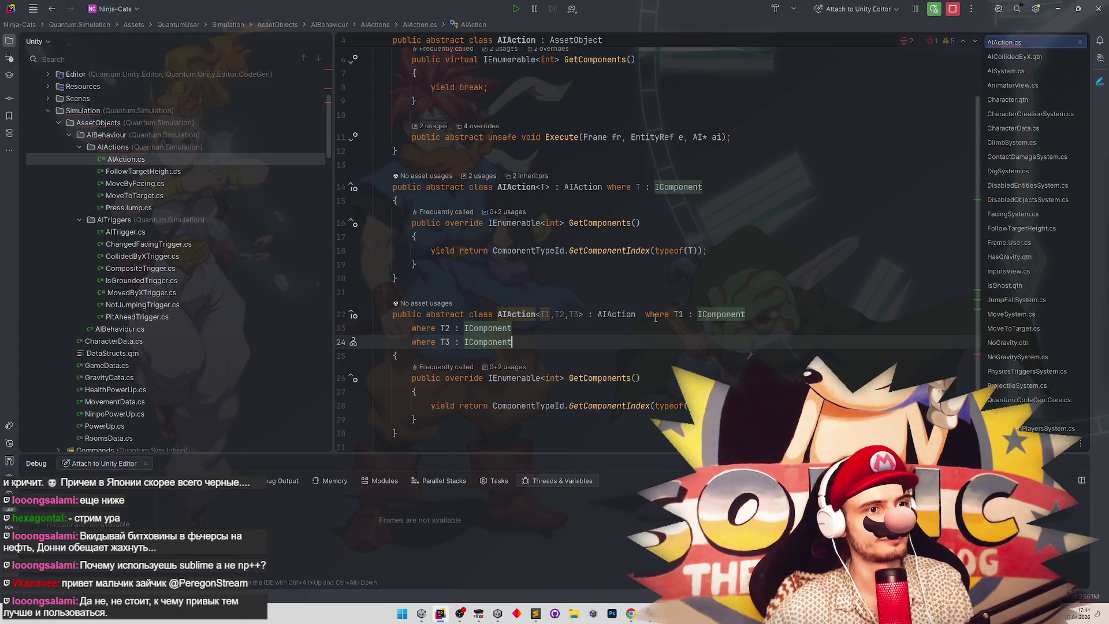
left_click(645, 315)
left_click(550, 333)
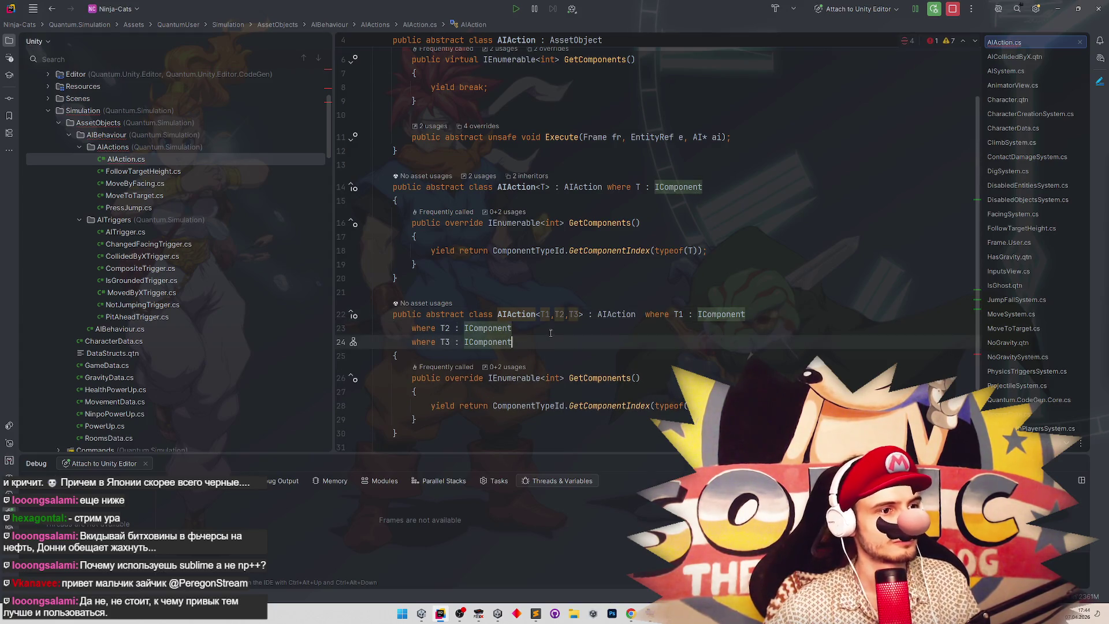
left_click(551, 352)
key("ctrl+alt+l")
scroll(578, 346, "down", 1)
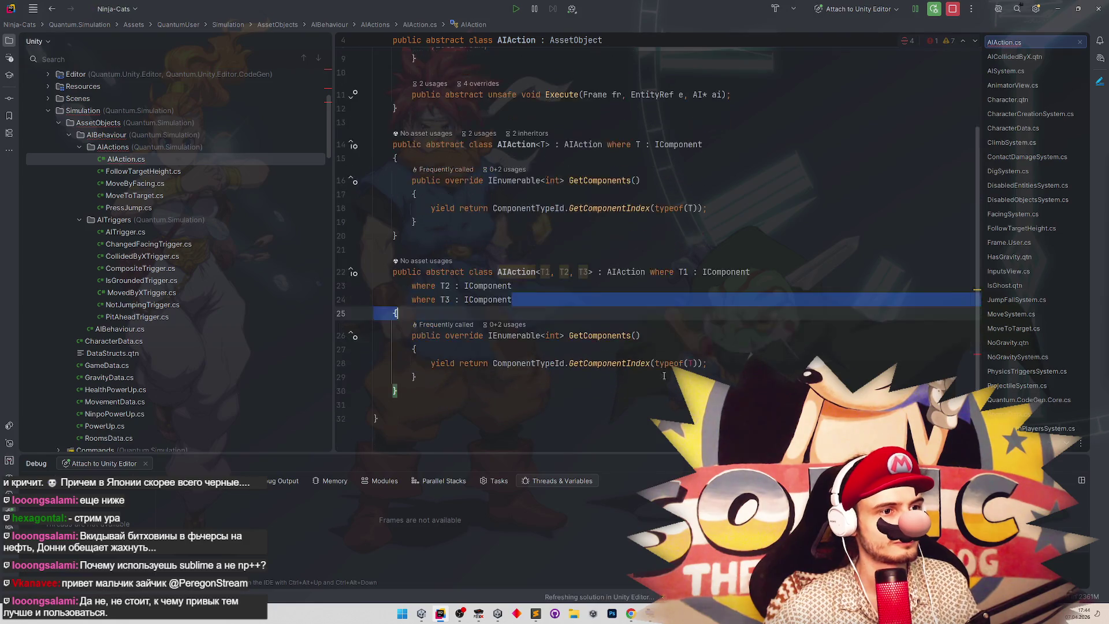
Duplicate the yield return line twice and change typeof(T) to typeof(T1), T2 and T3.
left_click(724, 359)
key("ctrl+d")
key("ctrl+d")
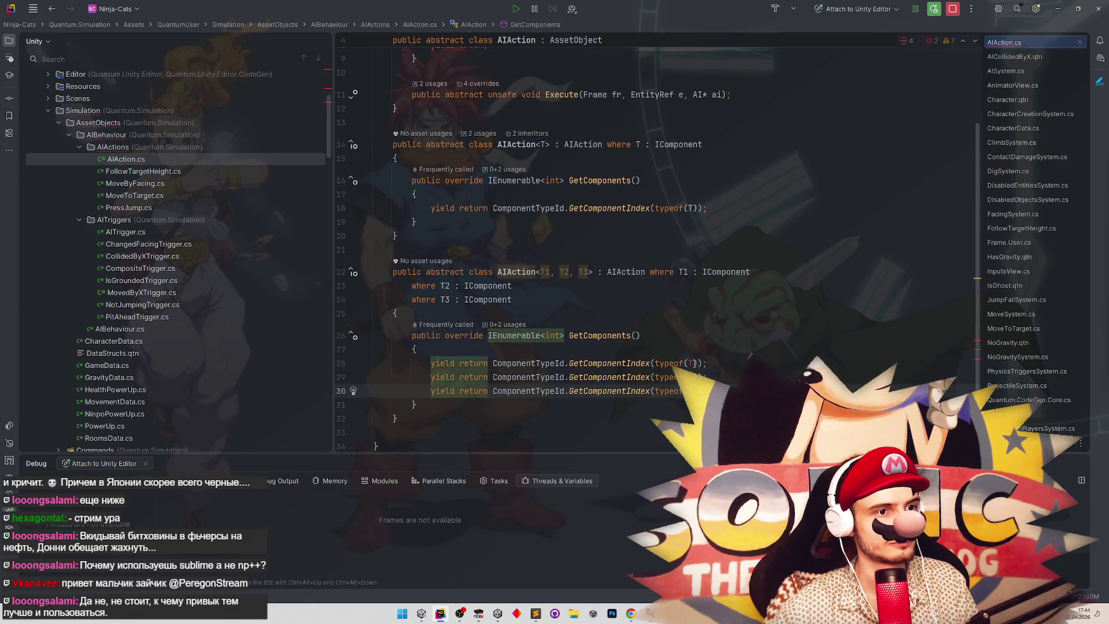
key("Up")
key("Up")
key("Left")
key("Left")
type("1")
key("Down")
key("Left")
type("2")
key("Down")
key("Left")
type("3")
left_click(682, 327)
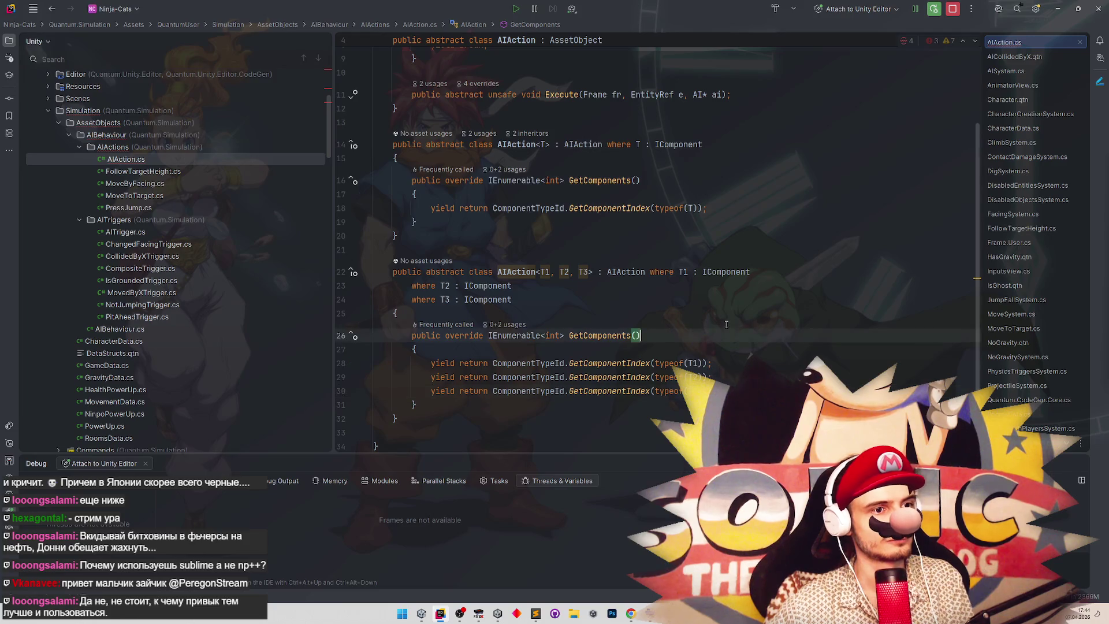
double_click(180, 171)
Append IsGhost and NoGravity to the base type, making it AIAction<AITarget, IsGhost, NoGravity>.
left_click(635, 76)
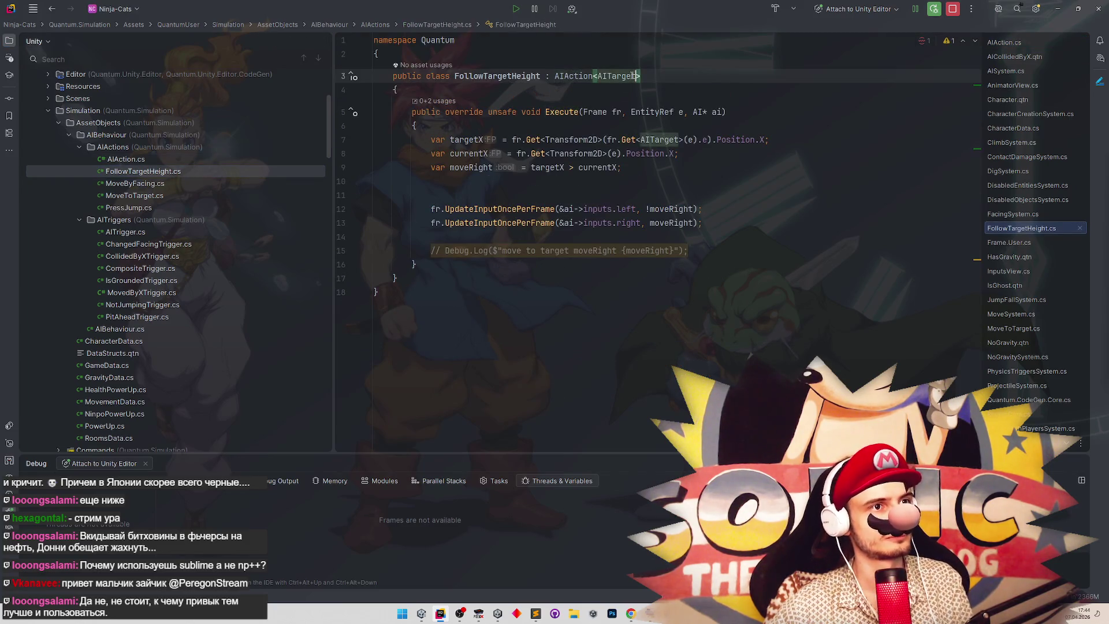
type(",")
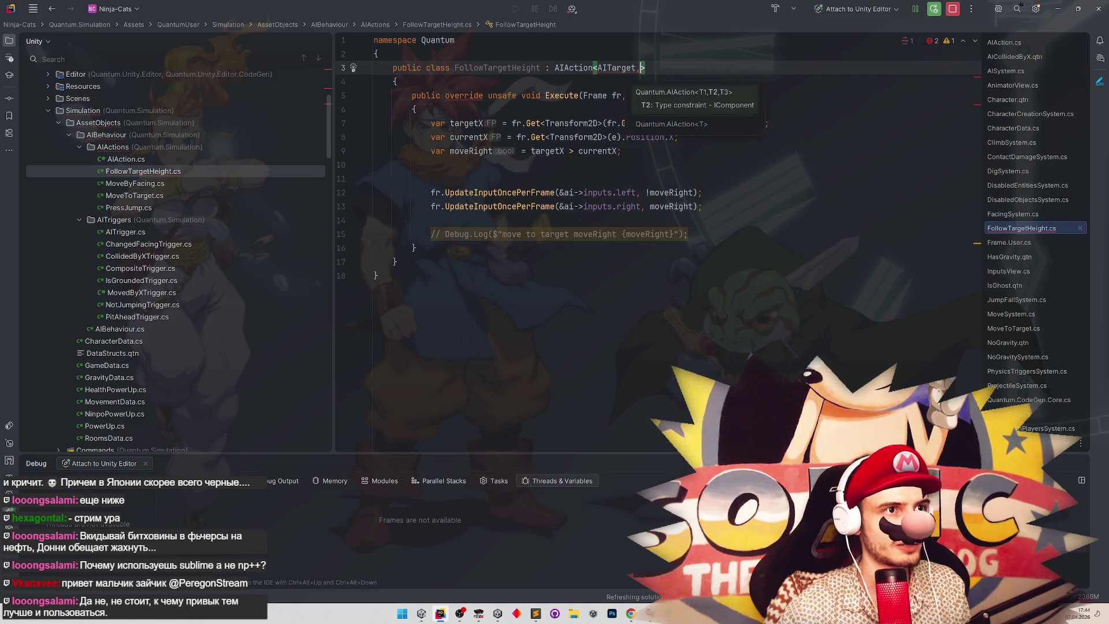
type(" IsGho")
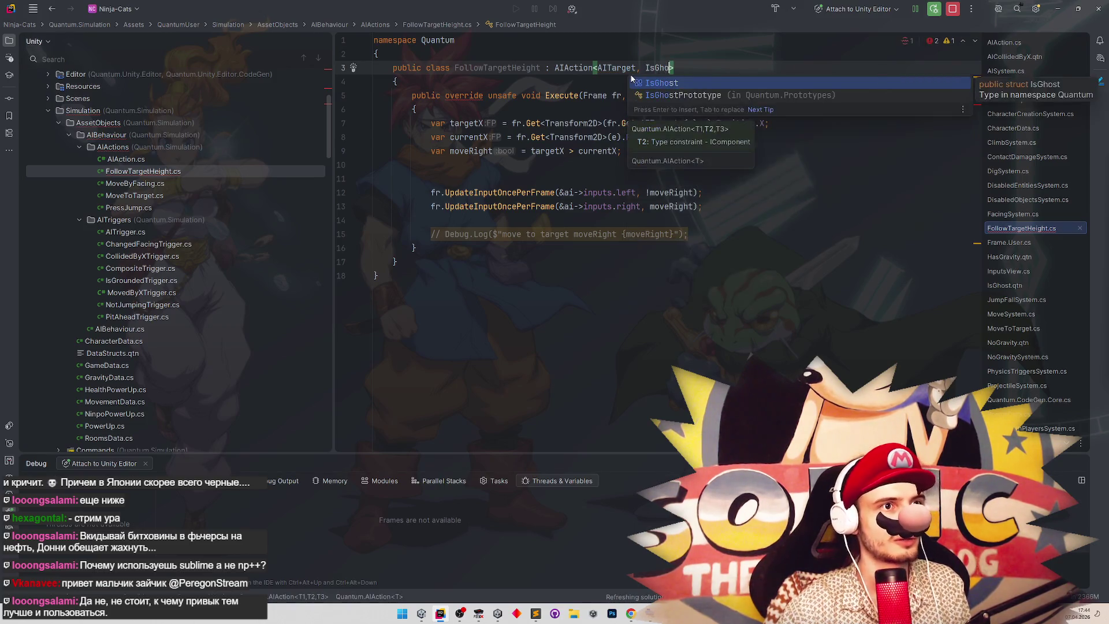
key("Return")
type(",")
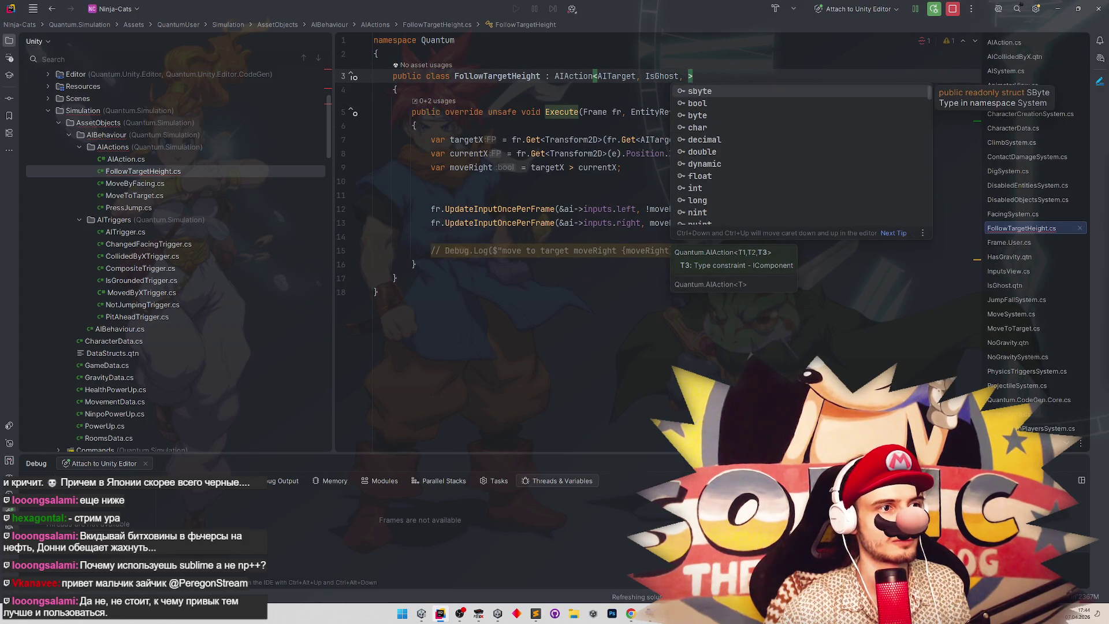
key("Escape")
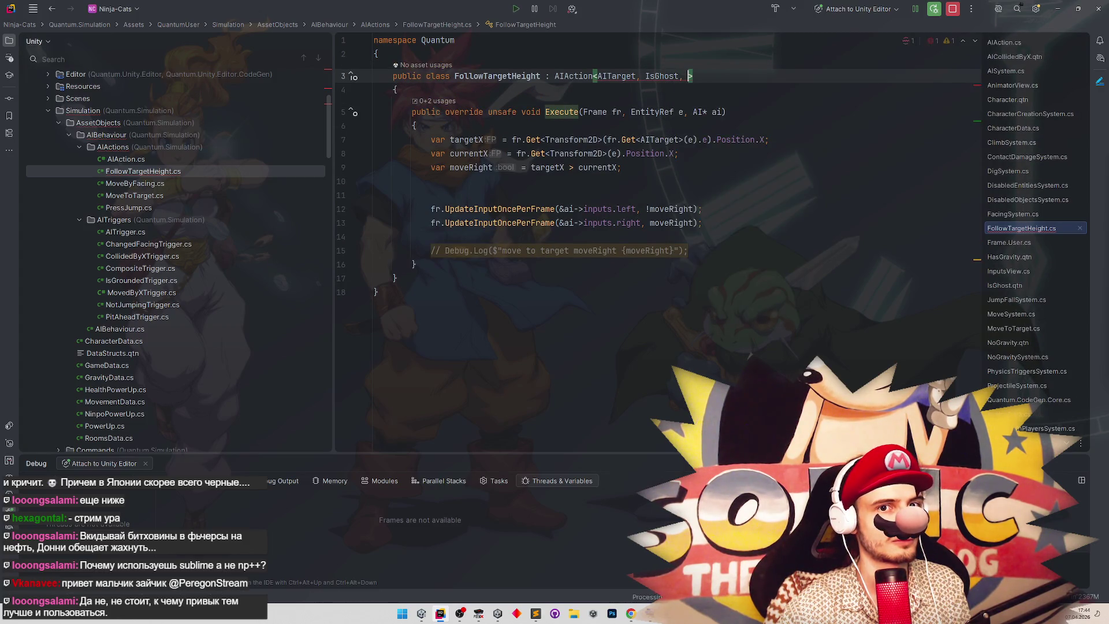
type("No")
key("Return")
left_click(797, 180)
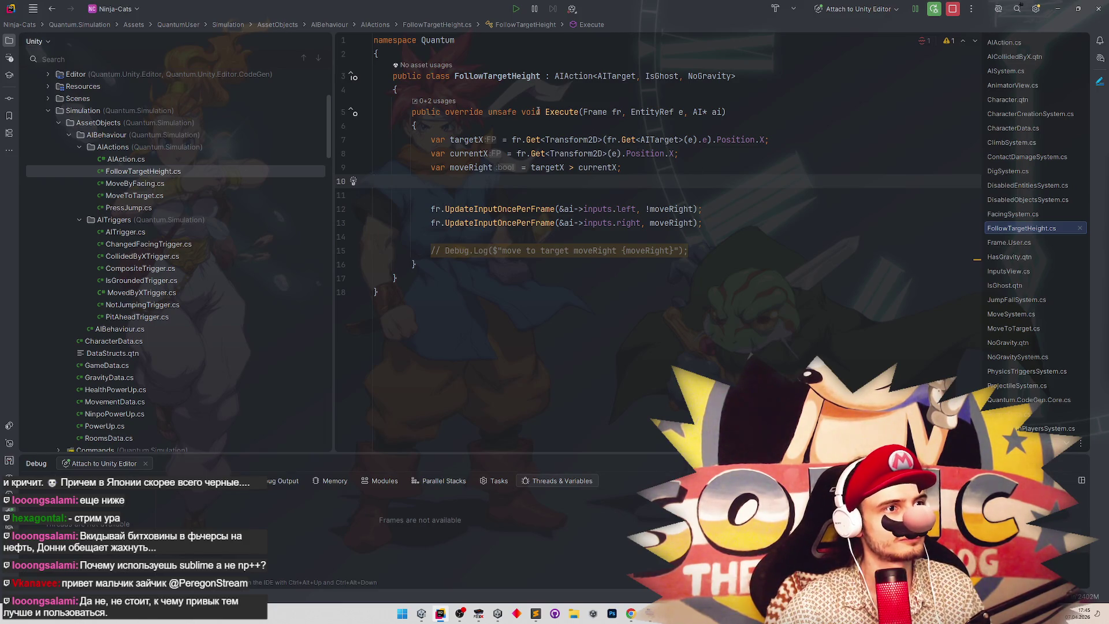
left_click(497, 96)
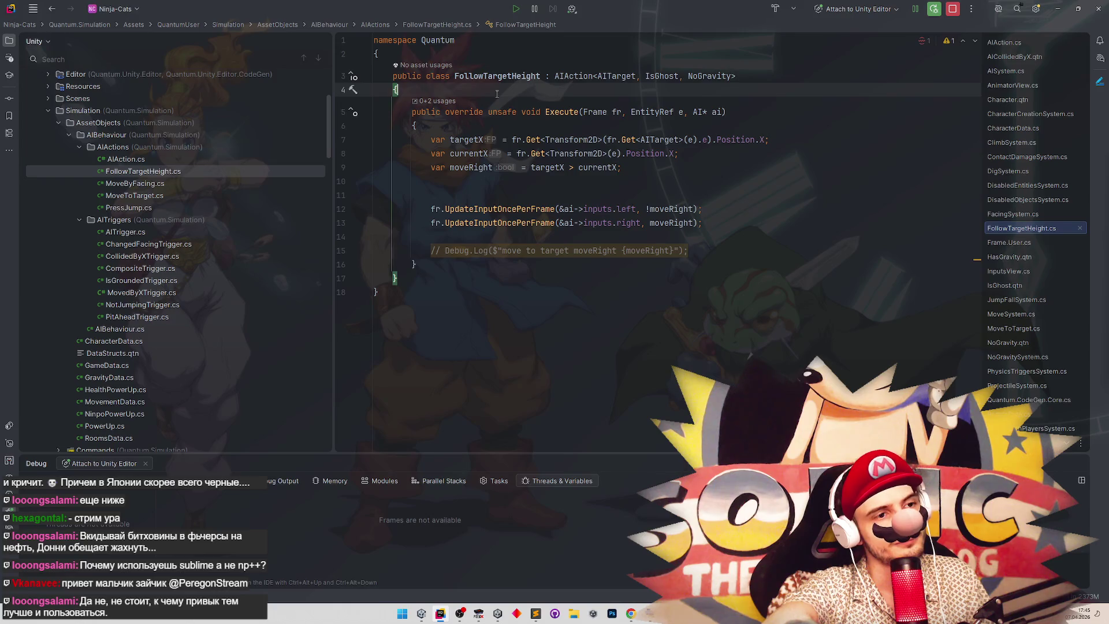
left_click(403, 614)
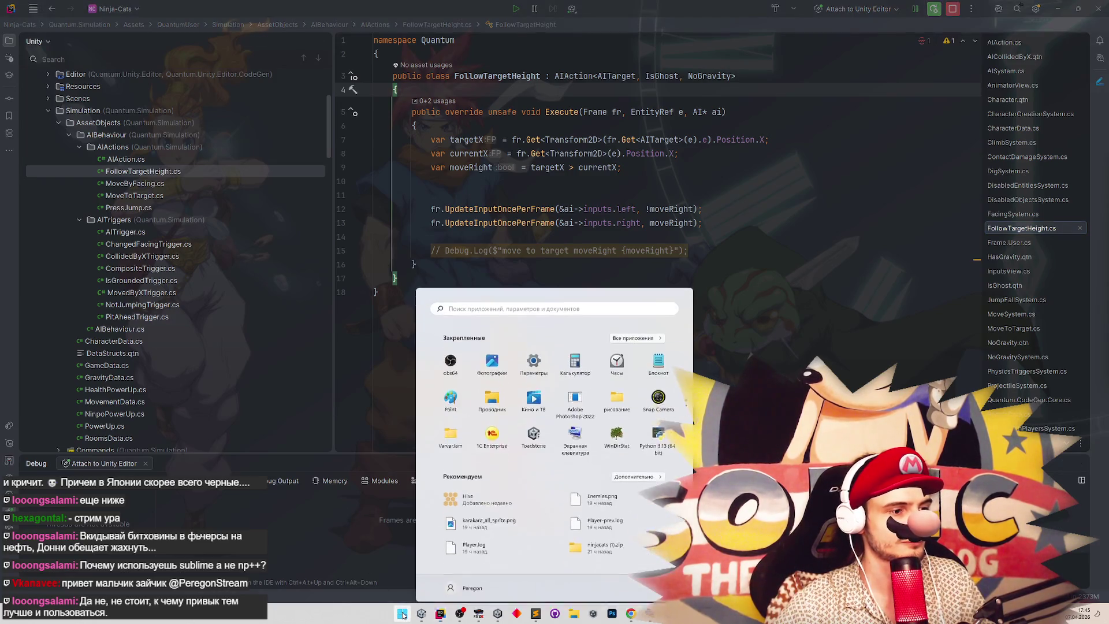
type("pain")
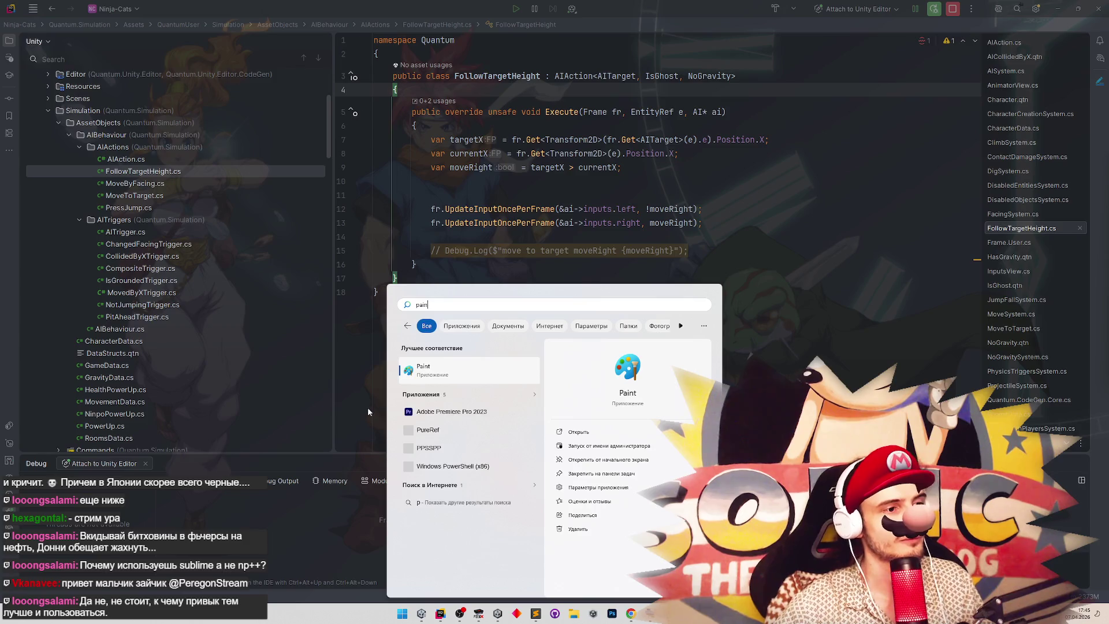
key("Return")
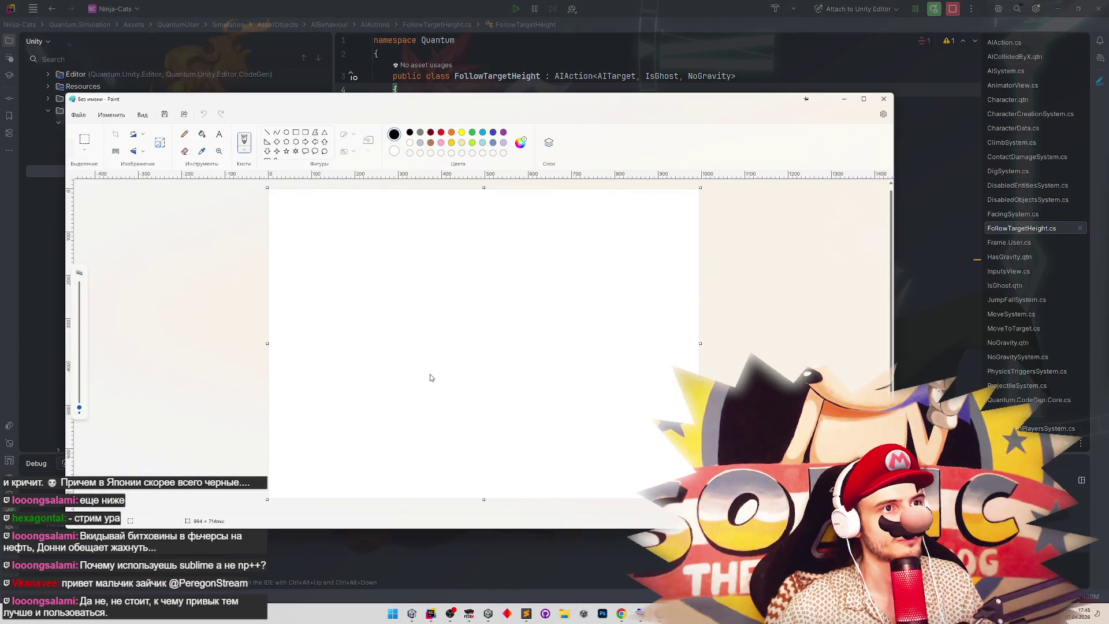
left_click(836, 102)
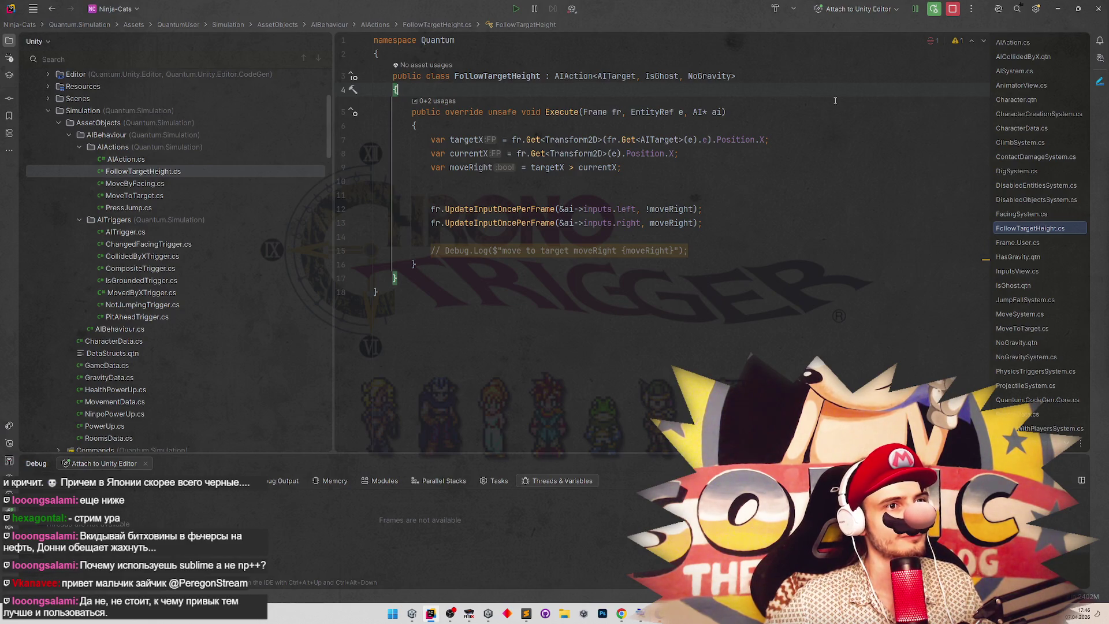
Insert a serialized FP field via the 'sf' template and import Photon.Deterministic.
key("Return")
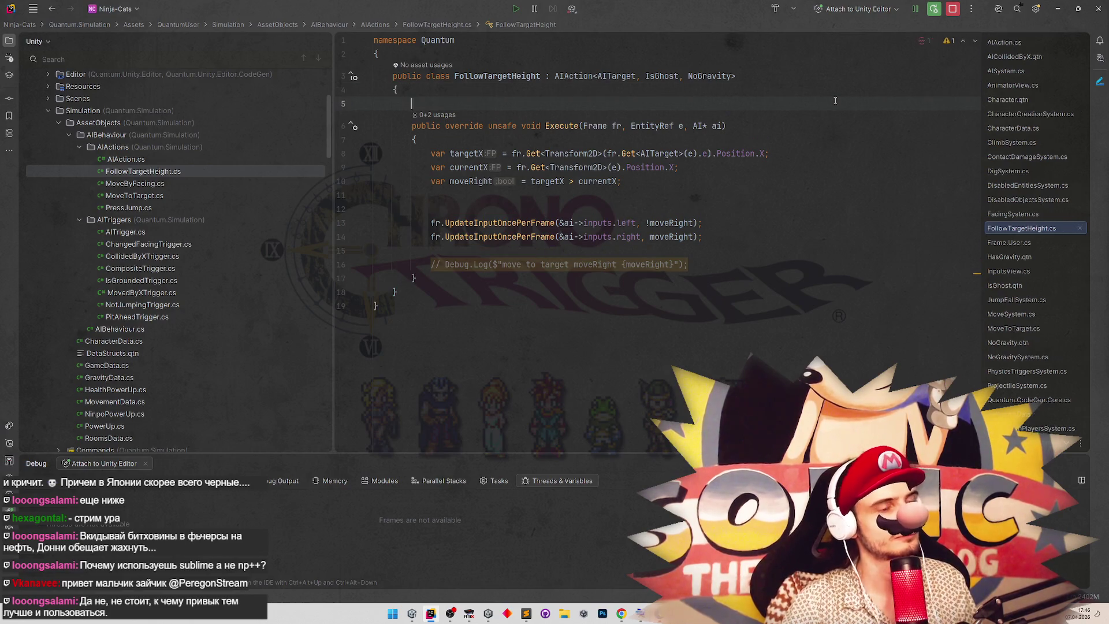
type("sf")
key("Tab")
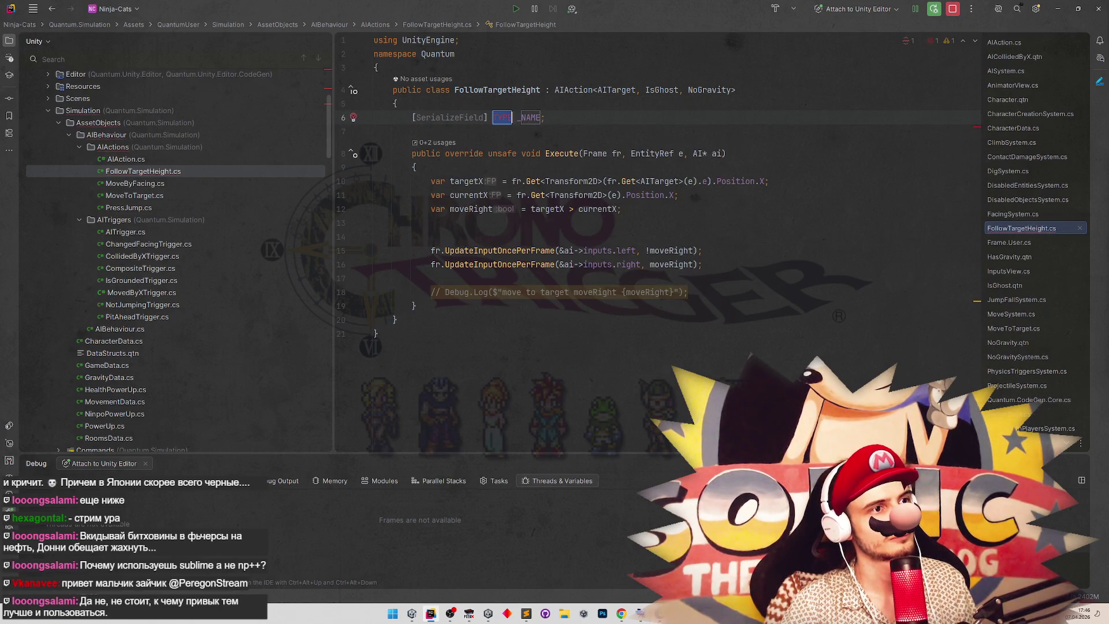
type("Close")
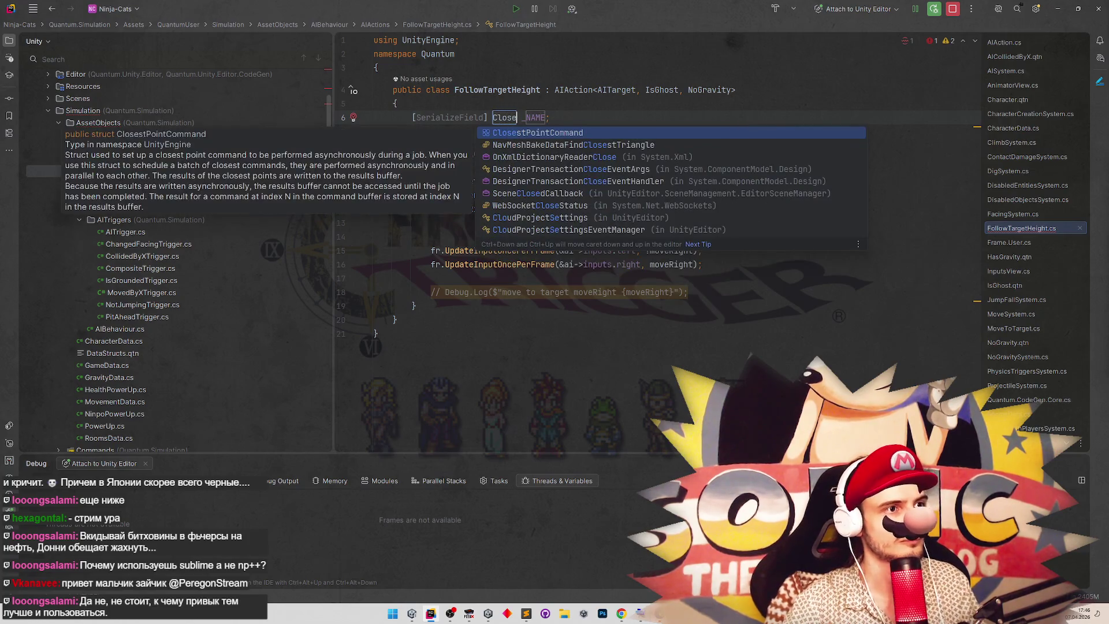
key("Escape")
key("ctrl+BackSpace")
type("FP")
key("Return")
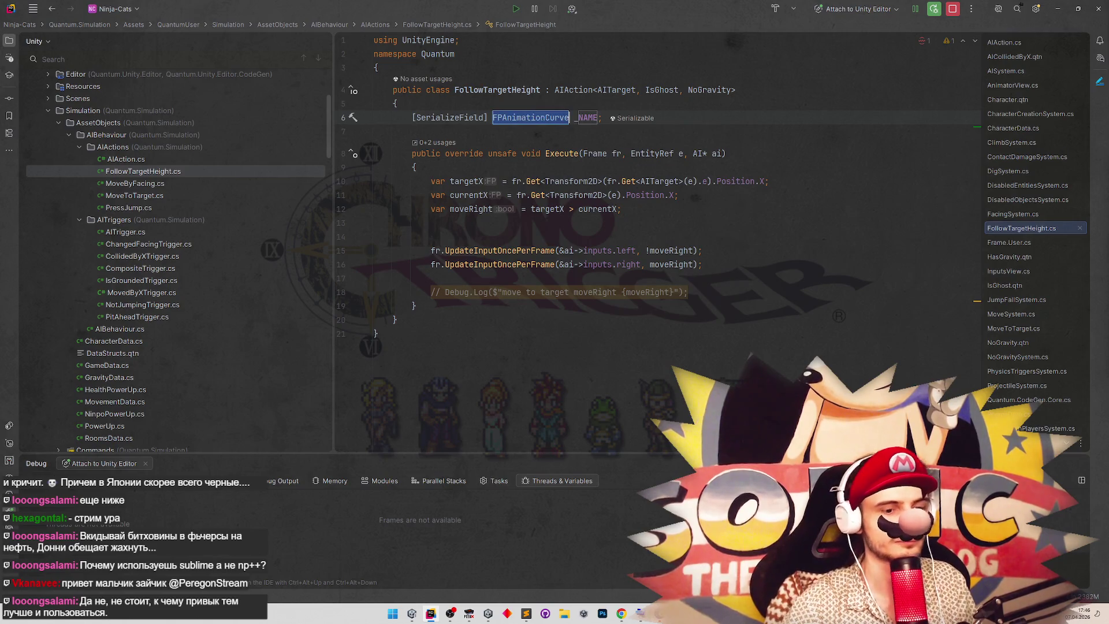
type("FP")
key("Return")
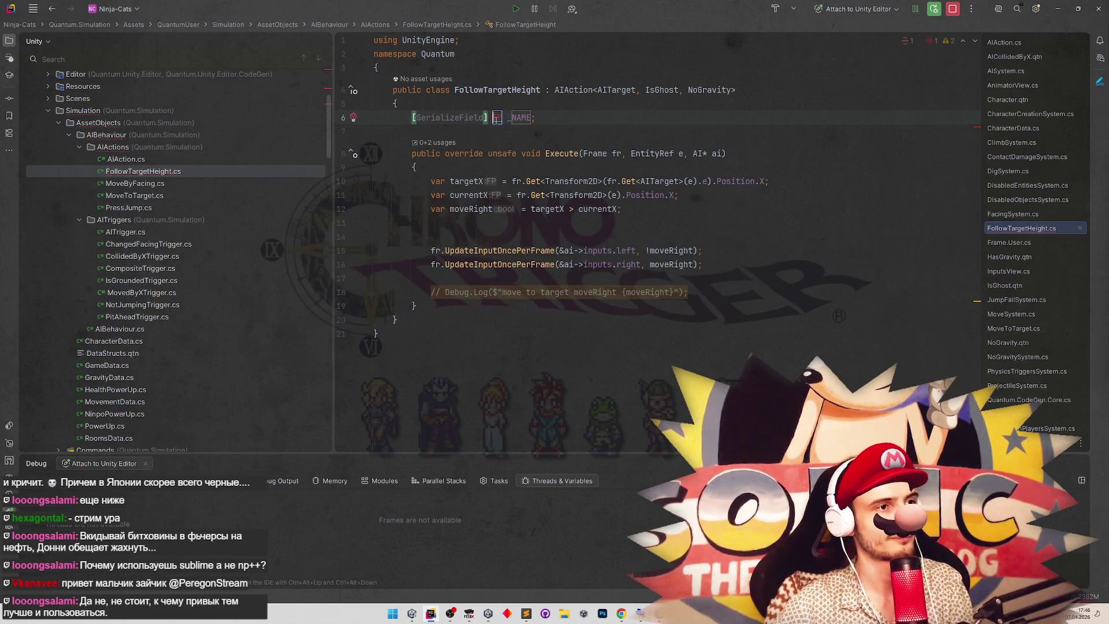
key("alt+Return")
key("Return")
Name the field closeDistance and give it a default value of 1.
type("close")
type("Distance")
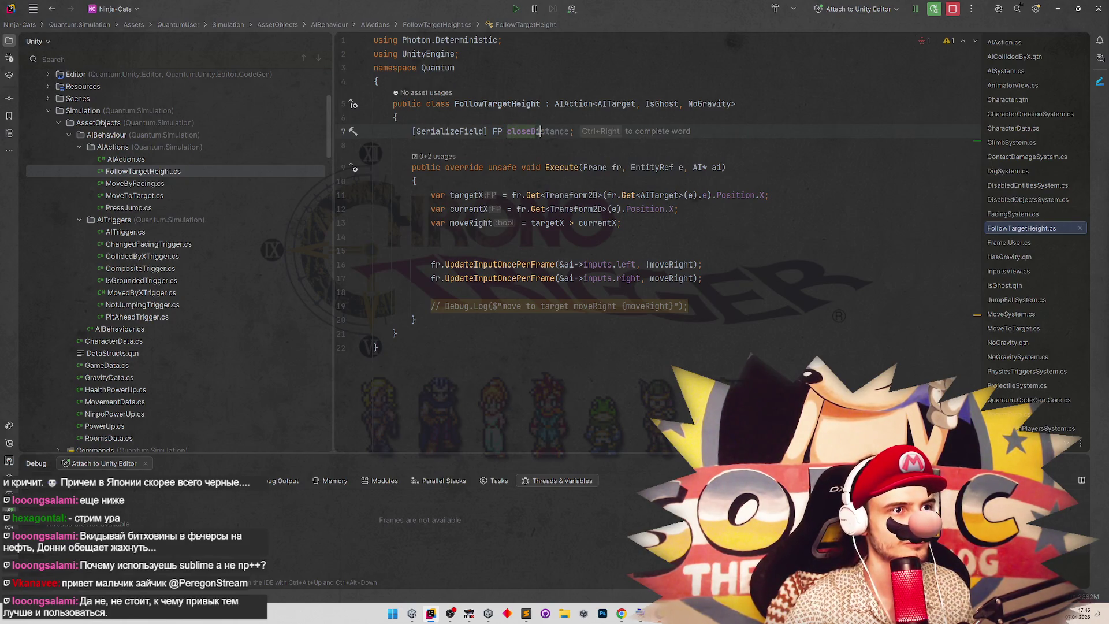
key("Return")
key("Down")
left_click(570, 131)
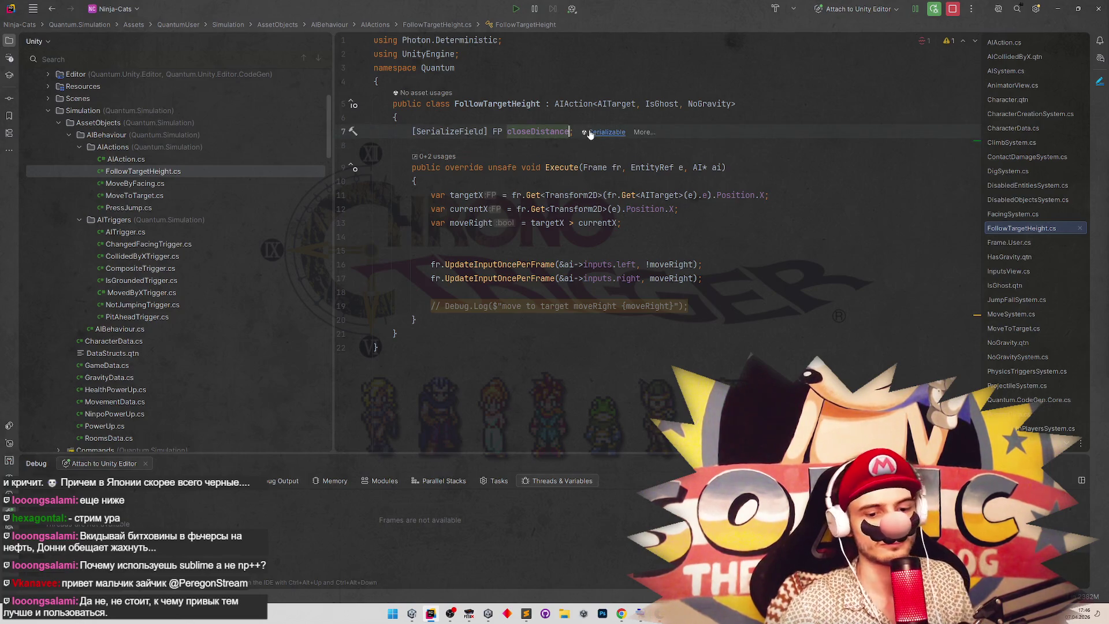
type("= ")
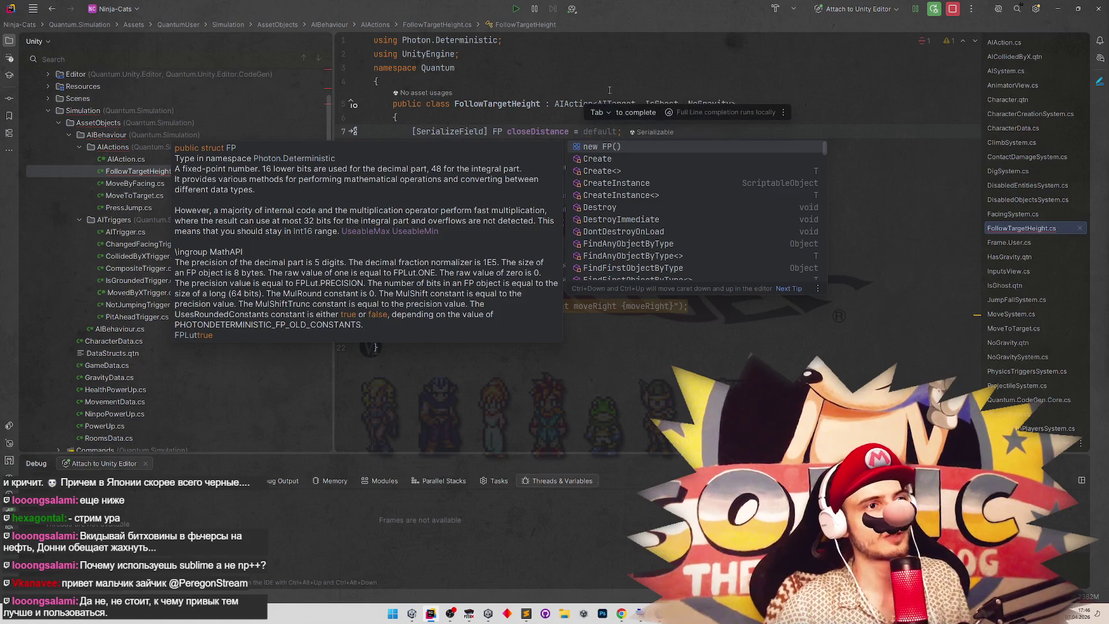
type("1;")
key("Down")
left_click(761, 131)
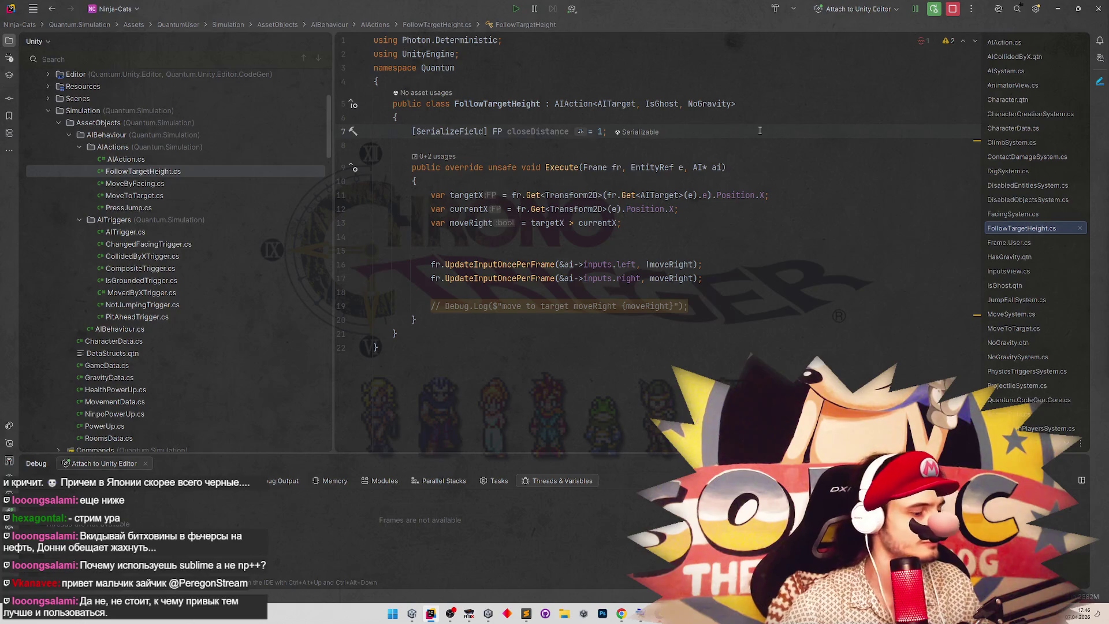